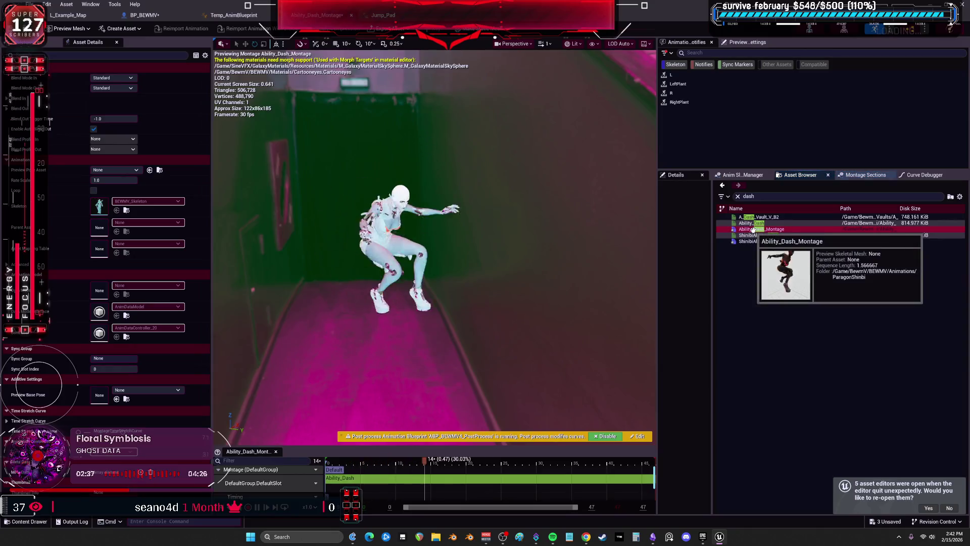
Preview the Ability_Dash and ShinibiAbility_Dash animations and montages to compare them.
{"action": "double_click", "coordinate": [756, 241]}
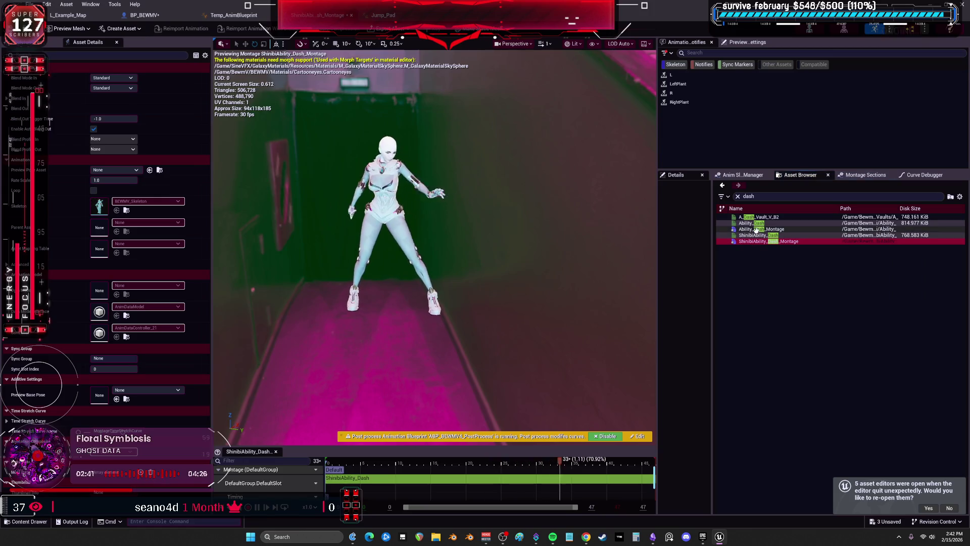
{"action": "double_click", "coordinate": [756, 230]}
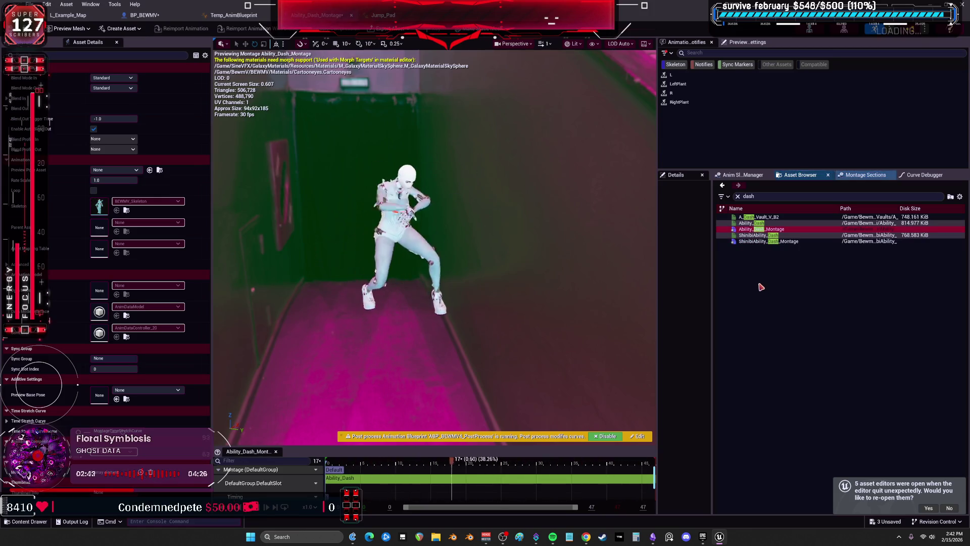
{"action": "double_click", "coordinate": [756, 236]}
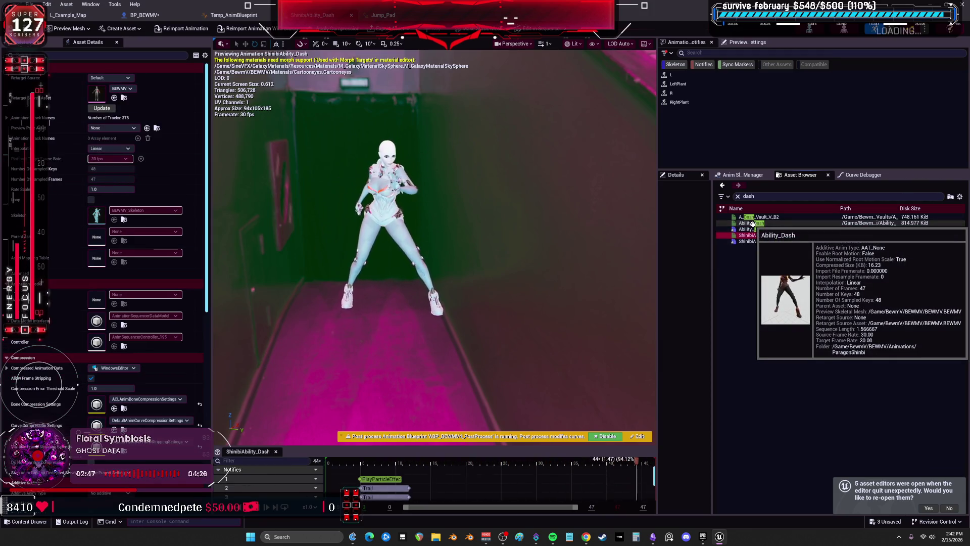
{"action": "double_click", "coordinate": [753, 223]}
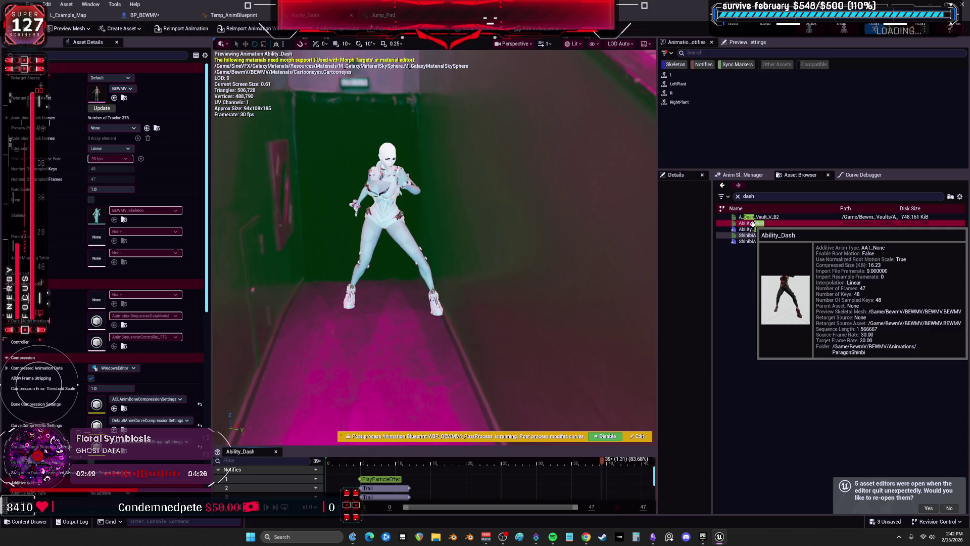
{"action": "double_click", "coordinate": [756, 235]}
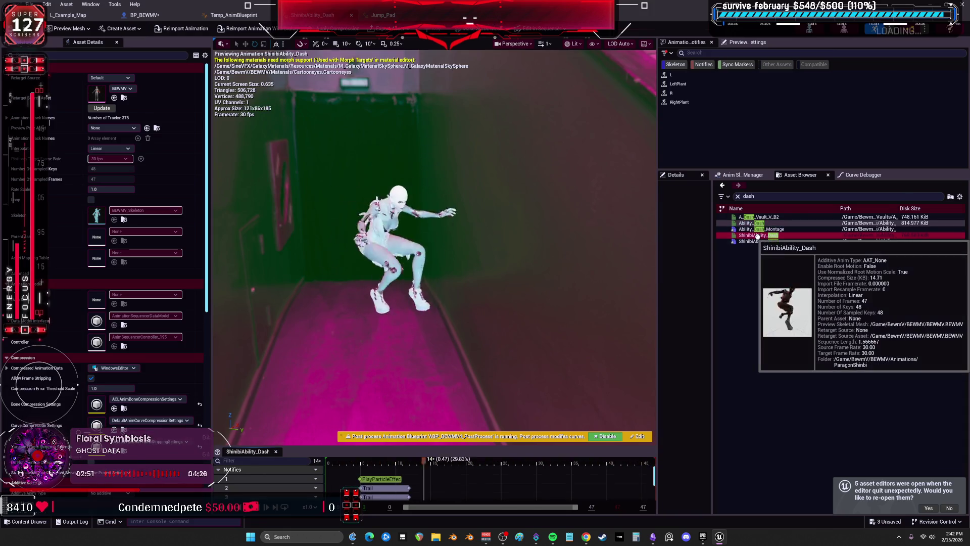
{"action": "double_click", "coordinate": [756, 241]}
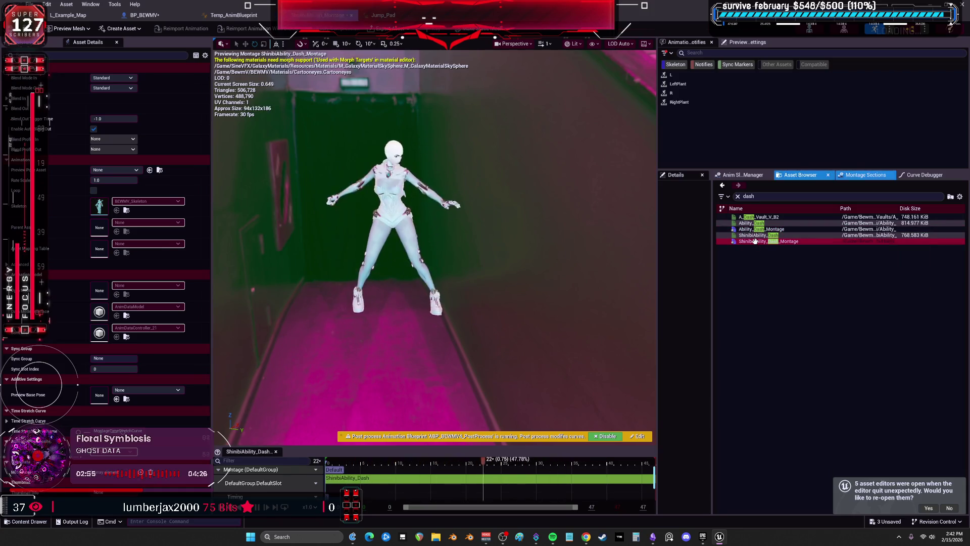
{"action": "double_click", "coordinate": [758, 229]}
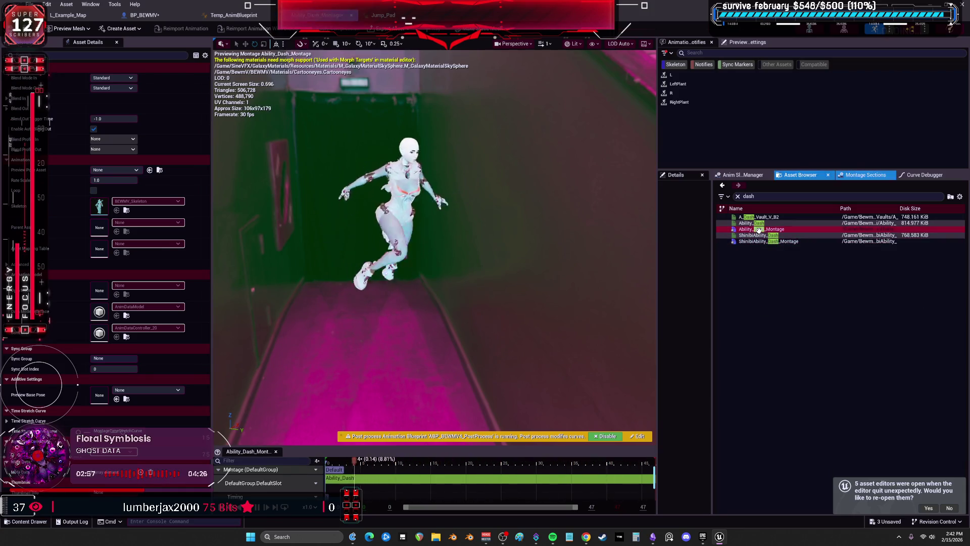
{"action": "double_click", "coordinate": [755, 241]}
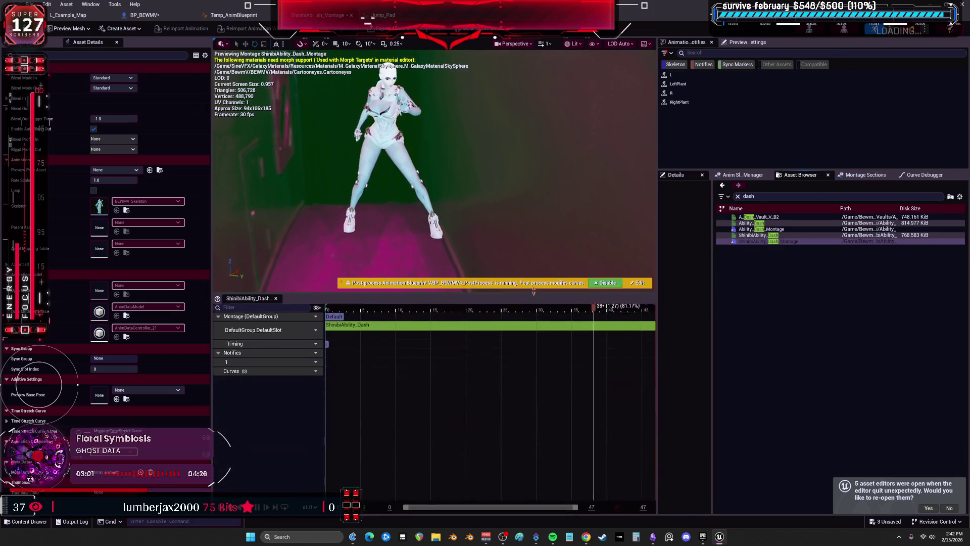
{"action": "double_click", "coordinate": [747, 229]}
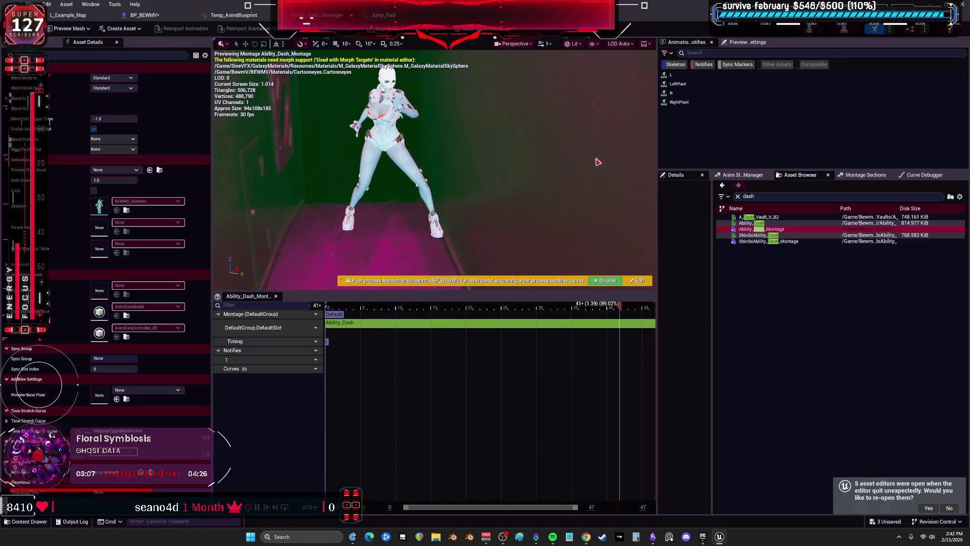
{"action": "left_click", "coordinate": [766, 248]}
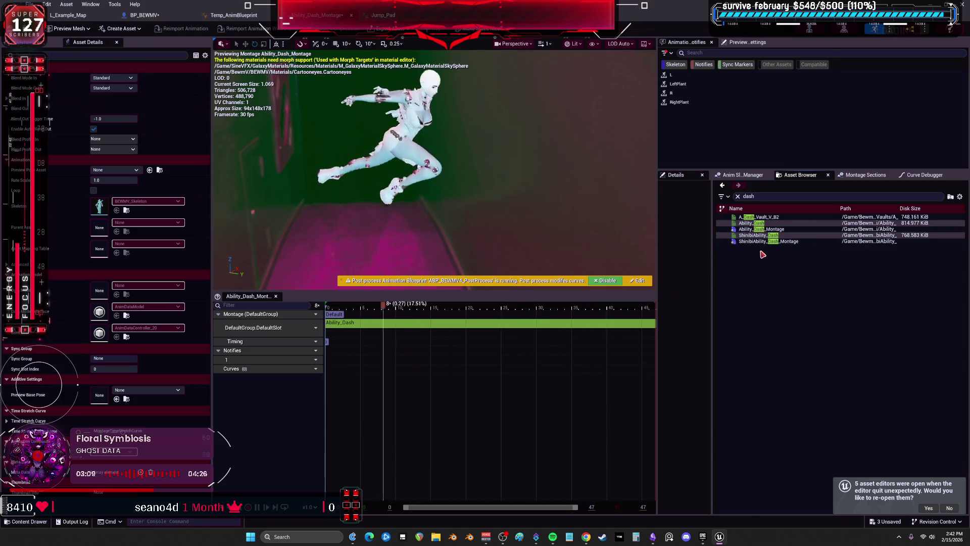
{"action": "mouse_move", "coordinate": [753, 236]}
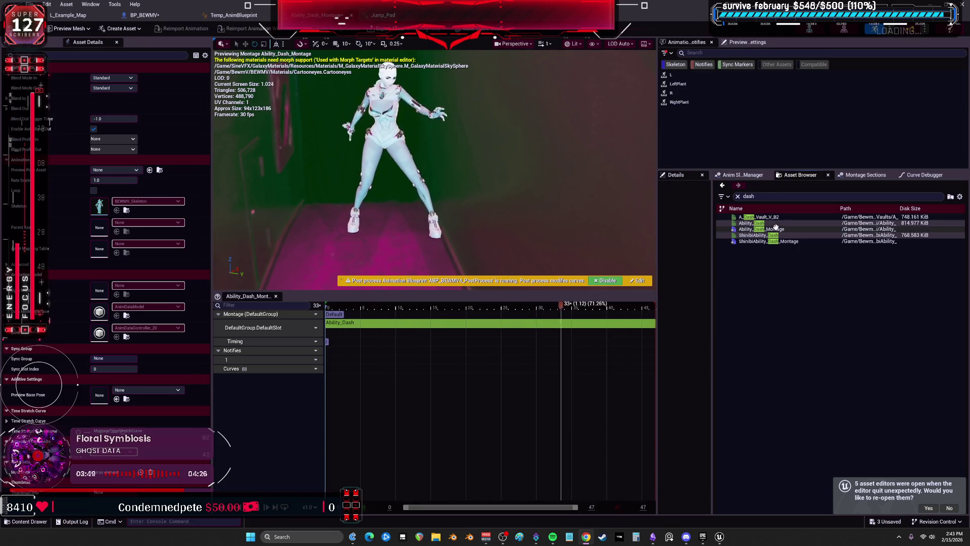
{"action": "left_click", "coordinate": [762, 241]}
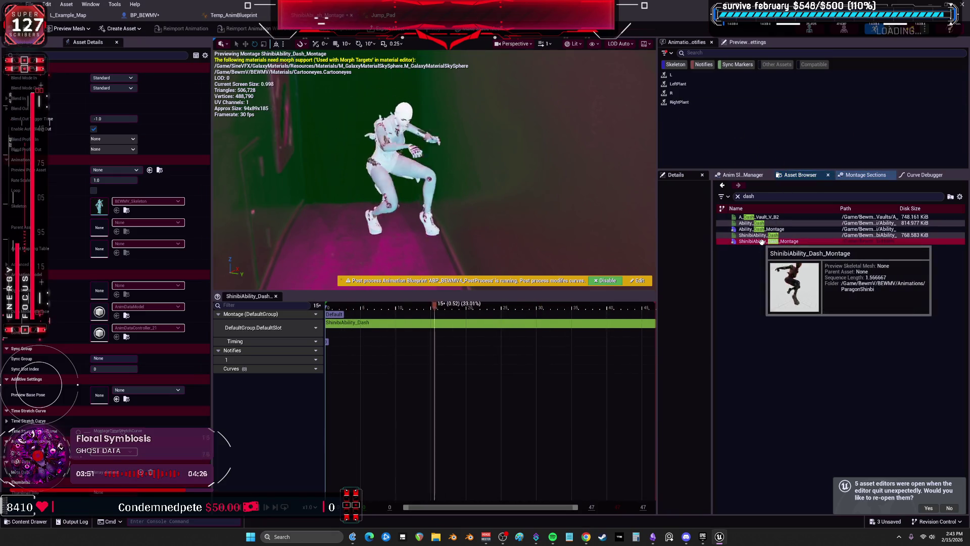
{"action": "left_click", "coordinate": [764, 229]}
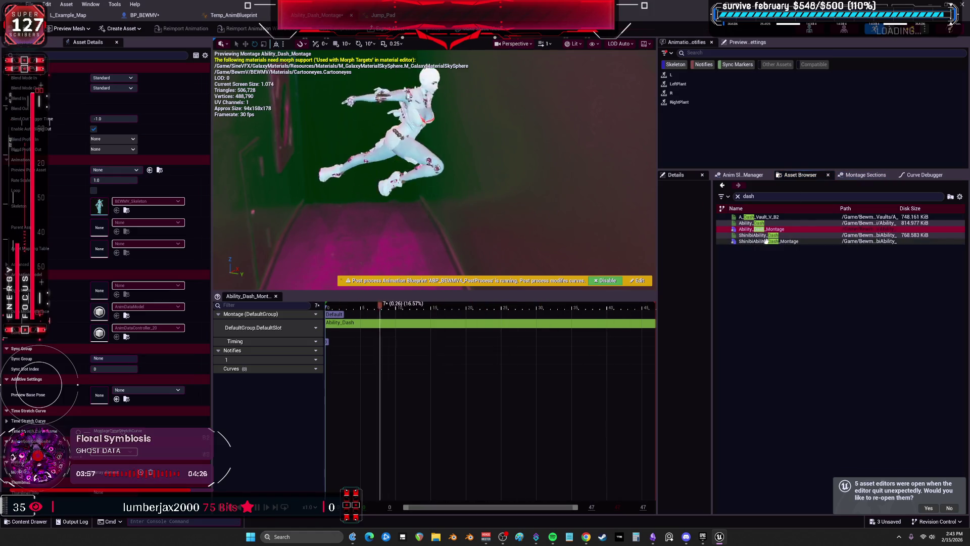
Locate Ability_Dash_Montage in the Content Browser and delete it, confirming the Delete Assets dialog.
{"action": "key", "text": "ctrl+b"}
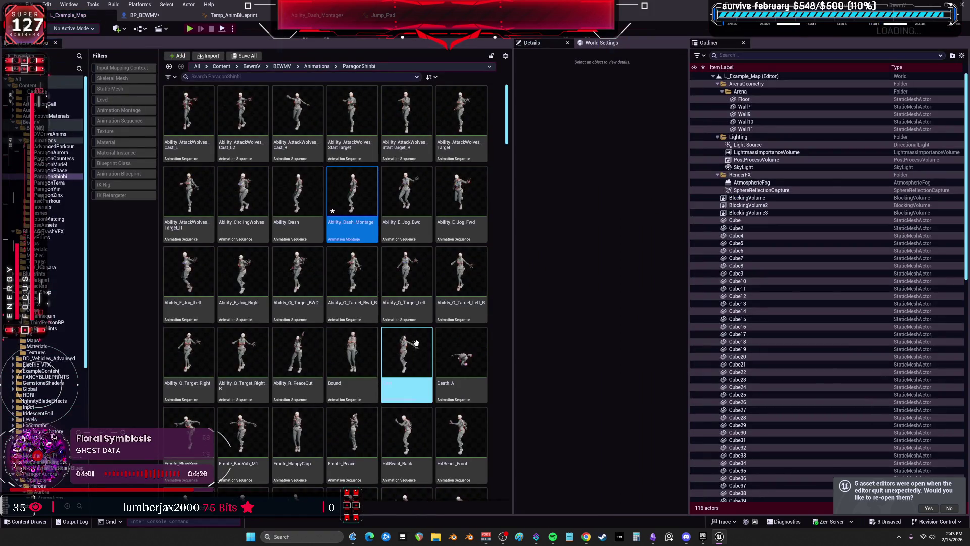
{"action": "mouse_move", "coordinate": [397, 270]}
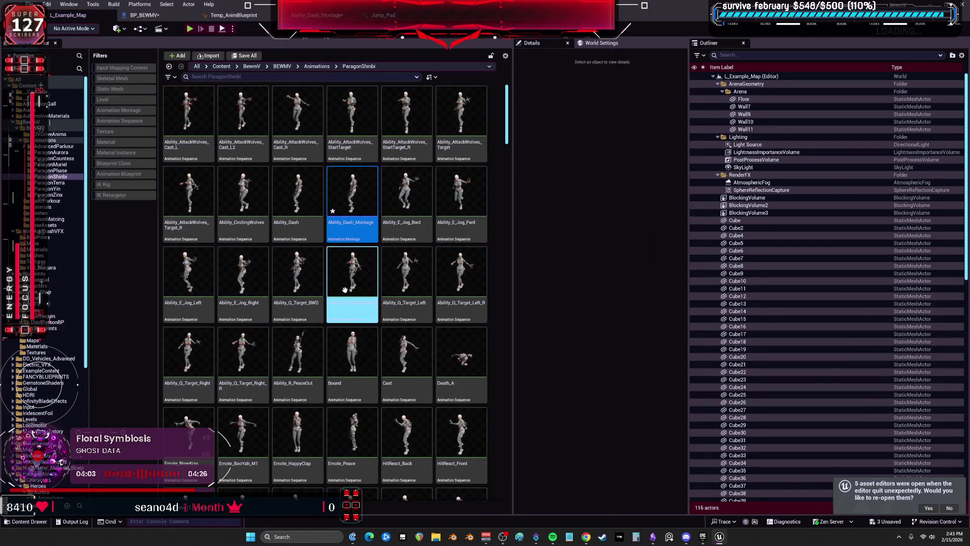
{"action": "scroll", "coordinate": [430, 253], "scroll_direction": "down", "scroll_amount": 10}
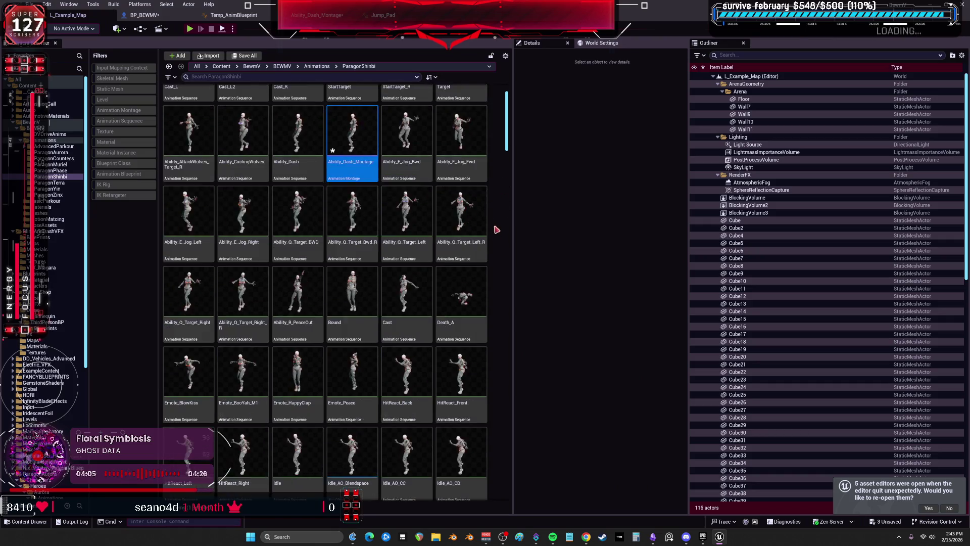
{"action": "scroll", "coordinate": [475, 238], "scroll_direction": "down", "scroll_amount": 5}
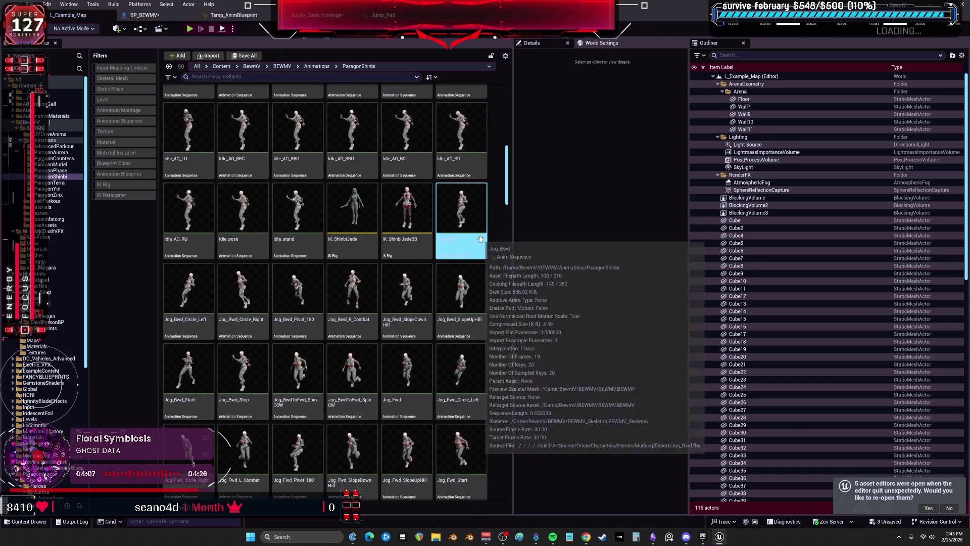
{"action": "scroll", "coordinate": [478, 220], "scroll_direction": "up", "scroll_amount": 8}
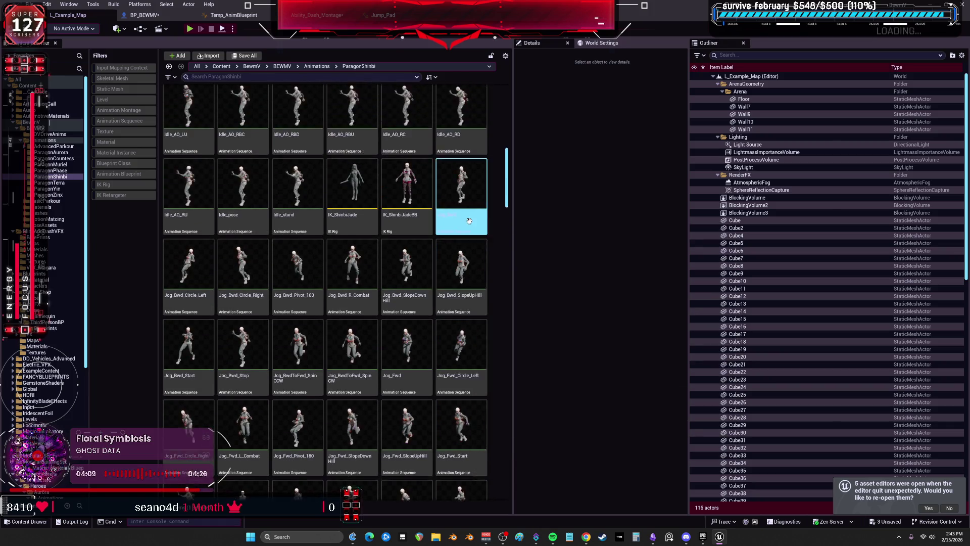
{"action": "scroll", "coordinate": [461, 222], "scroll_direction": "up", "scroll_amount": 2}
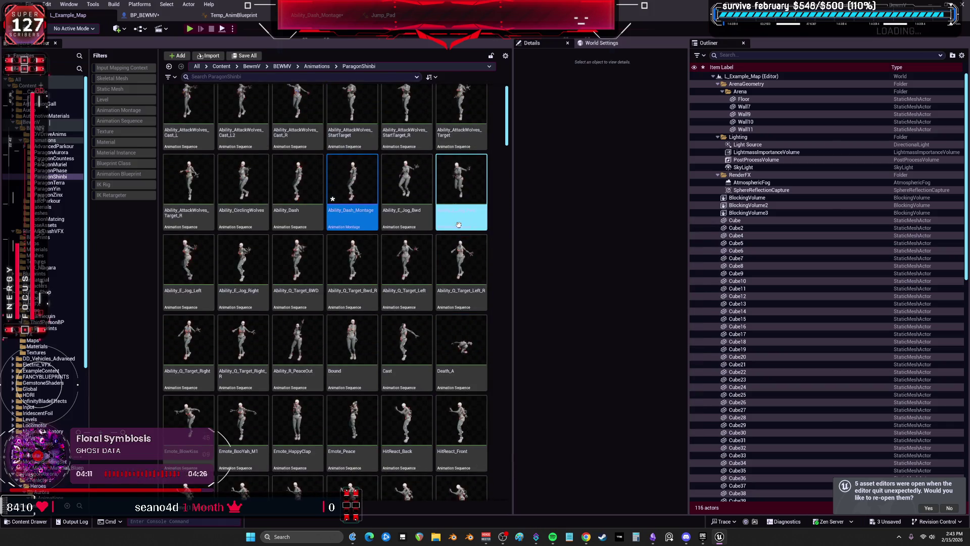
{"action": "key", "text": "Delete"}
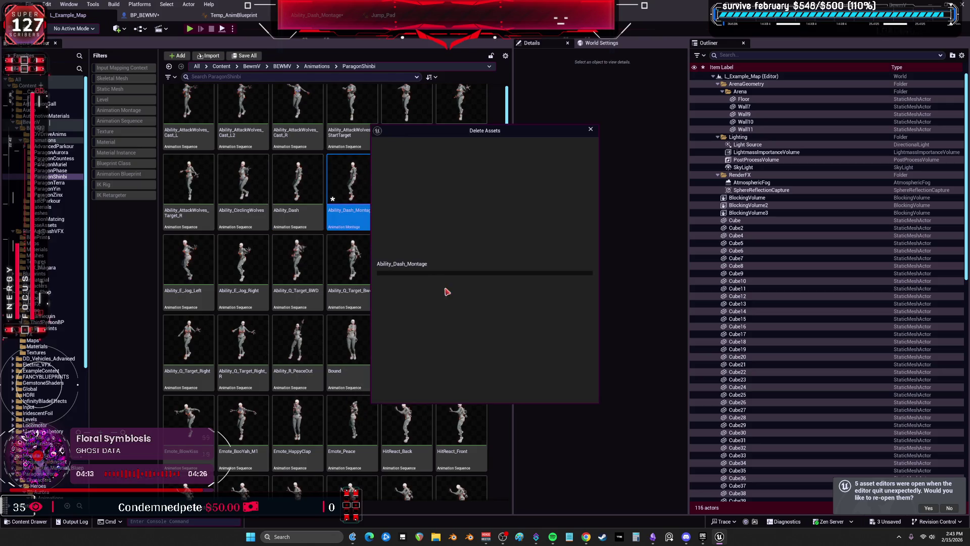
{"action": "left_click", "coordinate": [461, 397]}
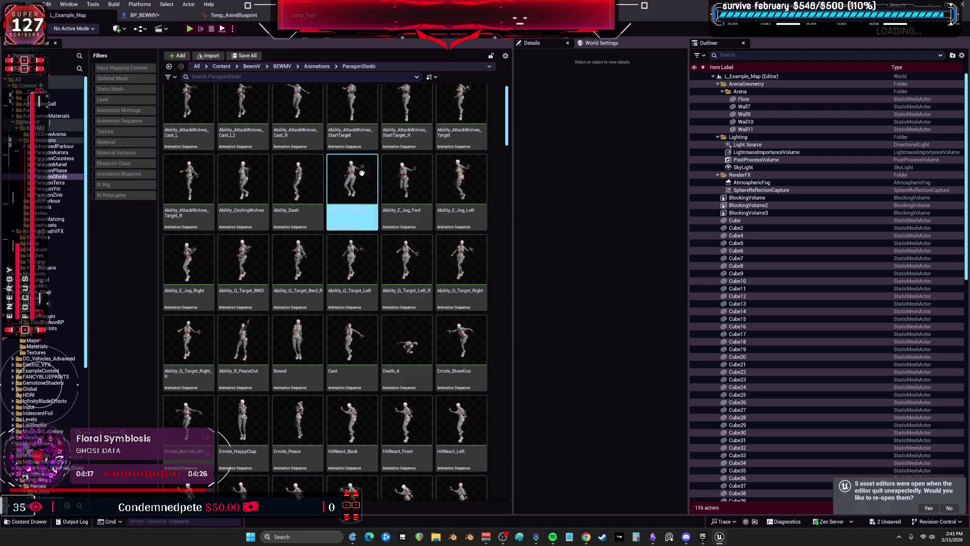
Open the Jump_Pad animation and set the Select node's False montage to ShinibiAbility_Dash_Montage.
{"action": "double_click", "coordinate": [310, 191]}
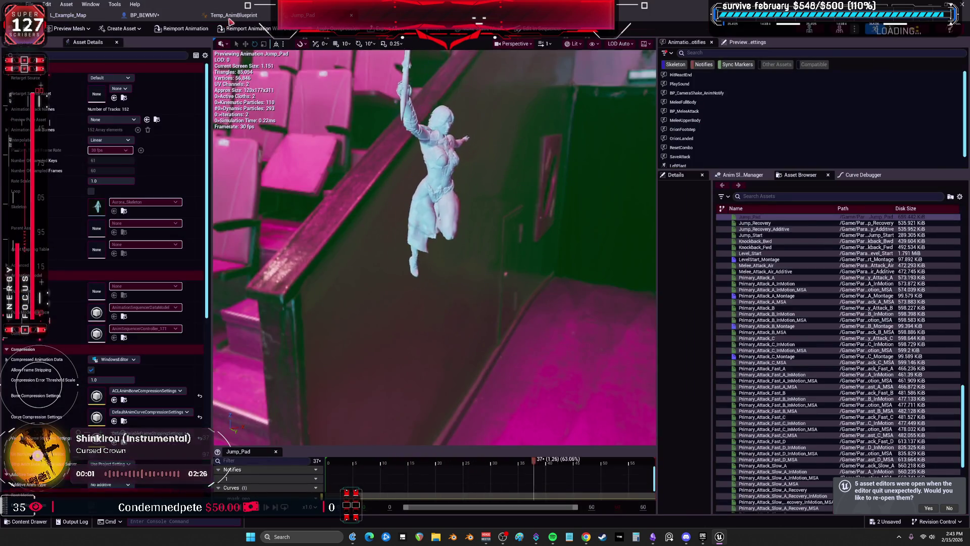
{"action": "left_click", "coordinate": [144, 15]}
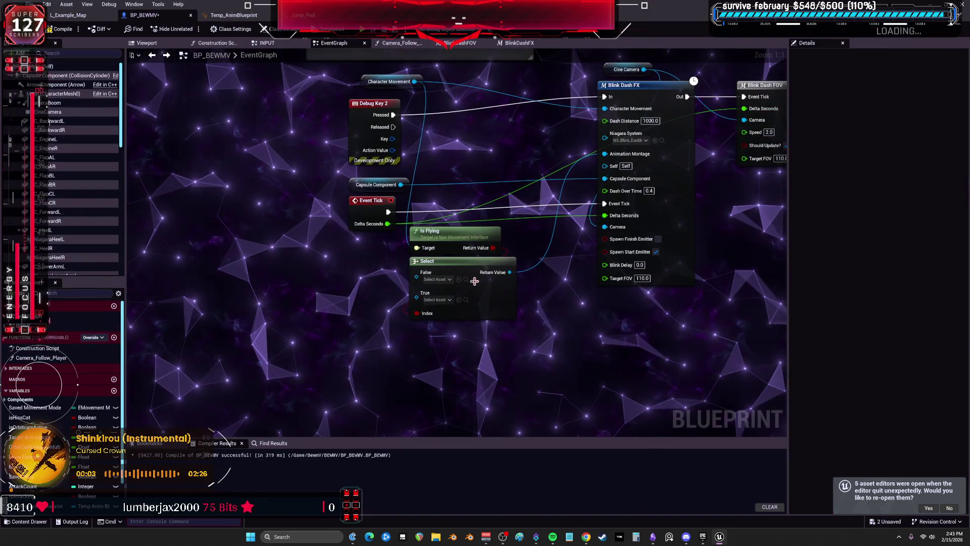
{"action": "left_click", "coordinate": [444, 280]}
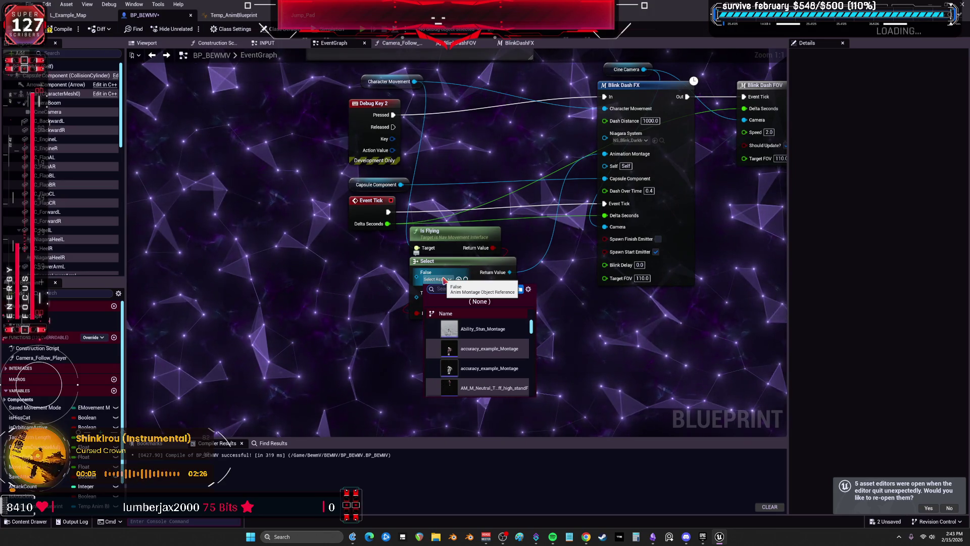
{"action": "type", "text": "dash"}
{"action": "left_click", "coordinate": [456, 332]}
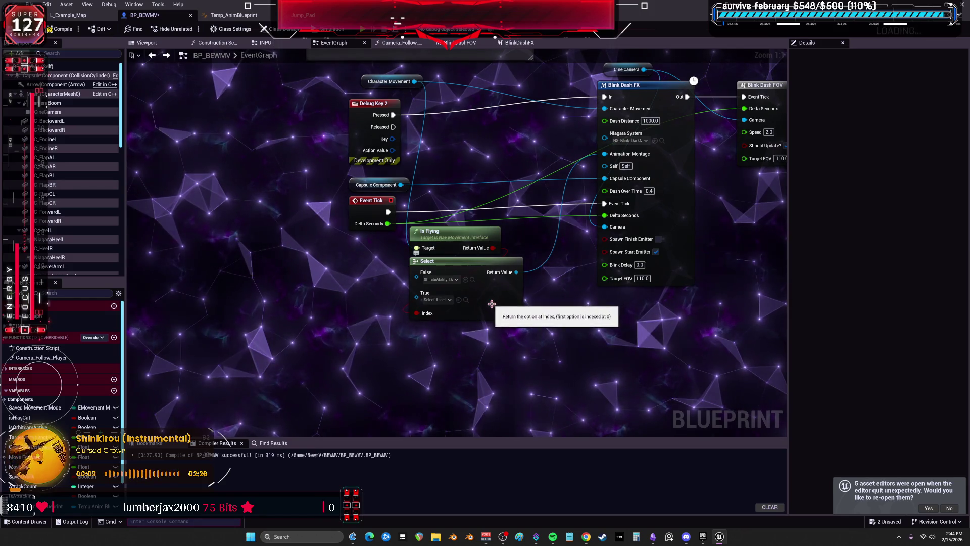
{"action": "left_click", "coordinate": [319, 15]}
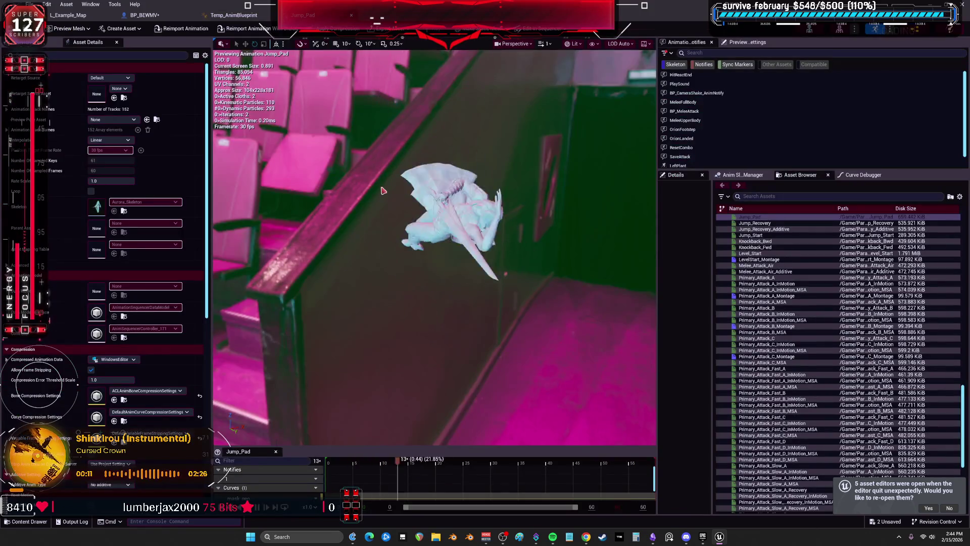
Browse the BewmV animation folders and open the JumpPad animation for a look.
{"action": "left_click", "coordinate": [86, 16]}
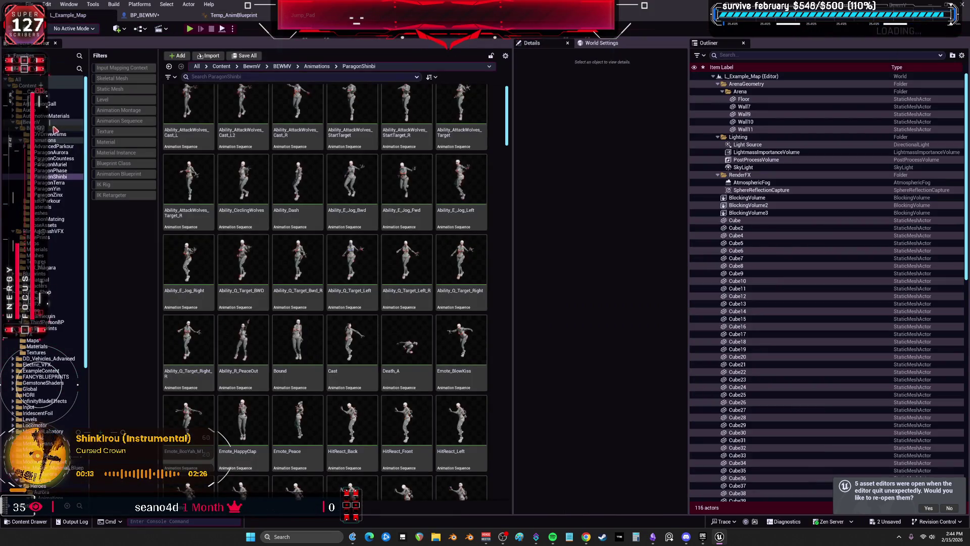
{"action": "left_click", "coordinate": [247, 66]}
{"action": "type", "text": "jump"}
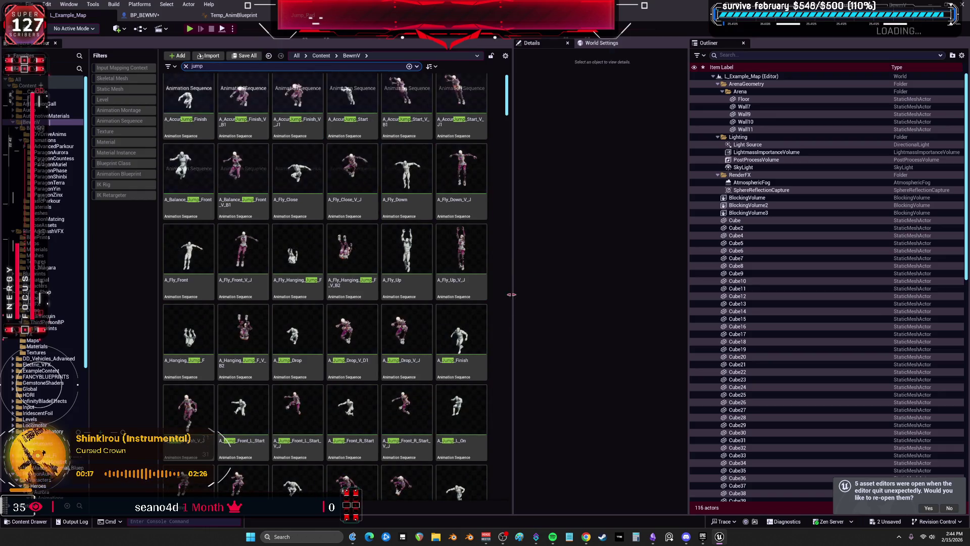
{"action": "left_click", "coordinate": [50, 140]}
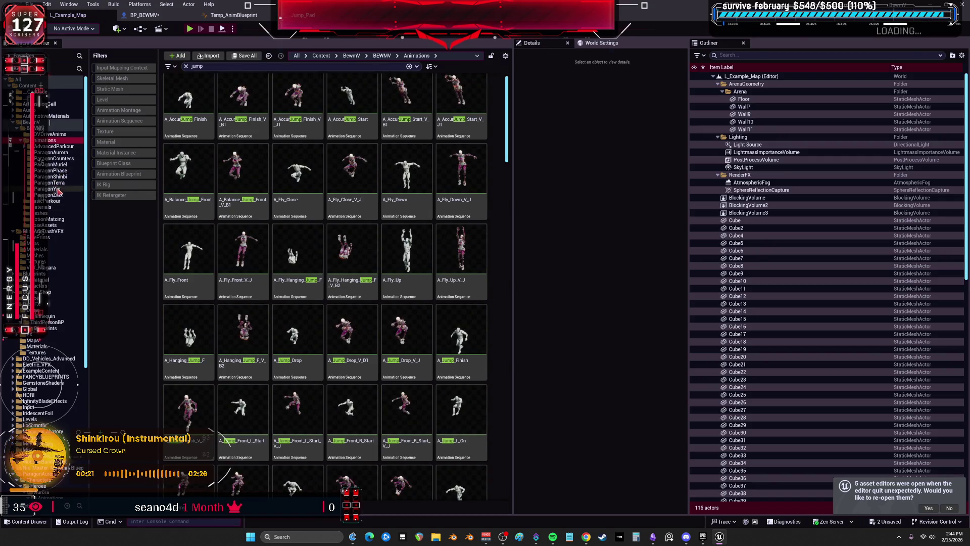
{"action": "left_click", "coordinate": [58, 189]}
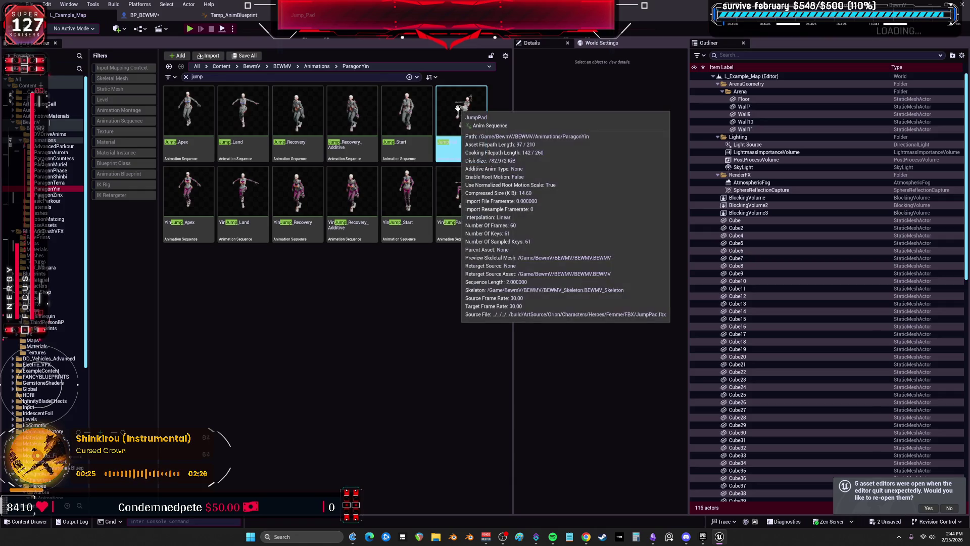
{"action": "double_click", "coordinate": [458, 107]}
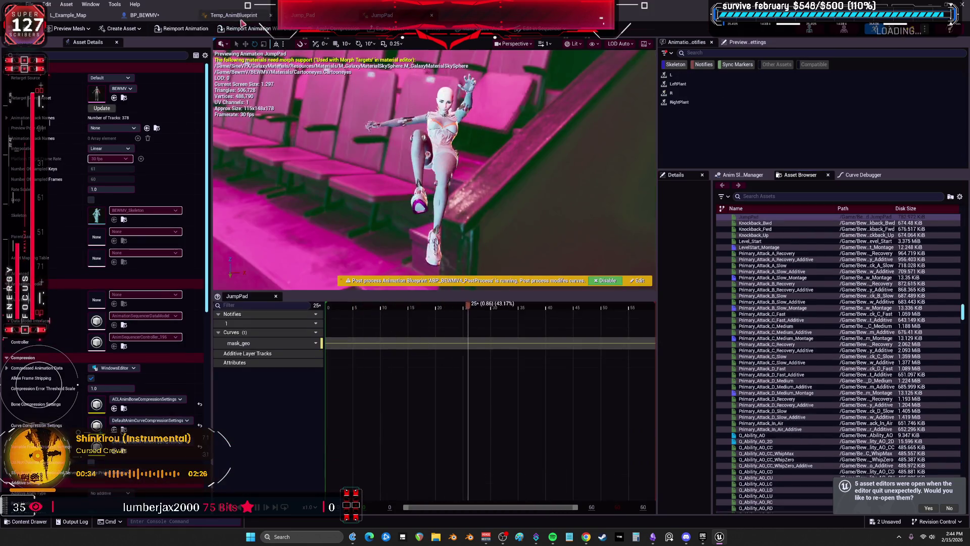
{"action": "left_click", "coordinate": [144, 15]}
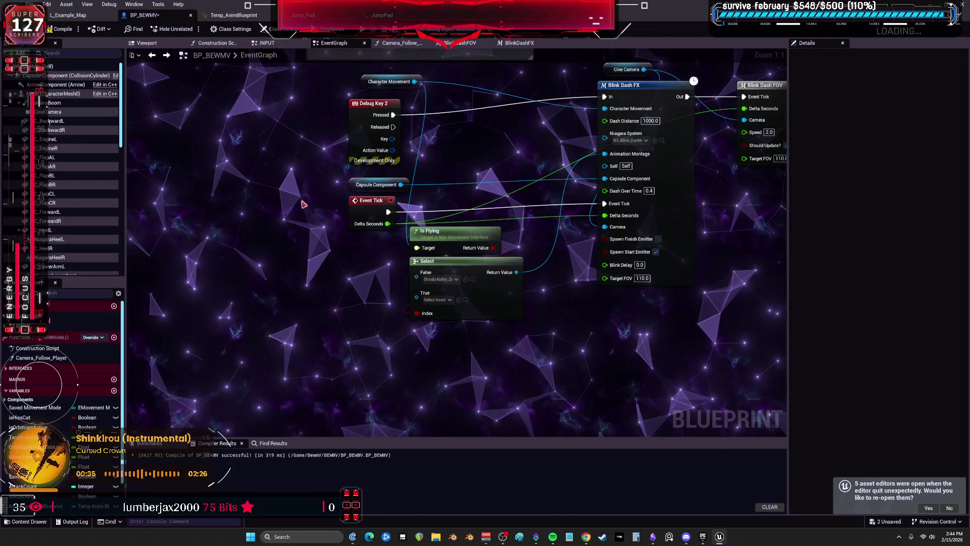
Search ParagonShinbi for 'pad', preview ShinibiLaunchPad, and find it in the Content Browser.
{"action": "left_click", "coordinate": [89, 16]}
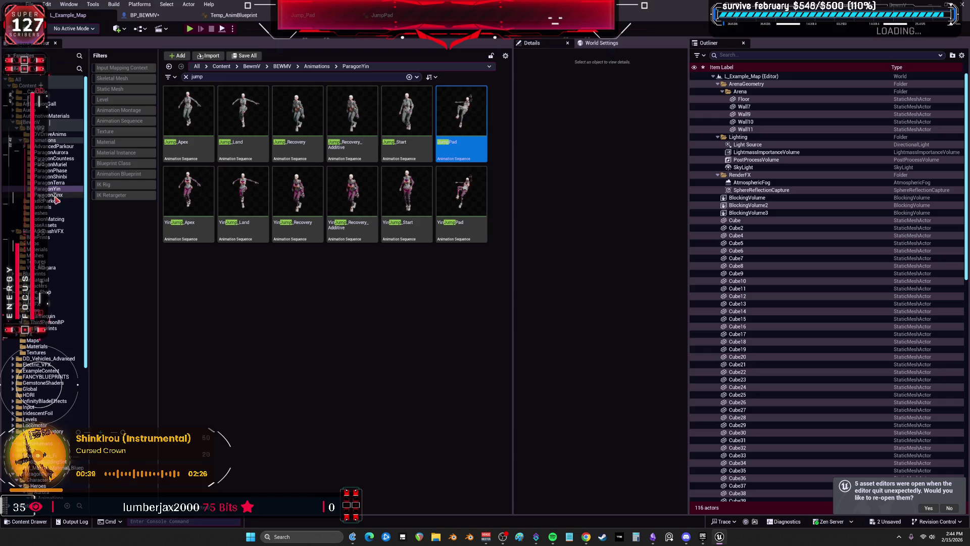
{"action": "left_click", "coordinate": [50, 176]}
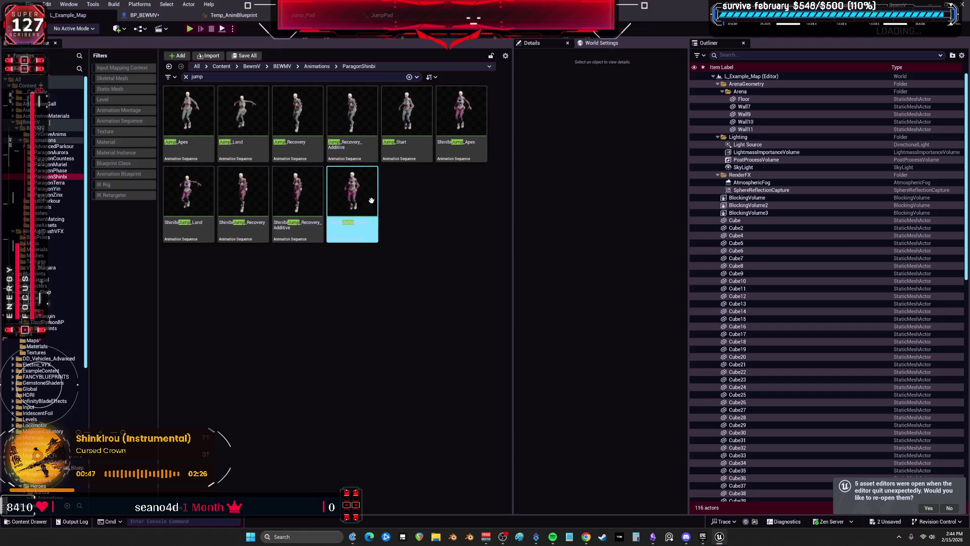
{"action": "left_click", "coordinate": [219, 76]}
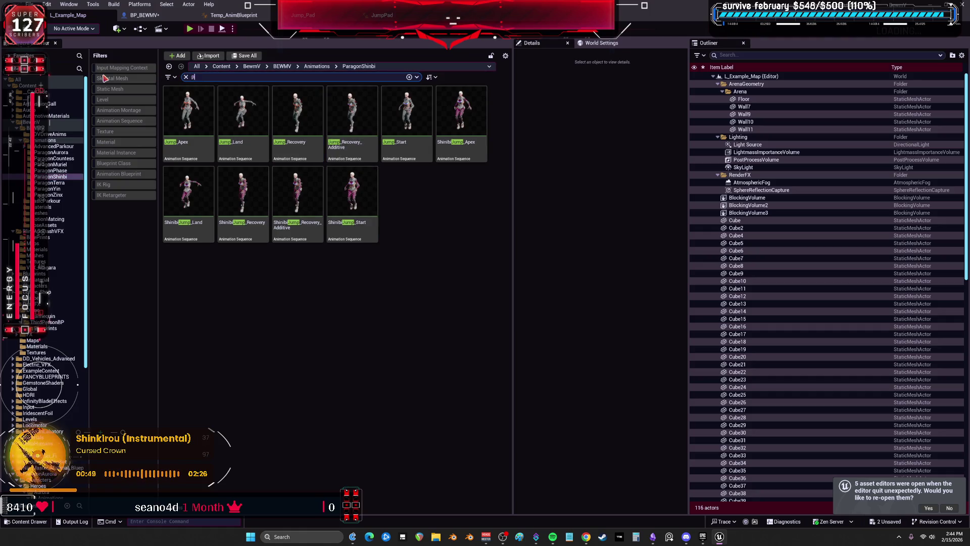
{"action": "type", "text": "ad"}
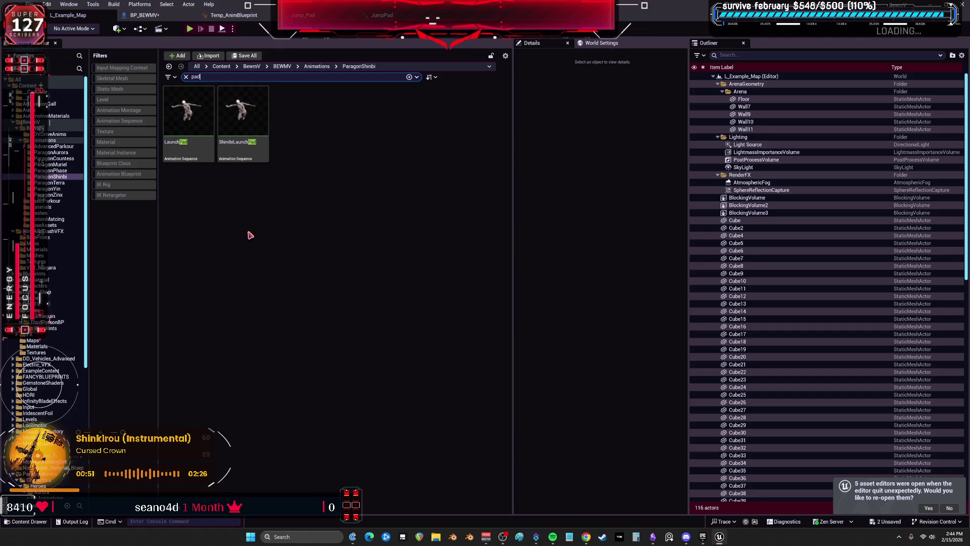
{"action": "double_click", "coordinate": [242, 121]}
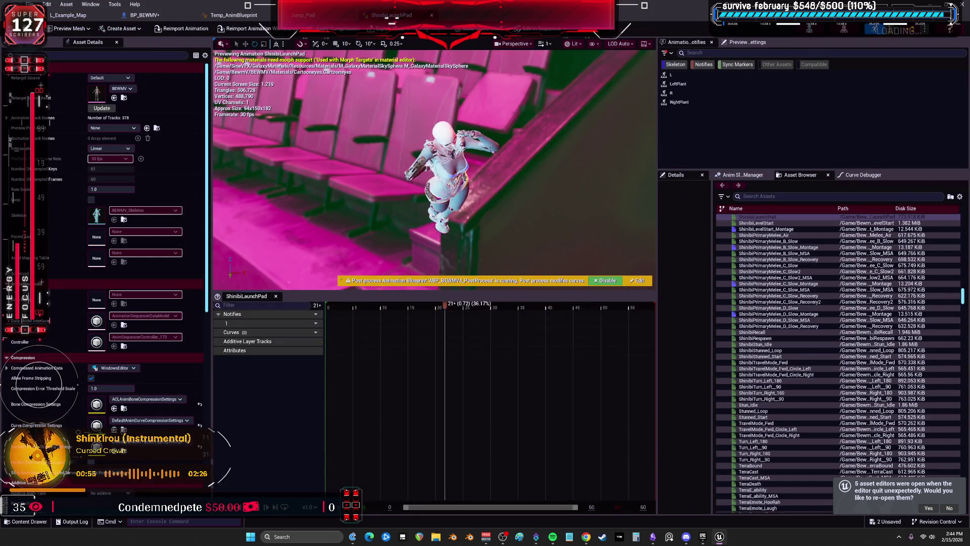
{"action": "left_click", "coordinate": [33, 28]}
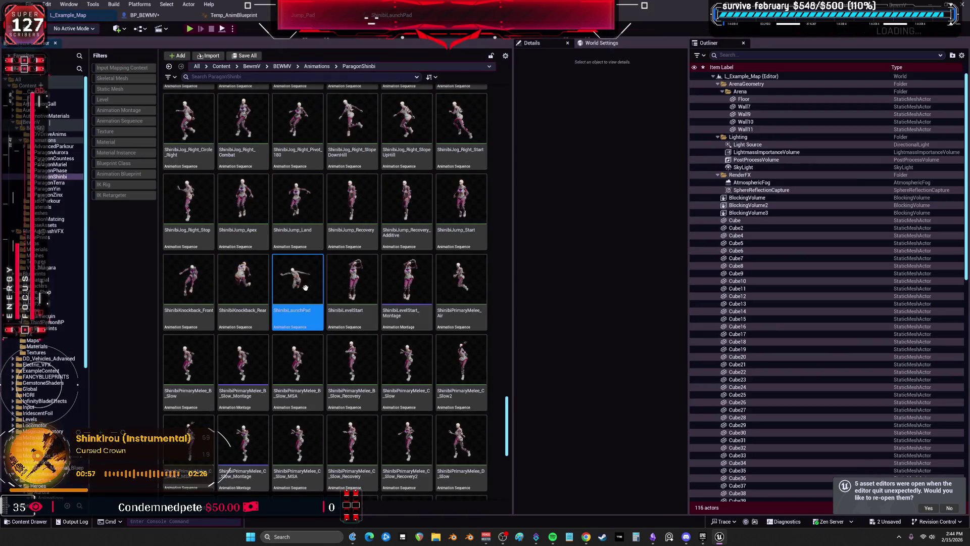
Create an AnimMontage from ShinibiLaunchPad, keeping the default name ShinibiLaunchPad_Montage.
{"action": "right_click", "coordinate": [295, 275]}
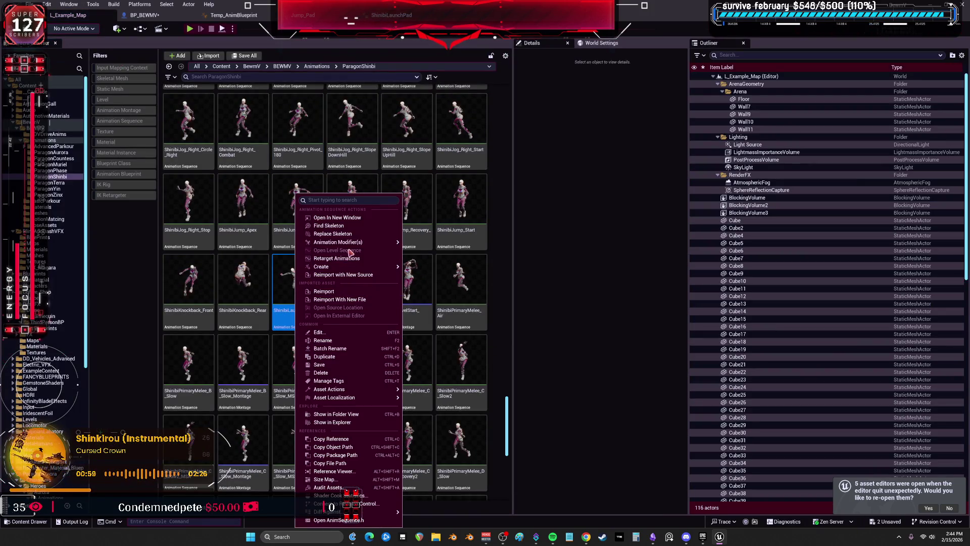
{"action": "mouse_move", "coordinate": [374, 269]}
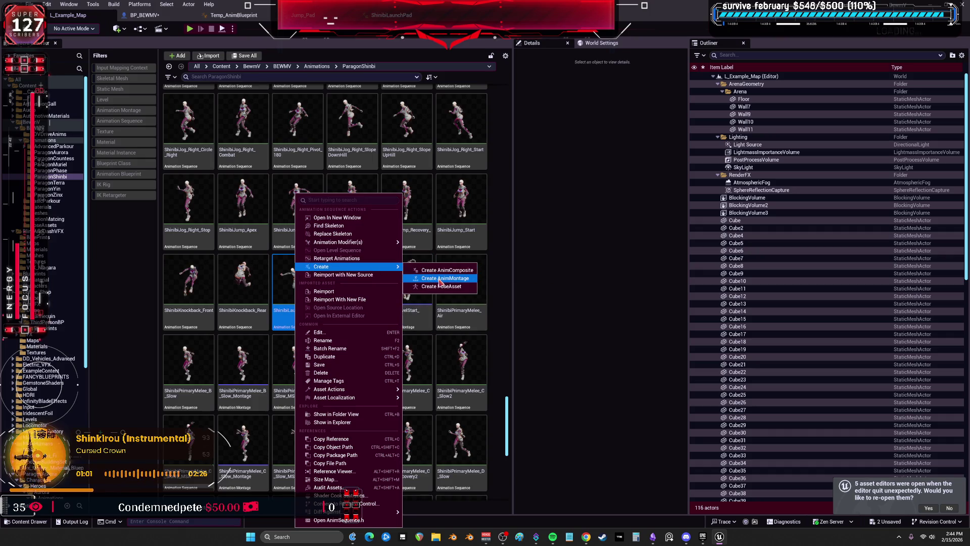
{"action": "left_click", "coordinate": [440, 278]}
{"action": "key", "text": "Return"}
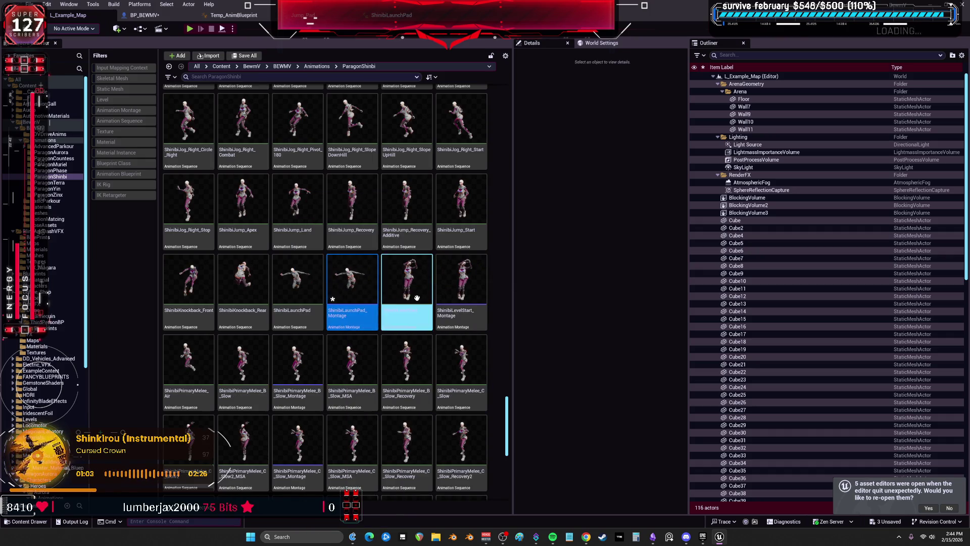
{"action": "left_click", "coordinate": [144, 15]}
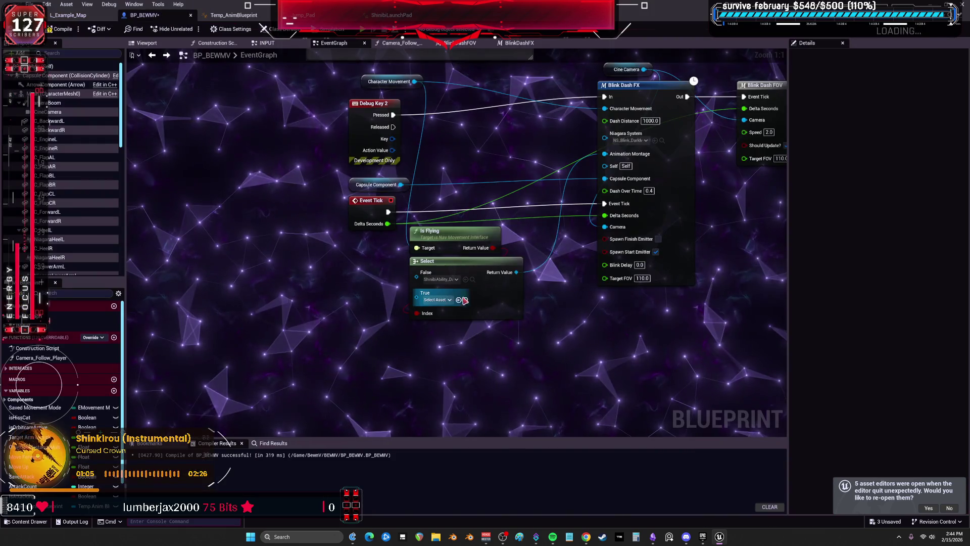
Assign ShinibiLaunchPad_Montage to the Select node's True input using the pasted asset name.
{"action": "left_click", "coordinate": [439, 299]}
{"action": "type", "text": "ShinibiLaunchPad_Montage"}
{"action": "left_click", "coordinate": [477, 344]}
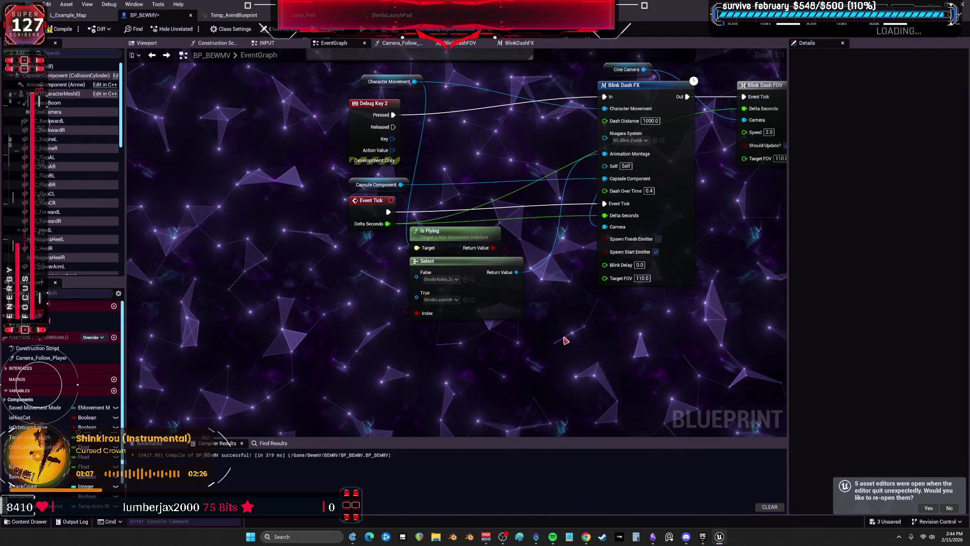
{"action": "left_click_drag", "start_coordinate": [737, 203], "coordinate": [646, 249]}
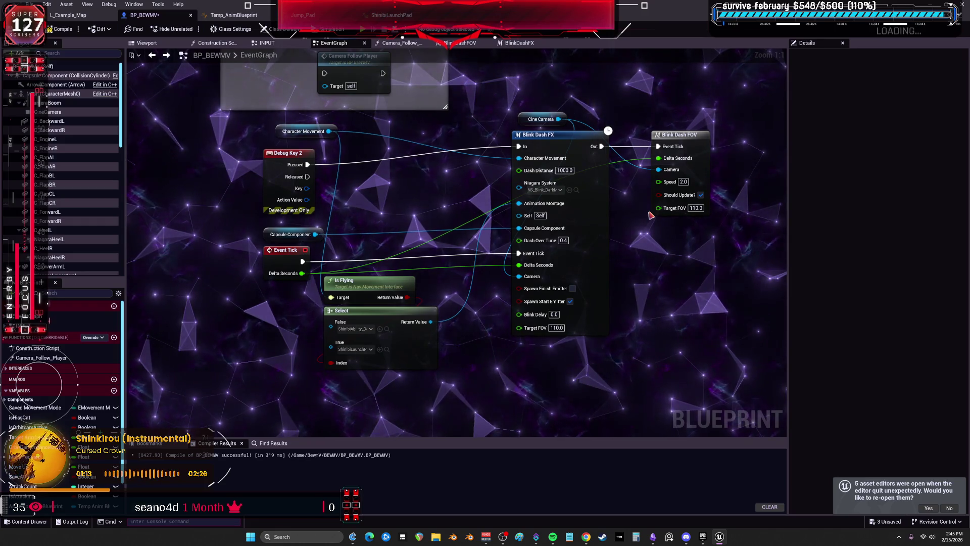
{"action": "left_click_drag", "start_coordinate": [405, 325], "coordinate": [437, 306]}
{"action": "left_click", "coordinate": [437, 307]}
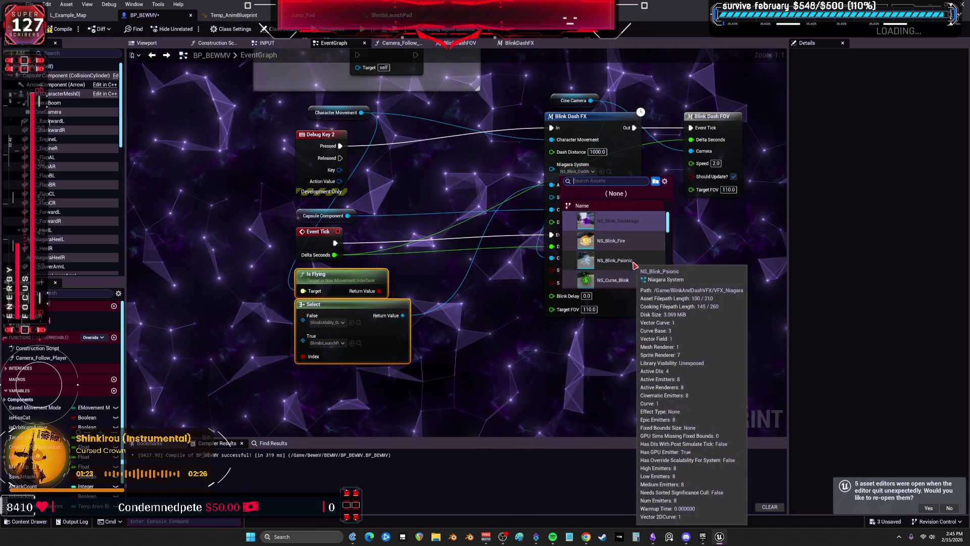
Pick NS_Dash_Ghost as Blink Dash FX's Niagara System and start a play test.
{"action": "scroll", "coordinate": [630, 259], "scroll_direction": "down", "scroll_amount": 2}
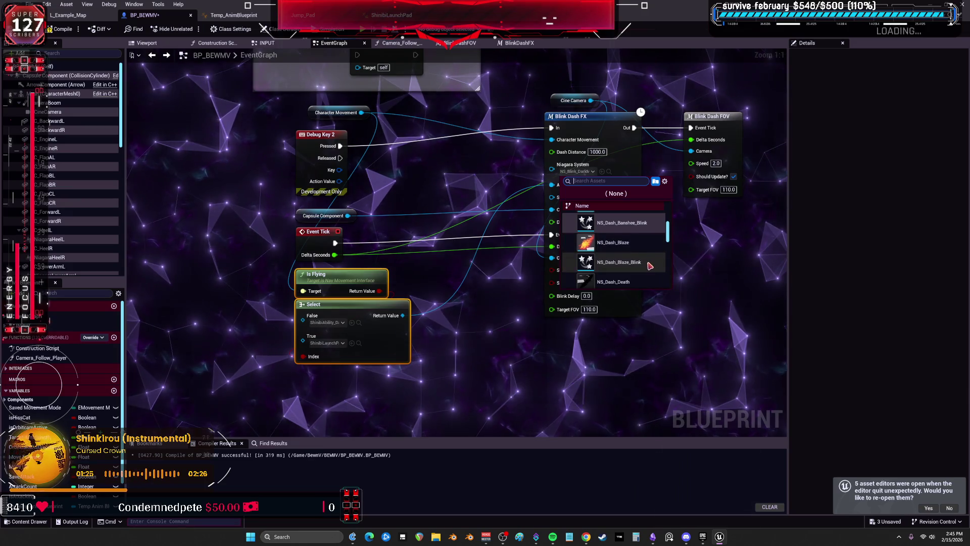
{"action": "scroll", "coordinate": [644, 273], "scroll_direction": "down", "scroll_amount": 2}
{"action": "scroll", "coordinate": [642, 280], "scroll_direction": "down", "scroll_amount": 1}
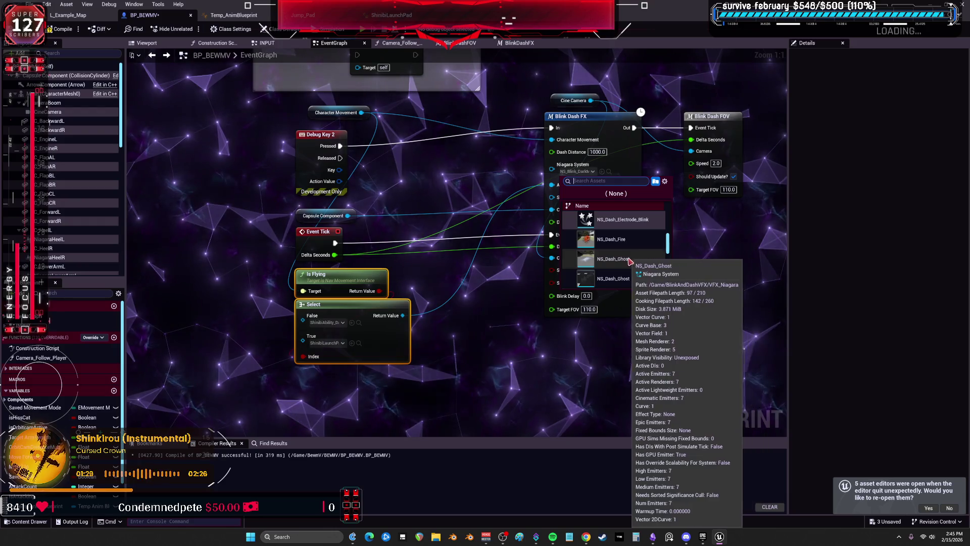
{"action": "left_click", "coordinate": [634, 282]}
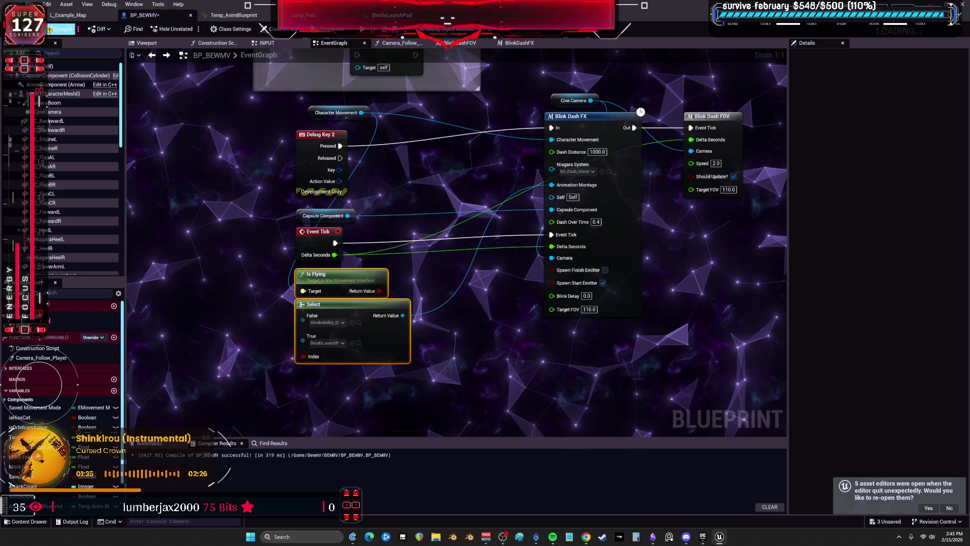
{"action": "key", "text": "alt+Tab"}
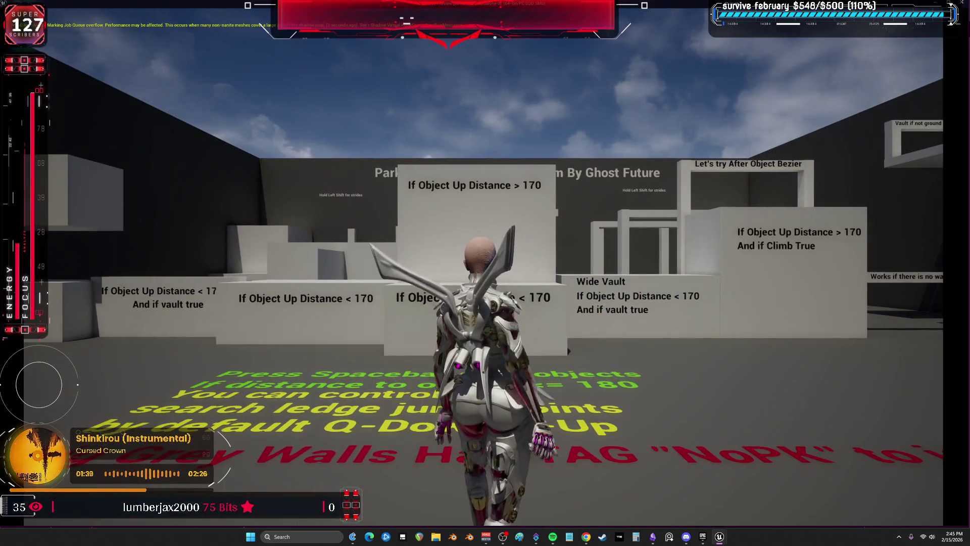
{"action": "key", "text": "w"}
{"action": "key", "text": "w"}
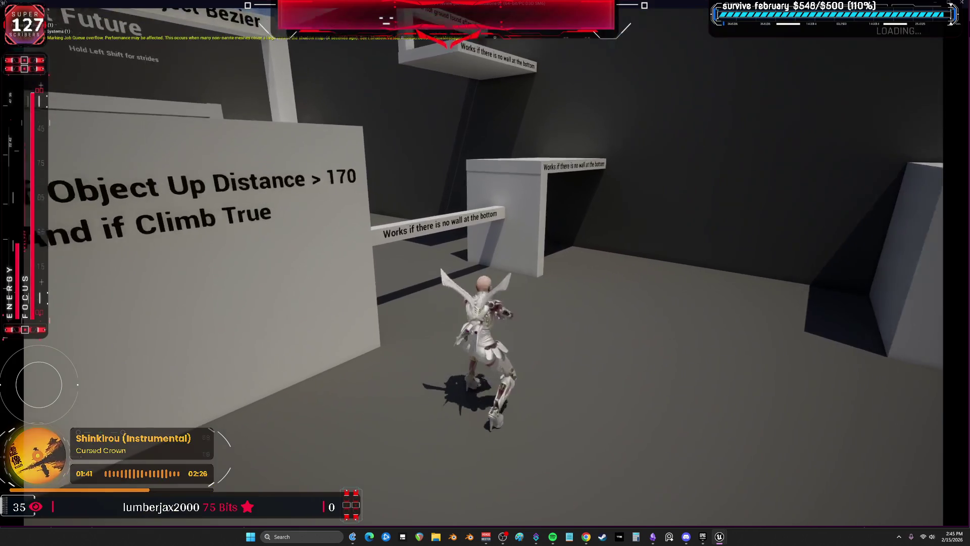
{"action": "key", "text": "w"}
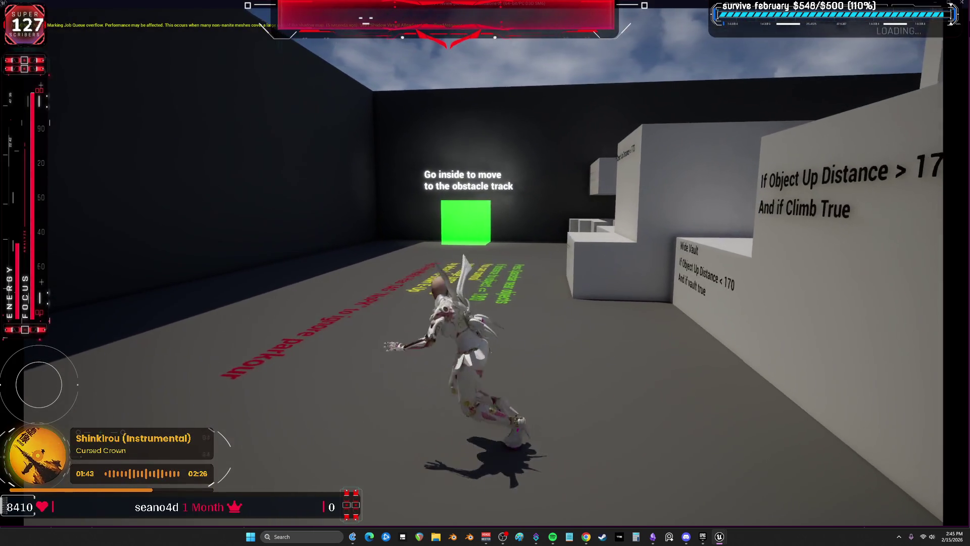
{"action": "key", "text": "w"}
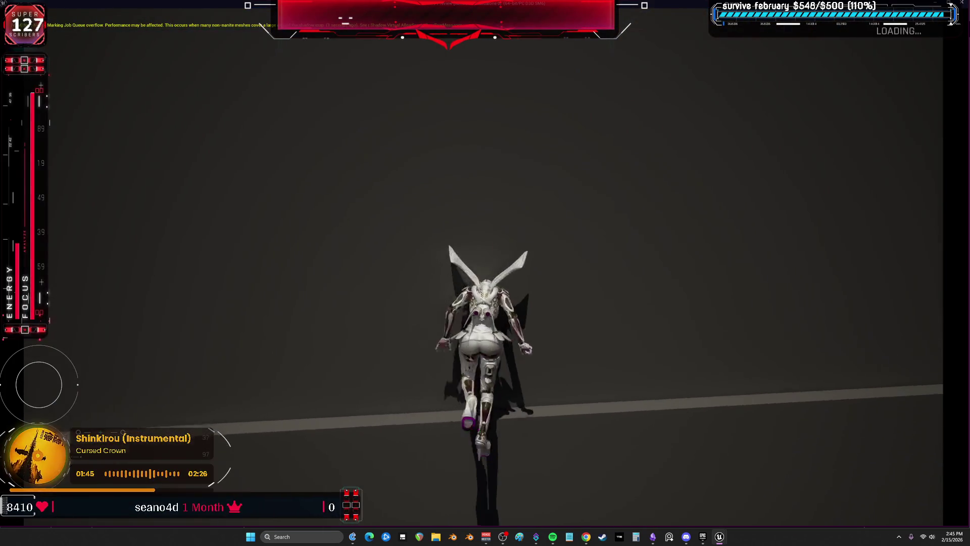
{"action": "key", "text": "w"}
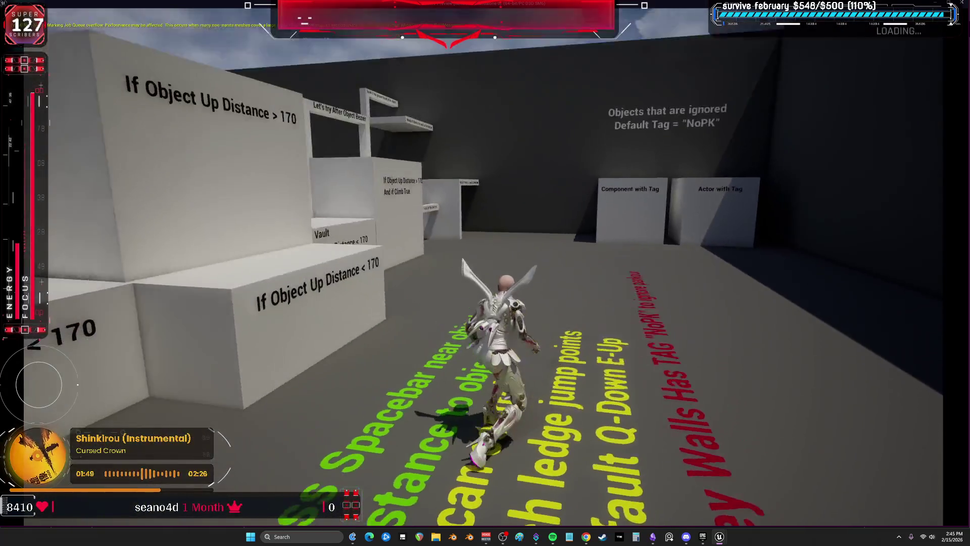
{"action": "key", "text": "Escape"}
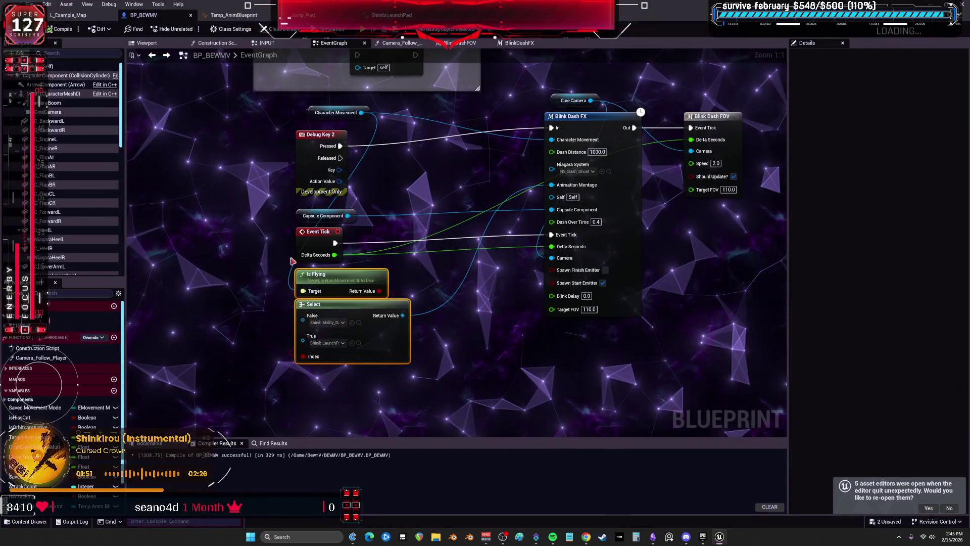
{"action": "left_click", "coordinate": [359, 344]}
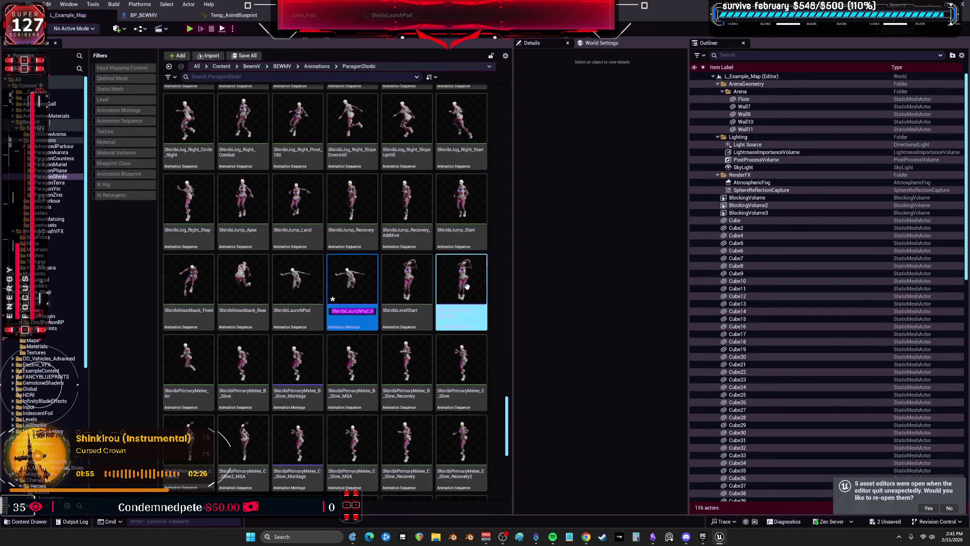
{"action": "left_click", "coordinate": [139, 18]}
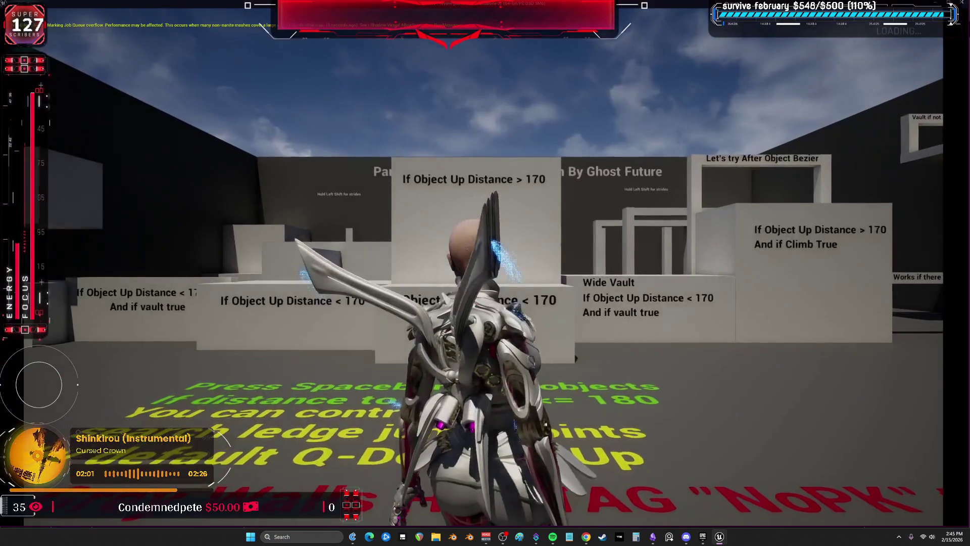
{"action": "key", "text": "w"}
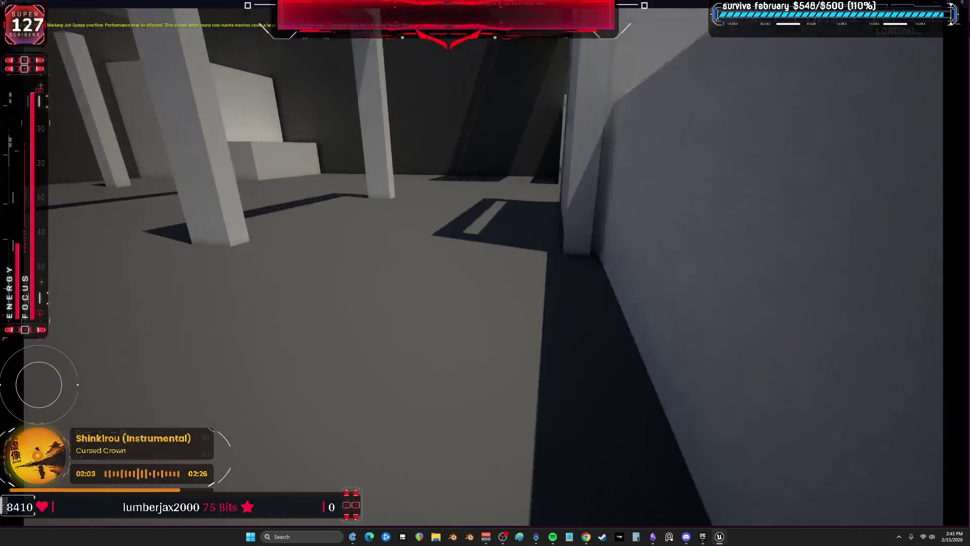
{"action": "key", "text": "space"}
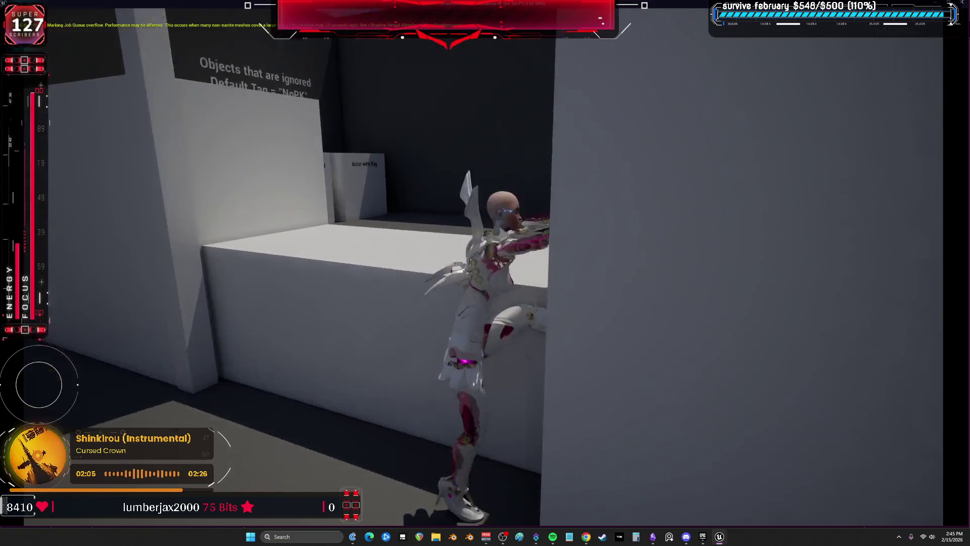
{"action": "key", "text": "w"}
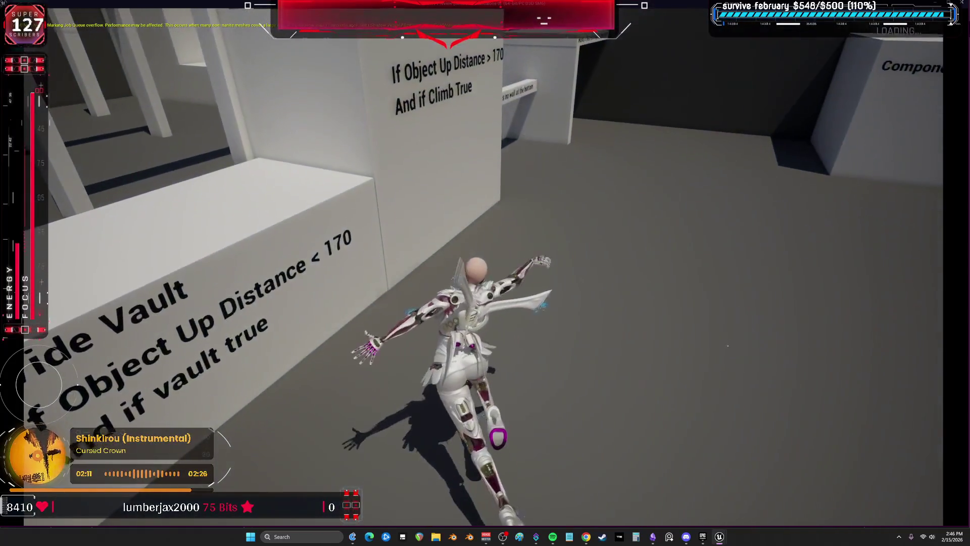
{"action": "key", "text": "w"}
{"action": "key", "text": "w"}
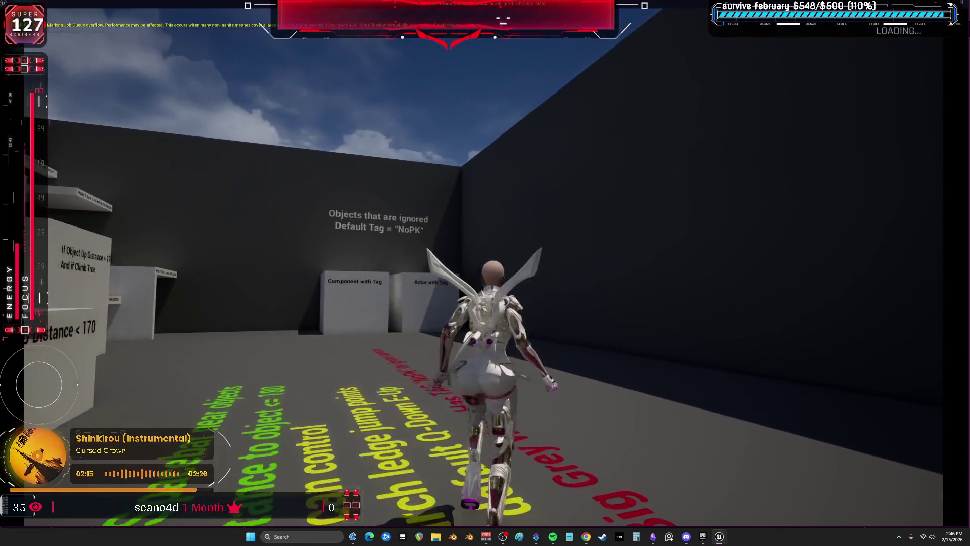
{"action": "key", "text": "Escape"}
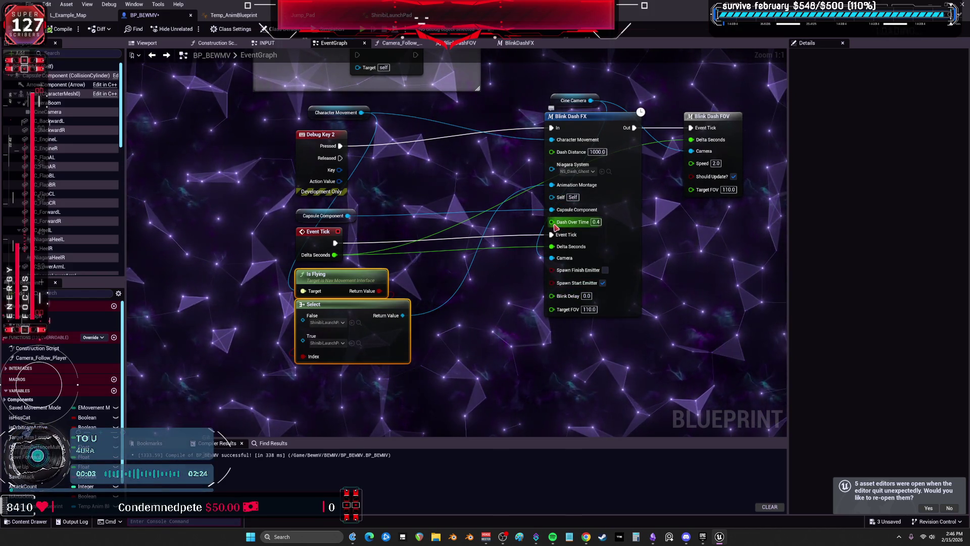
Add a Select Float node into Dash Over Time, driven by Is Flying.
{"action": "left_click_drag", "start_coordinate": [505, 328], "coordinate": [484, 344]}
{"action": "type", "text": "select"}
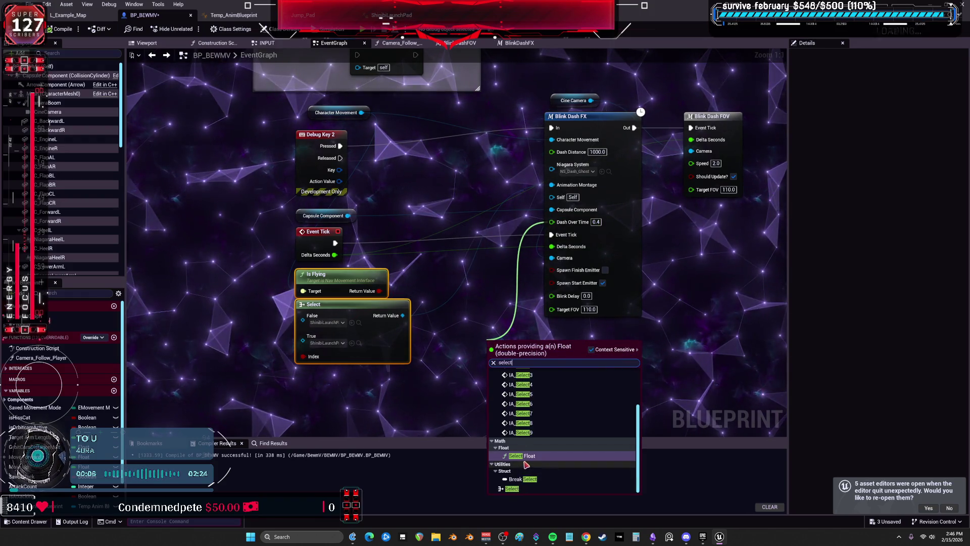
{"action": "key", "text": "Return"}
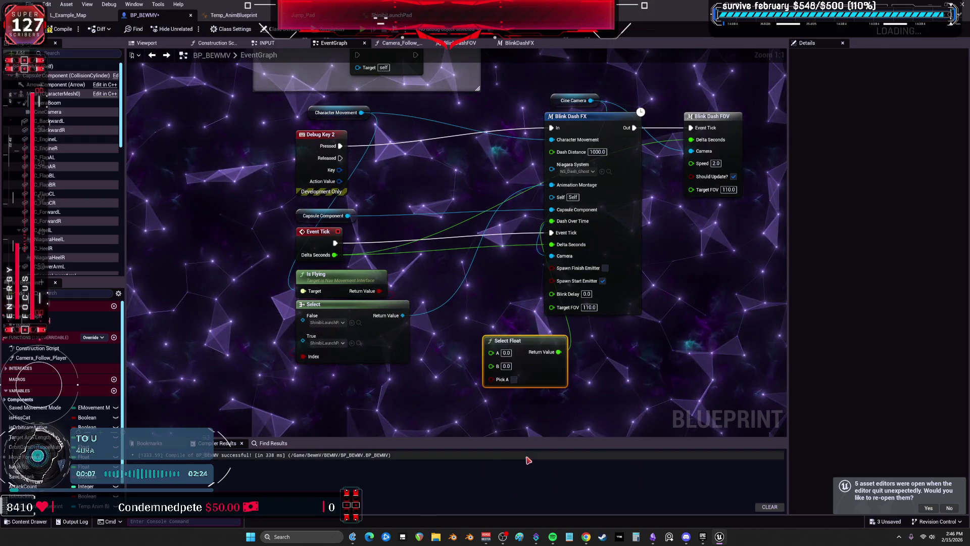
{"action": "left_click_drag", "start_coordinate": [379, 291], "coordinate": [490, 379]}
Set the Select node's False montage to ShinibiAbility_Dash_Montage and reposition it.
{"action": "left_click", "coordinate": [342, 323]}
{"action": "type", "text": "dash"}
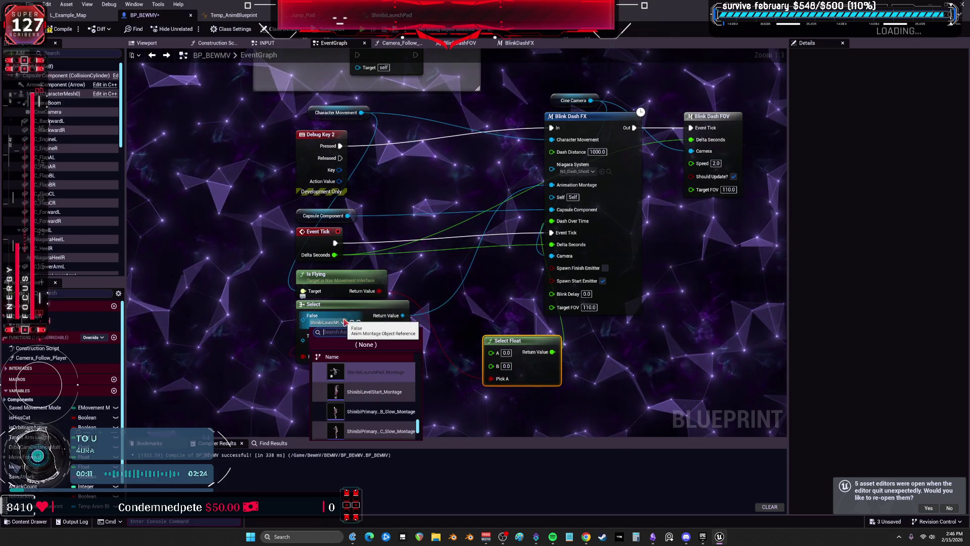
{"action": "left_click", "coordinate": [377, 372]}
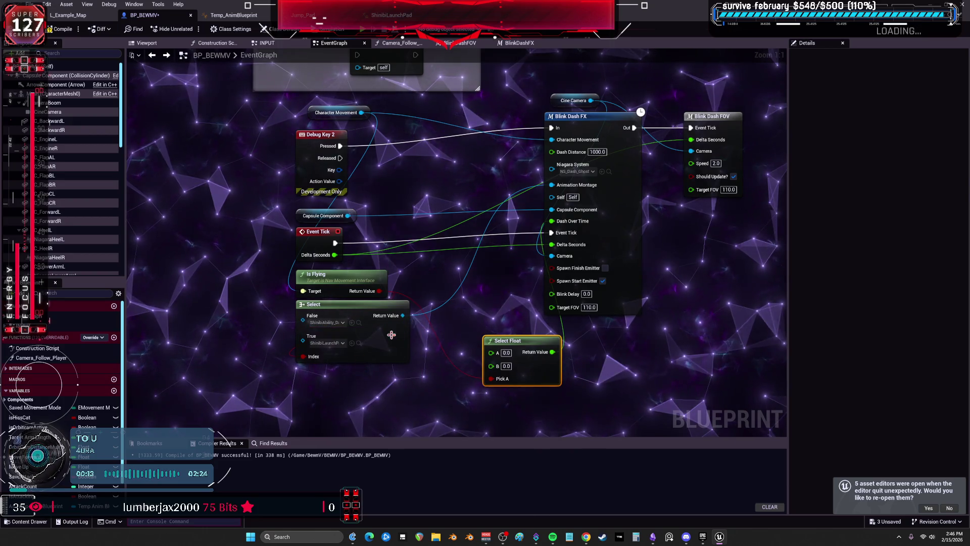
{"action": "left_click_drag", "start_coordinate": [323, 304], "coordinate": [304, 344]}
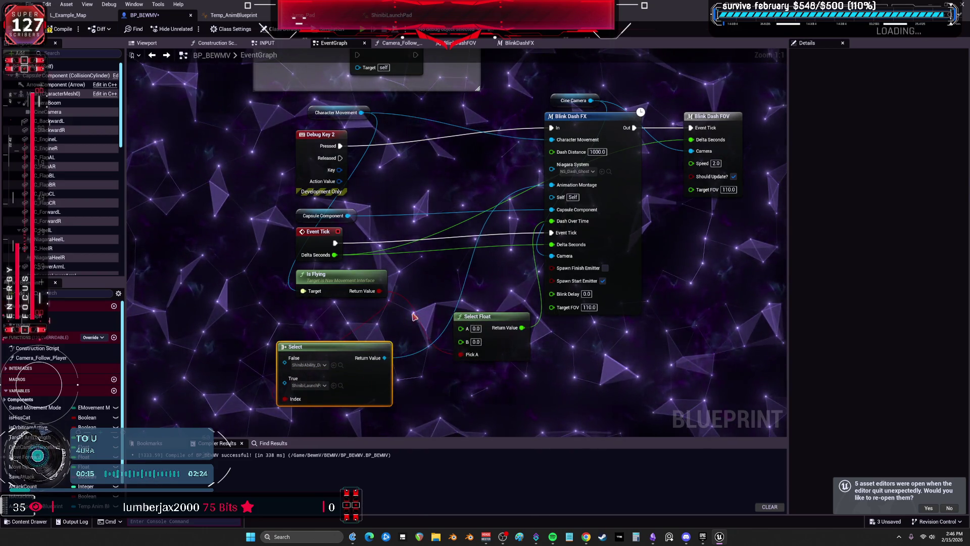
{"action": "left_click_drag", "start_coordinate": [476, 328], "coordinate": [481, 303]}
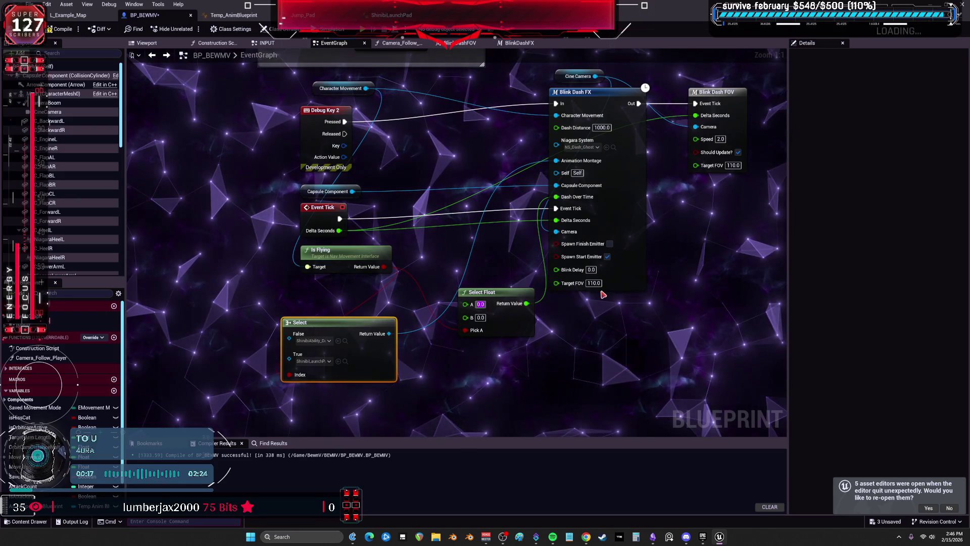
Give the Select Float A 2.0 and B 1.0, then tidy the nodes.
{"action": "type", "text": "0.32"}
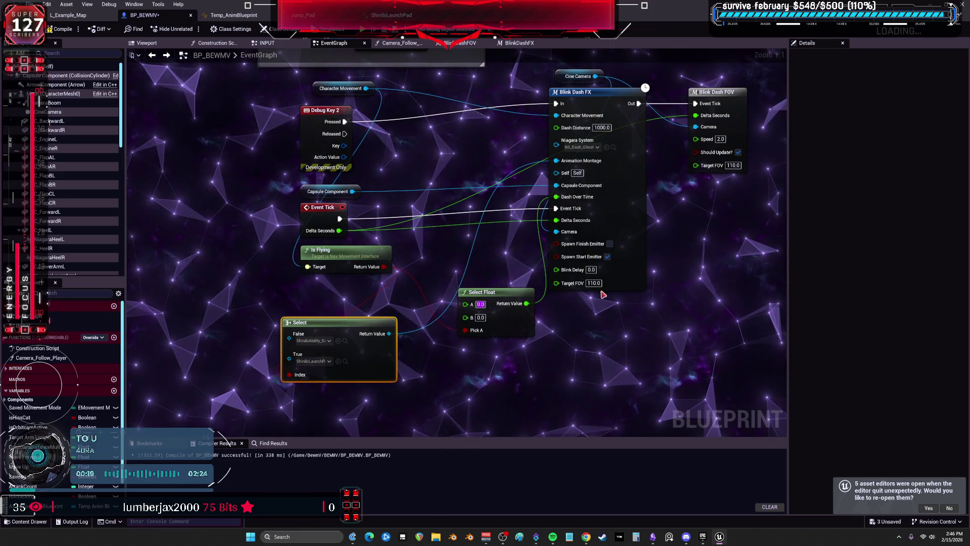
{"action": "key", "text": "Tab"}
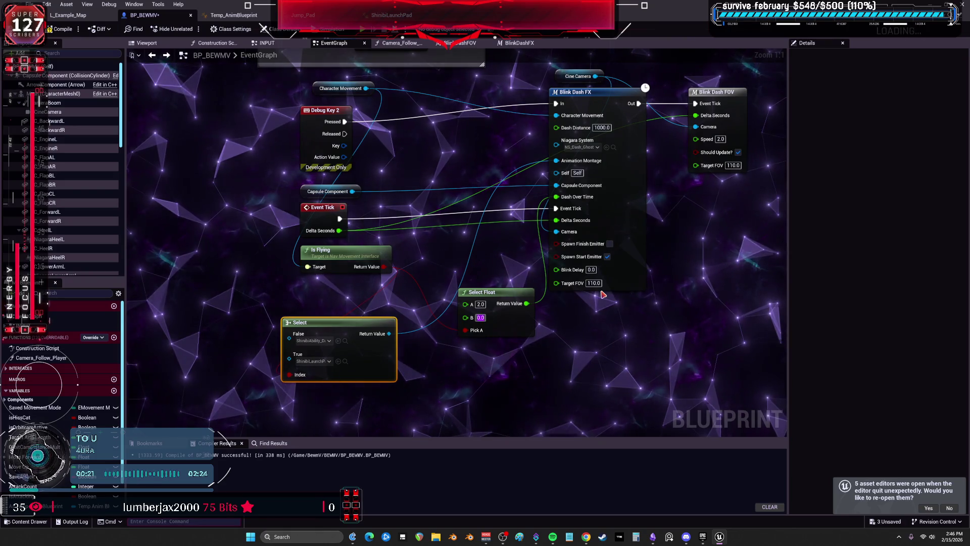
{"action": "type", "text": "1.0"}
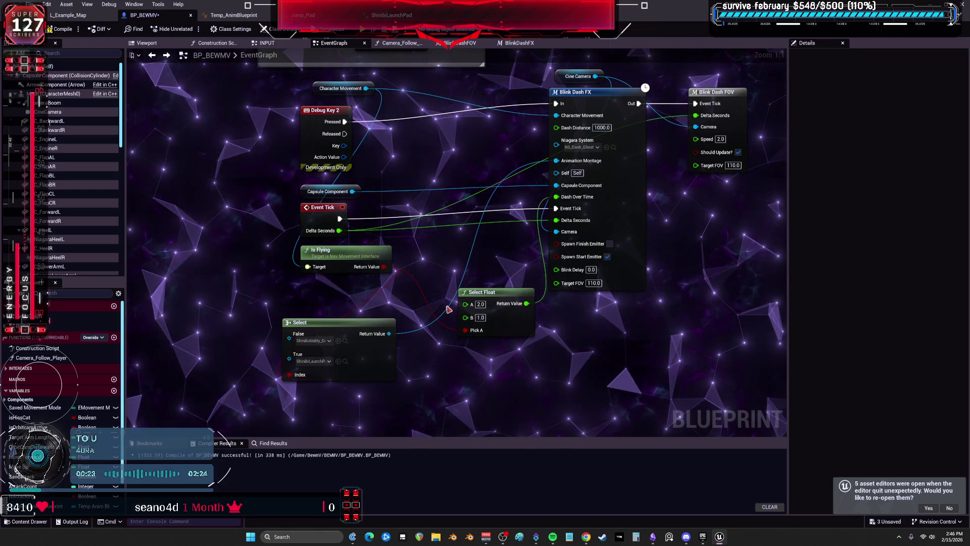
{"action": "left_click_drag", "start_coordinate": [349, 250], "coordinate": [300, 257]}
{"action": "left_click_drag", "start_coordinate": [515, 334], "coordinate": [489, 376]}
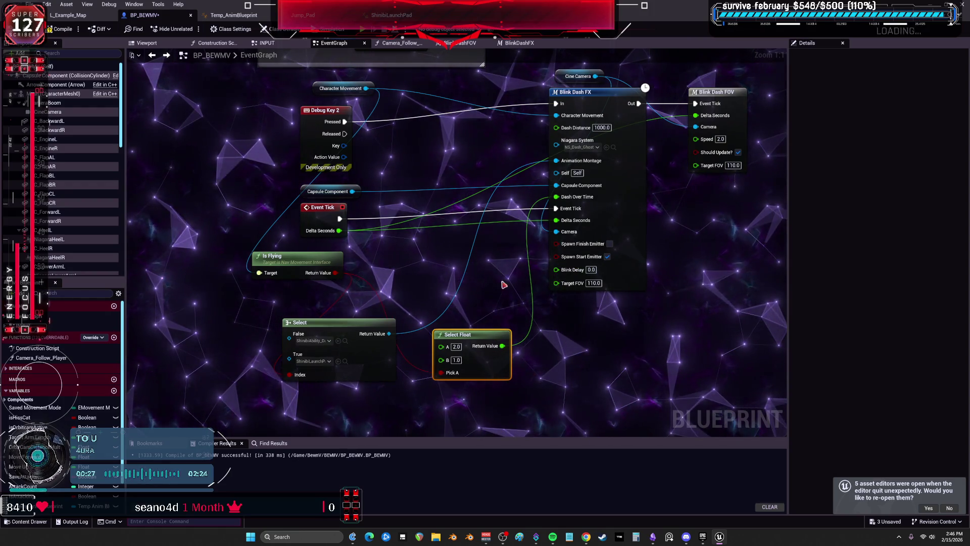
Duplicate the Select Float, set the copy to A 1.2 and B 0.0, and place it below.
{"action": "key", "text": "ctrl+c"}
{"action": "key", "text": "ctrl+v"}
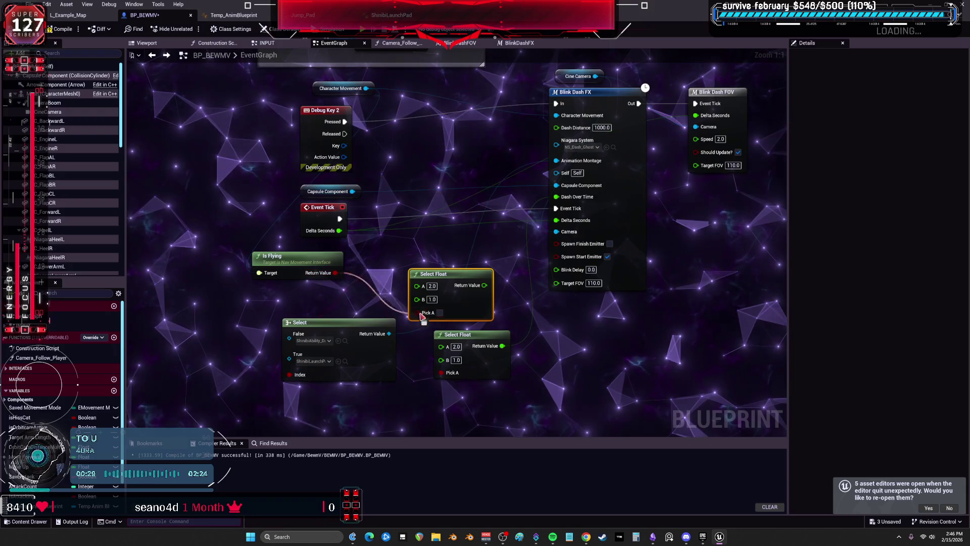
{"action": "left_click_drag", "start_coordinate": [434, 291], "coordinate": [465, 272]}
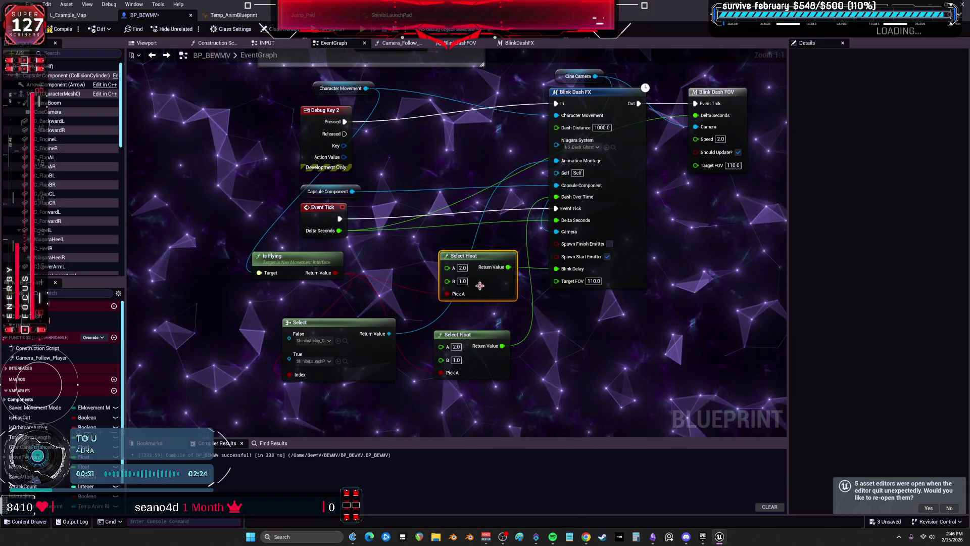
{"action": "left_click", "coordinate": [462, 268]}
{"action": "type", "text": "0"}
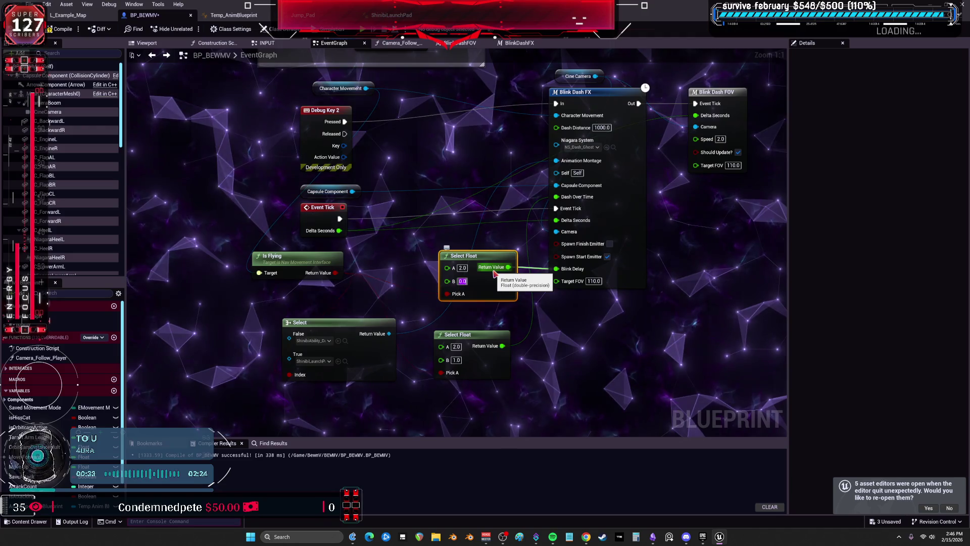
{"action": "type", "text": "1.2"}
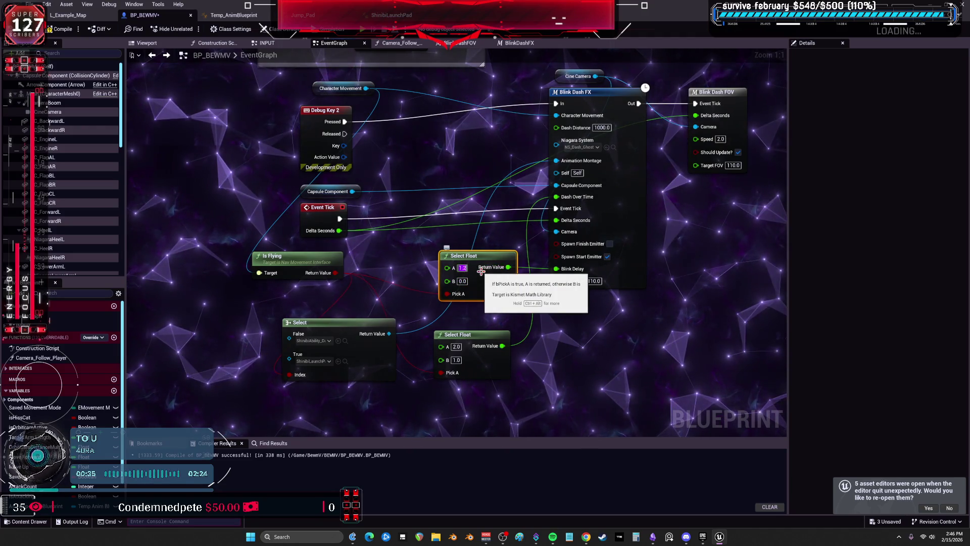
{"action": "mouse_move", "coordinate": [481, 271]}
{"action": "left_mouse_down"}
{"action": "mouse_move", "coordinate": [496, 201]}
{"action": "mouse_move", "coordinate": [541, 331]}
{"action": "mouse_move", "coordinate": [541, 296]}
{"action": "left_mouse_up"}
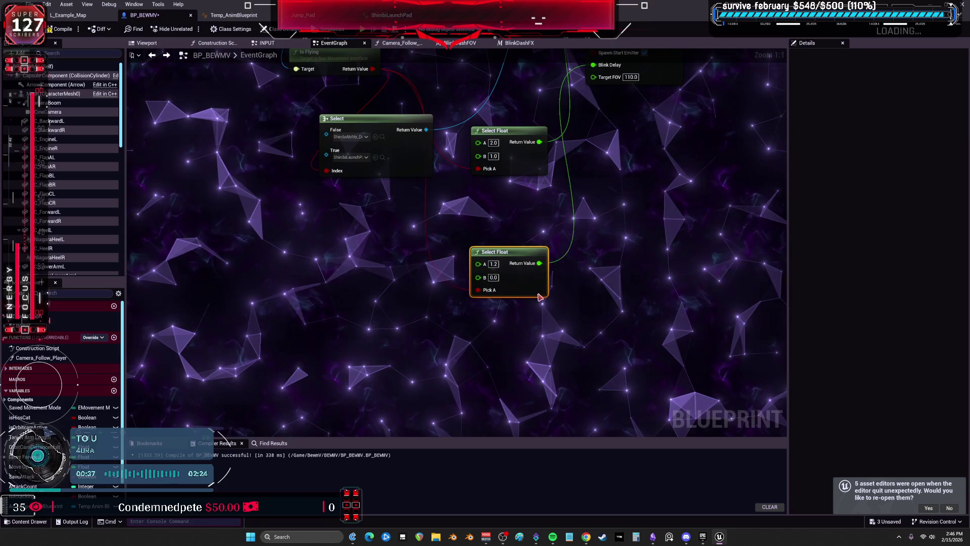
Wire Is Flying into a Branch Condition and add a Play Montage node off True.
{"action": "left_click_drag", "start_coordinate": [487, 238], "coordinate": [497, 277]}
{"action": "scroll", "coordinate": [489, 255], "scroll_direction": "down", "scroll_amount": 2}
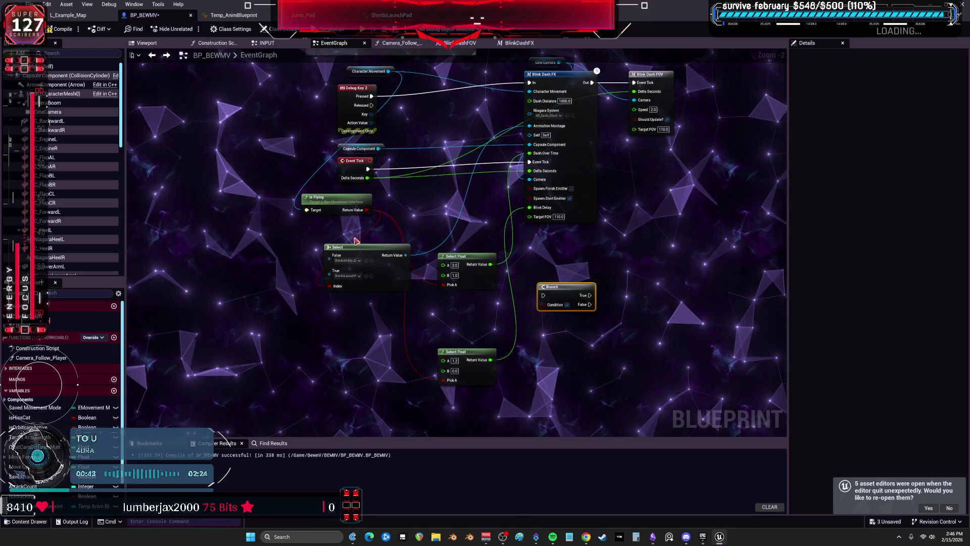
{"action": "mouse_move", "coordinate": [367, 212]}
{"action": "left_mouse_down"}
{"action": "mouse_move", "coordinate": [542, 305]}
{"action": "mouse_move", "coordinate": [541, 317]}
{"action": "left_mouse_up"}
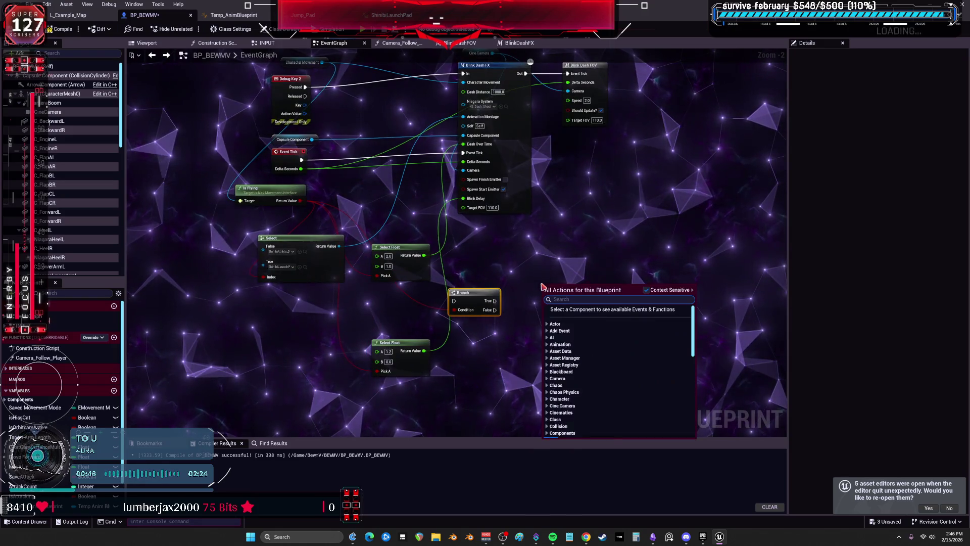
{"action": "type", "text": "play montage"}
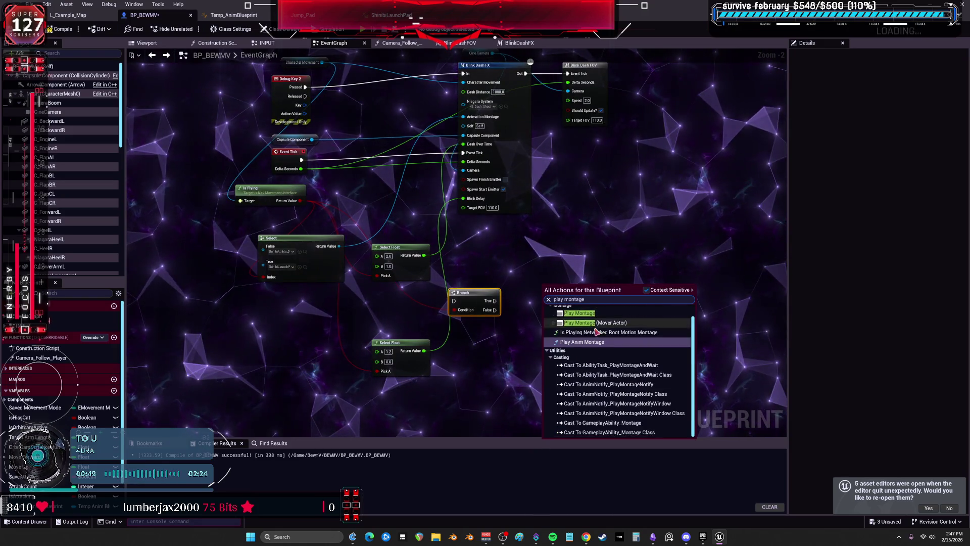
{"action": "scroll", "coordinate": [595, 332], "scroll_direction": "up", "scroll_amount": 1}
{"action": "scroll", "coordinate": [588, 324], "scroll_direction": "up", "scroll_amount": 1}
{"action": "left_click_drag", "start_coordinate": [477, 299], "coordinate": [484, 304]}
Connect Play Montage's On Completed to Blink Dash FX's In and centre the new nodes.
{"action": "mouse_move", "coordinate": [543, 292]}
{"action": "left_mouse_down"}
{"action": "mouse_move", "coordinate": [486, 152]}
{"action": "mouse_move", "coordinate": [446, 247]}
{"action": "left_mouse_up"}
{"action": "mouse_move", "coordinate": [614, 364]}
{"action": "left_mouse_down"}
{"action": "mouse_move", "coordinate": [541, 299]}
{"action": "mouse_move", "coordinate": [539, 86]}
{"action": "mouse_move", "coordinate": [425, 293]}
{"action": "left_mouse_up"}
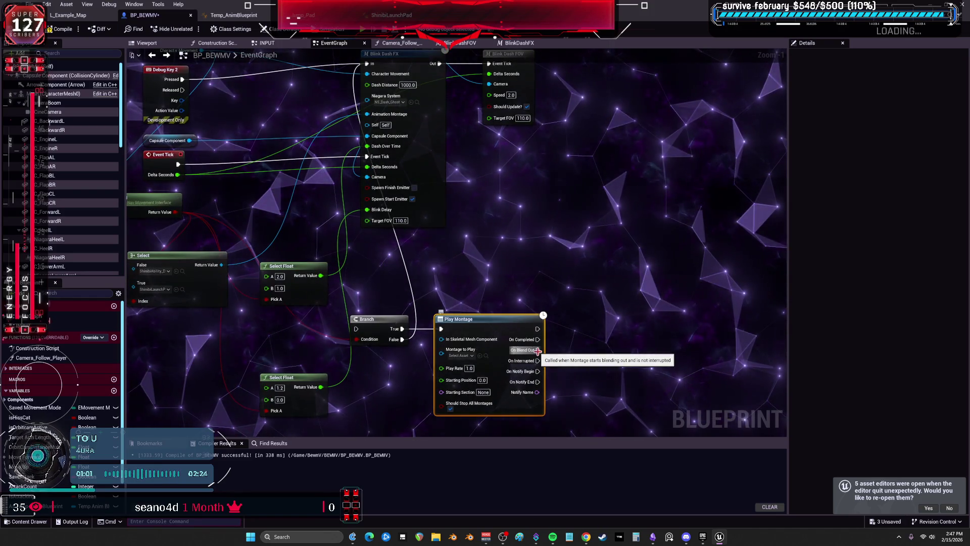
{"action": "mouse_move", "coordinate": [540, 341]}
{"action": "left_mouse_down"}
{"action": "mouse_move", "coordinate": [398, 228]}
{"action": "mouse_move", "coordinate": [367, 231]}
{"action": "left_mouse_up"}
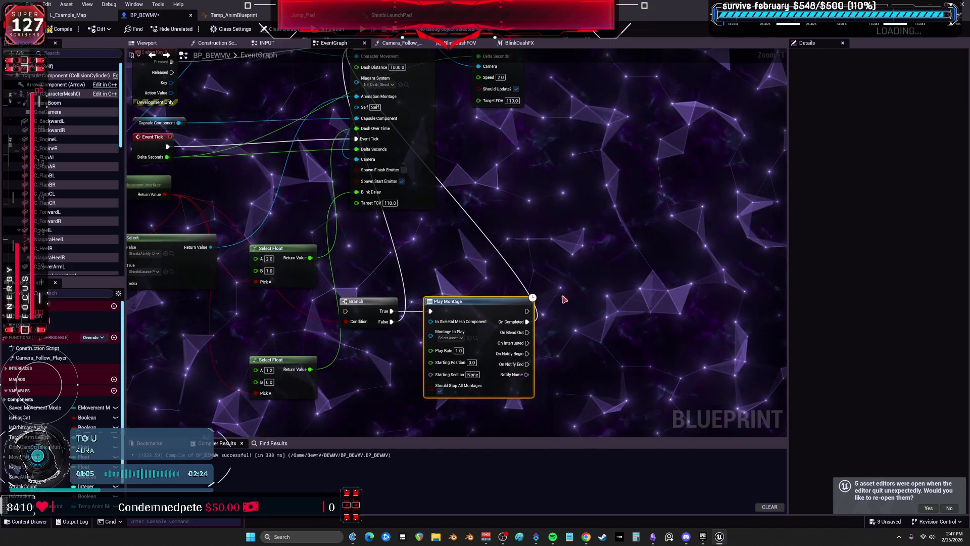
{"action": "scroll", "coordinate": [545, 248], "scroll_direction": "up", "scroll_amount": 1}
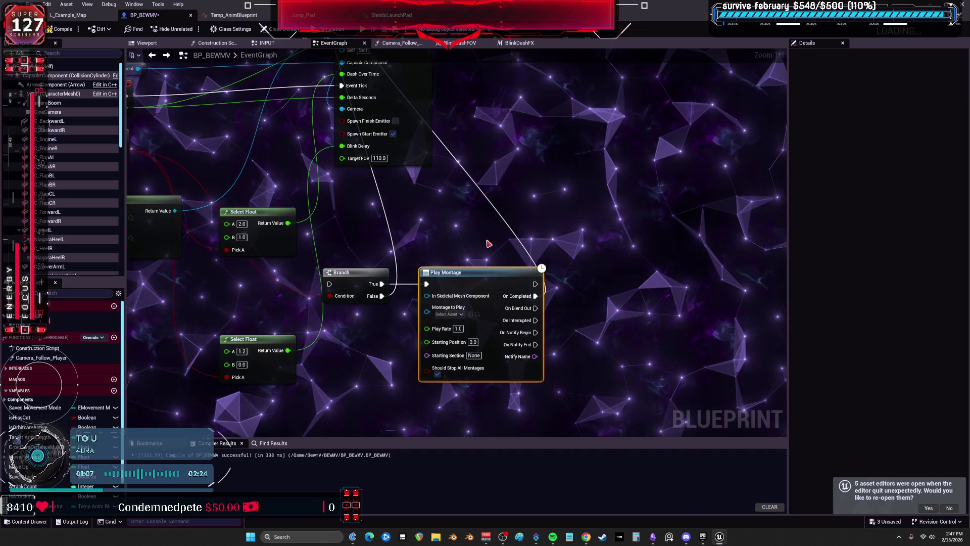
{"action": "left_click_drag", "start_coordinate": [375, 347], "coordinate": [446, 343]}
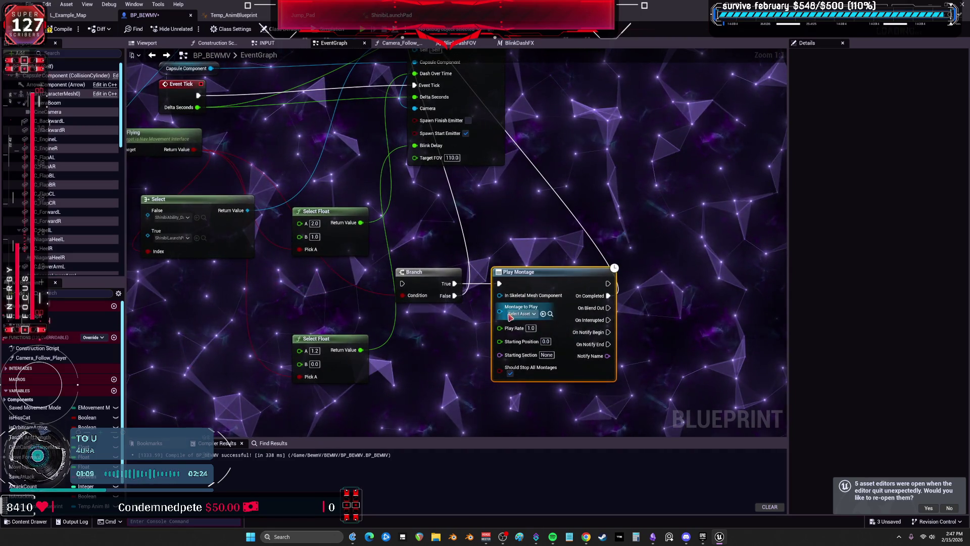
{"action": "left_click_drag", "start_coordinate": [406, 317], "coordinate": [477, 302]}
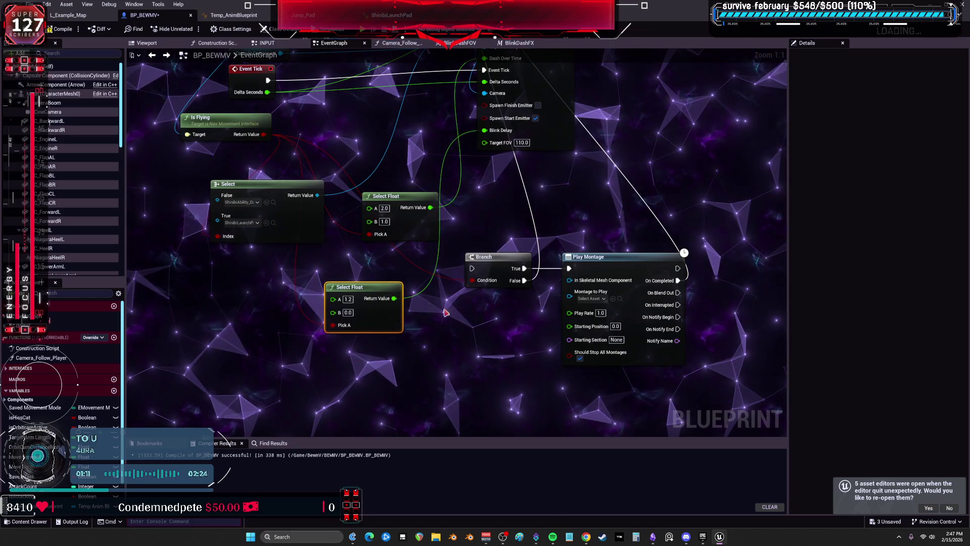
Browse Play Montage's Montage to Play asset list for R_Ability_Montage.
{"action": "left_click", "coordinate": [591, 299]}
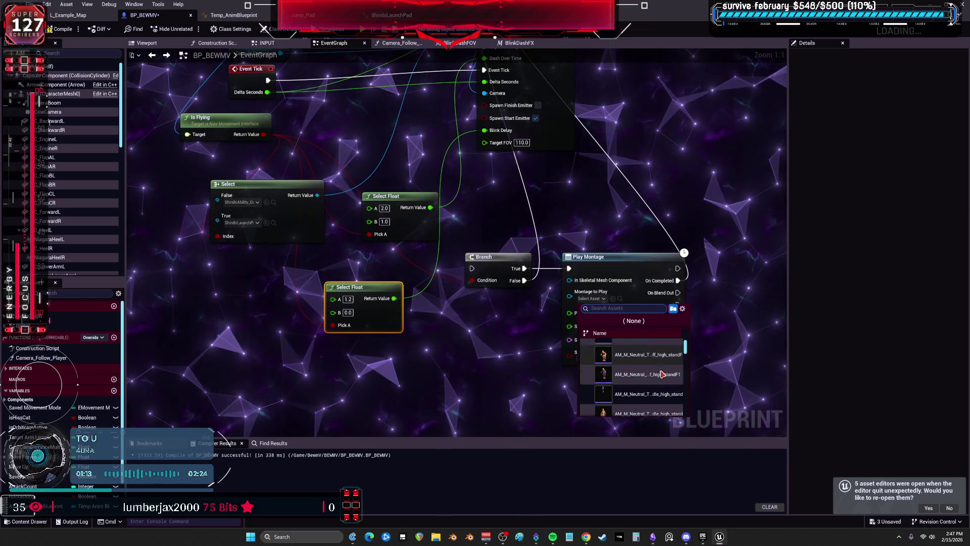
{"action": "scroll", "coordinate": [674, 364], "scroll_direction": "down", "scroll_amount": 3}
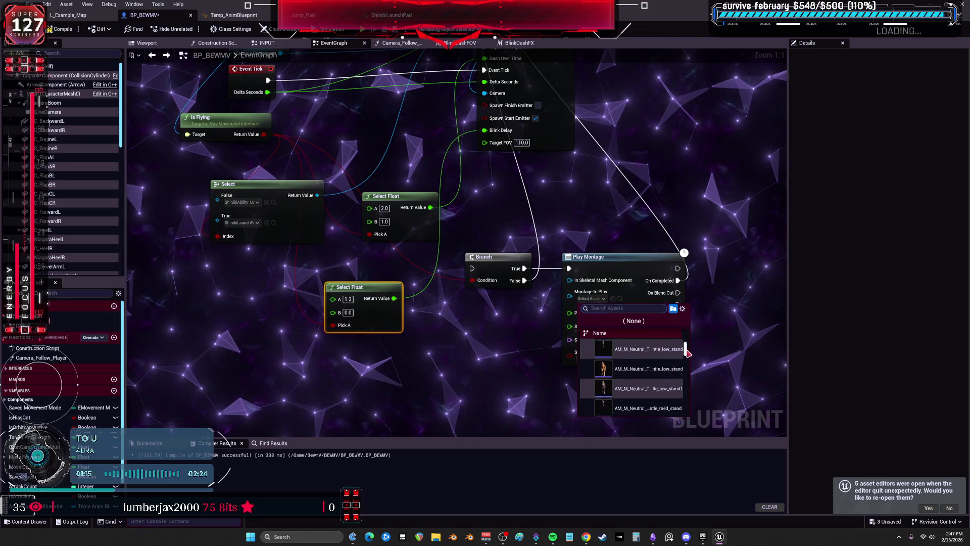
{"action": "left_click_drag", "start_coordinate": [687, 349], "coordinate": [687, 374]}
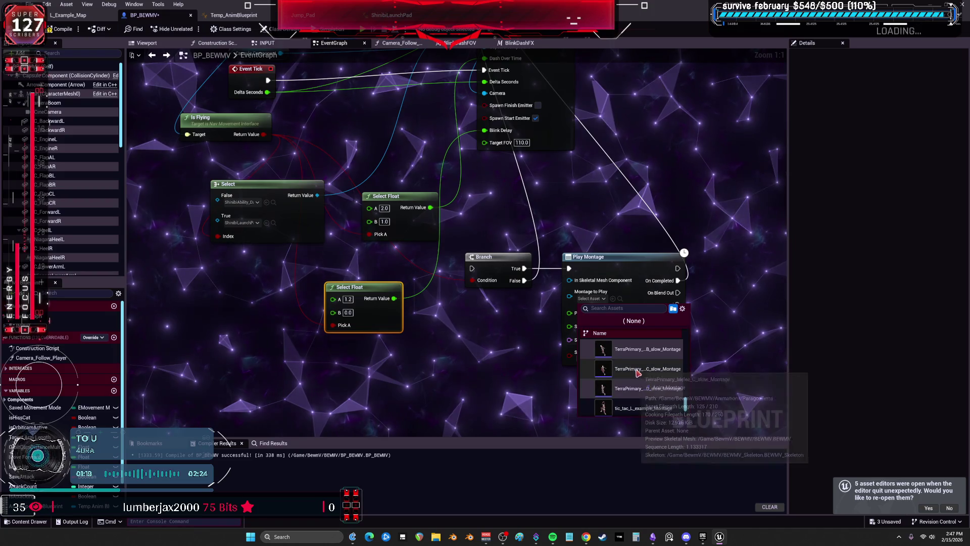
{"action": "scroll", "coordinate": [672, 369], "scroll_direction": "down", "scroll_amount": 3}
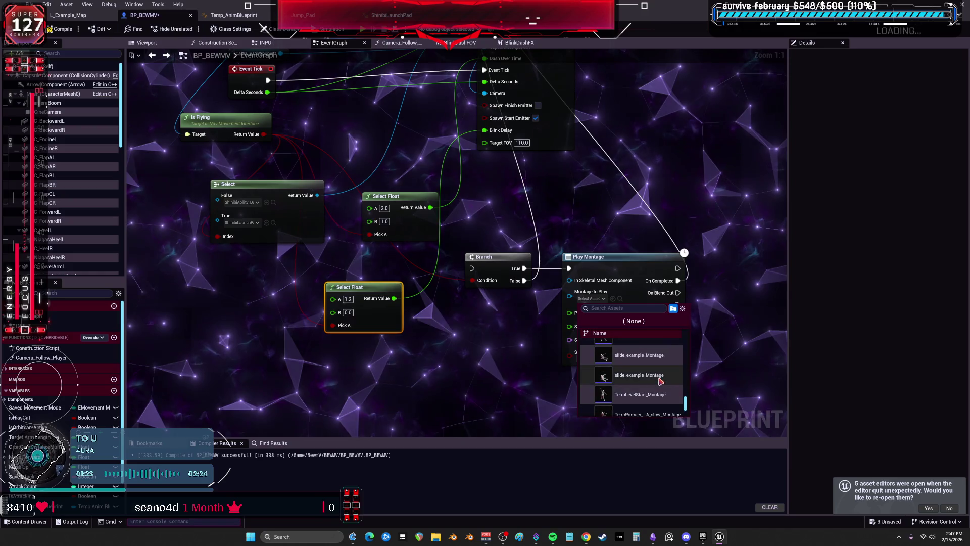
{"action": "scroll", "coordinate": [662, 384], "scroll_direction": "up", "scroll_amount": 2}
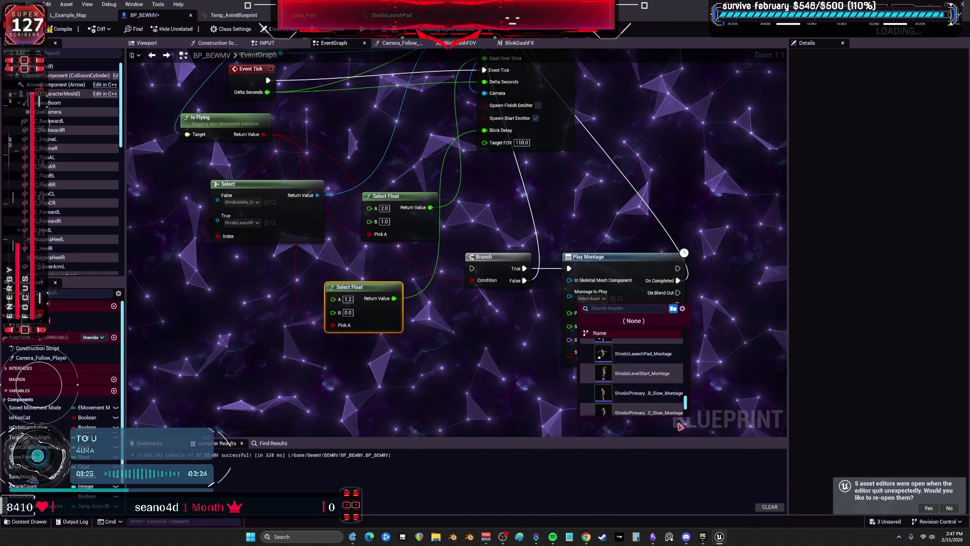
{"action": "scroll", "coordinate": [650, 407], "scroll_direction": "up", "scroll_amount": 2}
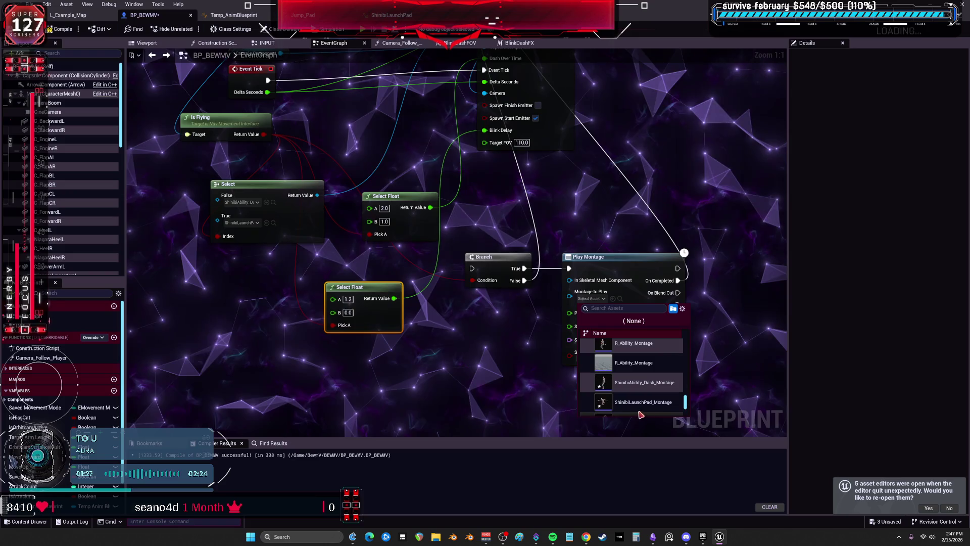
{"action": "scroll", "coordinate": [640, 377], "scroll_direction": "up", "scroll_amount": 1}
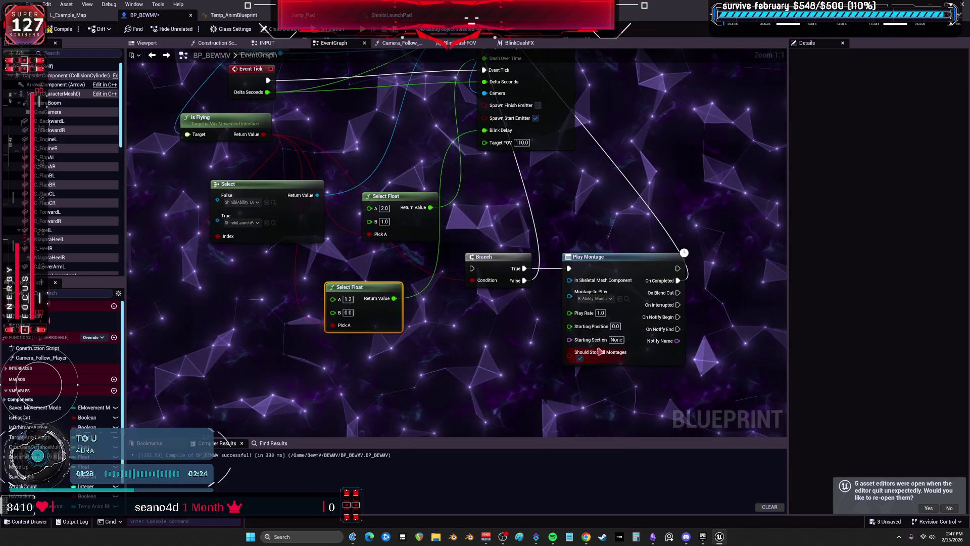
Wrap the Play Montage step in a comment titled 'warm up before dash'.
{"action": "mouse_move", "coordinate": [613, 229]}
{"action": "left_mouse_down"}
{"action": "mouse_move", "coordinate": [679, 375]}
{"action": "mouse_move", "coordinate": [357, 183]}
{"action": "left_mouse_up"}
{"action": "mouse_move", "coordinate": [606, 398]}
{"action": "left_mouse_down"}
{"action": "mouse_move", "coordinate": [585, 216]}
{"action": "mouse_move", "coordinate": [568, 210]}
{"action": "left_mouse_up"}
{"action": "type", "text": "c"}
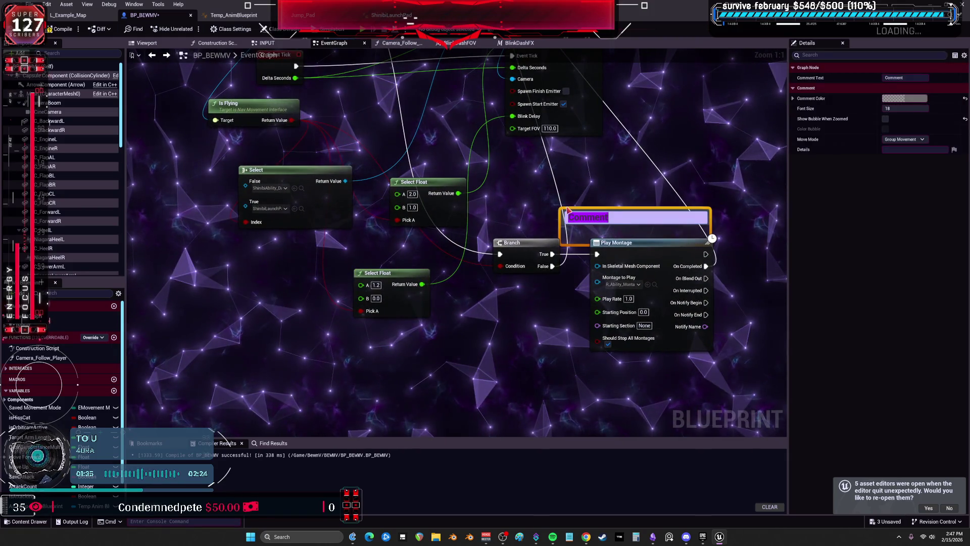
{"action": "type", "text": "W"}
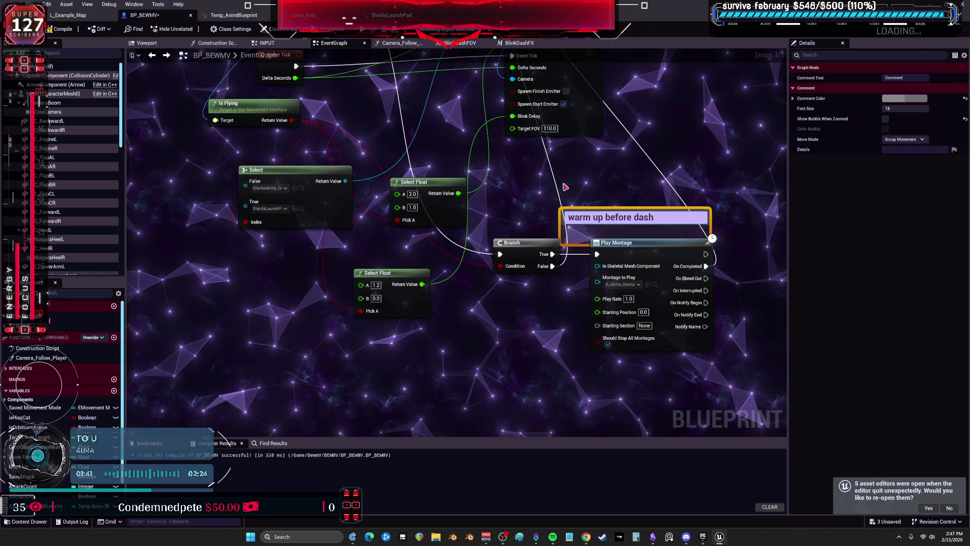
{"action": "key", "text": "Return"}
{"action": "left_click_drag", "start_coordinate": [616, 218], "coordinate": [598, 201]}
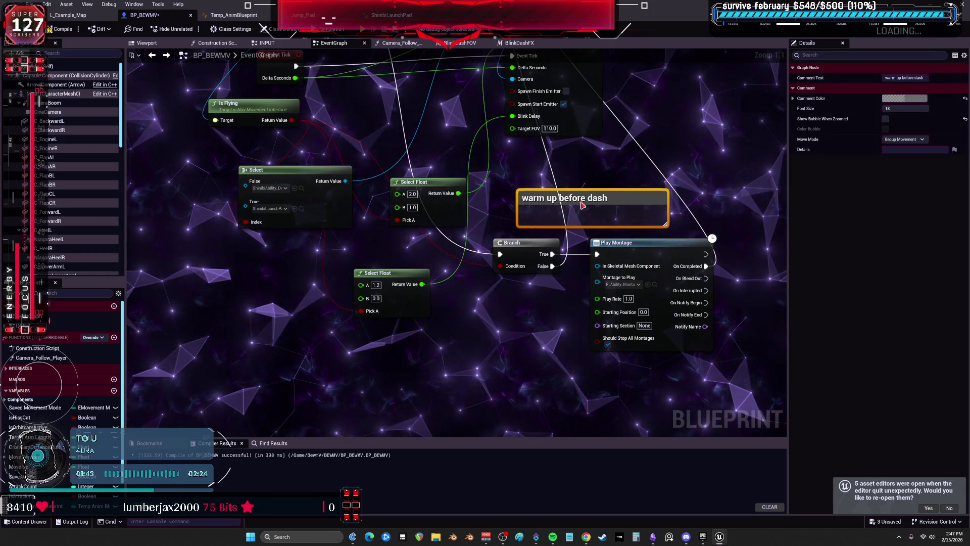
{"action": "left_click_drag", "start_coordinate": [620, 241], "coordinate": [596, 241]}
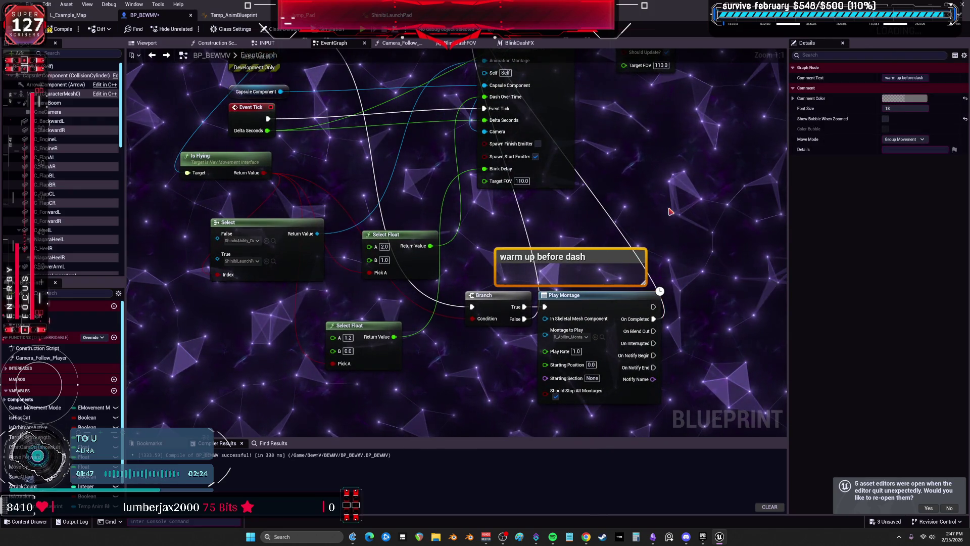
Enable Spawn Finish Emitter on the Blink Dash FX node.
{"action": "left_click_drag", "start_coordinate": [672, 207], "coordinate": [673, 284]}
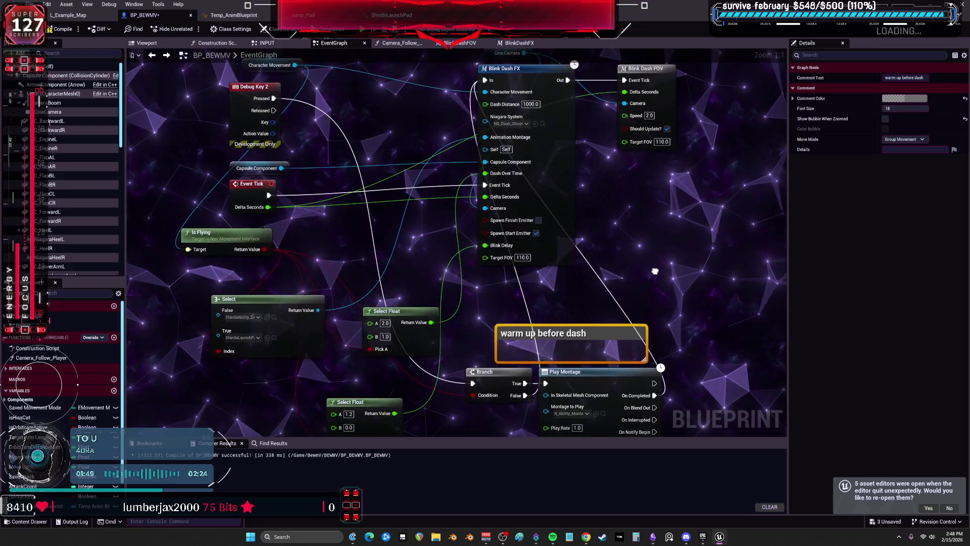
{"action": "left_click", "coordinate": [539, 220]}
{"action": "left_click_drag", "start_coordinate": [712, 269], "coordinate": [694, 200]}
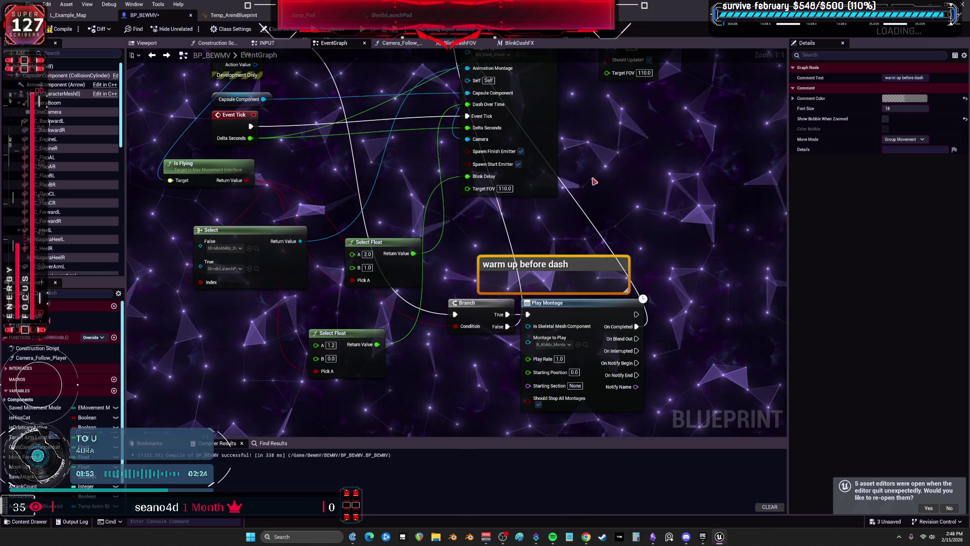
{"action": "left_click_drag", "start_coordinate": [594, 181], "coordinate": [548, 225]}
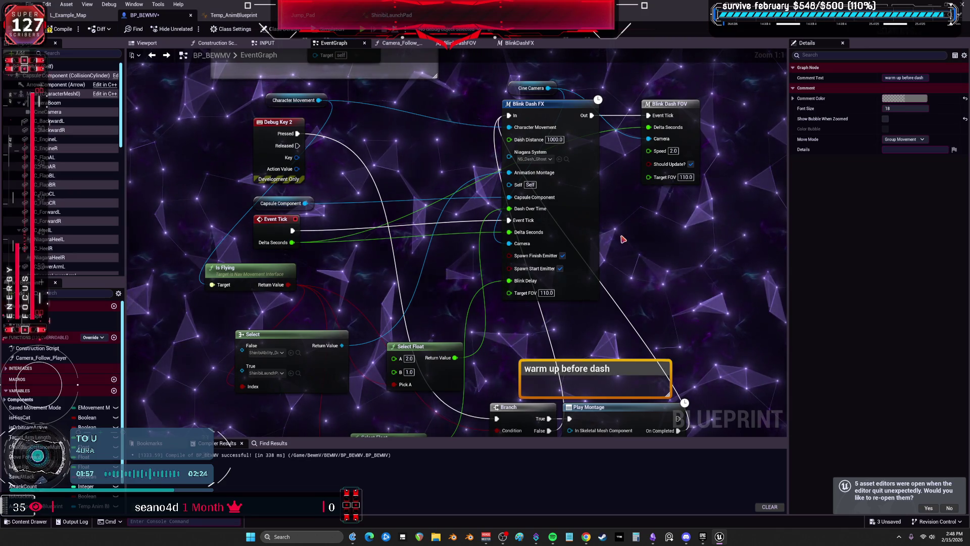
{"action": "left_click_drag", "start_coordinate": [636, 250], "coordinate": [603, 172]}
{"action": "double_click", "coordinate": [505, 97]}
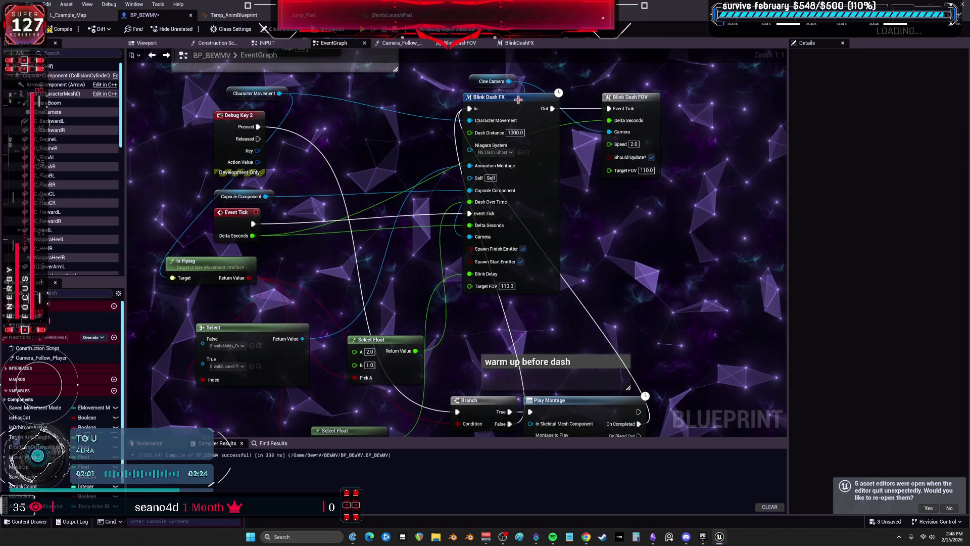
Bring the macro's left-side nodes into view and select Get Last Update Location, undoing a stray move.
{"action": "scroll", "coordinate": [383, 228], "scroll_direction": "up", "scroll_amount": 4}
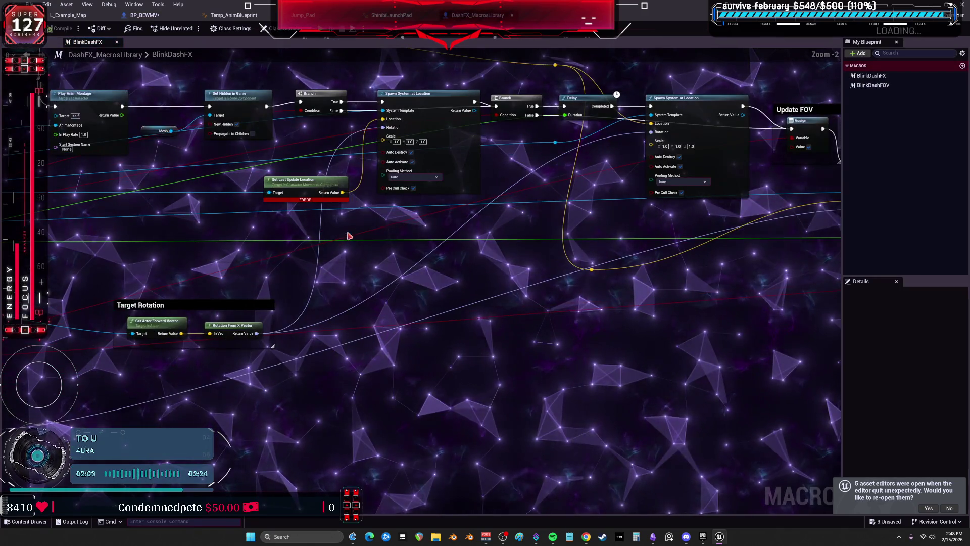
{"action": "mouse_move", "coordinate": [321, 162]}
{"action": "left_mouse_down"}
{"action": "mouse_move", "coordinate": [328, 182]}
{"action": "mouse_move", "coordinate": [379, 187]}
{"action": "mouse_move", "coordinate": [852, 182]}
{"action": "mouse_move", "coordinate": [505, 183]}
{"action": "mouse_move", "coordinate": [419, 231]}
{"action": "mouse_move", "coordinate": [470, 203]}
{"action": "left_mouse_up"}
{"action": "left_click", "coordinate": [515, 204]}
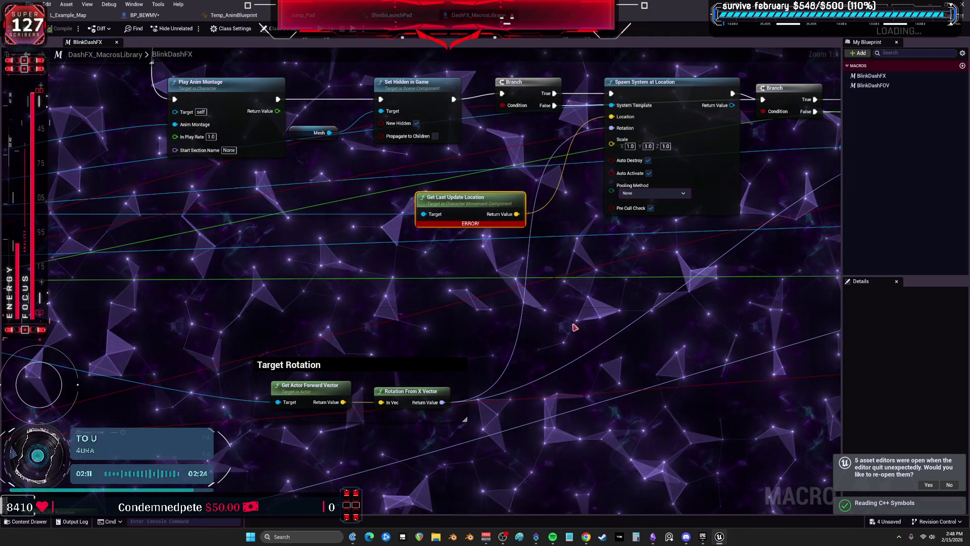
{"action": "key", "text": "ctrl+z"}
Select the erroring Get Last Update Location node and pull a wire from Character Movement.
{"action": "scroll", "coordinate": [361, 220], "scroll_direction": "down", "scroll_amount": 3}
{"action": "scroll", "coordinate": [361, 221], "scroll_direction": "up", "scroll_amount": 2}
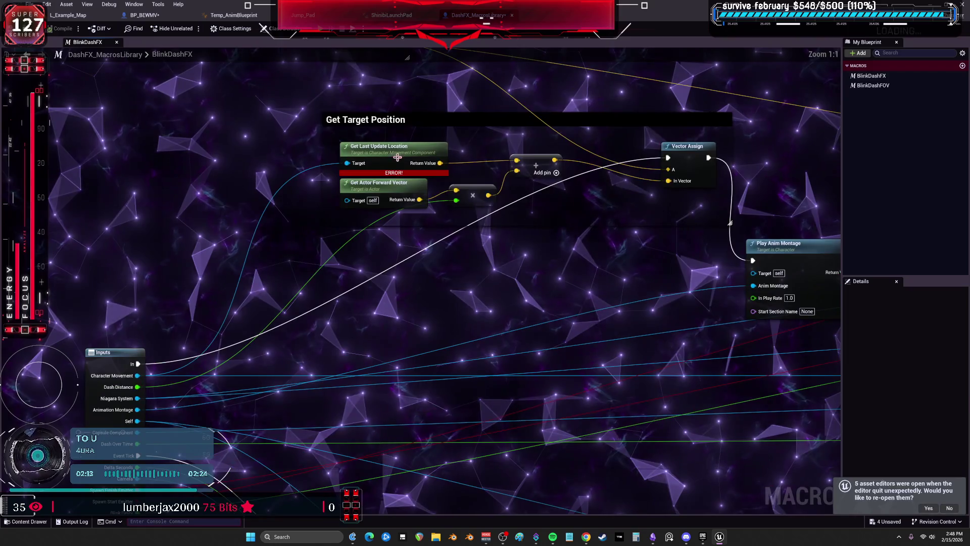
{"action": "left_click", "coordinate": [399, 151]}
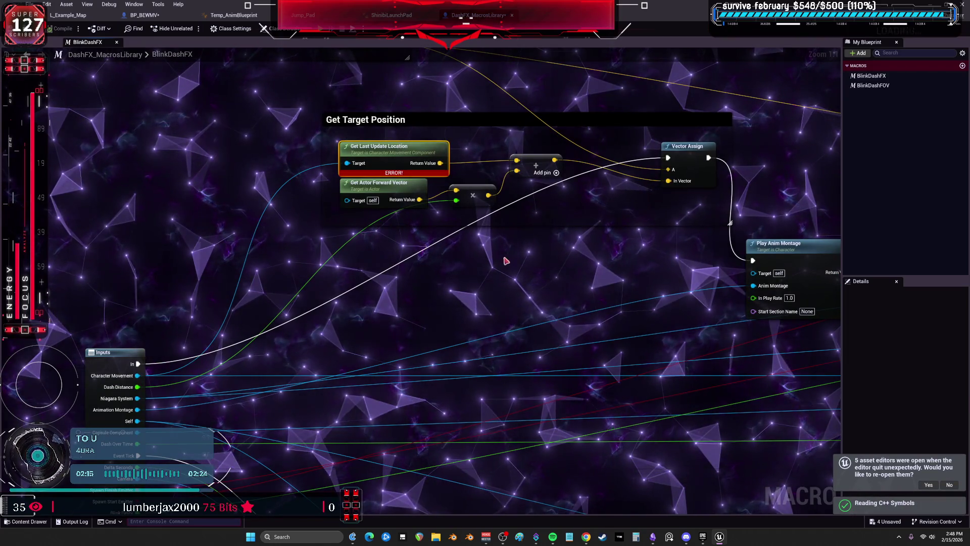
{"action": "mouse_move", "coordinate": [138, 377]}
{"action": "left_mouse_down"}
{"action": "mouse_move", "coordinate": [215, 394]}
{"action": "mouse_move", "coordinate": [256, 216]}
{"action": "mouse_move", "coordinate": [242, 189]}
{"action": "left_mouse_up"}
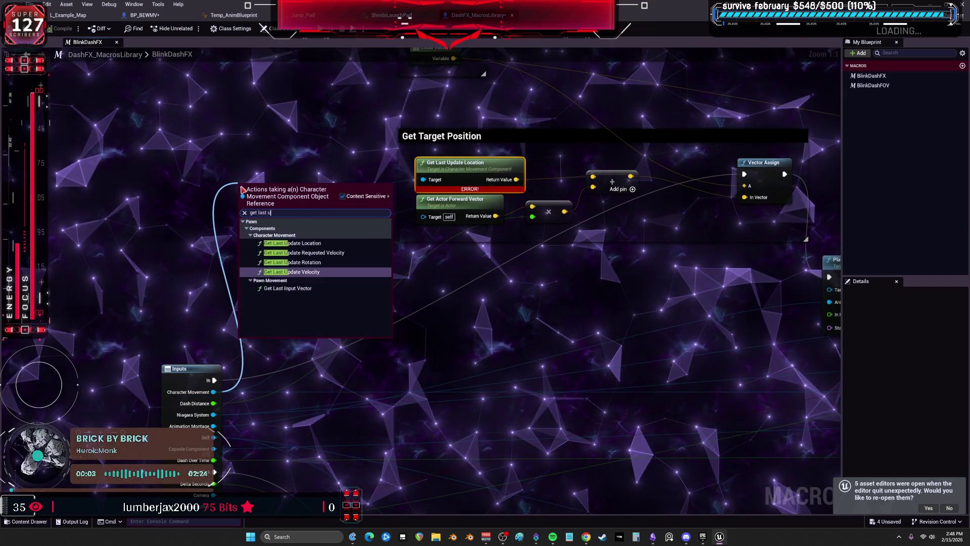
Undo the newly added Get Last Update Location node and pan back toward the spawn nodes.
{"action": "type", "text": "pdate"}
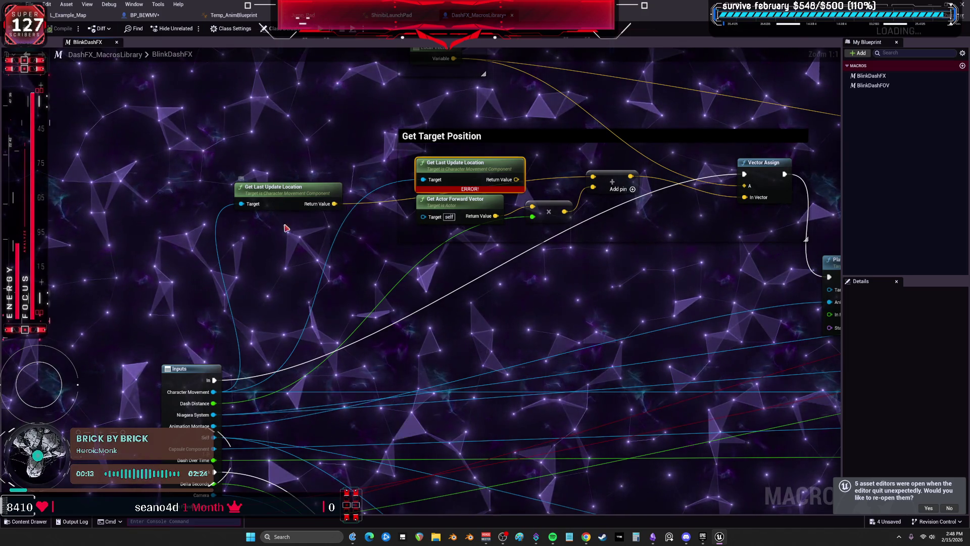
{"action": "key", "text": "ctrl+z"}
{"action": "key", "text": "ctrl+z"}
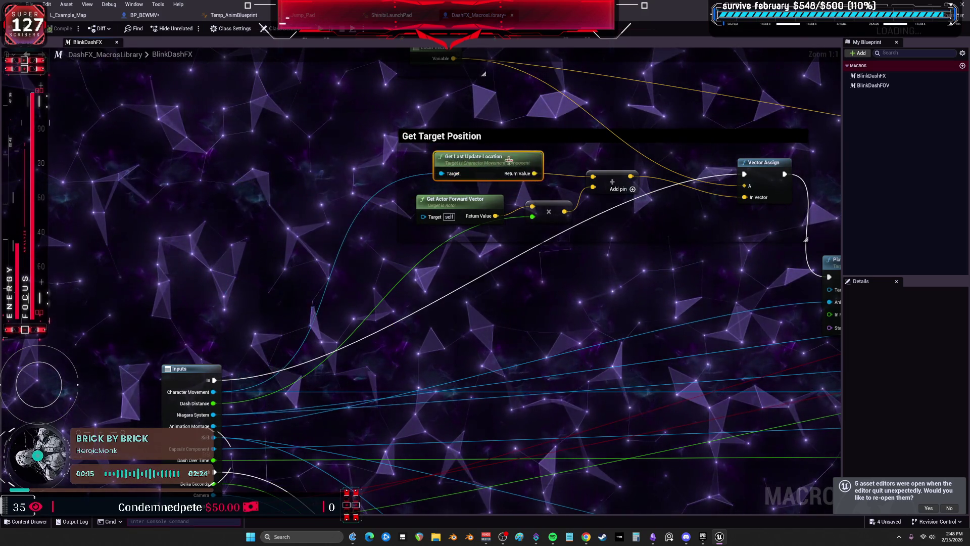
{"action": "left_click_drag", "start_coordinate": [510, 163], "coordinate": [435, 205]}
{"action": "left_click_drag", "start_coordinate": [462, 264], "coordinate": [593, 285]}
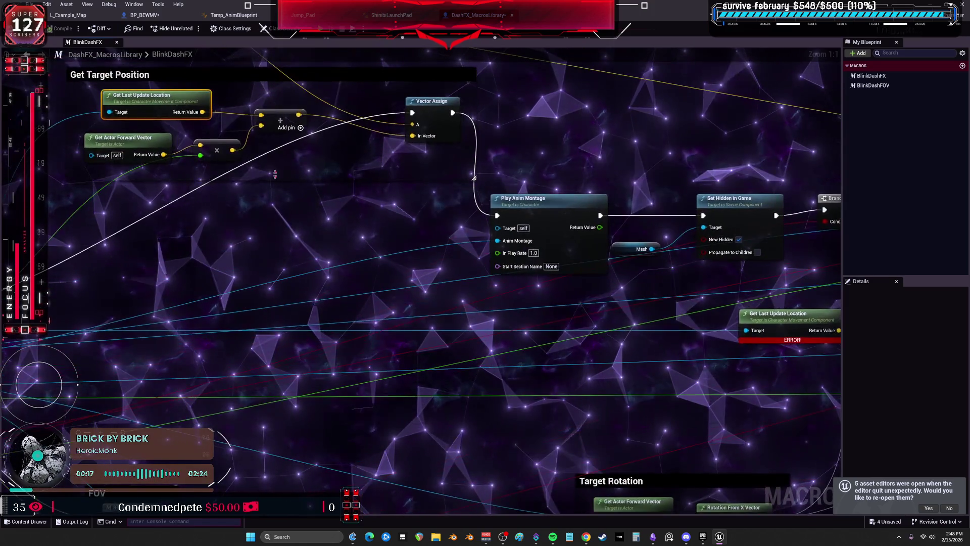
{"action": "mouse_move", "coordinate": [823, 340]}
{"action": "left_mouse_down"}
{"action": "mouse_move", "coordinate": [538, 289]}
{"action": "mouse_move", "coordinate": [521, 312]}
{"action": "left_mouse_up"}
Paste a copy of Get Last Update Location and wire Character Movement to its Target.
{"action": "key", "text": "ctrl+v"}
{"action": "mouse_move", "coordinate": [613, 311]}
{"action": "left_mouse_down"}
{"action": "mouse_move", "coordinate": [667, 260]}
{"action": "mouse_move", "coordinate": [708, 171]}
{"action": "left_mouse_up"}
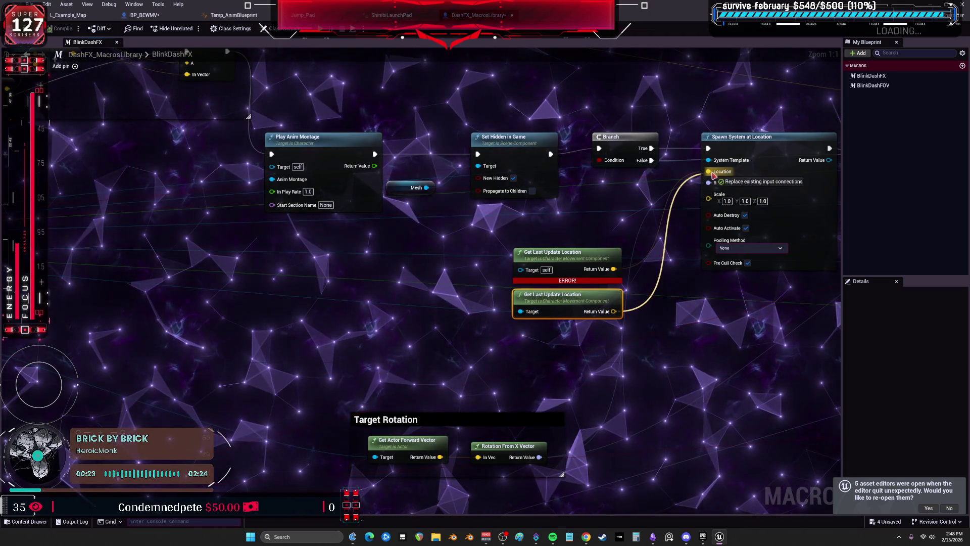
{"action": "scroll", "coordinate": [414, 308], "scroll_direction": "down", "scroll_amount": 5}
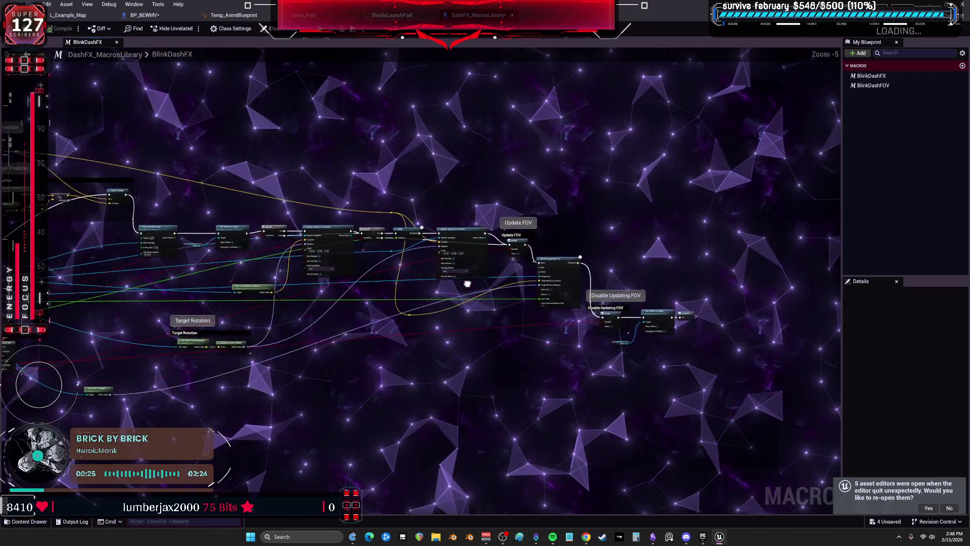
{"action": "scroll", "coordinate": [303, 248], "scroll_direction": "up", "scroll_amount": 4}
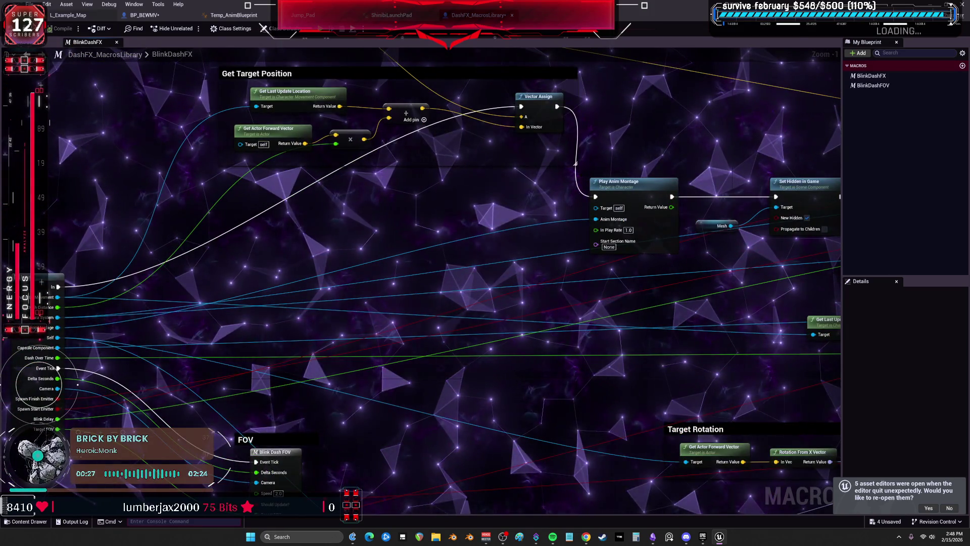
Save DashFX_MacrosLibrary and BP_BEWMV, then return to the BP_BEWMV event graph.
{"action": "key", "text": "ctrl+s"}
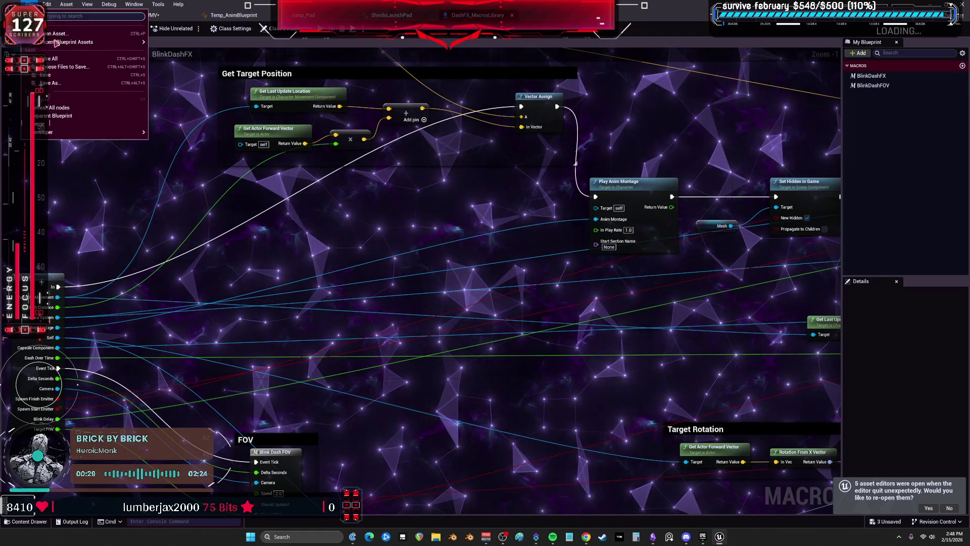
{"action": "key", "text": "ctrl+shift+s"}
{"action": "left_click", "coordinate": [165, 18]}
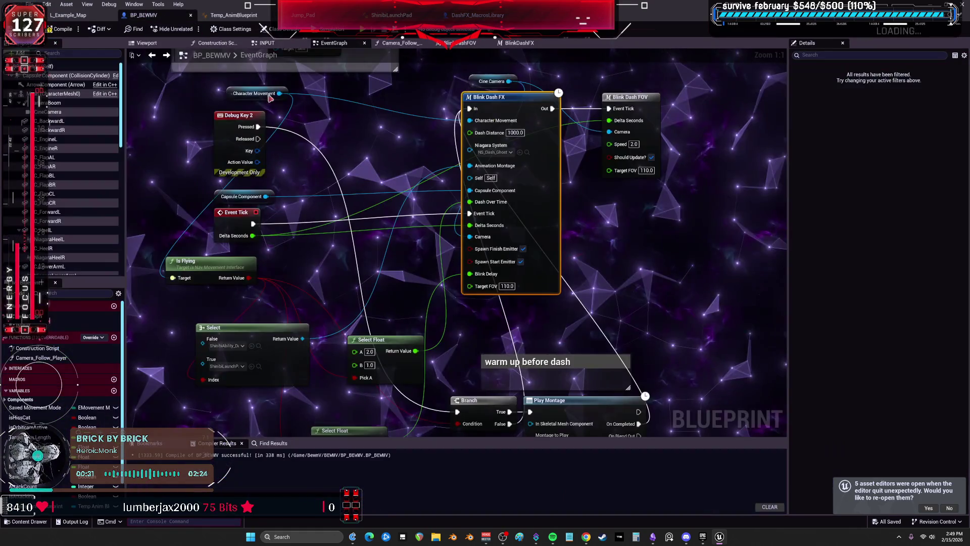
Start Play In Editor (Alt+P) to run the parkour test level.
{"action": "left_click_drag", "start_coordinate": [656, 252], "coordinate": [647, 188]}
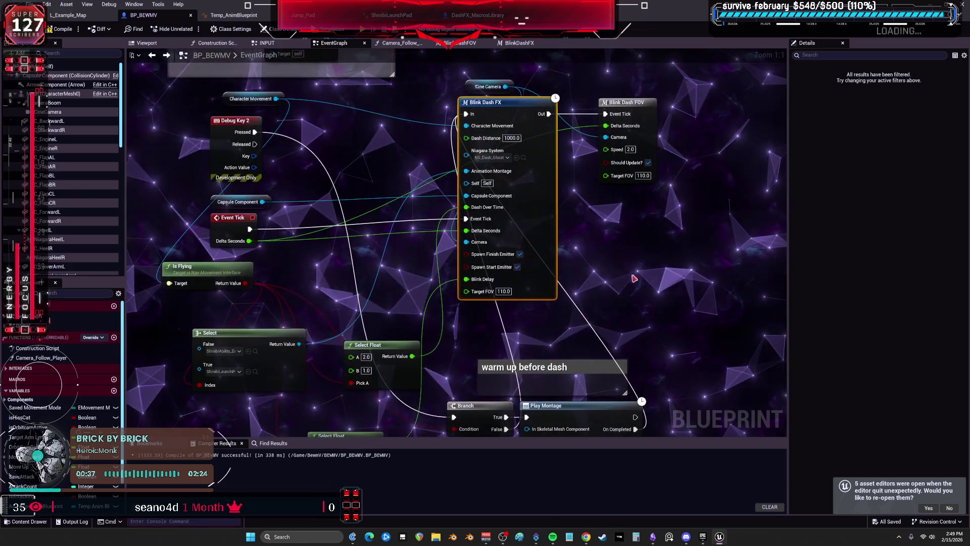
{"action": "key", "text": "alt+p"}
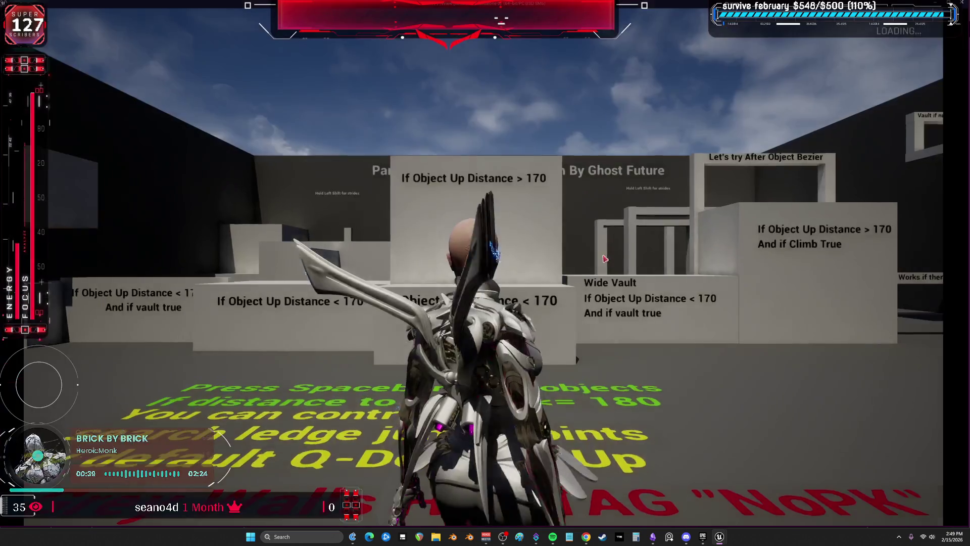
Run toward the green cube, triggering the blink dash twice, then stop playing with Esc.
{"action": "key", "text": "w"}
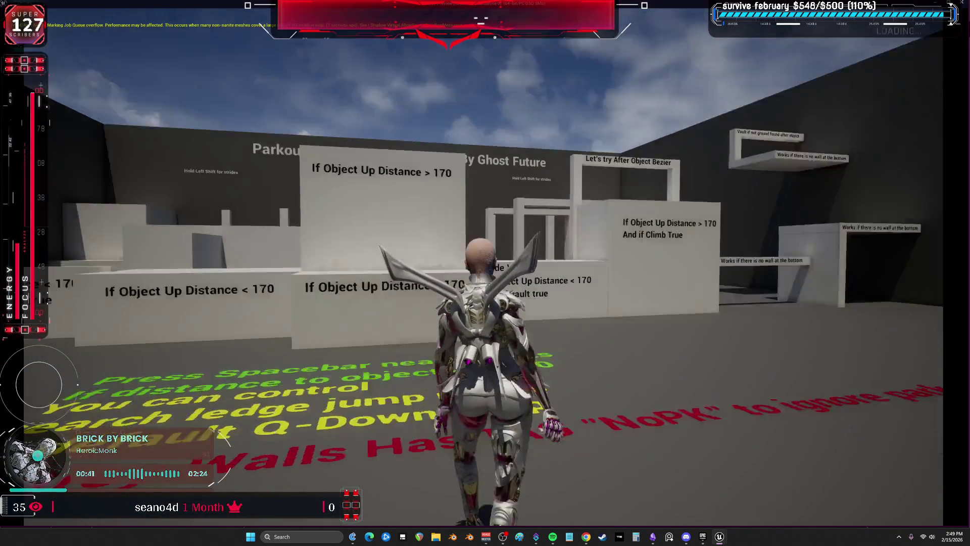
{"action": "key", "text": "space"}
{"action": "key", "text": "w"}
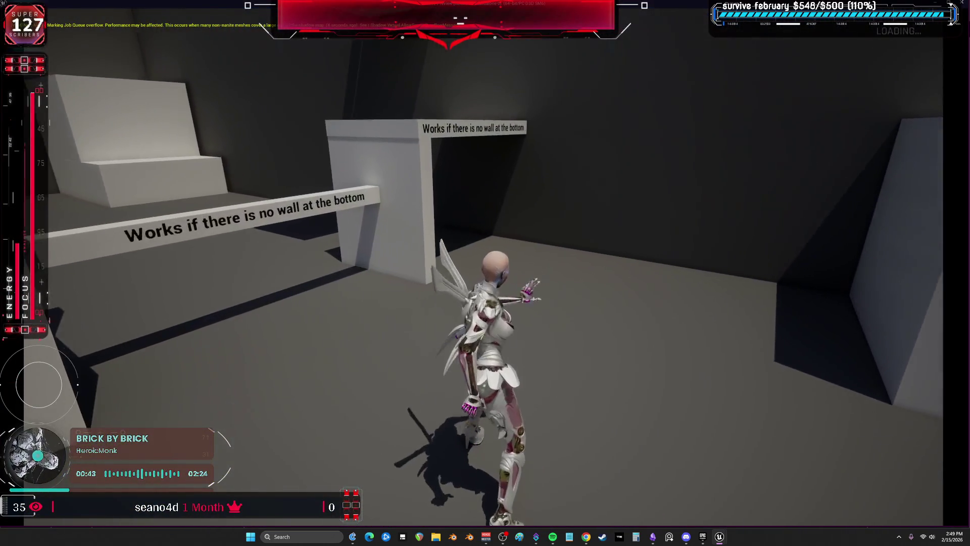
{"action": "key", "text": "w"}
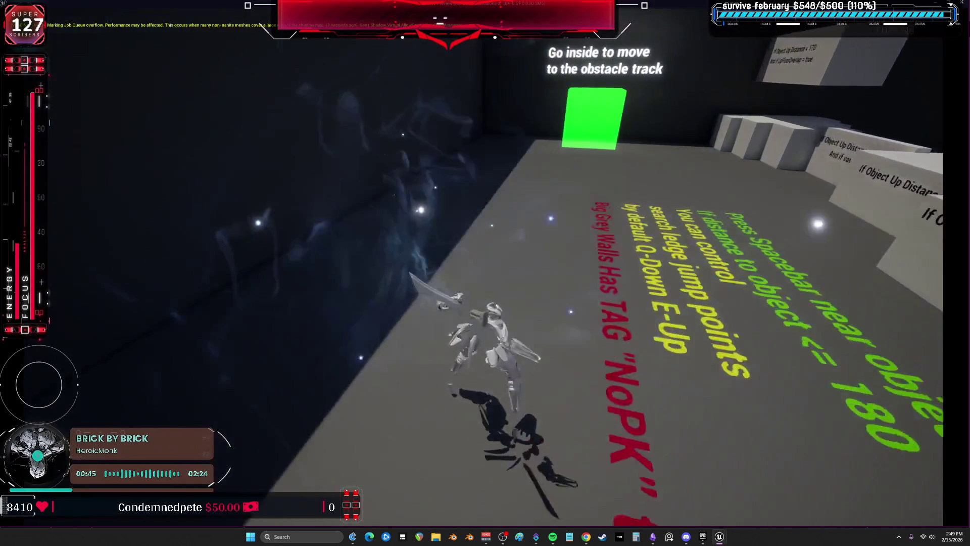
{"action": "key", "text": "w"}
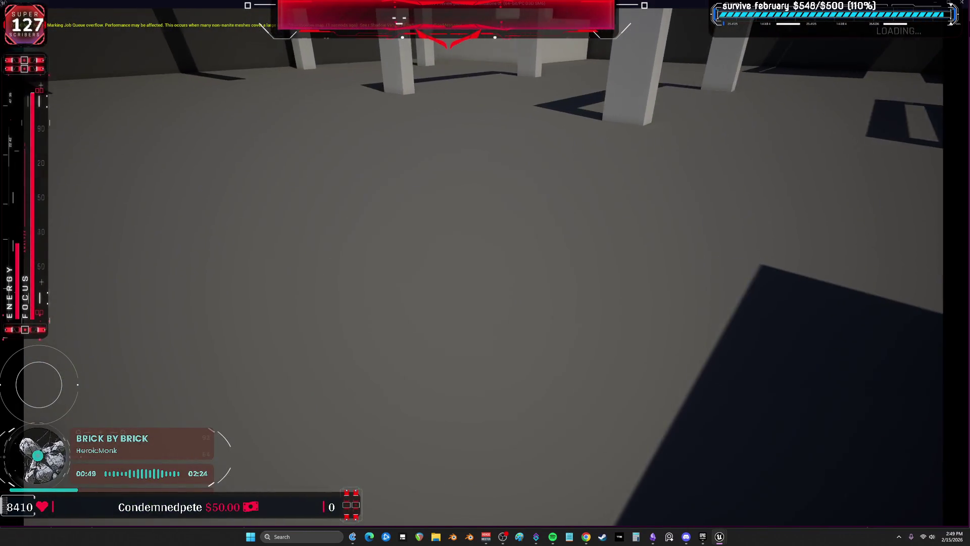
{"action": "key", "text": "Escape"}
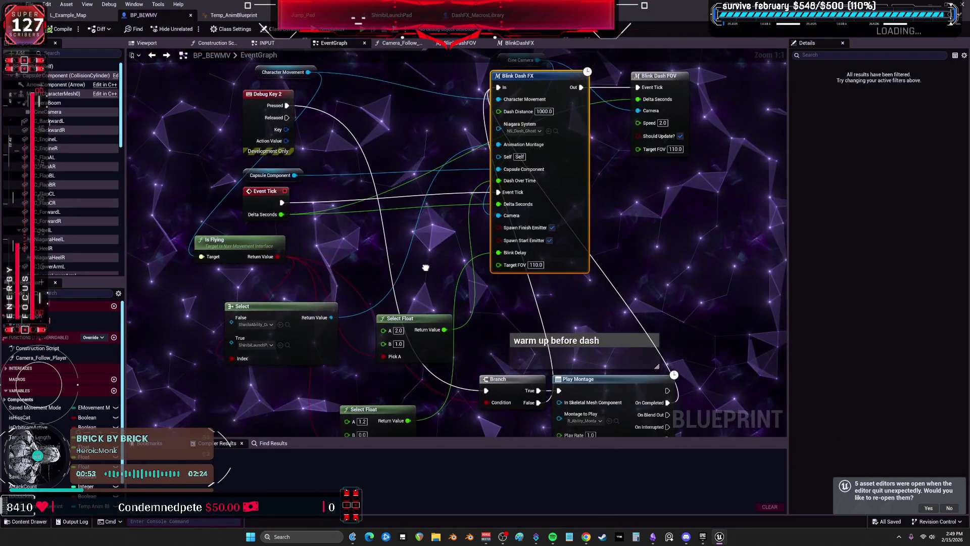
Inspect the Blink Dash FOV macro, then frame the Inputs and FOV nodes in view.
{"action": "left_click_drag", "start_coordinate": [426, 267], "coordinate": [424, 268]}
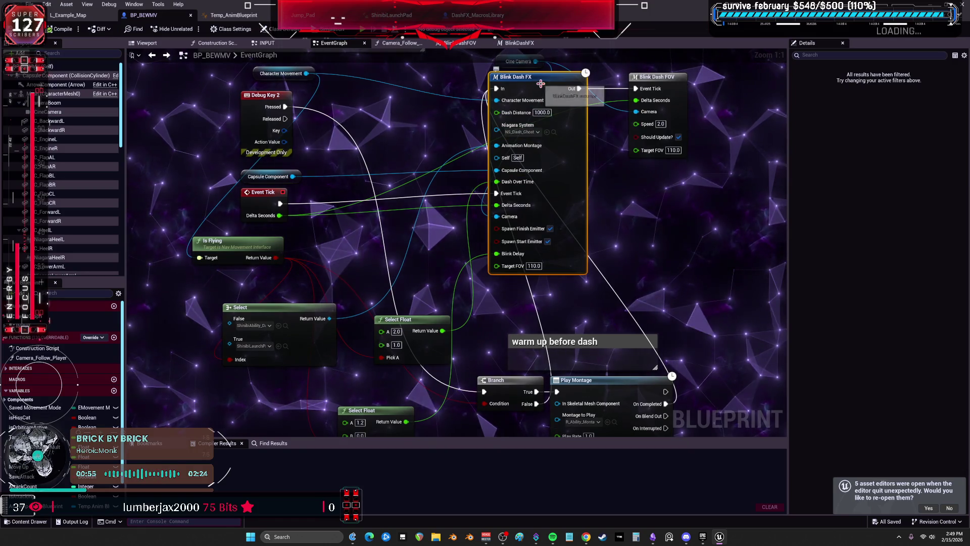
{"action": "double_click", "coordinate": [679, 82]}
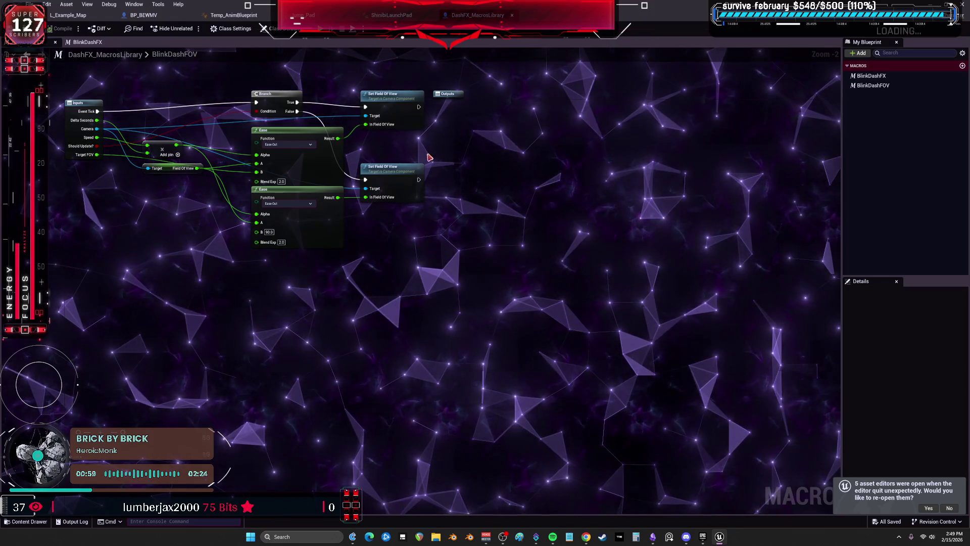
{"action": "left_click", "coordinate": [28, 54]}
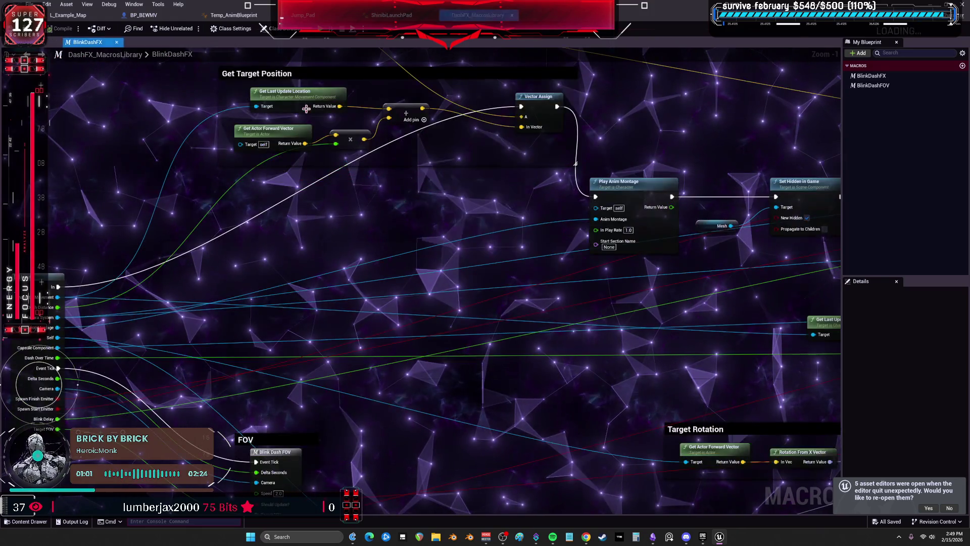
{"action": "scroll", "coordinate": [411, 186], "scroll_direction": "down", "scroll_amount": 2}
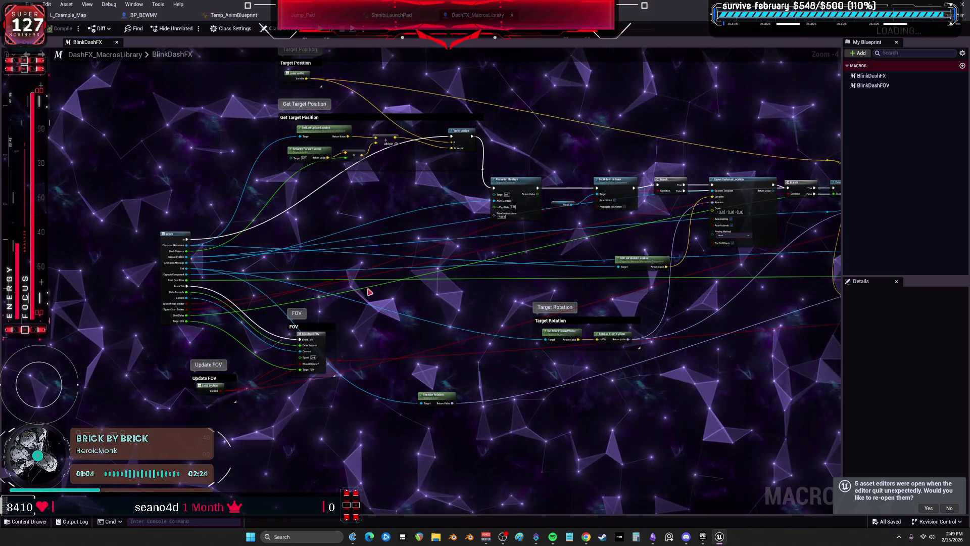
{"action": "scroll", "coordinate": [343, 300], "scroll_direction": "up", "scroll_amount": 4}
{"action": "left_click_drag", "start_coordinate": [306, 339], "coordinate": [443, 278]}
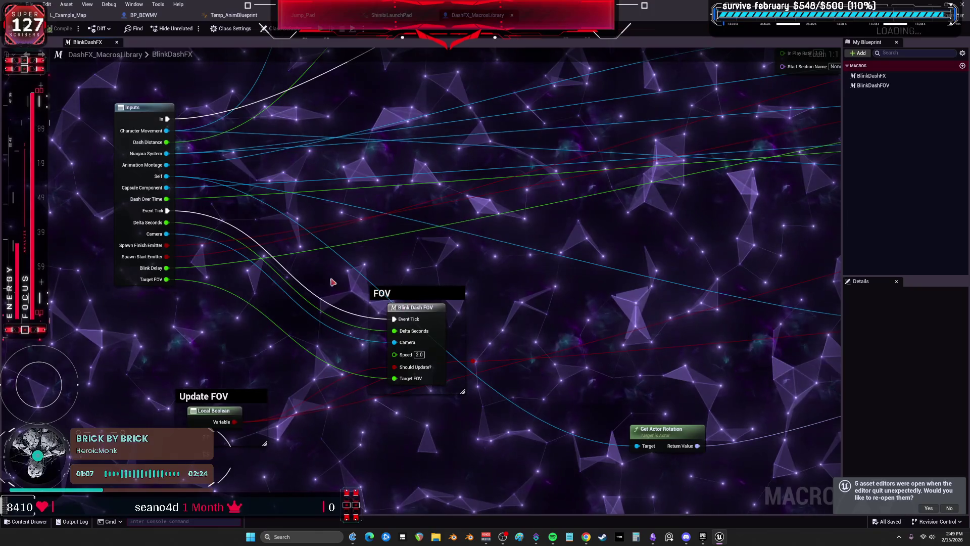
{"action": "mouse_move", "coordinate": [262, 320]}
{"action": "left_mouse_down"}
{"action": "mouse_move", "coordinate": [348, 457]}
{"action": "mouse_move", "coordinate": [344, 485]}
{"action": "mouse_move", "coordinate": [340, 335]}
{"action": "mouse_move", "coordinate": [317, 274]}
{"action": "left_mouse_up"}
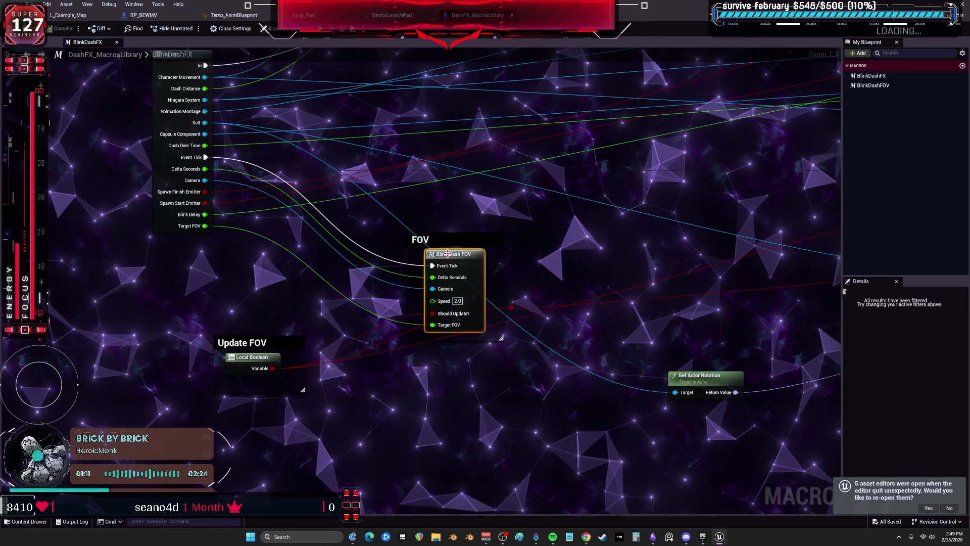
Back in the BP_BEWMV event graph, select the Cine Camera variable and compile.
{"action": "left_click", "coordinate": [144, 14]}
{"action": "left_click_drag", "start_coordinate": [603, 193], "coordinate": [568, 266]}
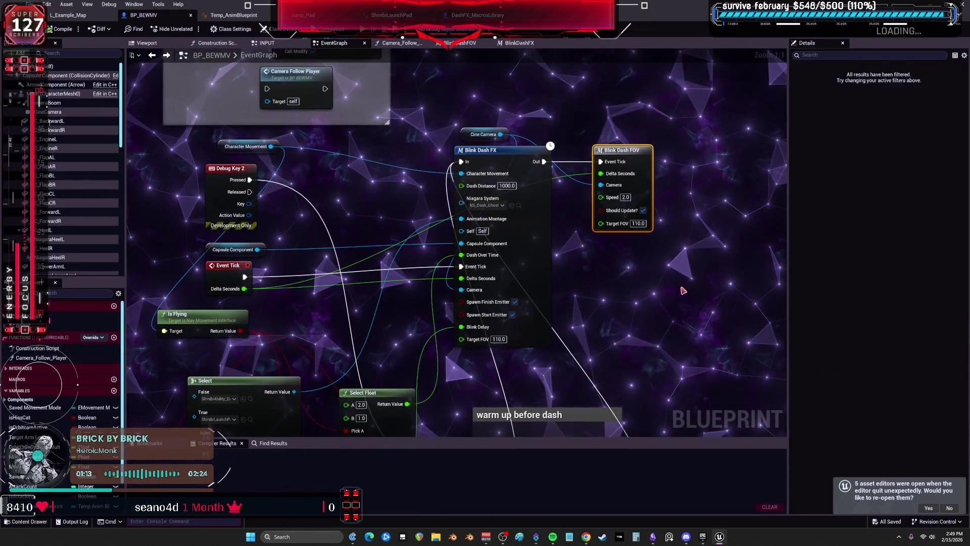
{"action": "left_click", "coordinate": [465, 140]}
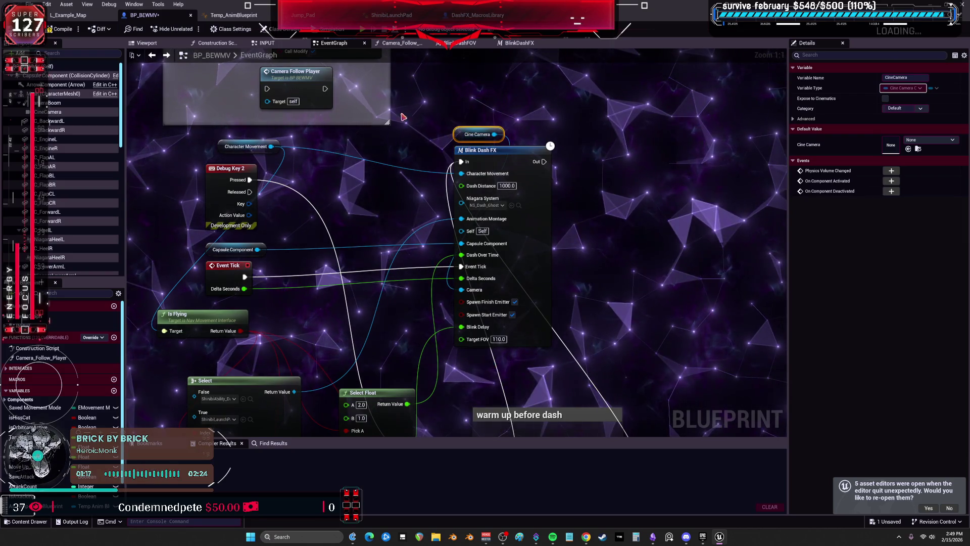
{"action": "left_click", "coordinate": [61, 29]}
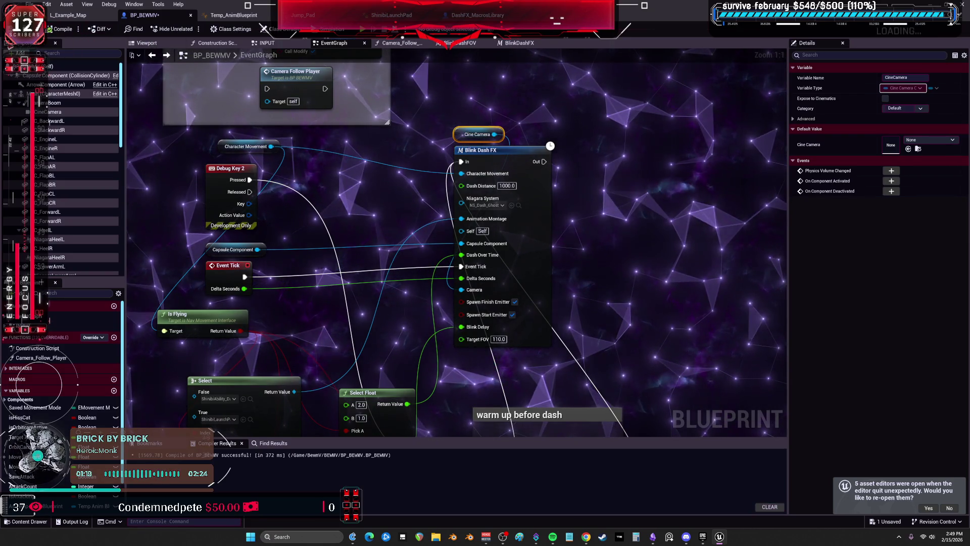
Move BlinkDashFX's Mesh node beside Set Hidden in Game, save the library, and play-test.
{"action": "double_click", "coordinate": [511, 154]}
{"action": "mouse_move", "coordinate": [655, 227]}
{"action": "left_mouse_down"}
{"action": "mouse_move", "coordinate": [485, 221]}
{"action": "mouse_move", "coordinate": [464, 199]}
{"action": "mouse_move", "coordinate": [462, 223]}
{"action": "mouse_move", "coordinate": [534, 303]}
{"action": "mouse_move", "coordinate": [567, 319]}
{"action": "left_mouse_up"}
{"action": "left_click_drag", "start_coordinate": [399, 263], "coordinate": [418, 203]}
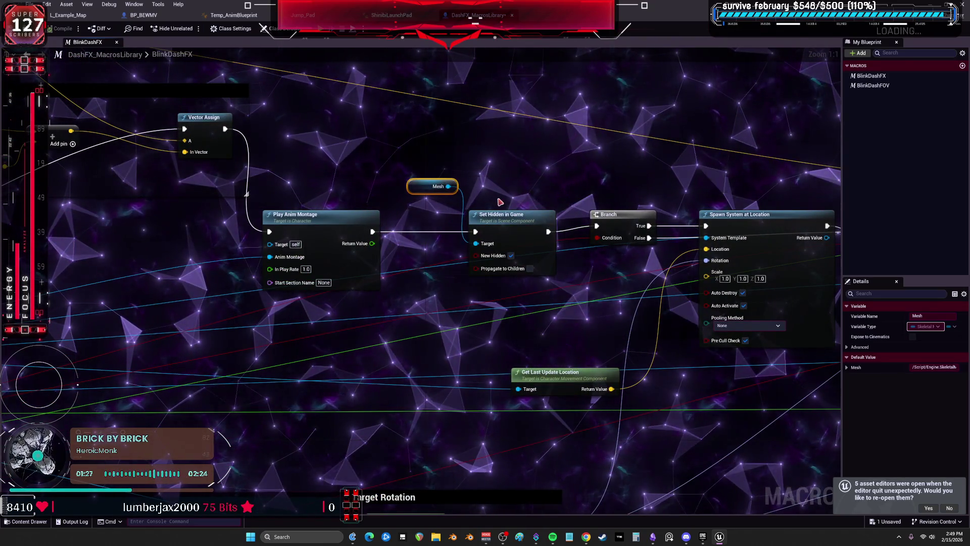
{"action": "mouse_move", "coordinate": [325, 159]}
{"action": "left_mouse_down"}
{"action": "mouse_move", "coordinate": [621, 135]}
{"action": "mouse_move", "coordinate": [505, 201]}
{"action": "left_mouse_up"}
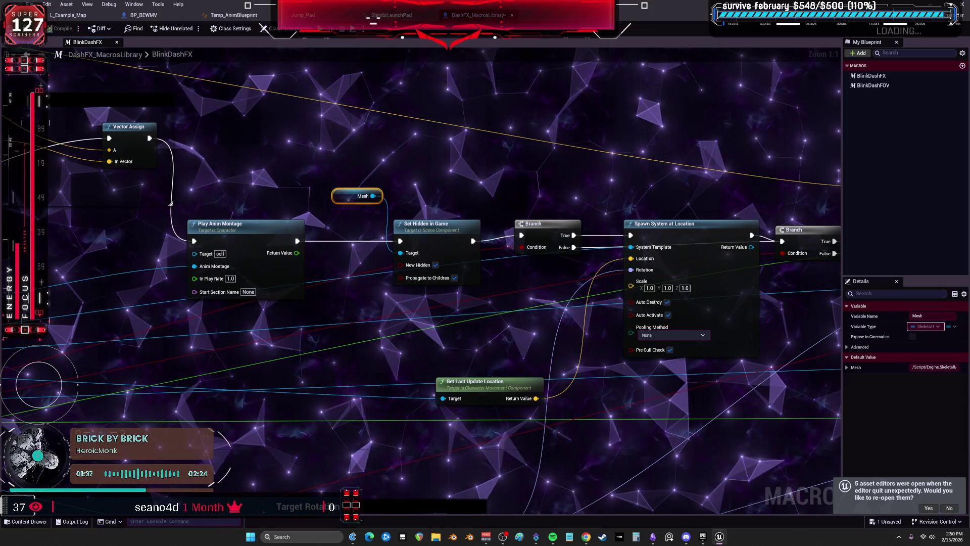
{"action": "key", "text": "ctrl+s"}
{"action": "left_click", "coordinate": [144, 14]}
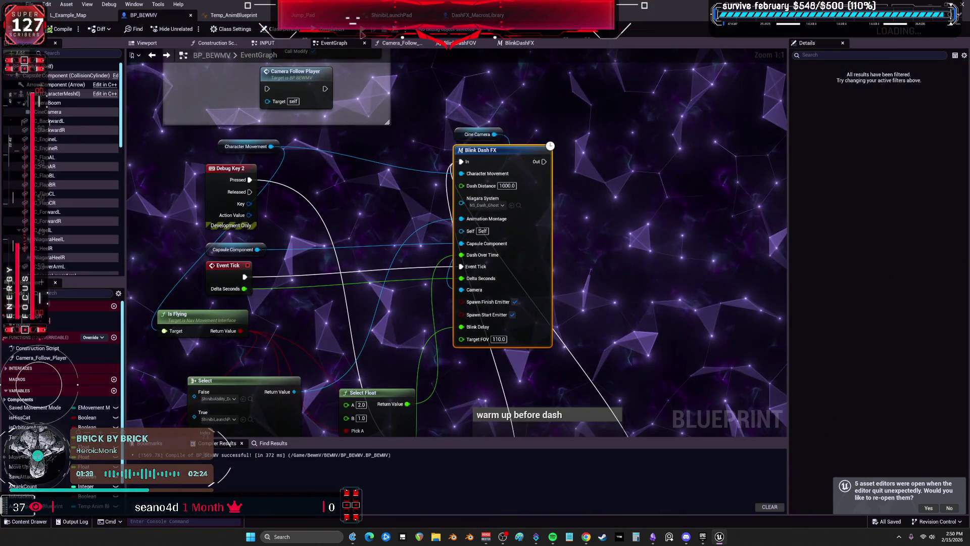
{"action": "key", "text": "alt+p"}
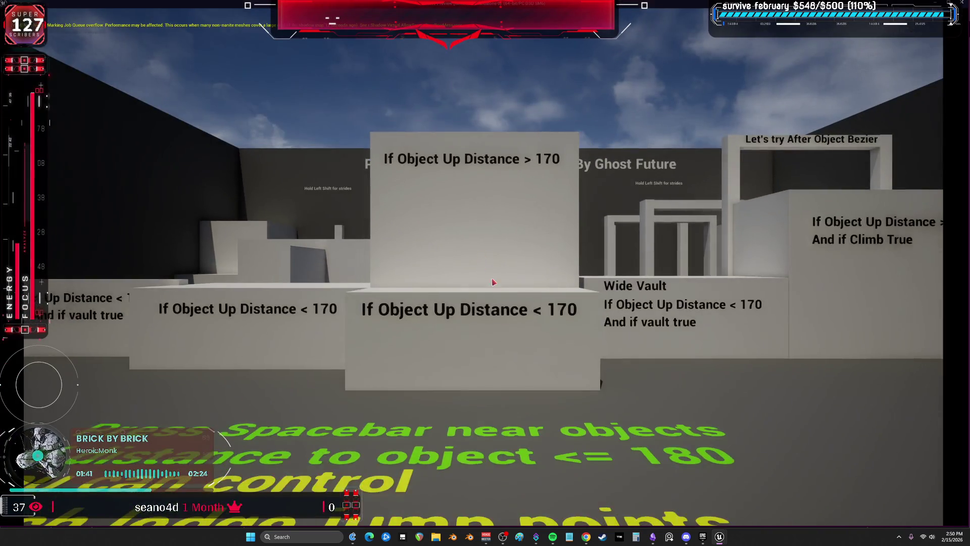
{"action": "key", "text": "space"}
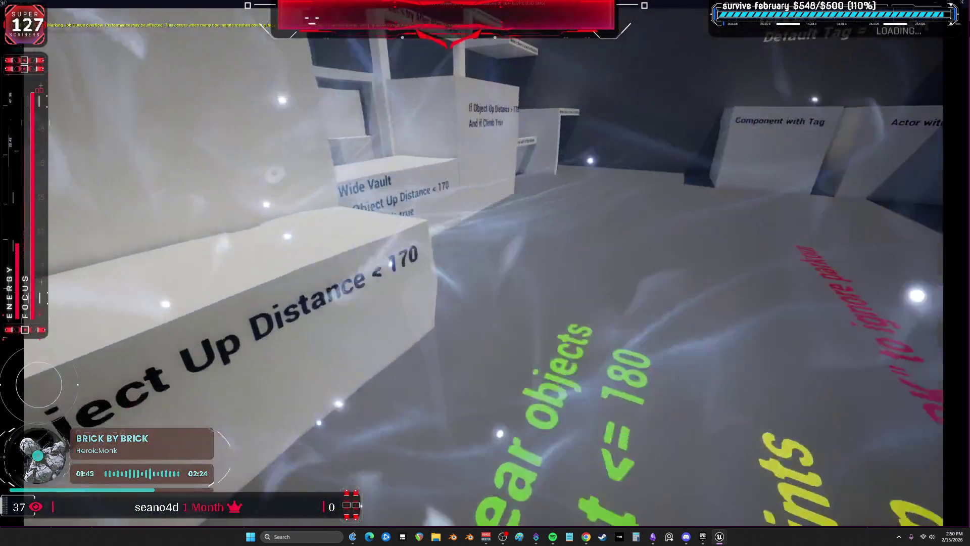
{"action": "key", "text": "w"}
{"action": "key", "text": "space"}
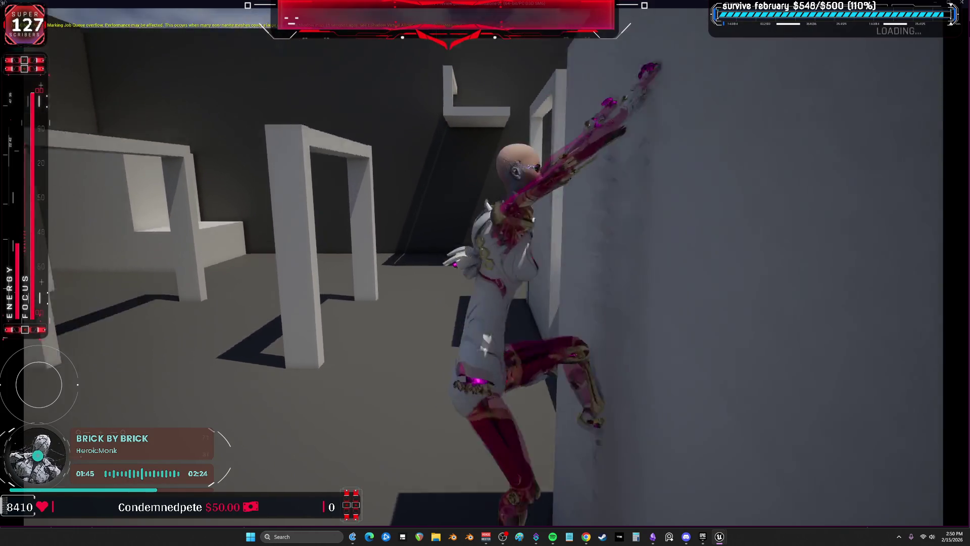
{"action": "key", "text": "w"}
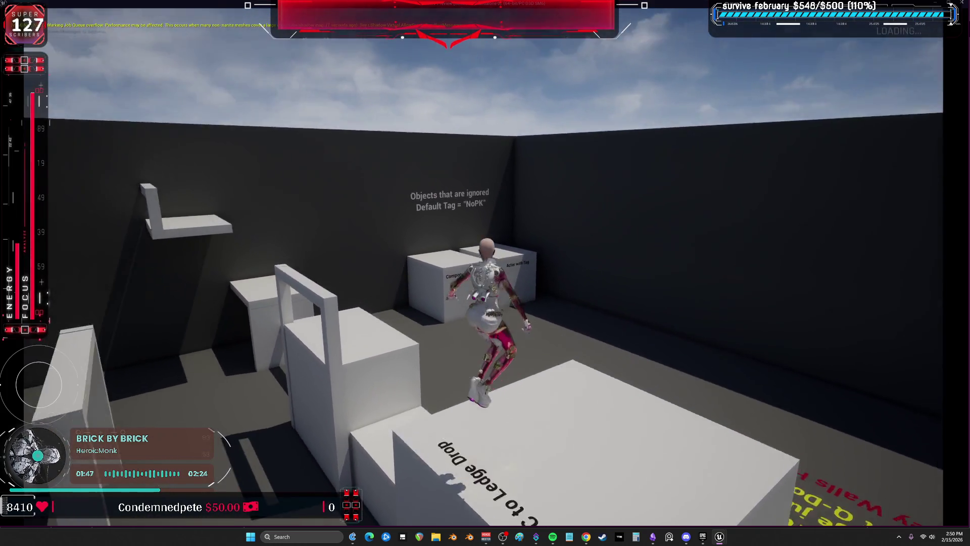
{"action": "key", "text": "w"}
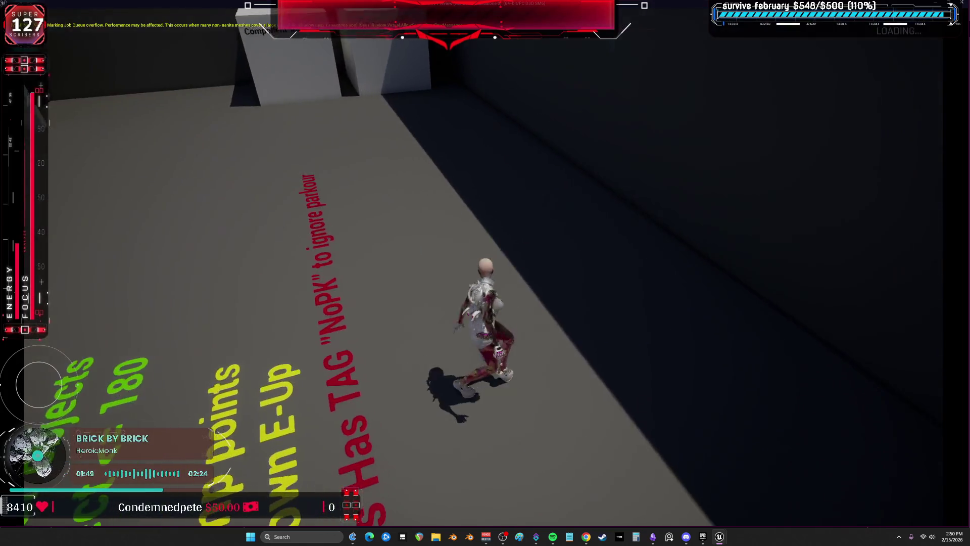
{"action": "key", "text": "space"}
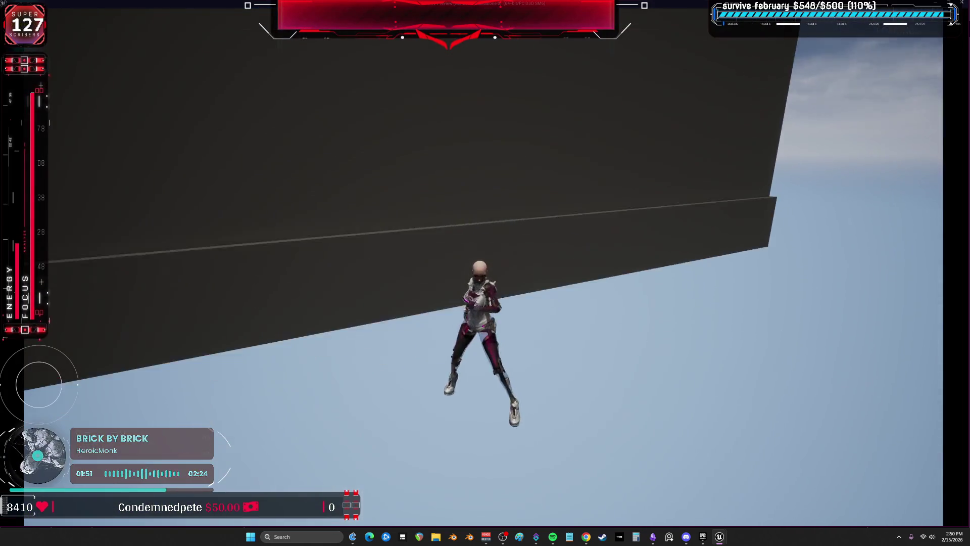
{"action": "key", "text": "Escape"}
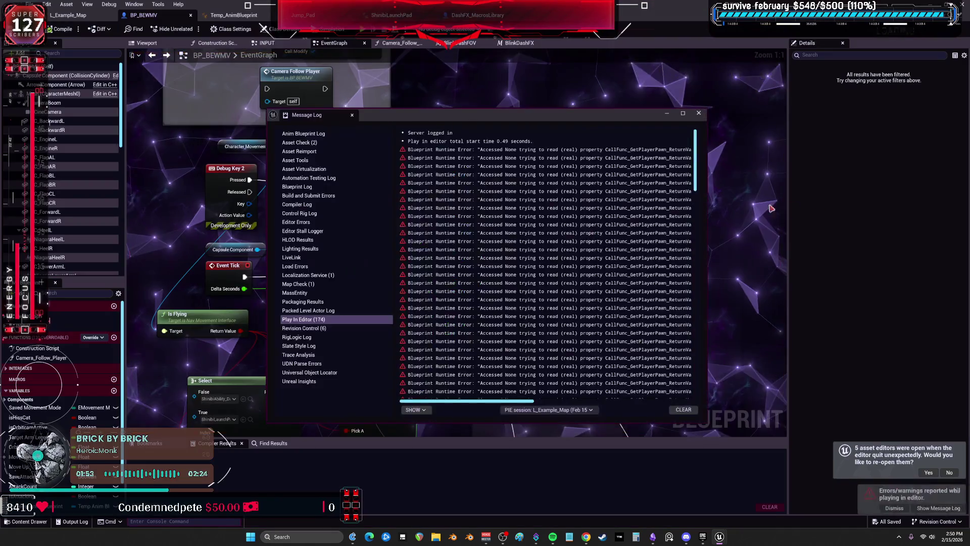
{"action": "left_click", "coordinate": [691, 132]}
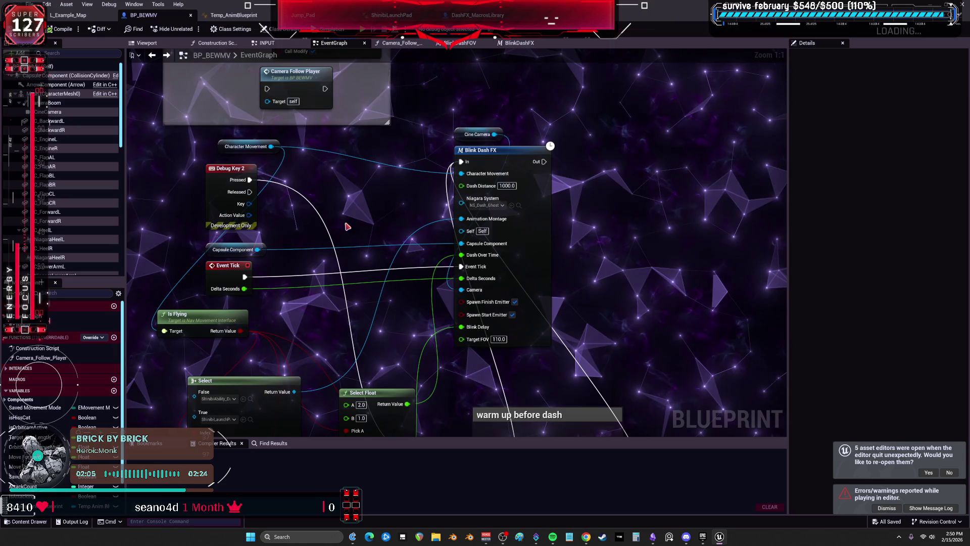
Move Blink Dash FX right and place Character Movement, Is Flying and Select together.
{"action": "left_click_drag", "start_coordinate": [521, 161], "coordinate": [587, 166]}
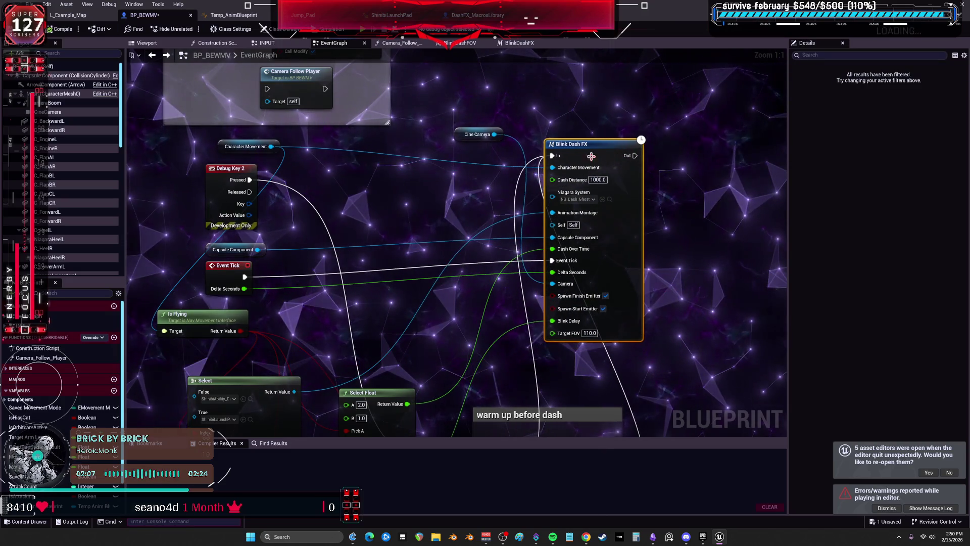
{"action": "mouse_move", "coordinate": [226, 152]}
{"action": "left_mouse_down"}
{"action": "mouse_move", "coordinate": [165, 310]}
{"action": "mouse_move", "coordinate": [273, 240]}
{"action": "left_mouse_up"}
{"action": "left_click", "coordinate": [301, 260], "text": "shift"}
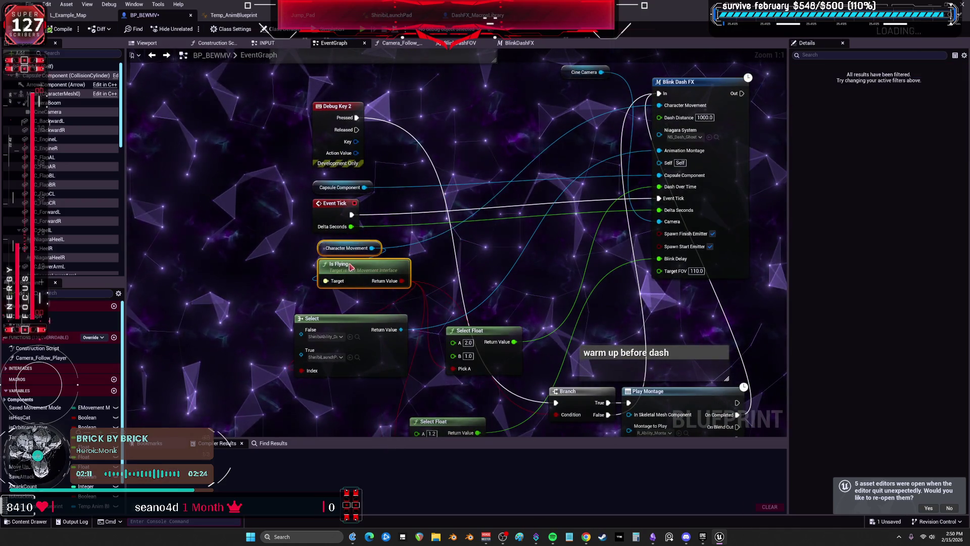
{"action": "left_click_drag", "start_coordinate": [397, 284], "coordinate": [400, 231]}
{"action": "left_click_drag", "start_coordinate": [363, 269], "coordinate": [388, 251]}
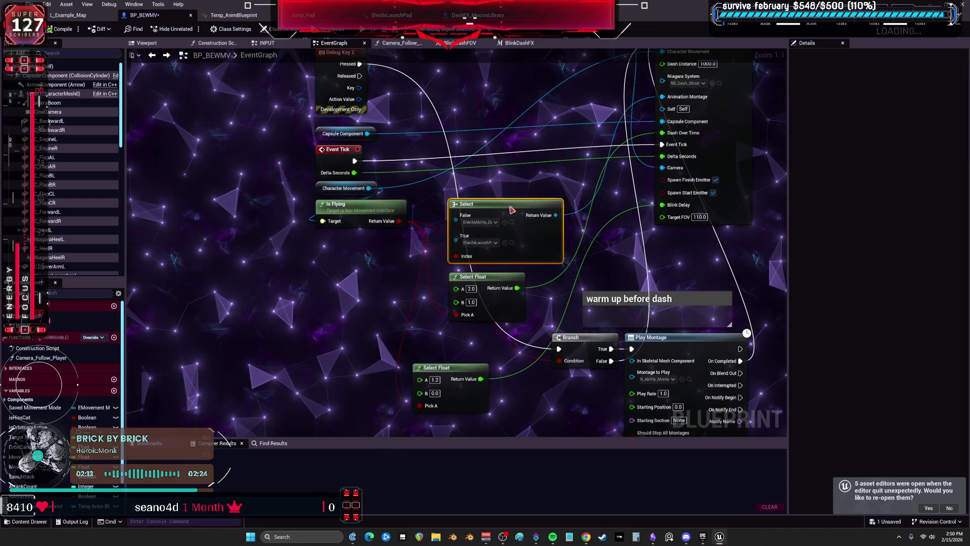
{"action": "left_click_drag", "start_coordinate": [492, 216], "coordinate": [365, 259]}
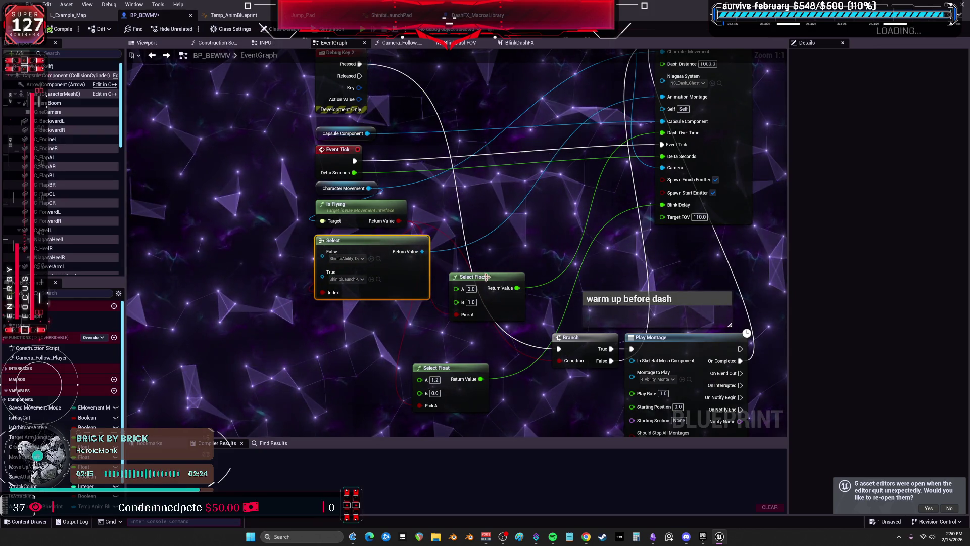
Shift both Select Float nodes up-left, nudge Blink Dash FX down, and place Cine Camera beside them.
{"action": "left_click_drag", "start_coordinate": [535, 295], "coordinate": [529, 296]}
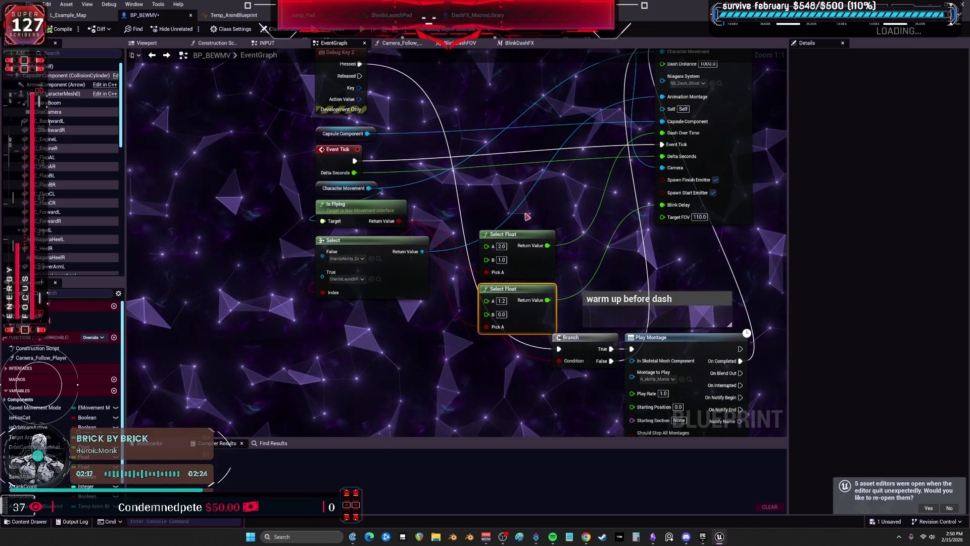
{"action": "left_click_drag", "start_coordinate": [536, 242], "coordinate": [530, 229]}
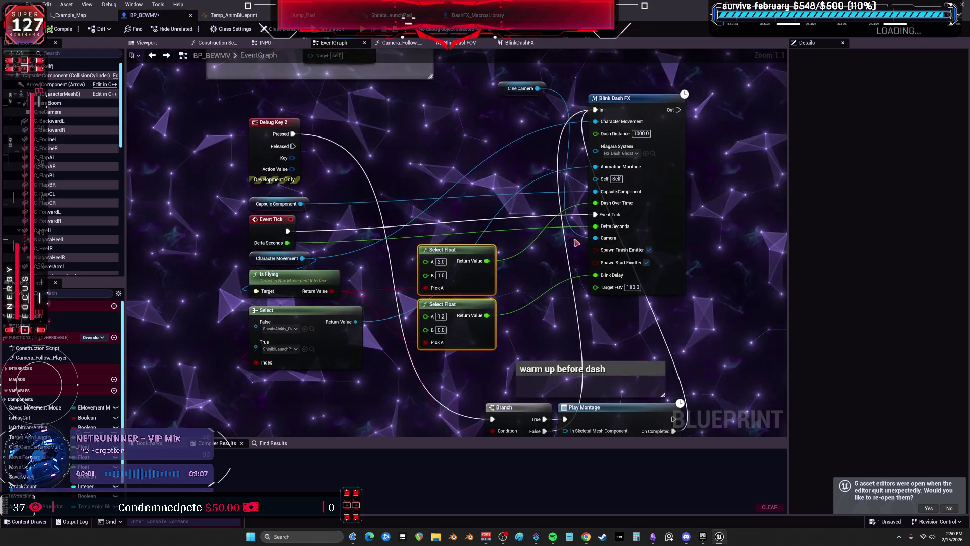
{"action": "left_click_drag", "start_coordinate": [672, 177], "coordinate": [674, 194]}
{"action": "left_click_drag", "start_coordinate": [510, 89], "coordinate": [493, 150]}
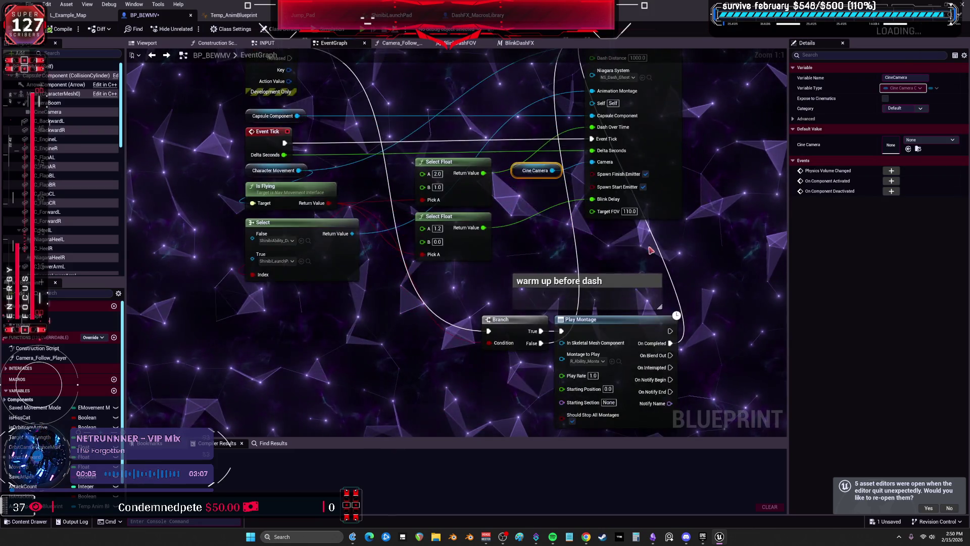
Move the comment, Branch and Play Montage group up beside Blink Dash FX in one row.
{"action": "left_click_drag", "start_coordinate": [384, 283], "coordinate": [500, 348]}
{"action": "left_click_drag", "start_coordinate": [459, 70], "coordinate": [386, 212]}
{"action": "left_click_drag", "start_coordinate": [362, 243], "coordinate": [405, 437]}
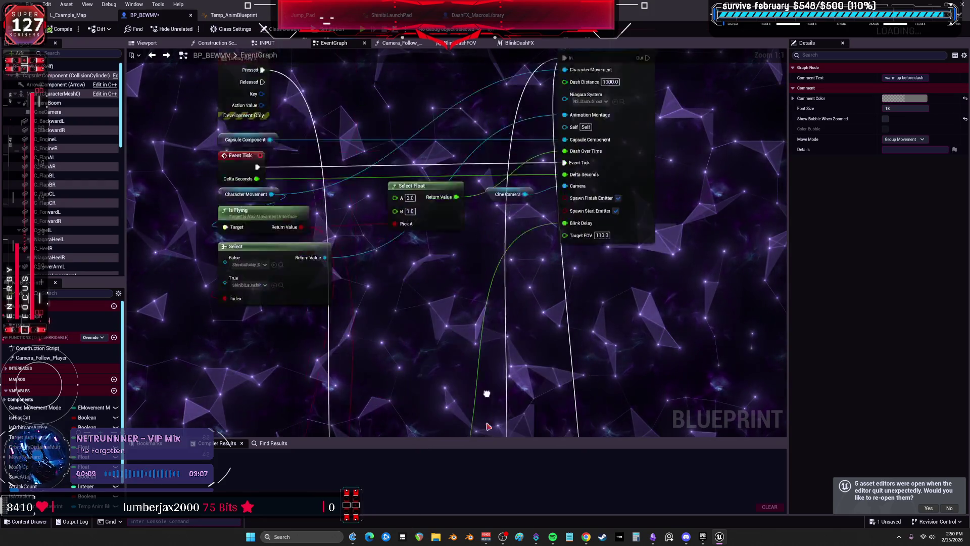
{"action": "scroll", "coordinate": [486, 425], "scroll_direction": "down", "scroll_amount": 3}
{"action": "left_click_drag", "start_coordinate": [617, 303], "coordinate": [288, 161]}
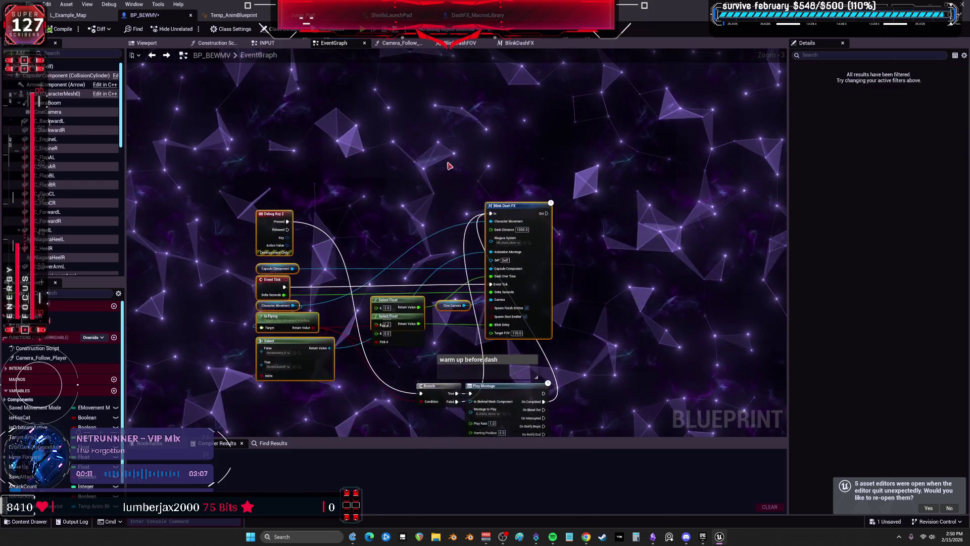
{"action": "mouse_move", "coordinate": [614, 349]}
{"action": "left_mouse_down"}
{"action": "mouse_move", "coordinate": [392, 286]}
{"action": "mouse_move", "coordinate": [352, 128]}
{"action": "left_mouse_up"}
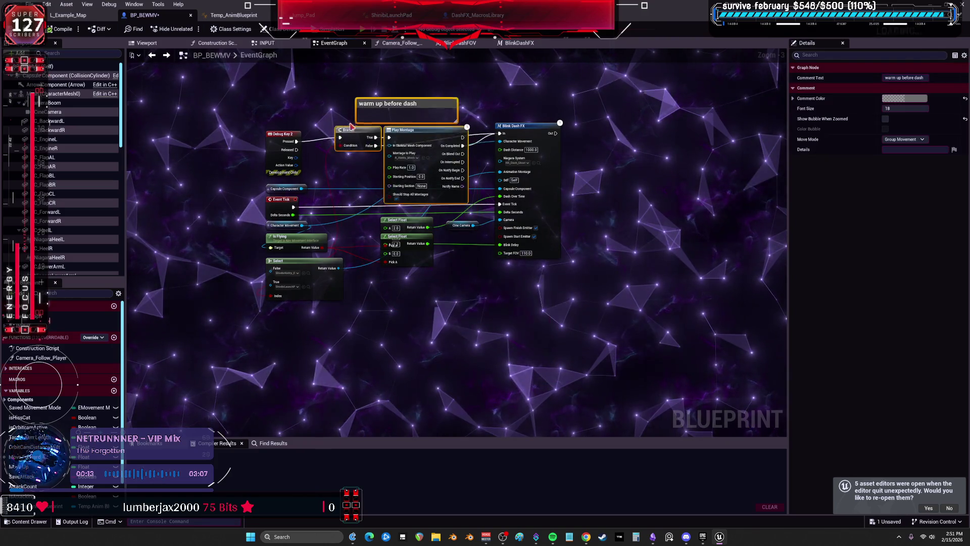
{"action": "scroll", "coordinate": [293, 152], "scroll_direction": "up", "scroll_amount": 3}
{"action": "left_click", "coordinate": [265, 213]}
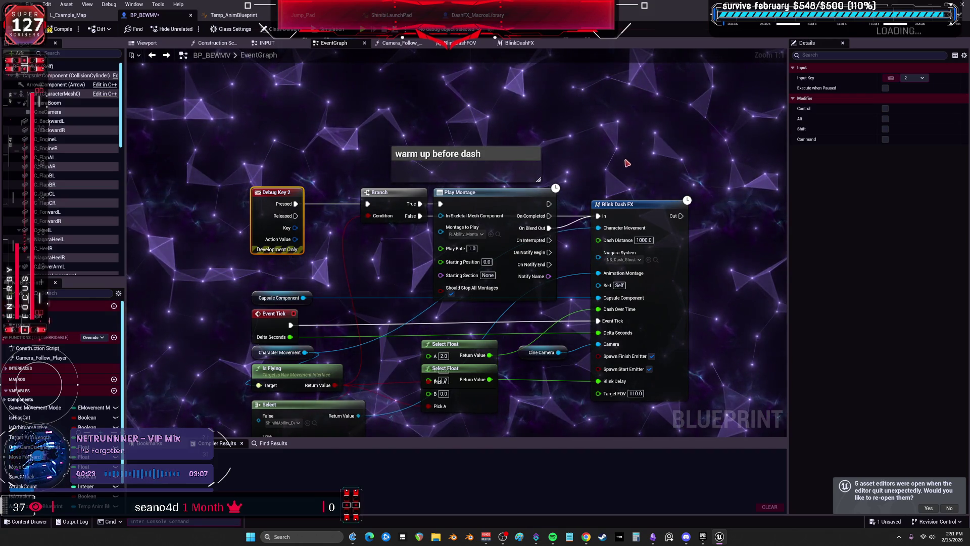
{"action": "left_click", "coordinate": [615, 168]}
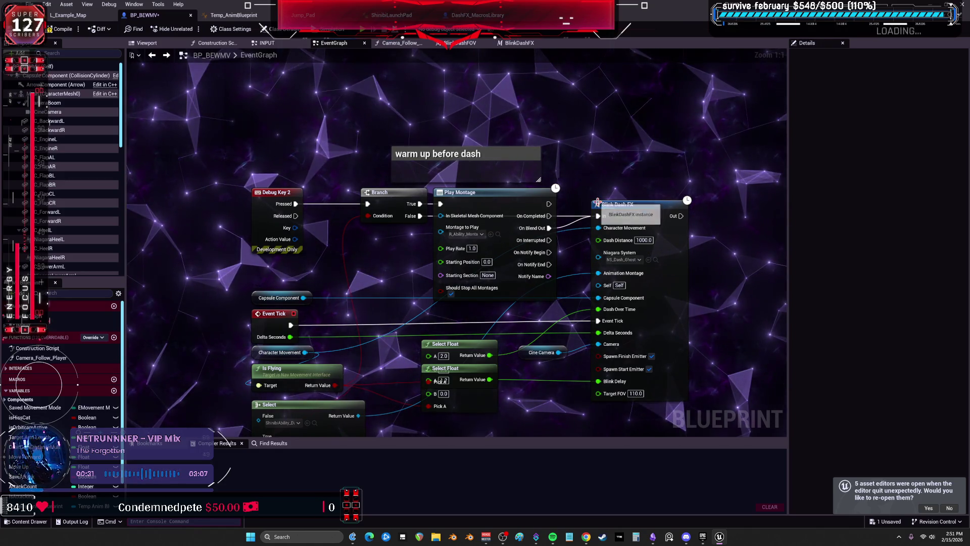
Save DashFX_MacrosLibrary via File > Save from the Blink Dash FX macro and close its editor.
{"action": "double_click", "coordinate": [636, 204]}
{"action": "scroll", "coordinate": [661, 175], "scroll_direction": "down", "scroll_amount": 3}
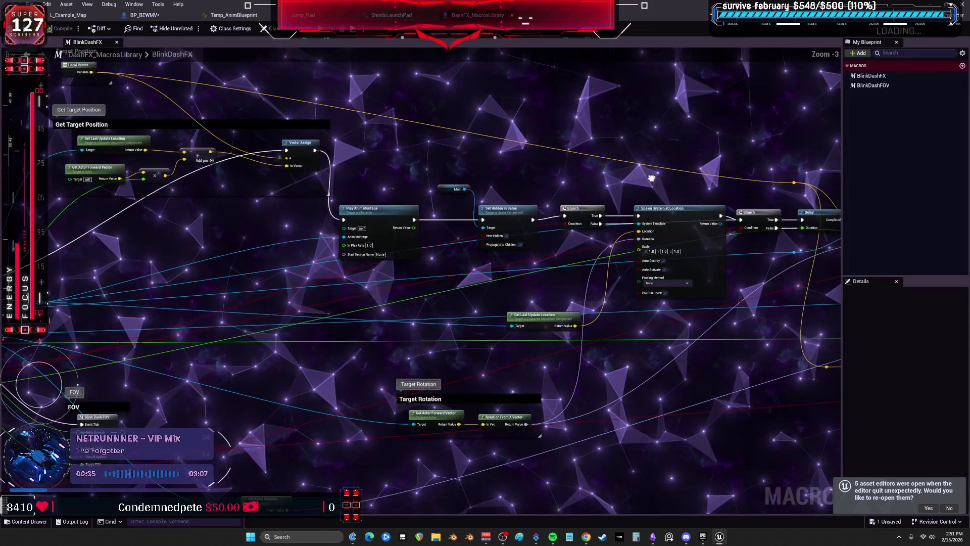
{"action": "mouse_move", "coordinate": [366, 233]}
{"action": "left_mouse_down"}
{"action": "mouse_move", "coordinate": [777, 259]}
{"action": "mouse_move", "coordinate": [768, 193]}
{"action": "mouse_move", "coordinate": [854, 133]}
{"action": "mouse_move", "coordinate": [159, 247]}
{"action": "mouse_move", "coordinate": [147, 220]}
{"action": "left_mouse_up"}
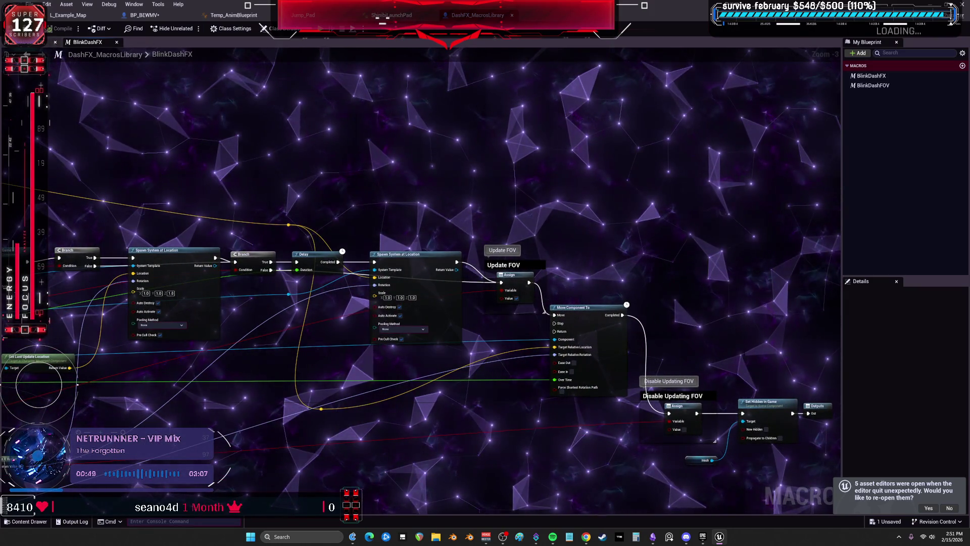
{"action": "left_click", "coordinate": [31, 4]}
{"action": "left_click", "coordinate": [60, 75]}
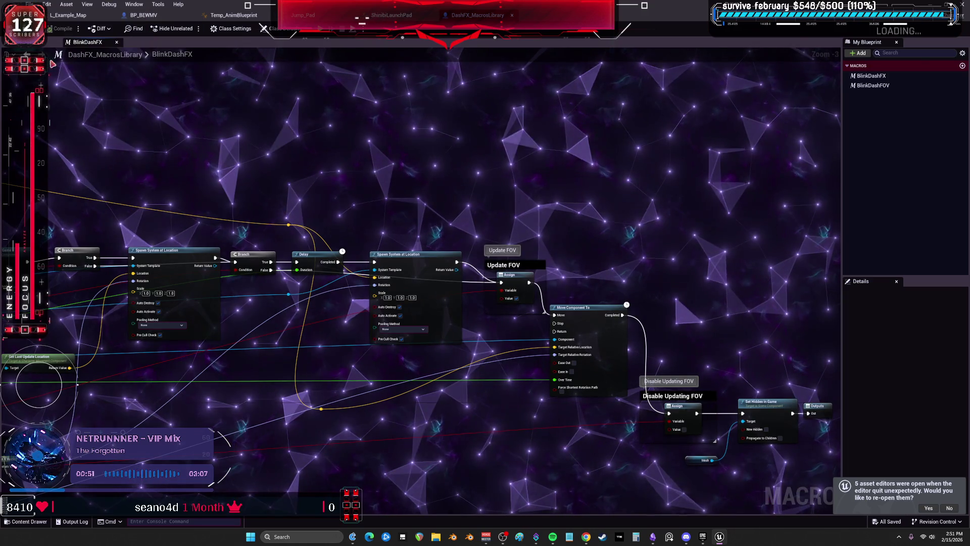
{"action": "left_click", "coordinate": [512, 14]}
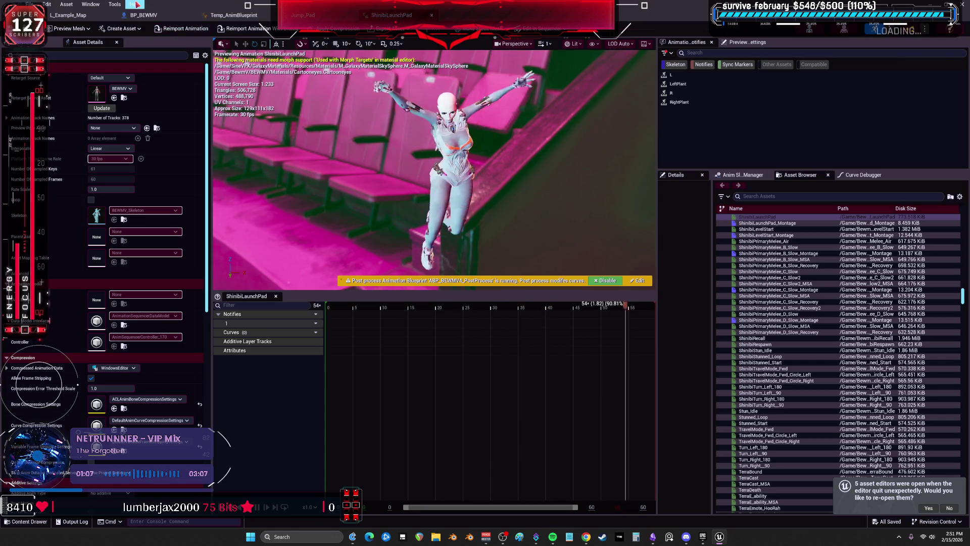
Switch between the L_Example_Map and BP_BEWMV tabs, then edit the Obsidian to-do chart card.
{"action": "left_click", "coordinate": [68, 15]}
{"action": "left_click", "coordinate": [141, 16]}
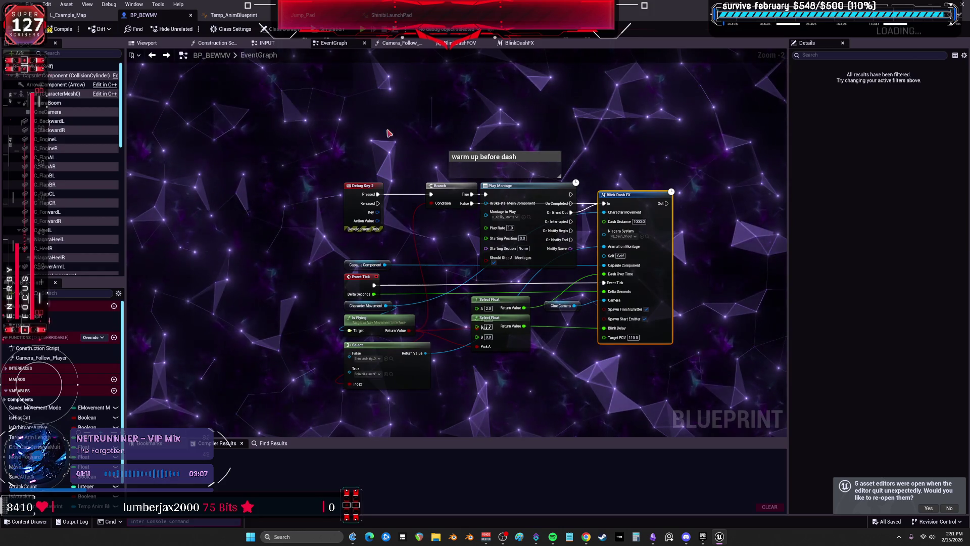
{"action": "left_click", "coordinate": [80, 17]}
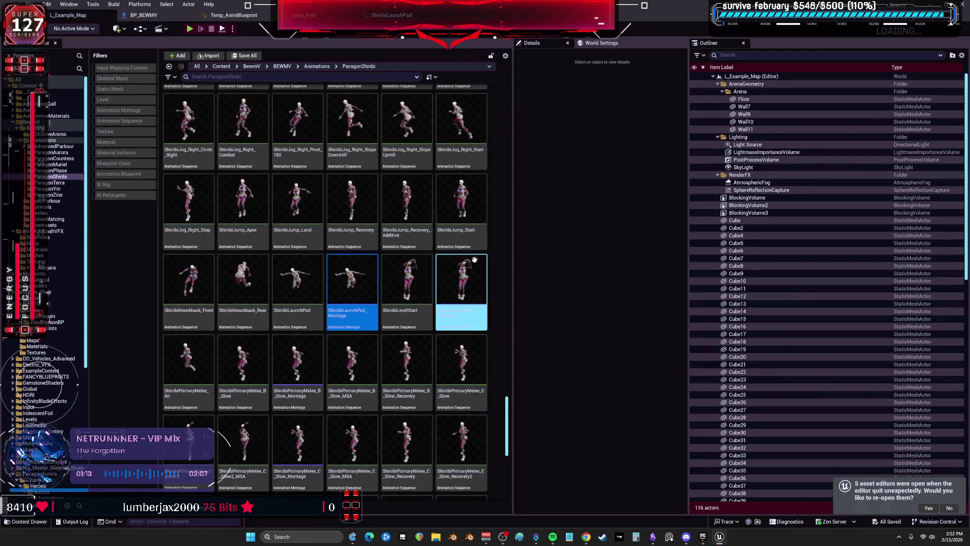
{"action": "left_click", "coordinate": [654, 537]}
{"action": "double_click", "coordinate": [549, 178]}
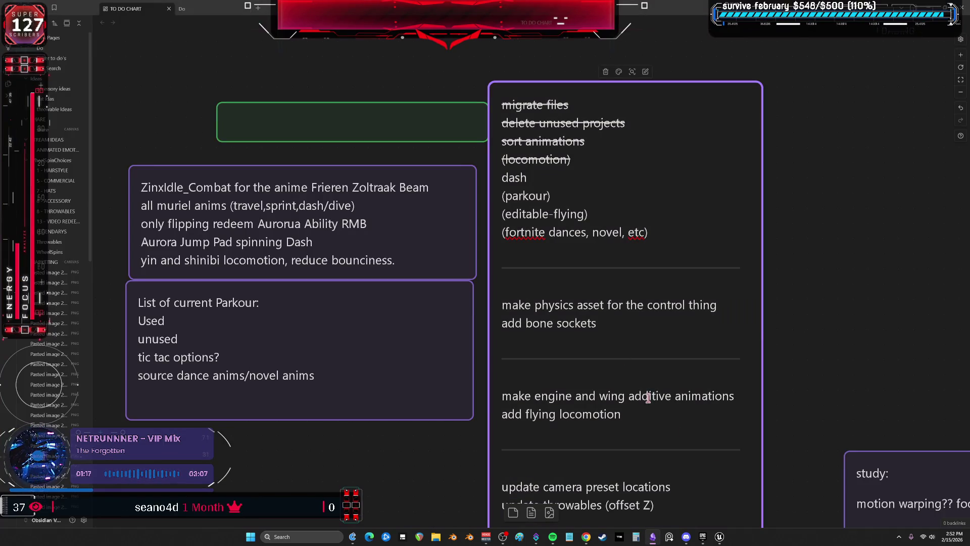
Return from Obsidian to the Unreal Editor via the taskbar.
{"action": "left_click", "coordinate": [721, 538]}
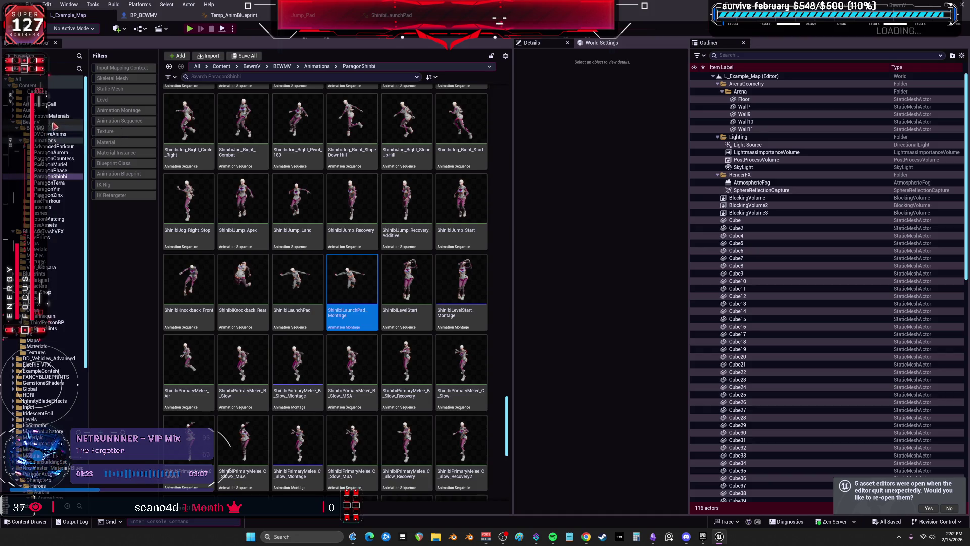
Add a Debug Key Tab event node in the BP_BEWMV event graph.
{"action": "left_click", "coordinate": [235, 15]}
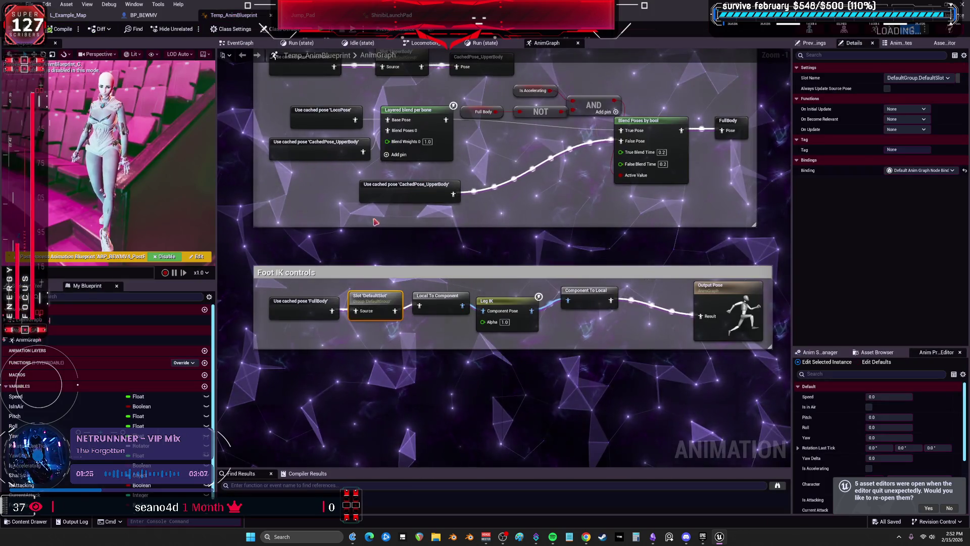
{"action": "left_click", "coordinate": [144, 16]}
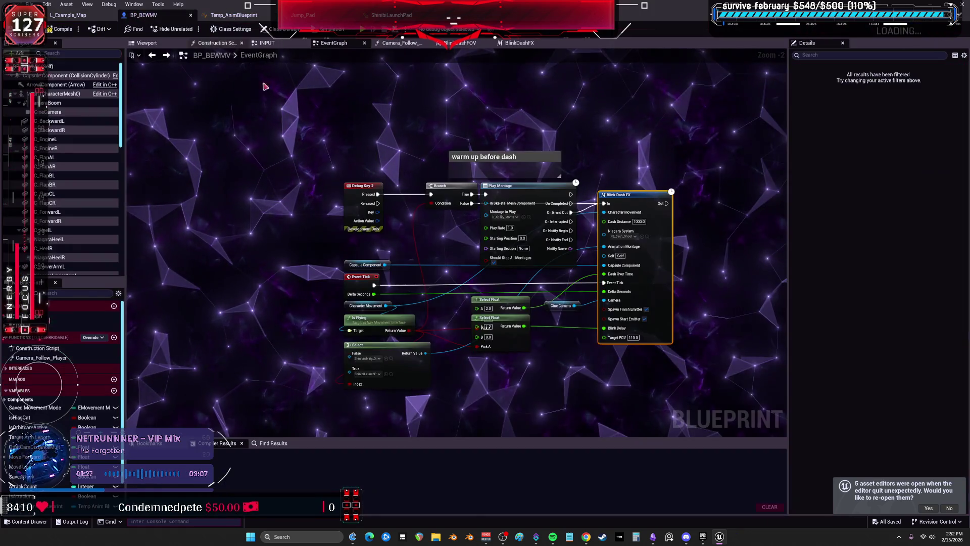
{"action": "right_click", "coordinate": [368, 165]}
{"action": "type", "text": "debug"}
{"action": "type", "text": "key tab"}
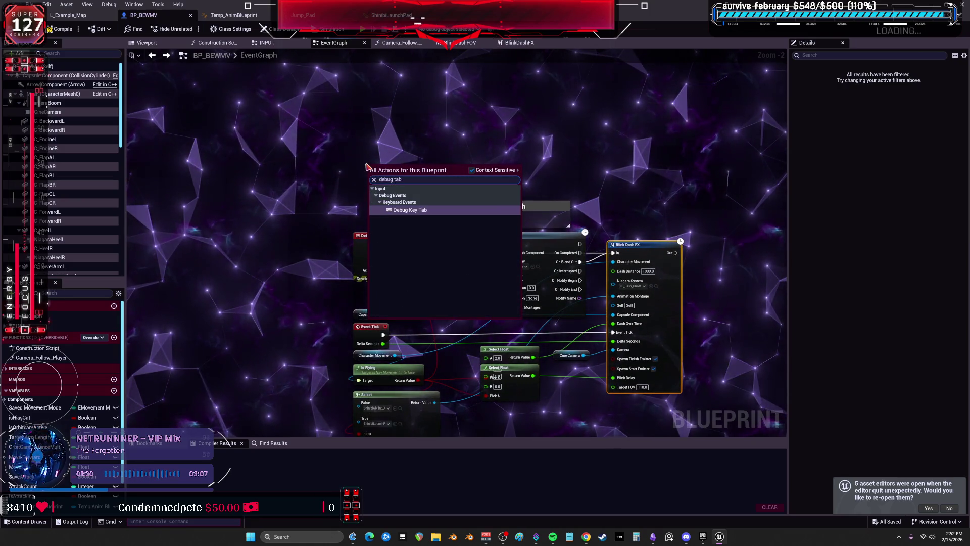
{"action": "key", "text": "Return"}
Drag from Character Movement to add a Set Movement Mode node.
{"action": "scroll", "coordinate": [355, 190], "scroll_direction": "up", "scroll_amount": 2}
{"action": "mouse_move", "coordinate": [356, 190]}
{"action": "left_mouse_down"}
{"action": "mouse_move", "coordinate": [355, 110]}
{"action": "mouse_move", "coordinate": [306, 168]}
{"action": "left_mouse_up"}
{"action": "scroll", "coordinate": [71, 198], "scroll_direction": "down", "scroll_amount": 5}
{"action": "scroll", "coordinate": [71, 199], "scroll_direction": "down", "scroll_amount": 5}
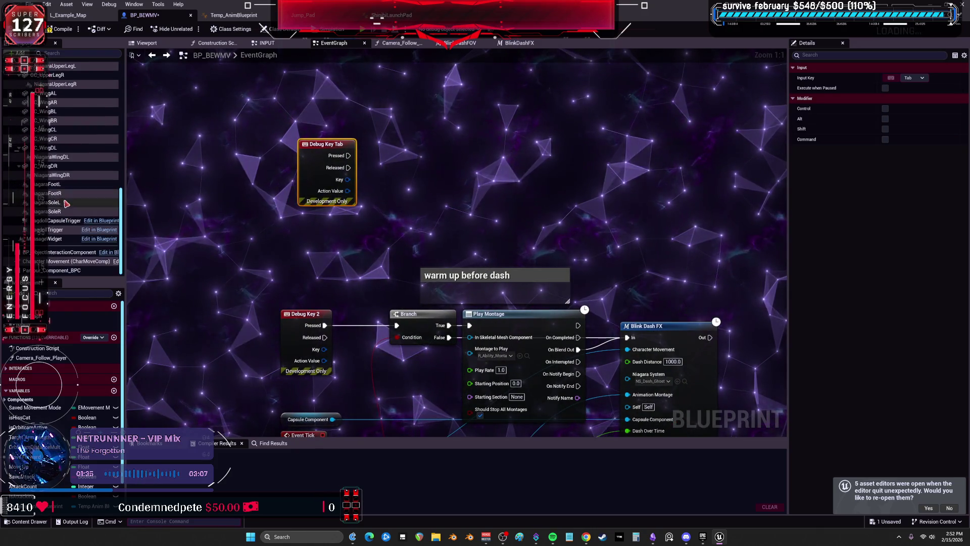
{"action": "mouse_move", "coordinate": [71, 262]}
{"action": "left_mouse_down"}
{"action": "mouse_move", "coordinate": [366, 176]}
{"action": "mouse_move", "coordinate": [391, 150]}
{"action": "mouse_move", "coordinate": [468, 174]}
{"action": "left_mouse_up"}
{"action": "type", "text": "set movement mo"}
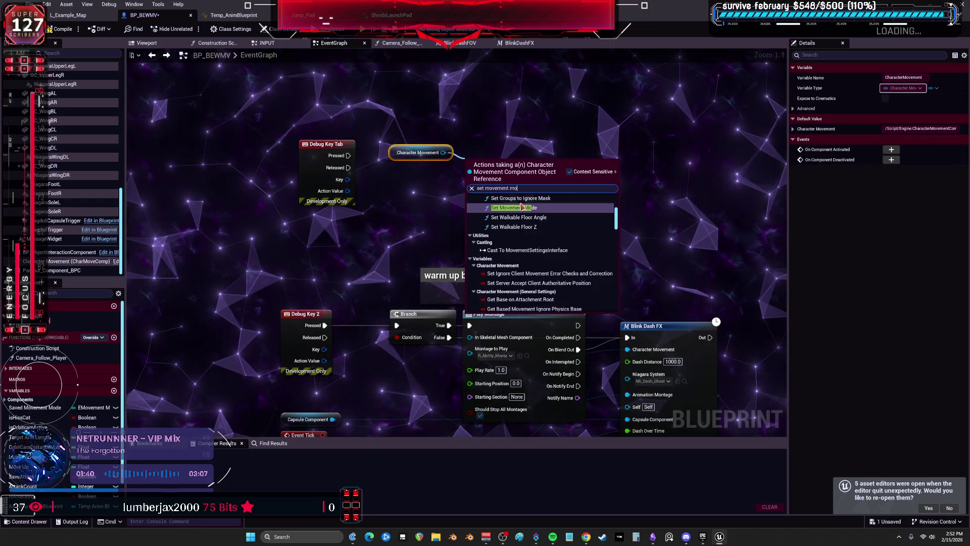
{"action": "left_click", "coordinate": [522, 207]}
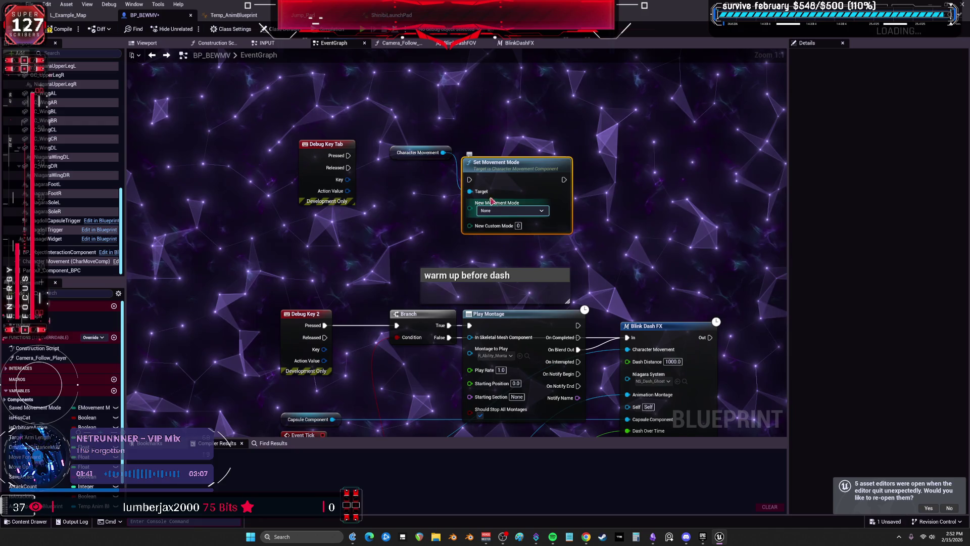
Place a Flip Flop node and position Set Movement Mode after its A output.
{"action": "right_click", "coordinate": [515, 135]}
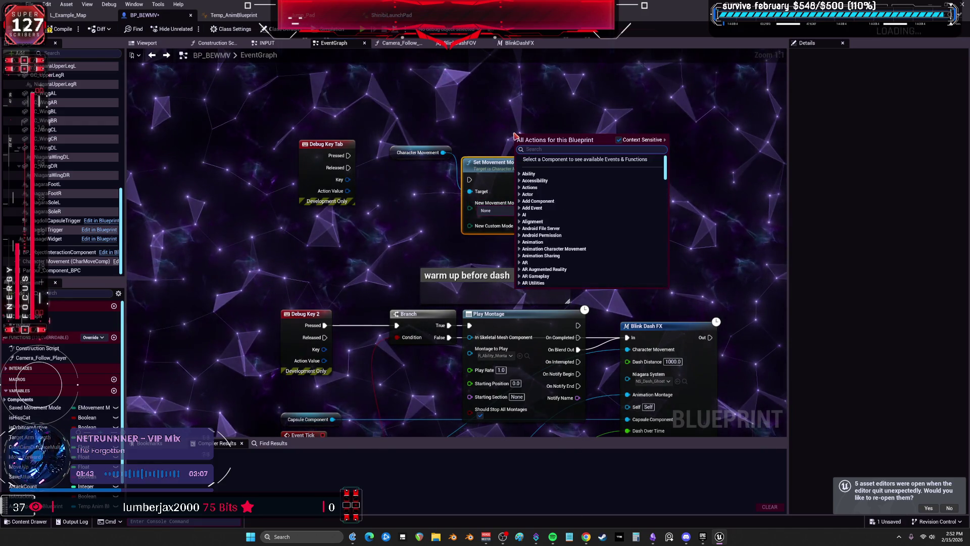
{"action": "left_click", "coordinate": [515, 135]}
{"action": "mouse_move", "coordinate": [521, 139]}
{"action": "left_mouse_down"}
{"action": "mouse_move", "coordinate": [485, 93]}
{"action": "mouse_move", "coordinate": [455, 83]}
{"action": "left_mouse_up"}
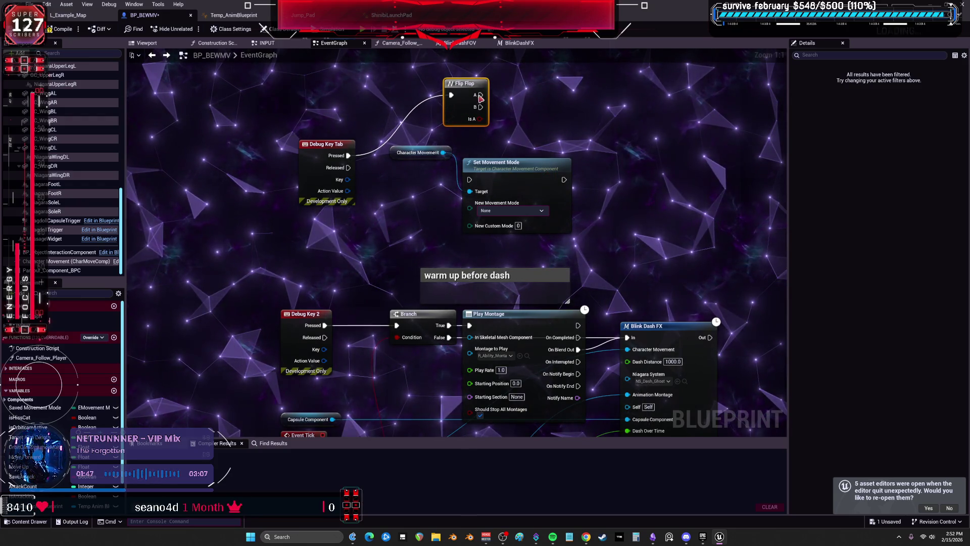
{"action": "left_click_drag", "start_coordinate": [514, 164], "coordinate": [580, 121]}
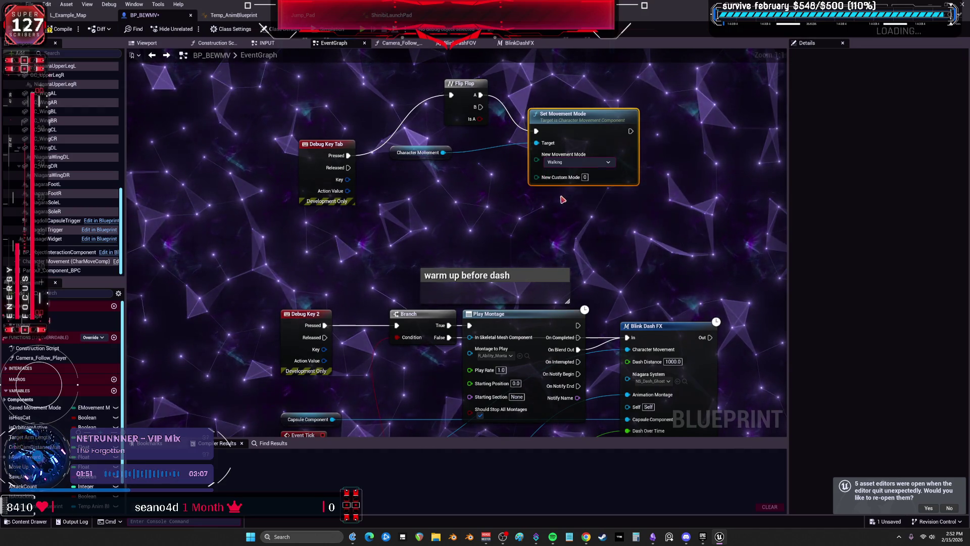
Set the movement modes to Falling and Flying, wire the second Target, and play.
{"action": "left_click", "coordinate": [568, 163]}
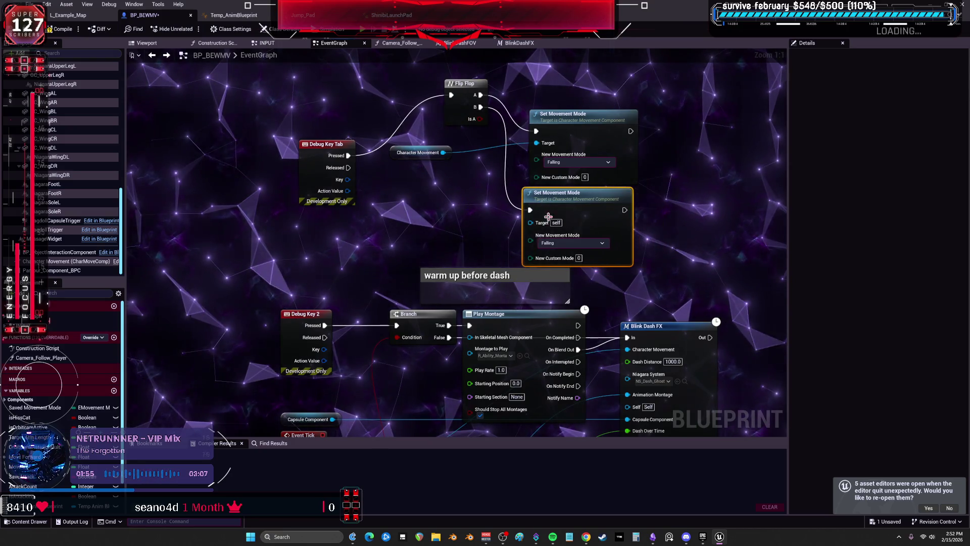
{"action": "left_click", "coordinate": [571, 243]}
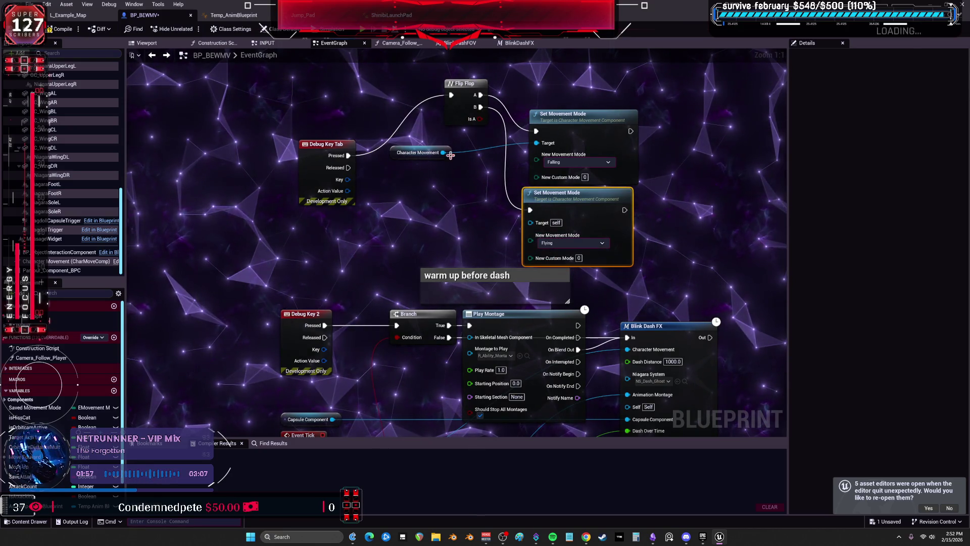
{"action": "left_click_drag", "start_coordinate": [443, 152], "coordinate": [534, 224]}
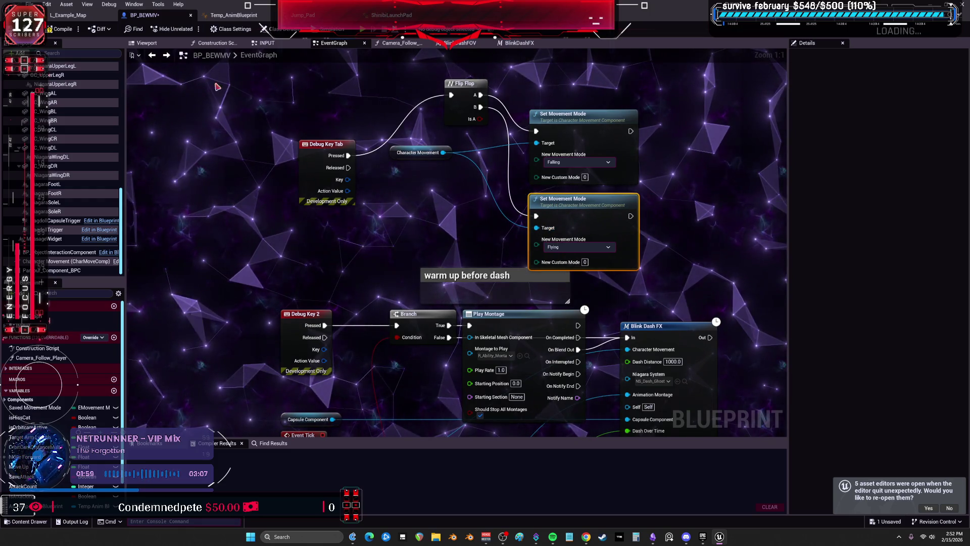
{"action": "key", "text": "alt+p"}
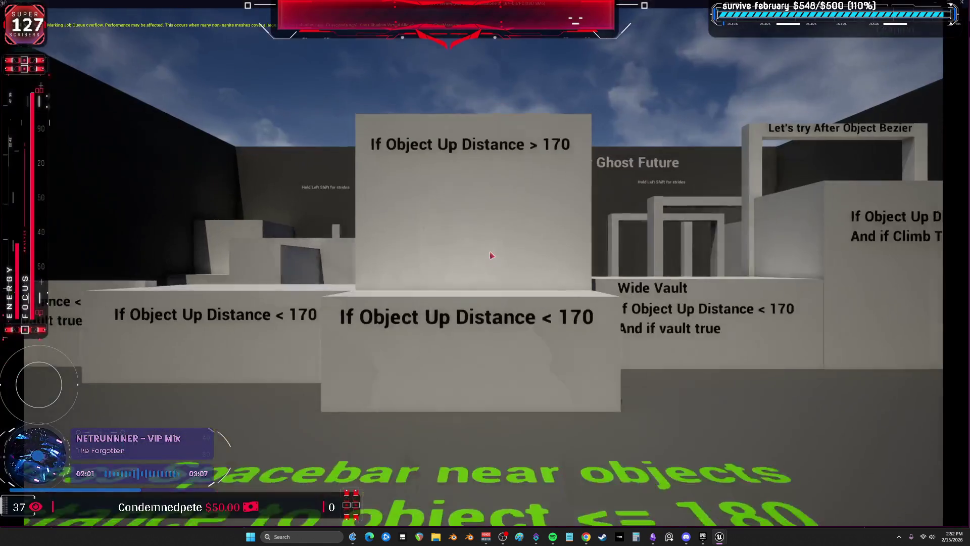
Run the character through the parkour course onto the Ledge Drop block, then exit play.
{"action": "key", "text": "w"}
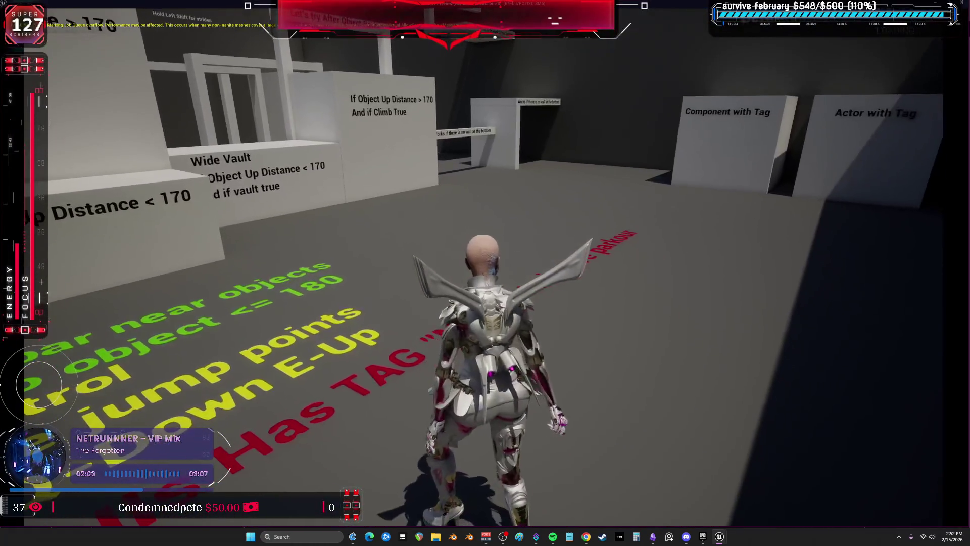
{"action": "key", "text": "a"}
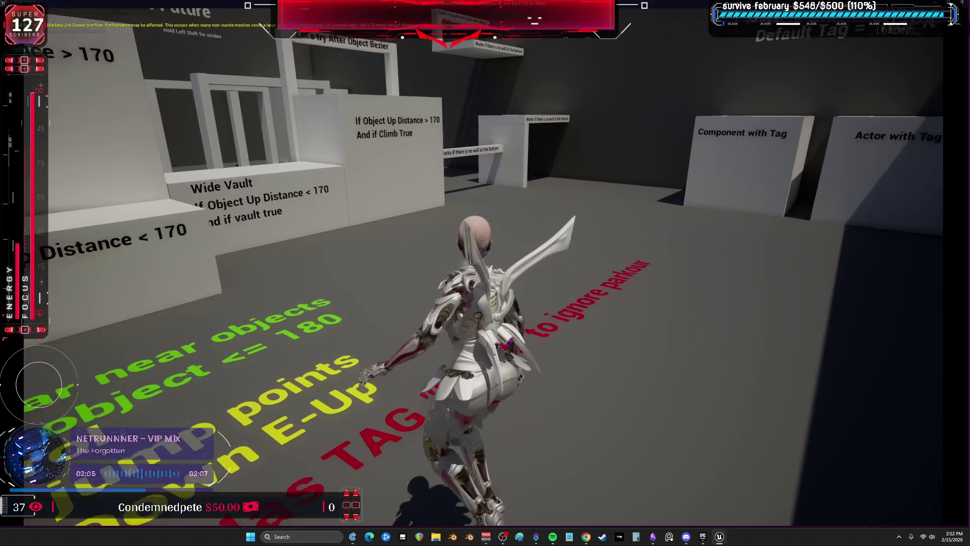
{"action": "key", "text": "w"}
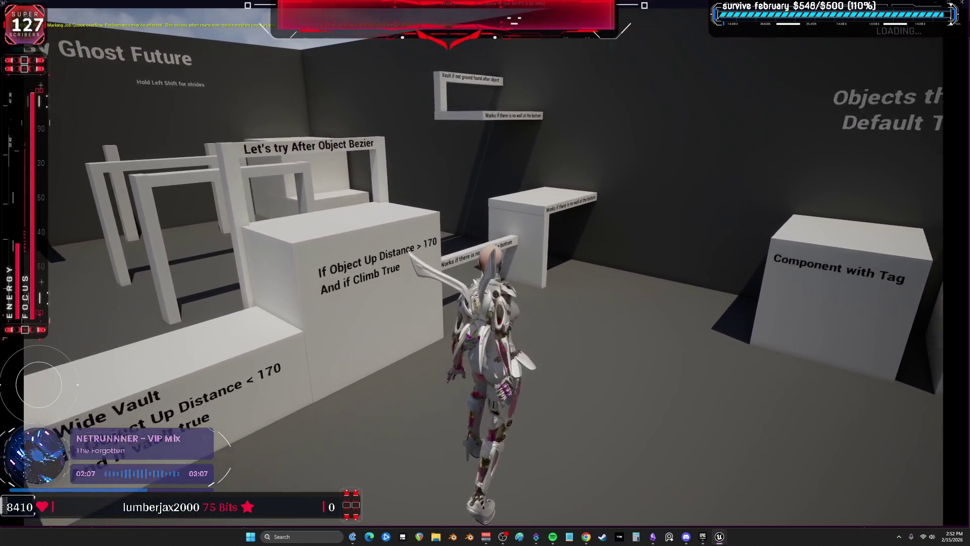
{"action": "key", "text": "w"}
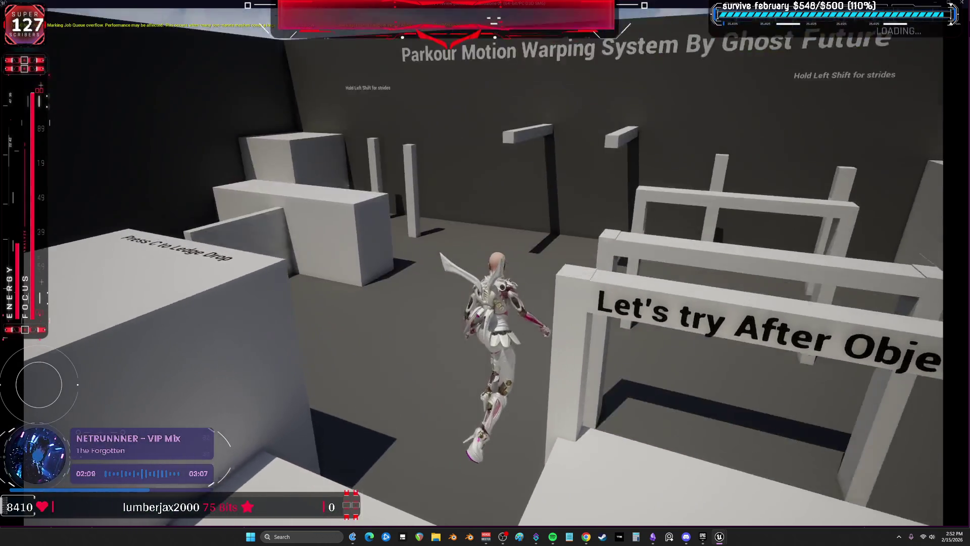
{"action": "key", "text": "w"}
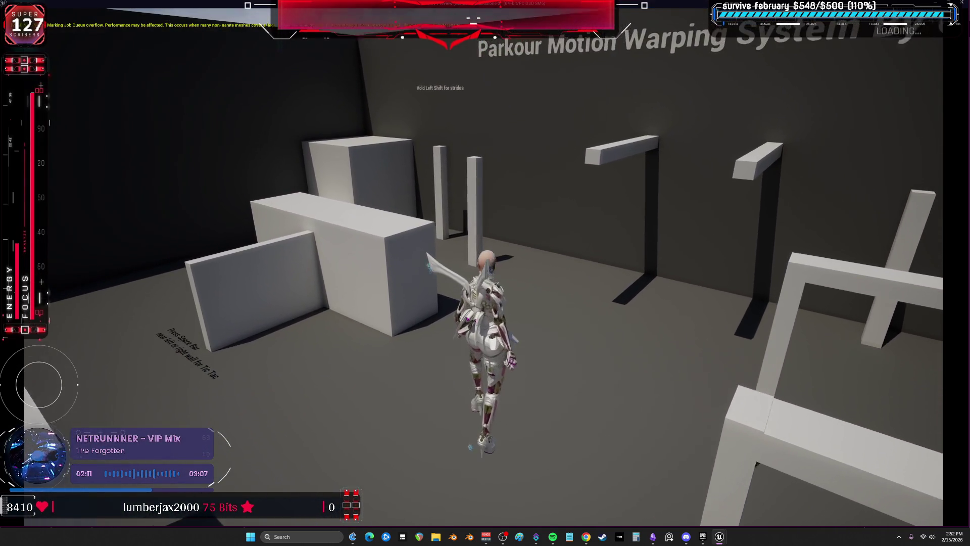
{"action": "key", "text": "w"}
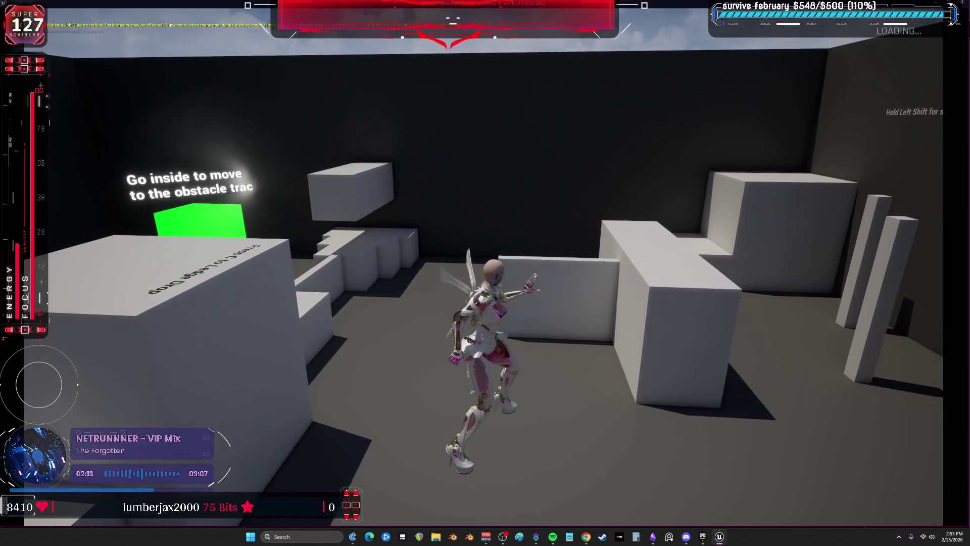
{"action": "key", "text": "w"}
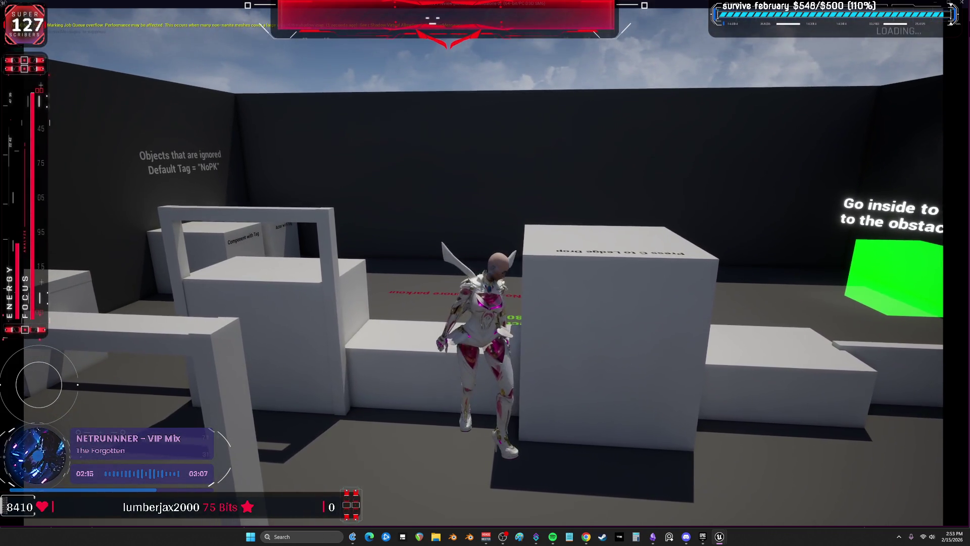
{"action": "key", "text": "w"}
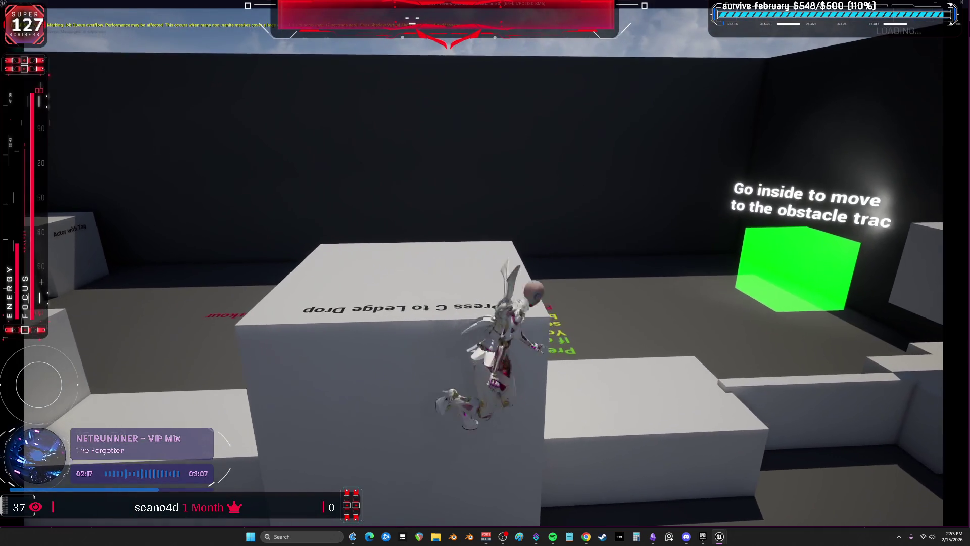
{"action": "key", "text": "Escape"}
{"action": "mouse_move", "coordinate": [338, 273]}
{"action": "left_mouse_down"}
{"action": "mouse_move", "coordinate": [339, 224]}
{"action": "mouse_move", "coordinate": [405, 199]}
{"action": "left_mouse_up"}
Shift the Branch node aside, add a Mesh reference beside Play Montage, then compile and play.
{"action": "left_click", "coordinate": [355, 337]}
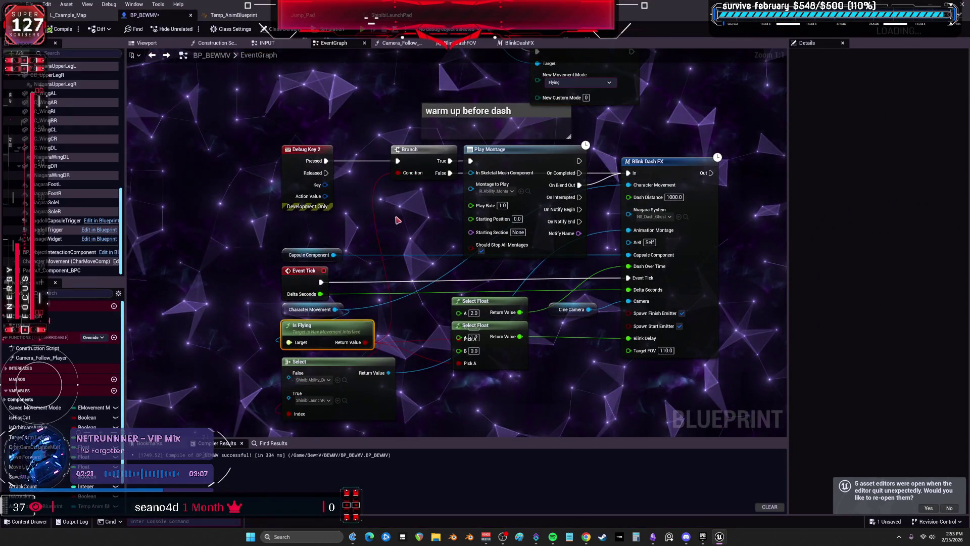
{"action": "mouse_move", "coordinate": [402, 157]}
{"action": "left_mouse_down"}
{"action": "mouse_move", "coordinate": [382, 197]}
{"action": "mouse_move", "coordinate": [393, 172]}
{"action": "left_mouse_up"}
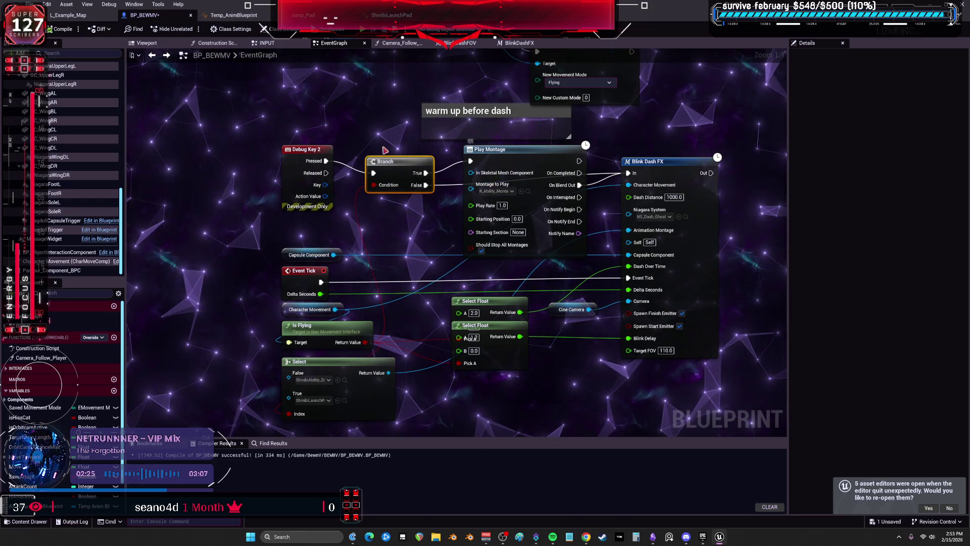
{"action": "scroll", "coordinate": [50, 115], "scroll_direction": "up", "scroll_amount": 5}
{"action": "scroll", "coordinate": [50, 115], "scroll_direction": "up", "scroll_amount": 4}
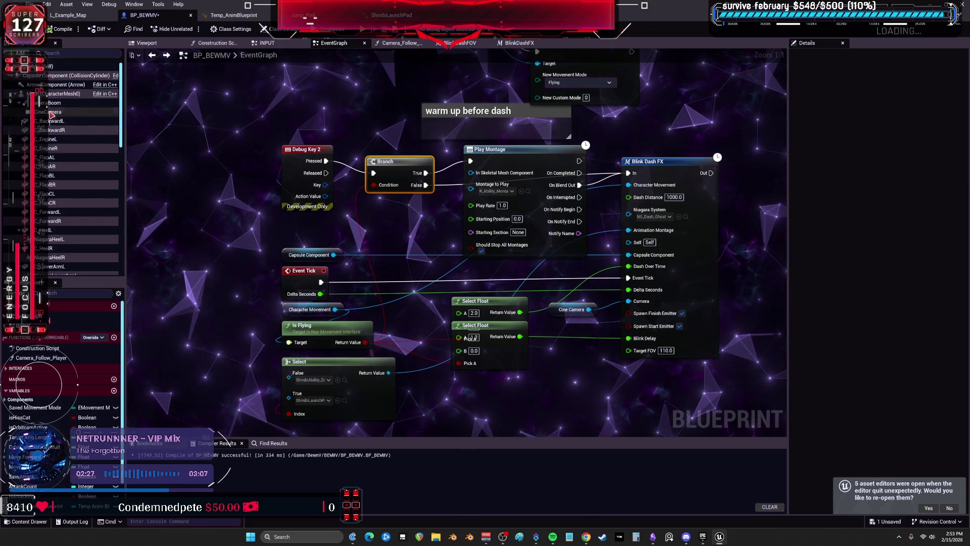
{"action": "mouse_move", "coordinate": [51, 94]}
{"action": "left_mouse_down"}
{"action": "mouse_move", "coordinate": [202, 131]}
{"action": "mouse_move", "coordinate": [474, 175]}
{"action": "mouse_move", "coordinate": [398, 216]}
{"action": "left_mouse_up"}
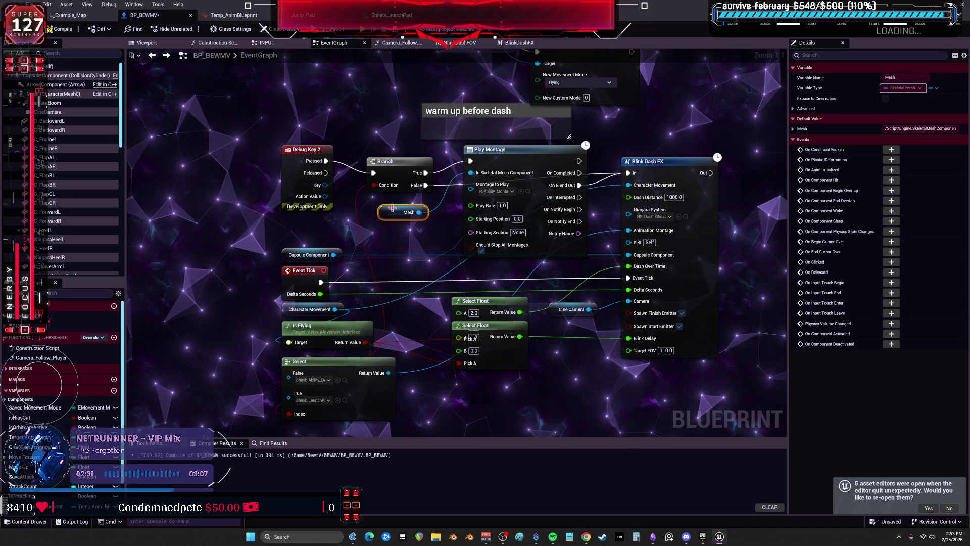
{"action": "key", "text": "alt+p"}
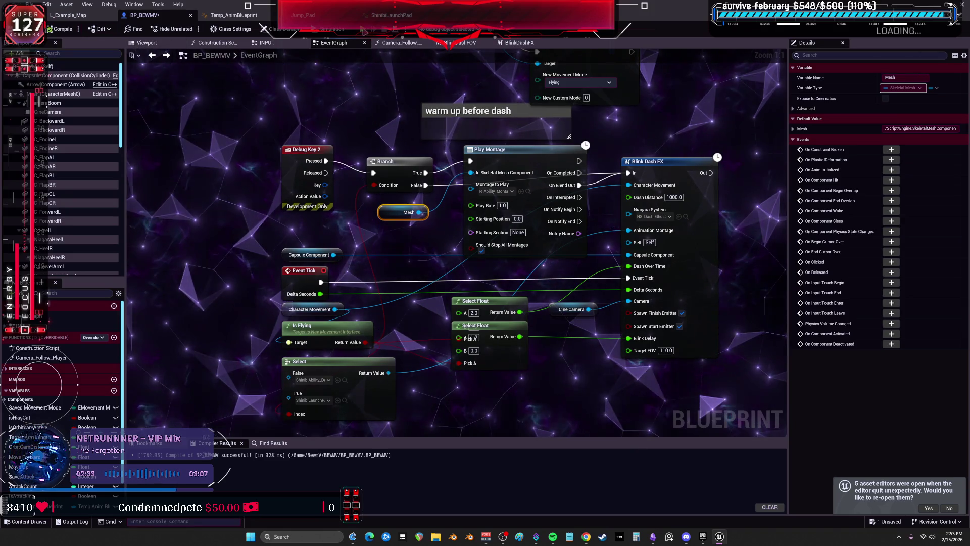
Walk, jump and dash the character across the parkour boxes, then end the play session.
{"action": "key", "text": "w"}
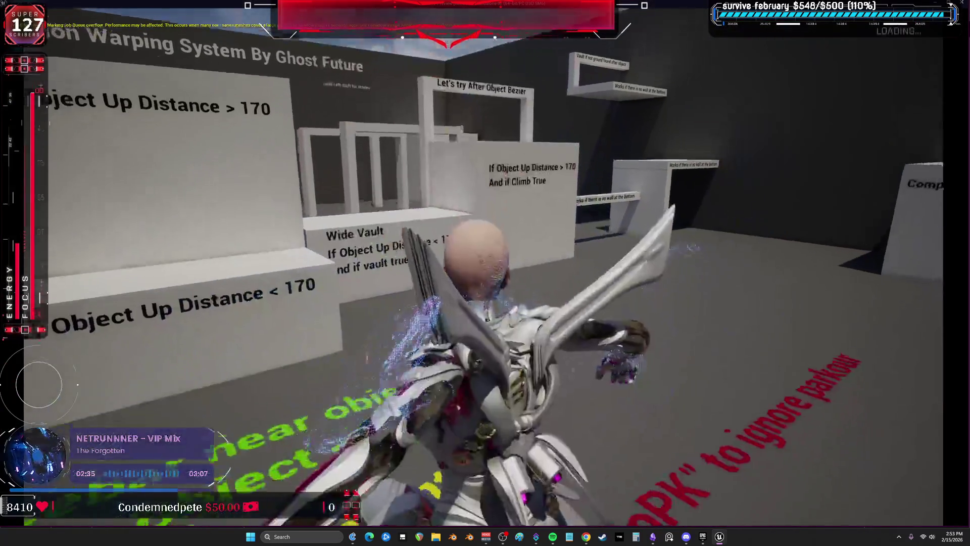
{"action": "key", "text": "w"}
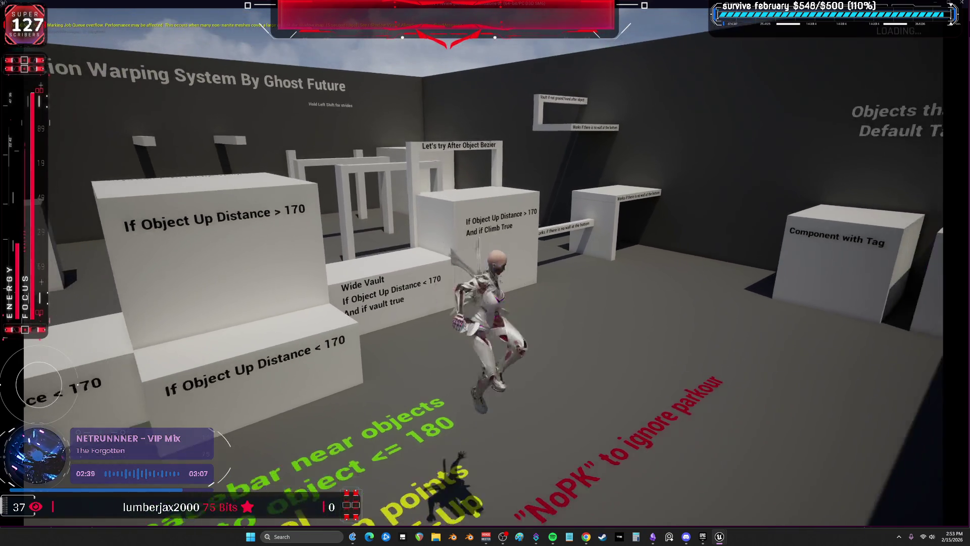
{"action": "key", "text": "space"}
{"action": "key", "text": "w"}
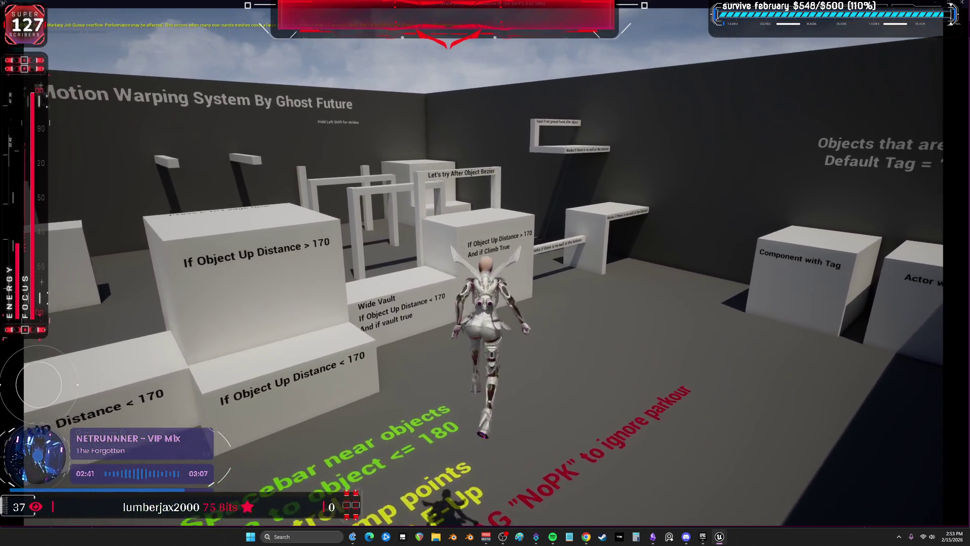
{"action": "key", "text": "w"}
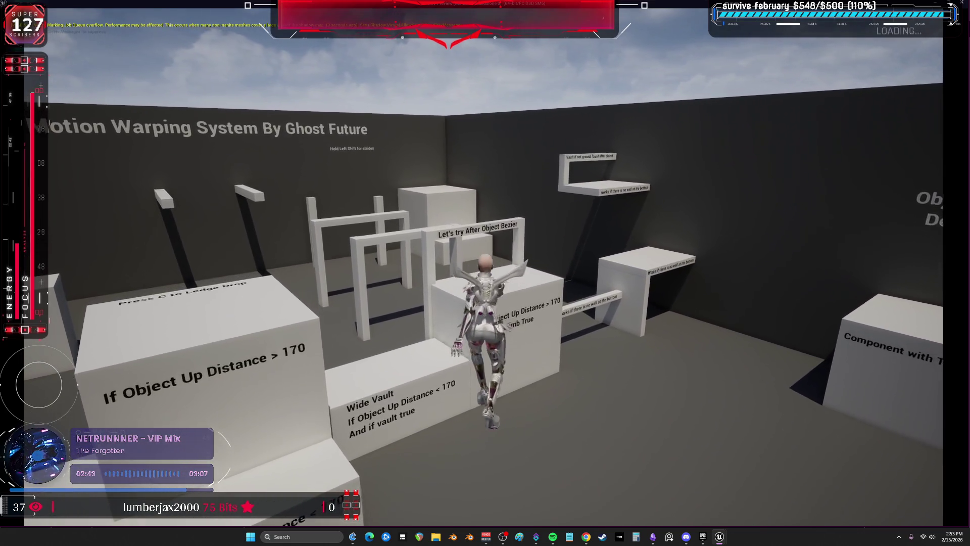
{"action": "key", "text": "w"}
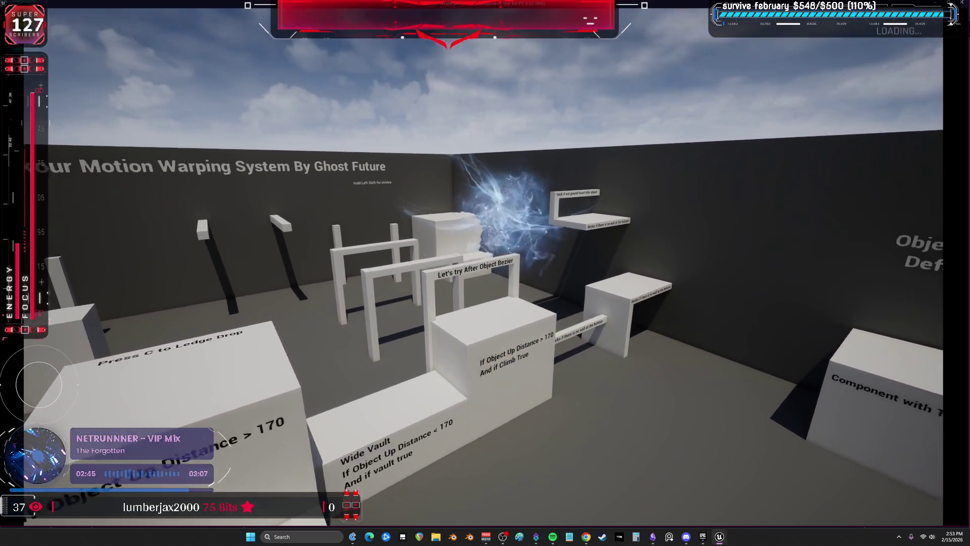
{"action": "key", "text": "w"}
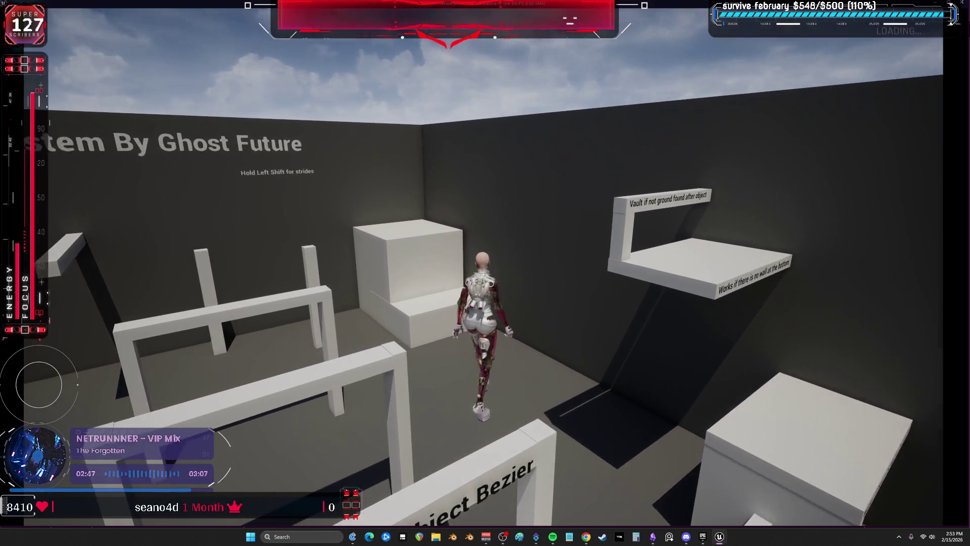
{"action": "key", "text": "Escape"}
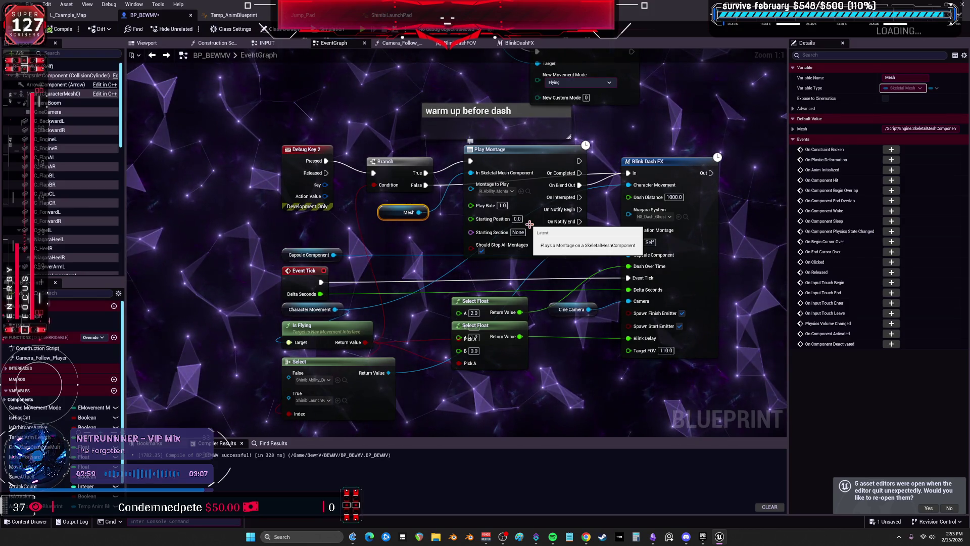
Search 'line trace' on empty graph space and place a Multi Line Trace By Profile node.
{"action": "left_click_drag", "start_coordinate": [680, 205], "coordinate": [604, 169]}
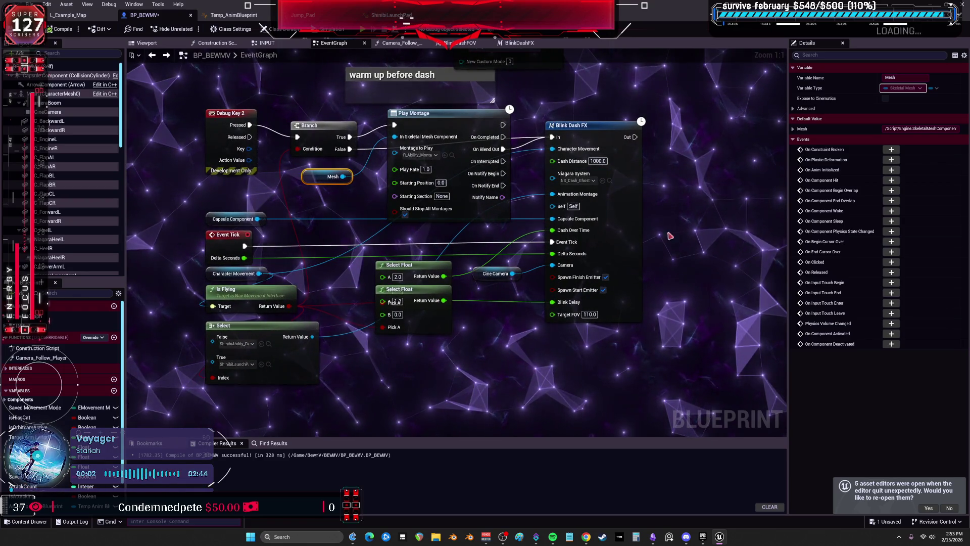
{"action": "left_click_drag", "start_coordinate": [505, 375], "coordinate": [520, 287]}
{"action": "right_click", "coordinate": [520, 287]}
{"action": "type", "text": "line trace"}
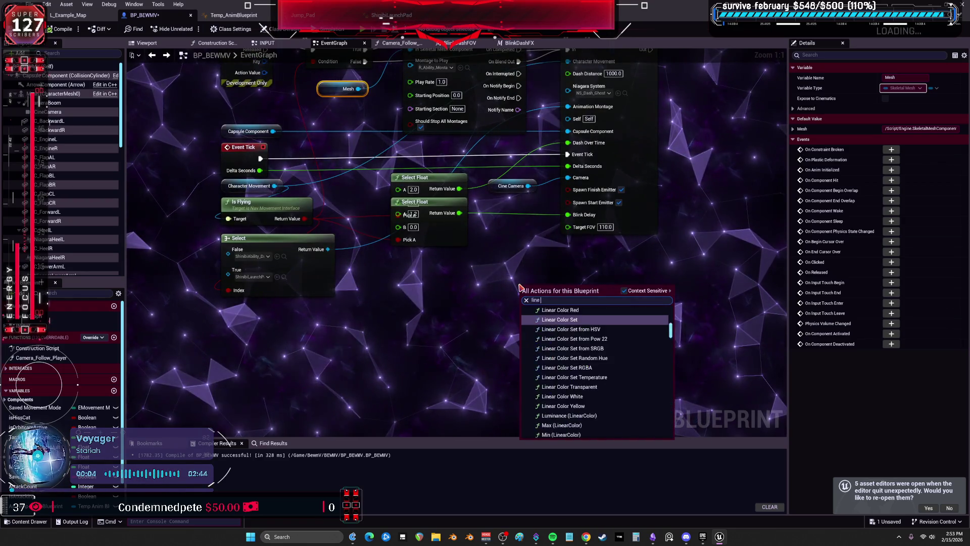
{"action": "scroll", "coordinate": [616, 381], "scroll_direction": "up", "scroll_amount": 5}
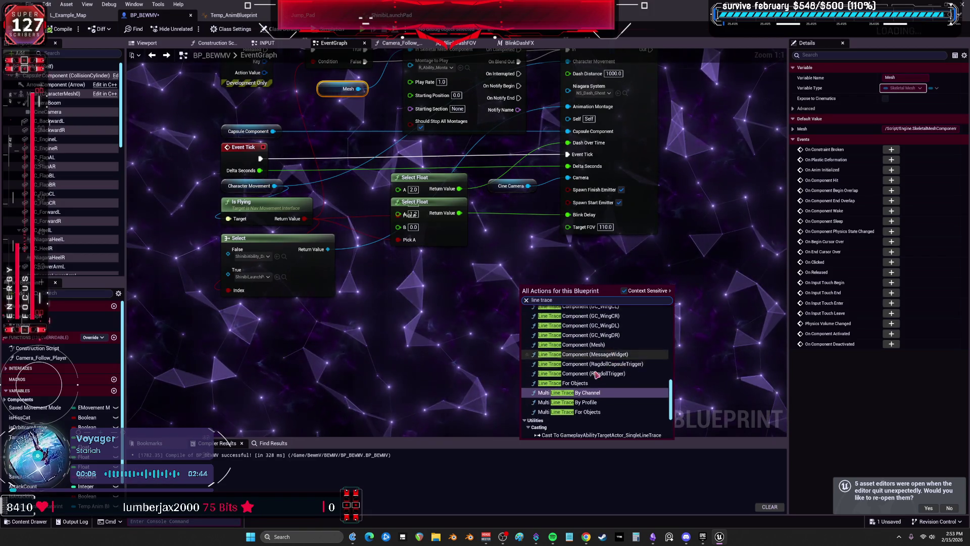
{"action": "scroll", "coordinate": [577, 383], "scroll_direction": "down", "scroll_amount": 5}
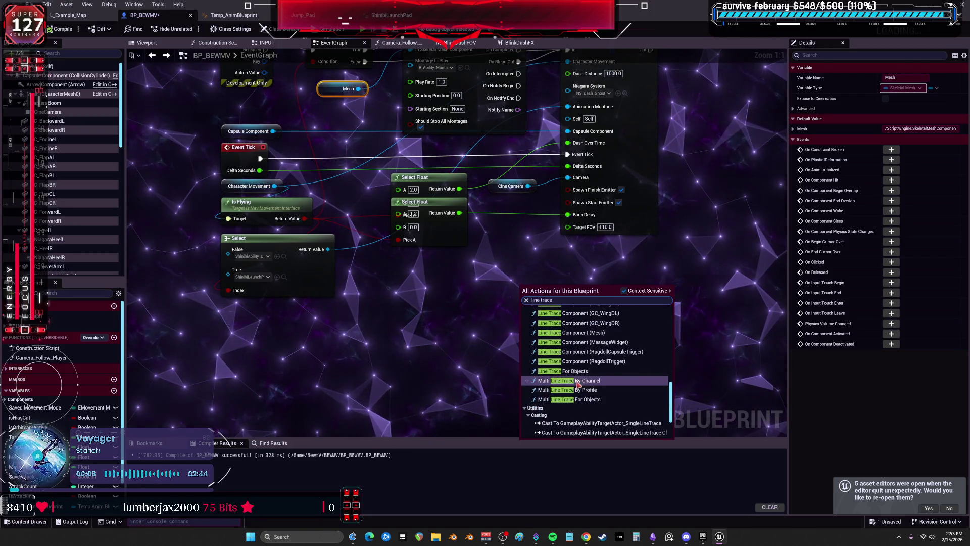
{"action": "left_click", "coordinate": [594, 392]}
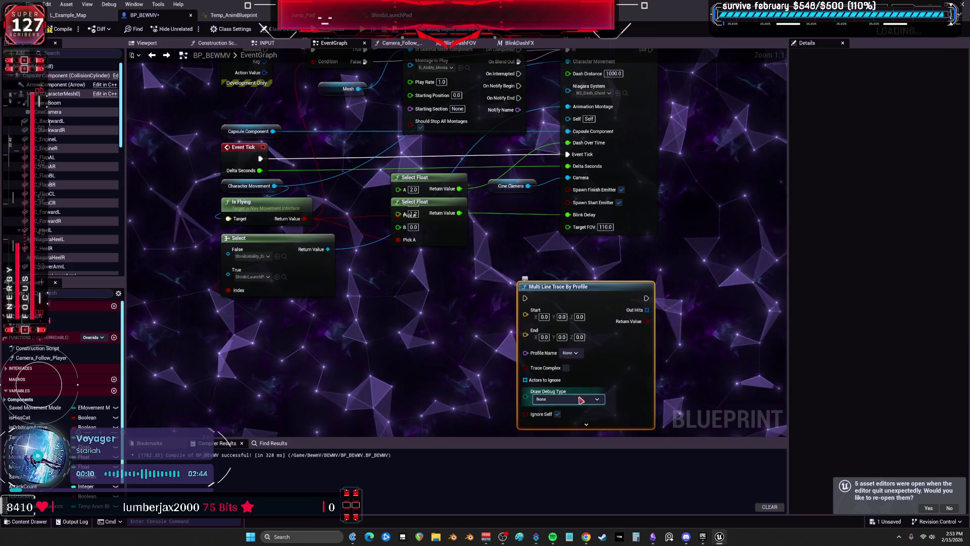
Delete the mistaken By Profile trace node and search 'line tr' again.
{"action": "left_click_drag", "start_coordinate": [520, 387], "coordinate": [454, 296]}
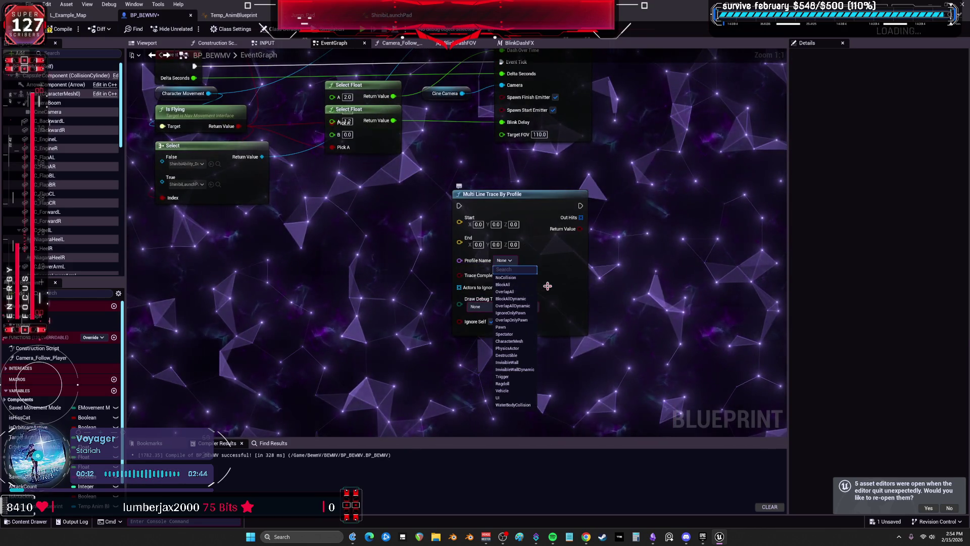
{"action": "left_click", "coordinate": [650, 243]}
{"action": "left_click", "coordinate": [505, 194]}
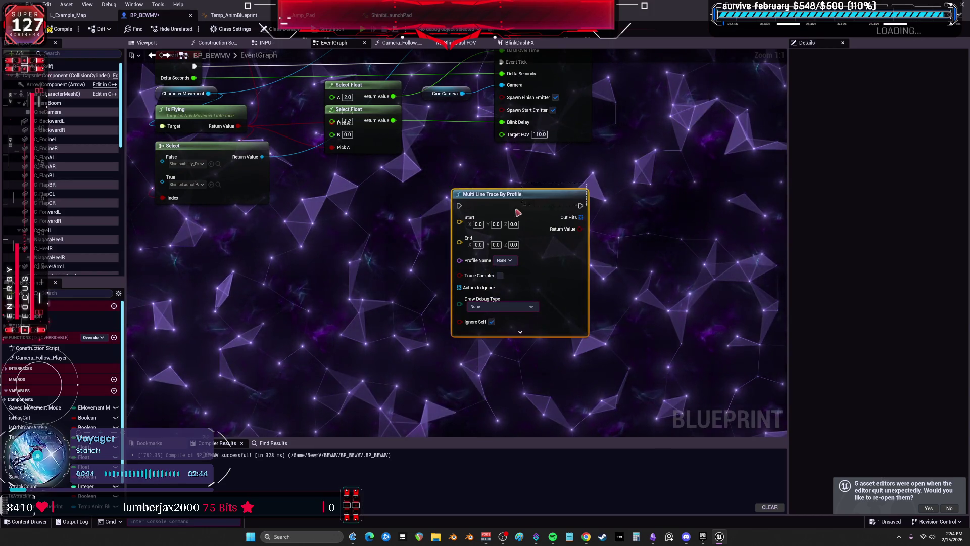
{"action": "key", "text": "Delete"}
{"action": "right_click", "coordinate": [485, 218]}
{"action": "type", "text": "line"}
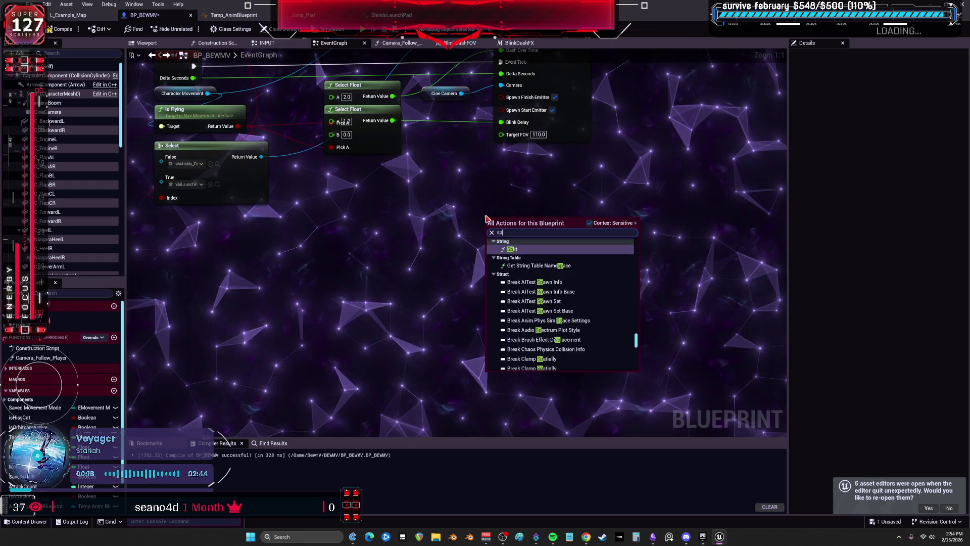
{"action": "type", "text": " tr"}
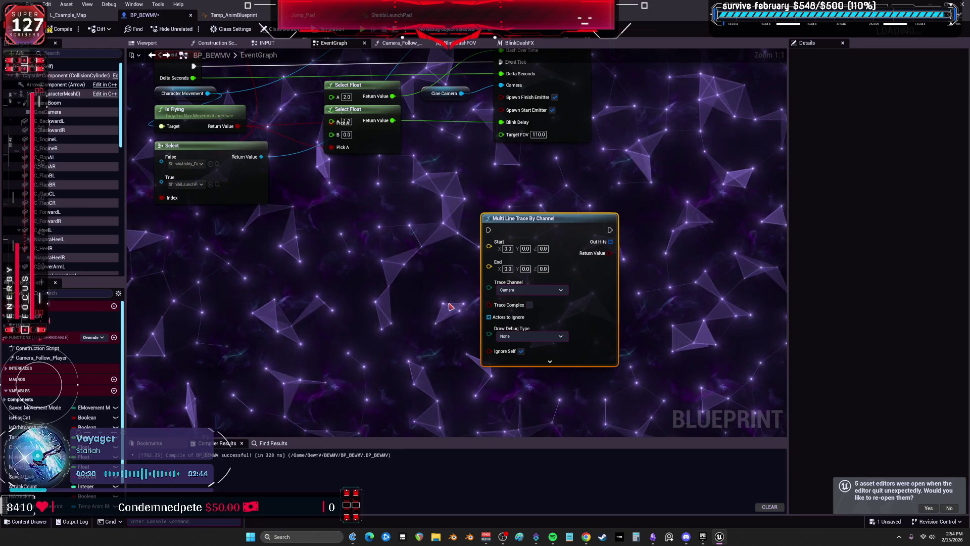
Set the trace channel to Visibility and add an Arrow Component with Get Forward Vector.
{"action": "left_click", "coordinate": [516, 308]}
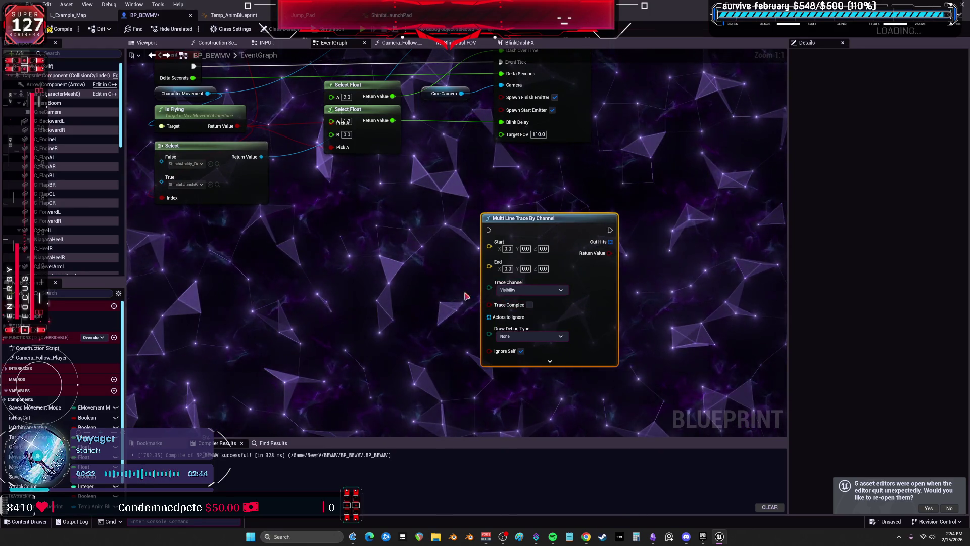
{"action": "right_click", "coordinate": [379, 276]}
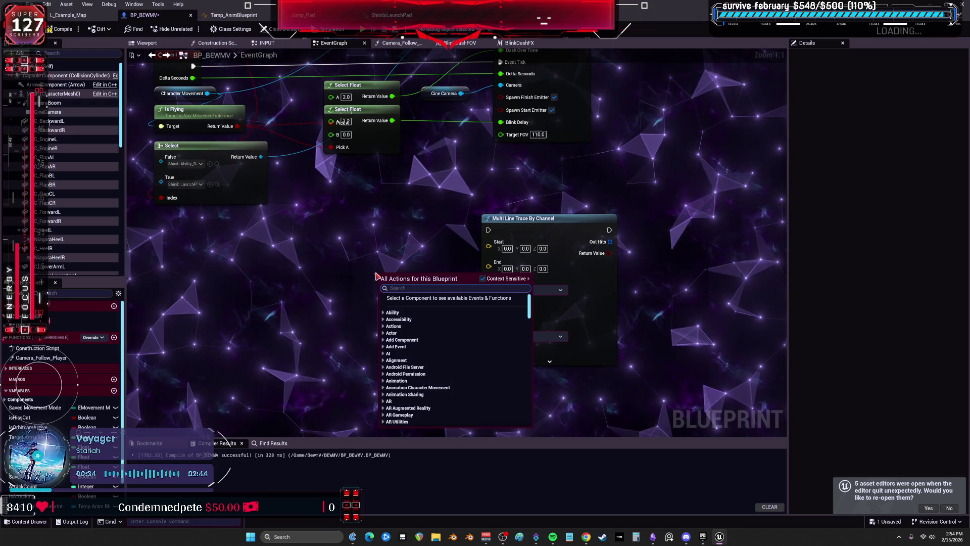
{"action": "left_click", "coordinate": [306, 267]}
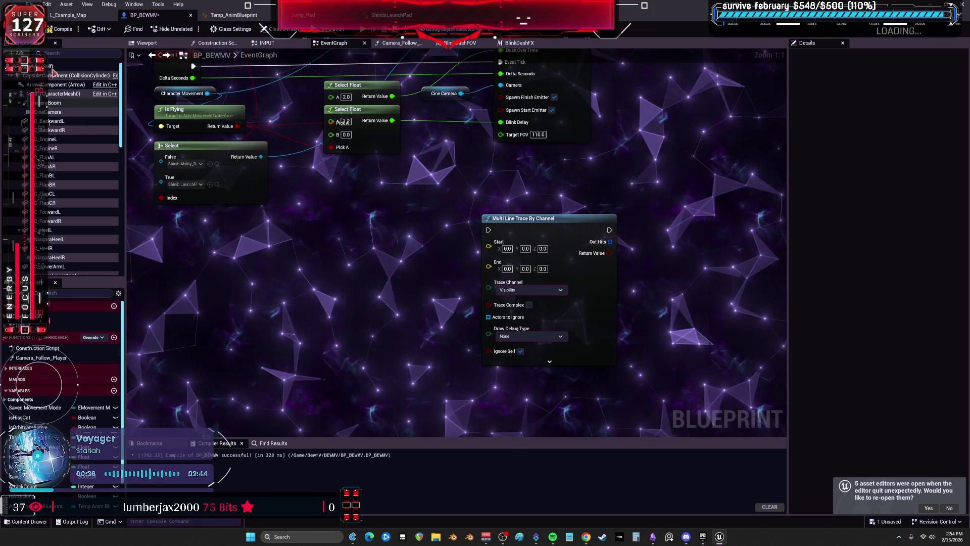
{"action": "mouse_move", "coordinate": [56, 85]}
{"action": "left_mouse_down"}
{"action": "mouse_move", "coordinate": [202, 202]}
{"action": "mouse_move", "coordinate": [326, 251]}
{"action": "mouse_move", "coordinate": [362, 280]}
{"action": "left_mouse_up"}
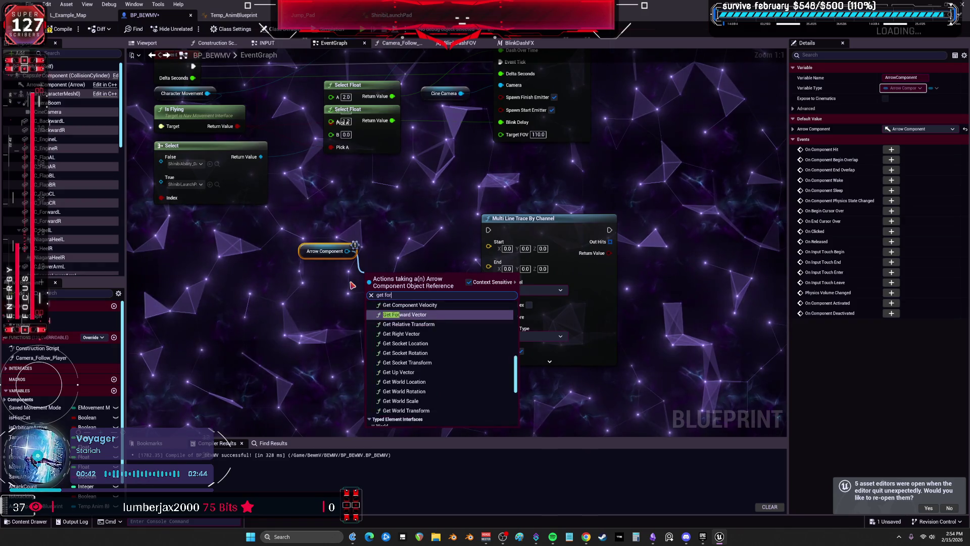
{"action": "left_click", "coordinate": [454, 312]}
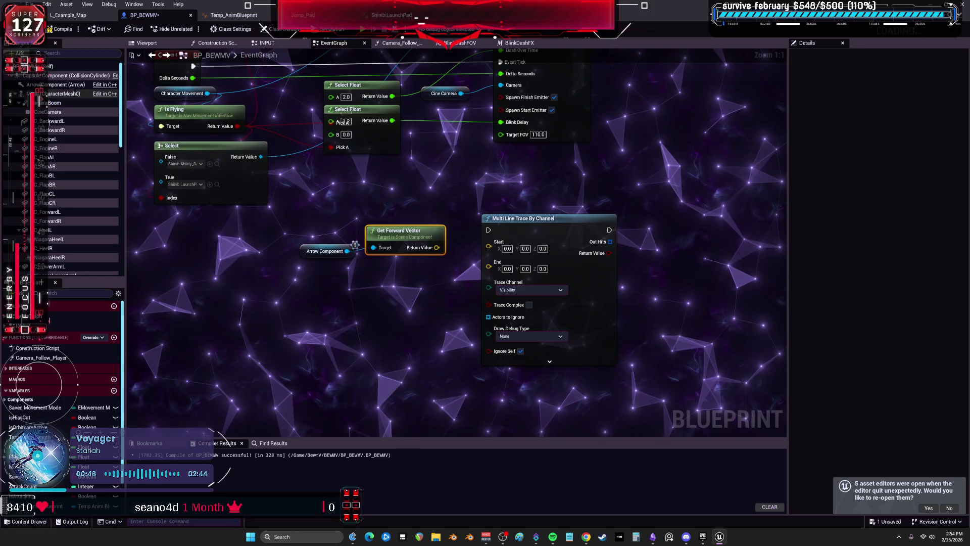
Search for location nodes ('ation', then 'get tran') to add an actor location getter.
{"action": "right_click", "coordinate": [328, 298]}
{"action": "type", "text": "world loc"}
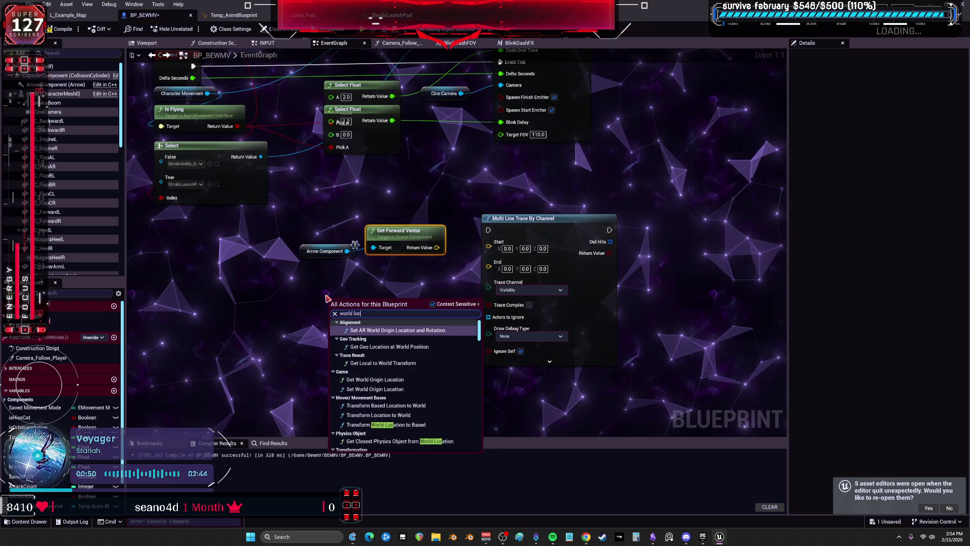
{"action": "type", "text": "ation"}
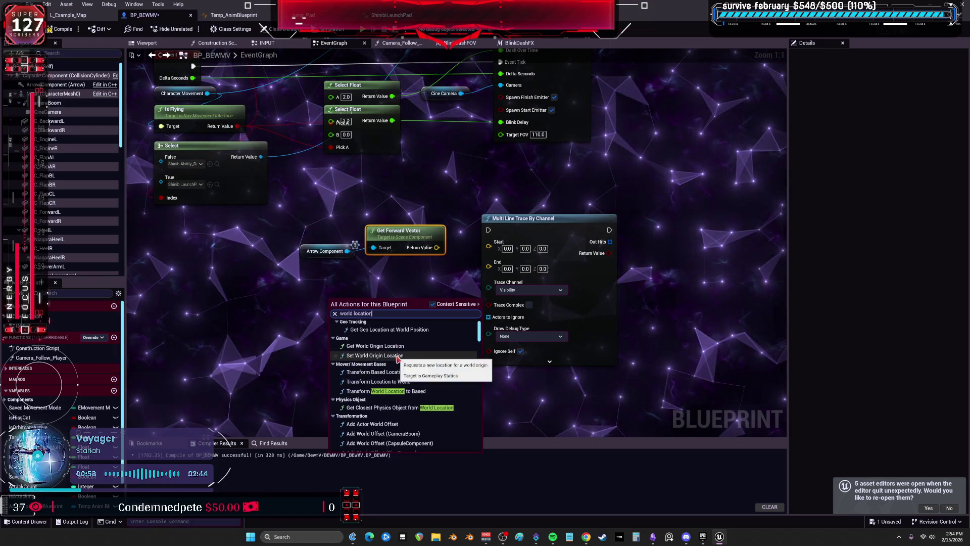
{"action": "mouse_move", "coordinate": [479, 329]}
{"action": "left_mouse_down"}
{"action": "mouse_move", "coordinate": [480, 445]}
{"action": "mouse_move", "coordinate": [489, 294]}
{"action": "left_mouse_up"}
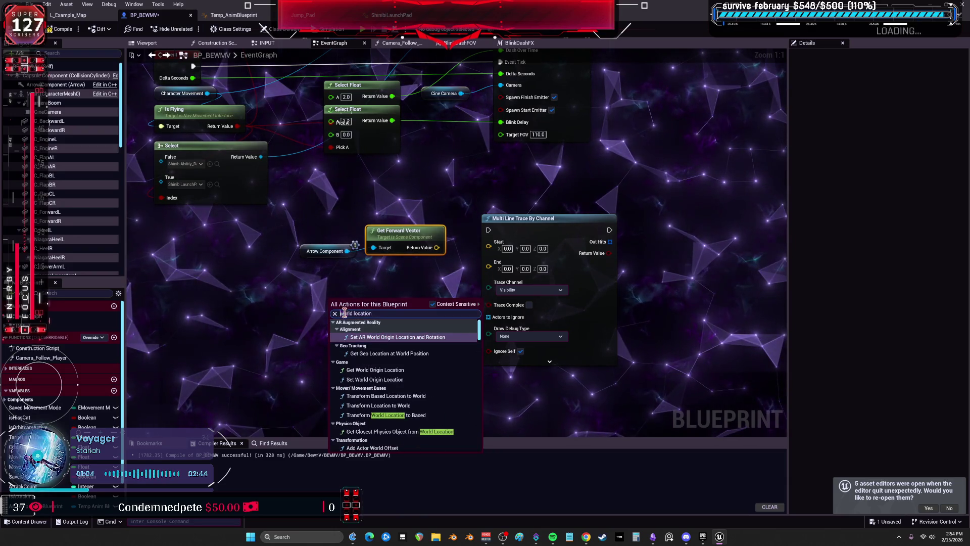
{"action": "key", "text": "ctrl+a"}
{"action": "type", "text": "get tran"}
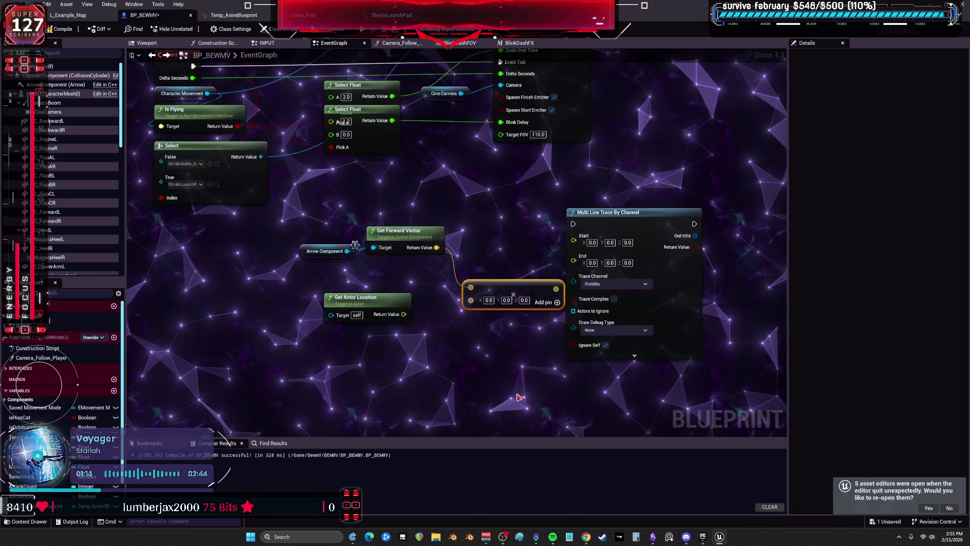
Reposition the vector add node and convert its pin to a float.
{"action": "left_click_drag", "start_coordinate": [511, 291], "coordinate": [498, 273]}
{"action": "right_click", "coordinate": [460, 283]}
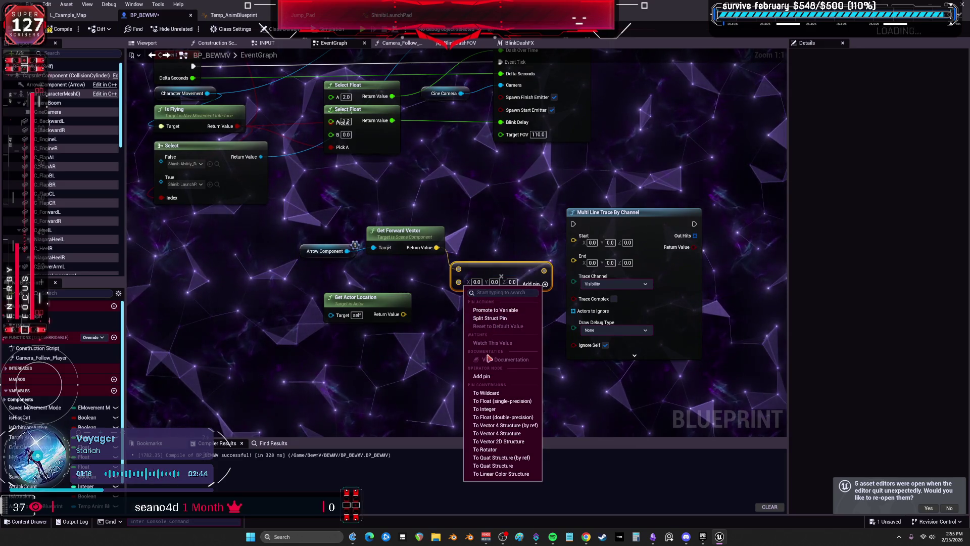
{"action": "left_click", "coordinate": [495, 403]}
{"action": "left_click_drag", "start_coordinate": [389, 311], "coordinate": [426, 344]}
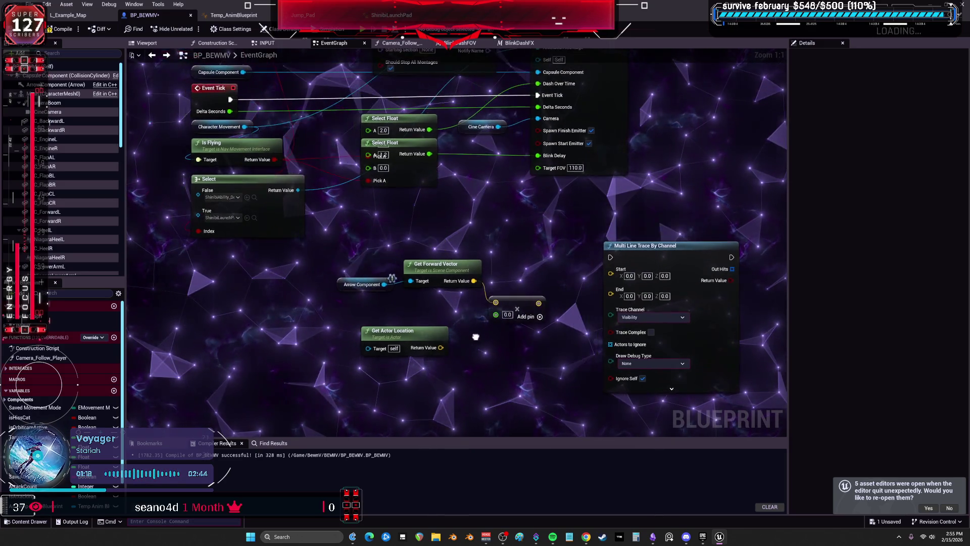
{"action": "right_click", "coordinate": [498, 316]}
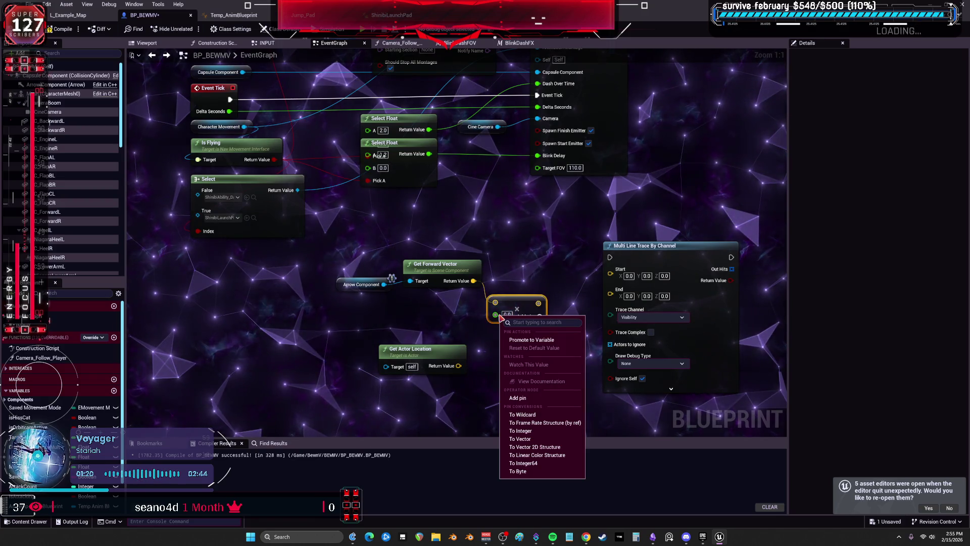
{"action": "key", "text": "Escape"}
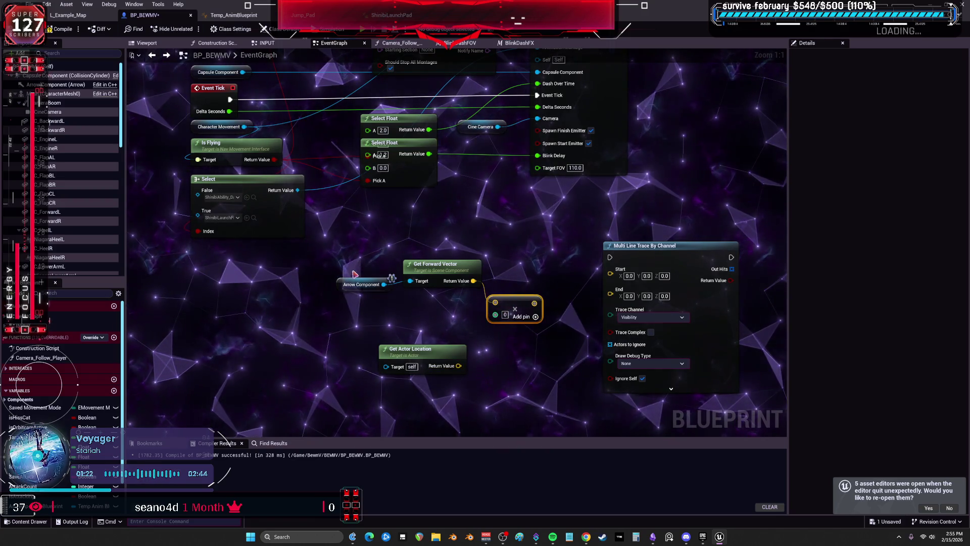
{"action": "scroll", "coordinate": [362, 278], "scroll_direction": "down", "scroll_amount": 1}
{"action": "mouse_move", "coordinate": [362, 278]}
{"action": "left_mouse_down"}
{"action": "mouse_move", "coordinate": [507, 324]}
{"action": "mouse_move", "coordinate": [427, 331]}
{"action": "left_mouse_up"}
Add a Select Int node and paste a second Arrow Component reference.
{"action": "type", "text": "select"}
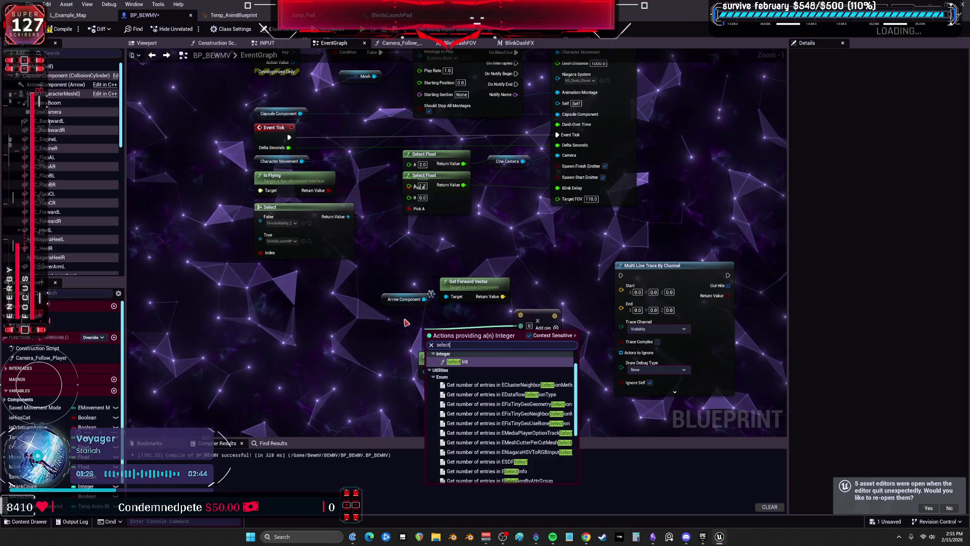
{"action": "key", "text": "Return"}
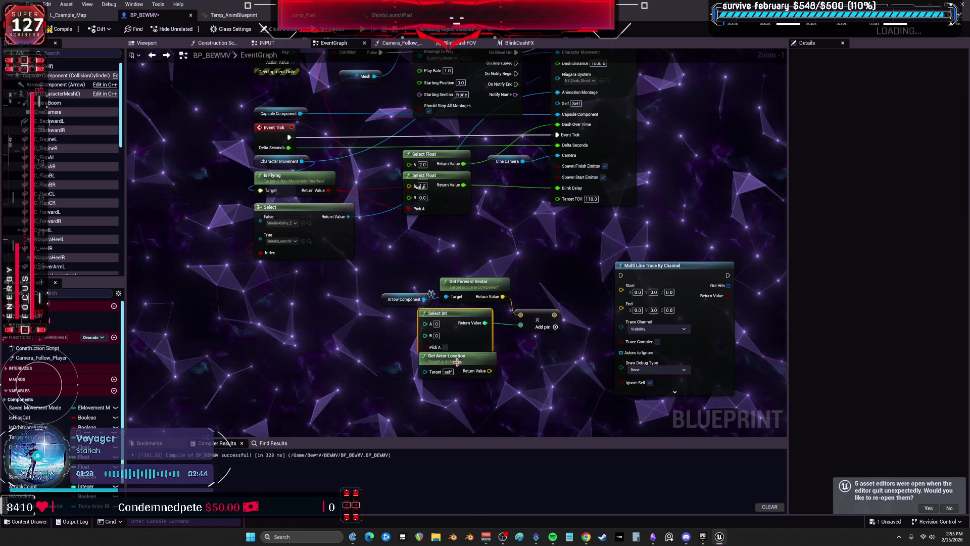
{"action": "left_click_drag", "start_coordinate": [572, 327], "coordinate": [506, 308]}
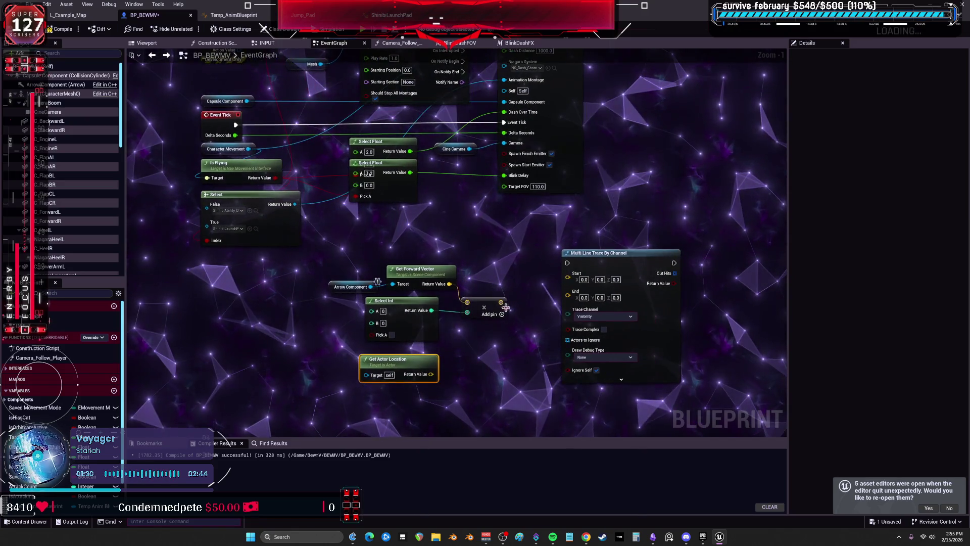
{"action": "mouse_move", "coordinate": [554, 386]}
{"action": "left_mouse_down"}
{"action": "mouse_move", "coordinate": [505, 386]}
{"action": "mouse_move", "coordinate": [568, 333]}
{"action": "mouse_move", "coordinate": [613, 275]}
{"action": "left_mouse_up"}
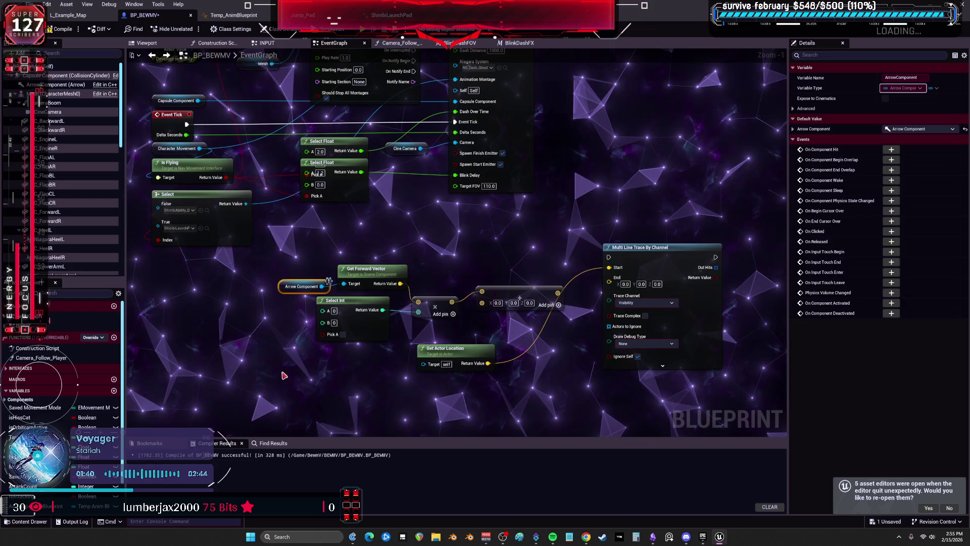
{"action": "key", "text": "ctrl+v"}
Wire the arrow's Get World Location into the trace Start and delete Get Actor Location.
{"action": "mouse_move", "coordinate": [355, 387]}
{"action": "left_mouse_down"}
{"action": "mouse_move", "coordinate": [392, 401]}
{"action": "mouse_move", "coordinate": [404, 388]}
{"action": "left_mouse_up"}
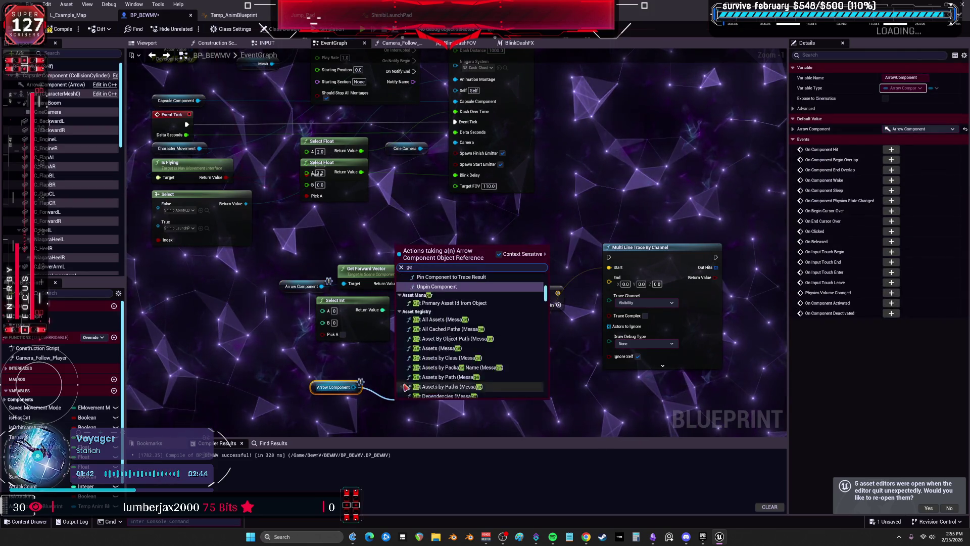
{"action": "type", "text": "get location"}
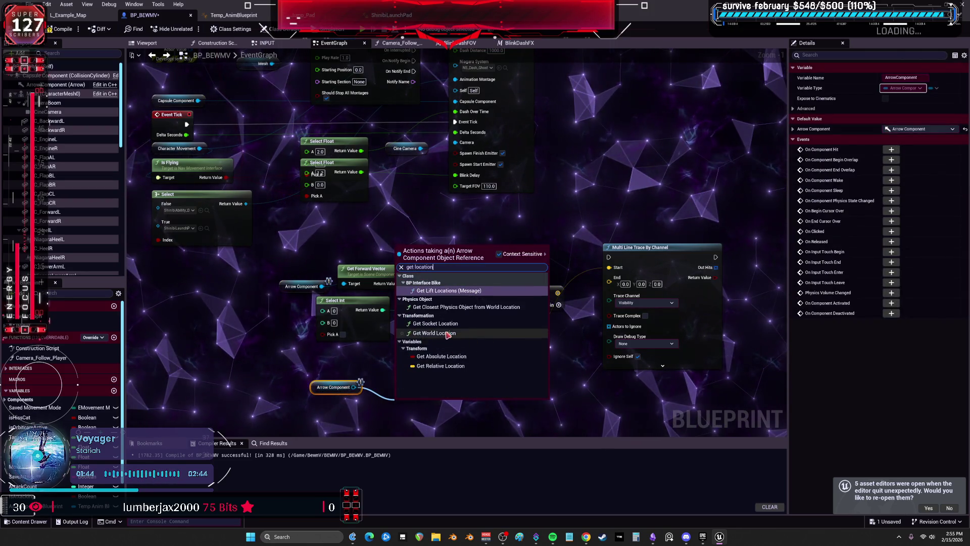
{"action": "left_click", "coordinate": [435, 333]}
{"action": "mouse_move", "coordinate": [469, 412]}
{"action": "left_mouse_down"}
{"action": "mouse_move", "coordinate": [453, 416]}
{"action": "mouse_move", "coordinate": [438, 345]}
{"action": "mouse_move", "coordinate": [562, 377]}
{"action": "left_mouse_up"}
{"action": "left_click", "coordinate": [455, 348]}
{"action": "key", "text": "Delete"}
Connect Is Flying to Select Int's Pick A input.
{"action": "mouse_move", "coordinate": [349, 209]}
{"action": "left_mouse_down"}
{"action": "mouse_move", "coordinate": [405, 324]}
{"action": "mouse_move", "coordinate": [447, 368]}
{"action": "left_mouse_up"}
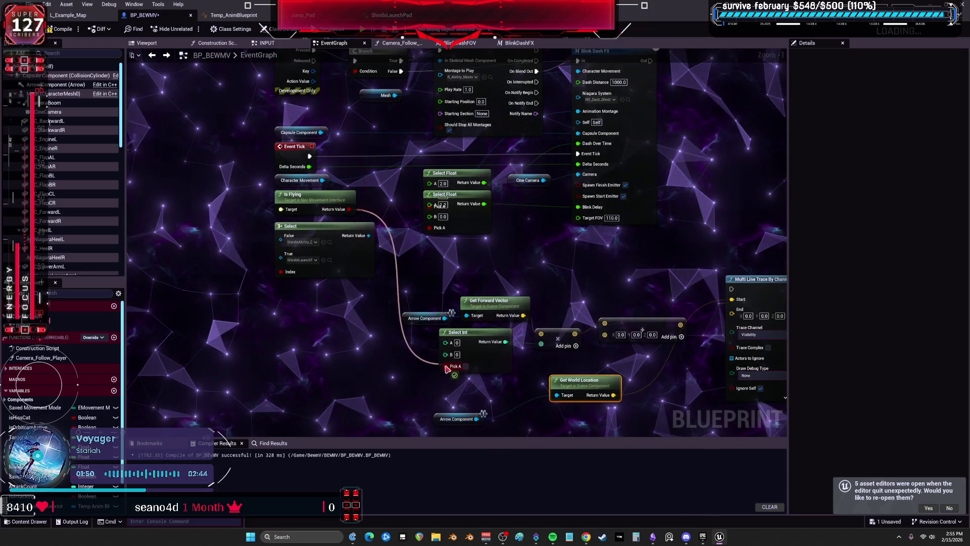
{"action": "mouse_move", "coordinate": [600, 380]}
{"action": "left_mouse_down"}
{"action": "mouse_move", "coordinate": [461, 345]}
{"action": "mouse_move", "coordinate": [489, 345]}
{"action": "mouse_move", "coordinate": [466, 299]}
{"action": "mouse_move", "coordinate": [594, 274]}
{"action": "left_mouse_up"}
{"action": "left_click_drag", "start_coordinate": [545, 217], "coordinate": [546, 319]}
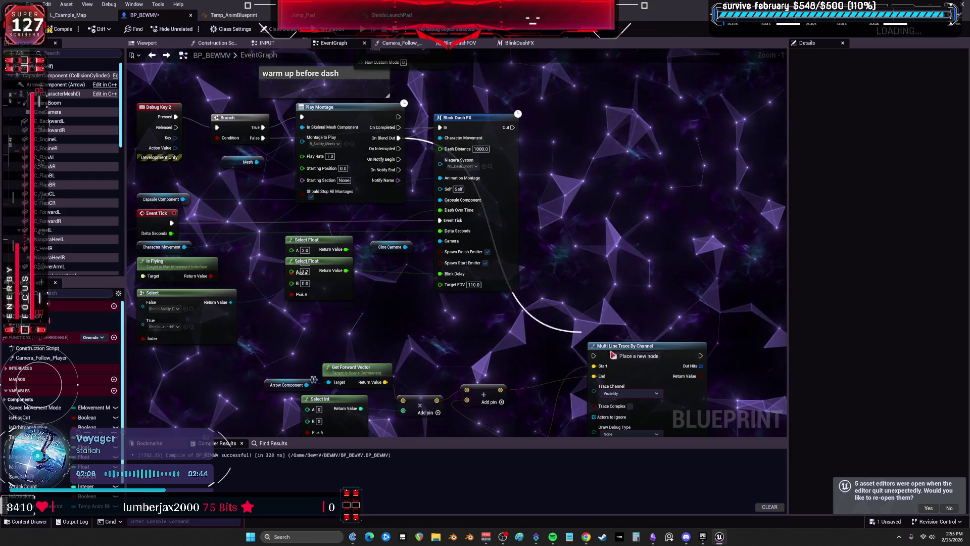
{"action": "left_click_drag", "start_coordinate": [651, 292], "coordinate": [546, 121]}
Place a Line Trace By Channel node in free graph space.
{"action": "right_click", "coordinate": [522, 358]}
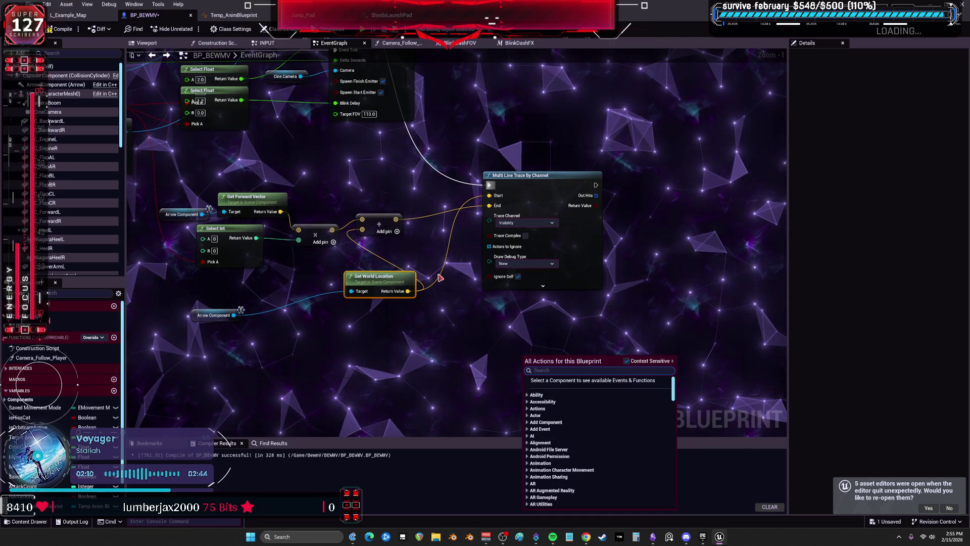
{"action": "left_click", "coordinate": [473, 304]}
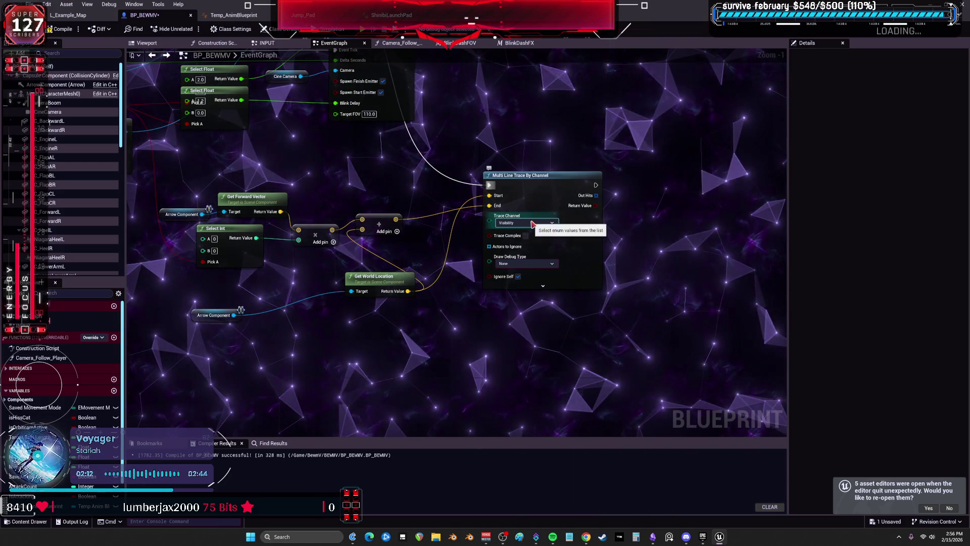
{"action": "left_click_drag", "start_coordinate": [535, 223], "coordinate": [518, 198]}
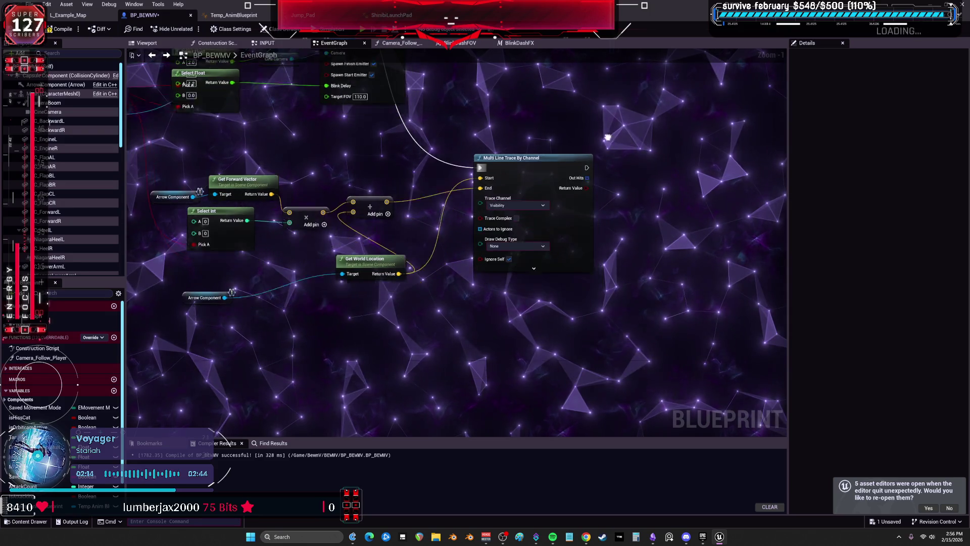
{"action": "right_click", "coordinate": [481, 289]}
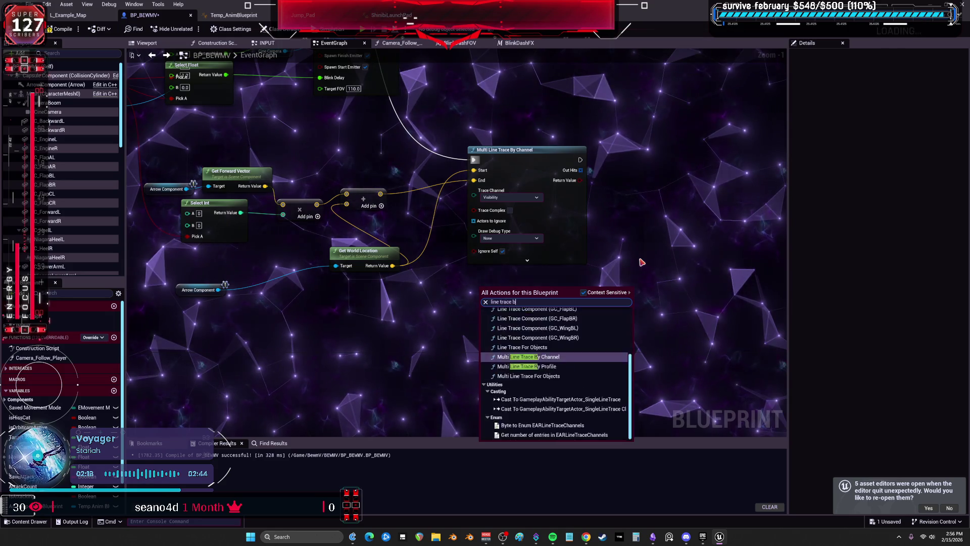
{"action": "left_click", "coordinate": [545, 318]}
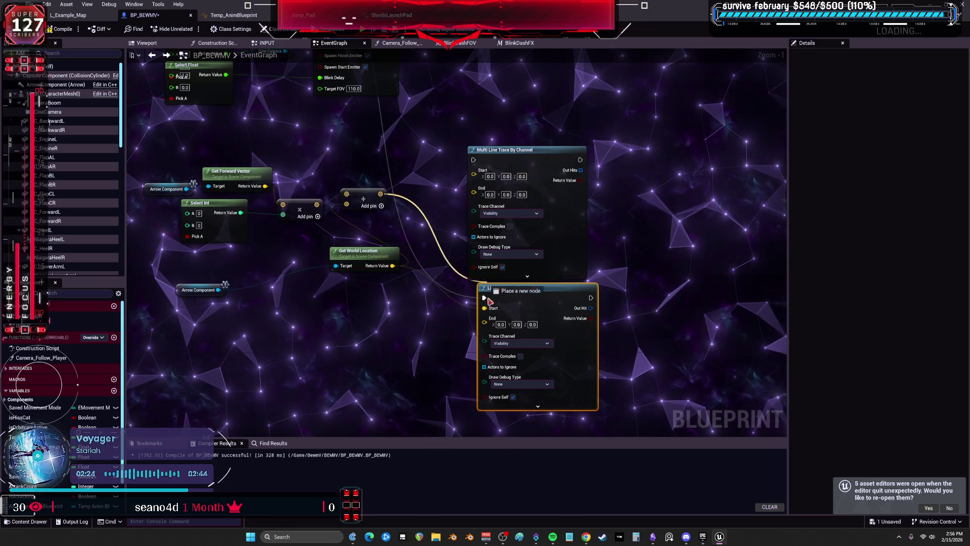
Edit the Select Int B value, entering 8.
{"action": "mouse_move", "coordinate": [516, 163]}
{"action": "left_mouse_down"}
{"action": "mouse_move", "coordinate": [446, 191]}
{"action": "mouse_move", "coordinate": [509, 240]}
{"action": "left_mouse_up"}
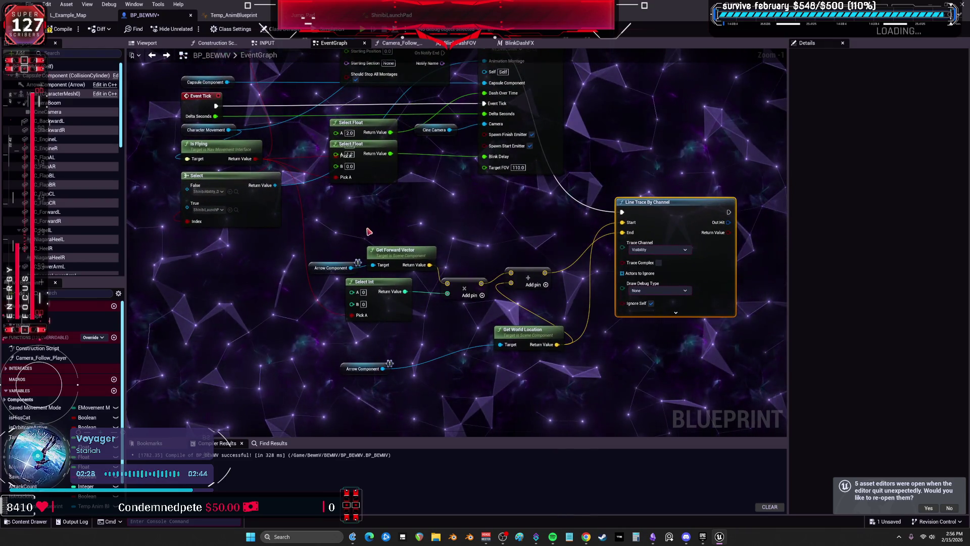
{"action": "left_click_drag", "start_coordinate": [369, 231], "coordinate": [397, 282]}
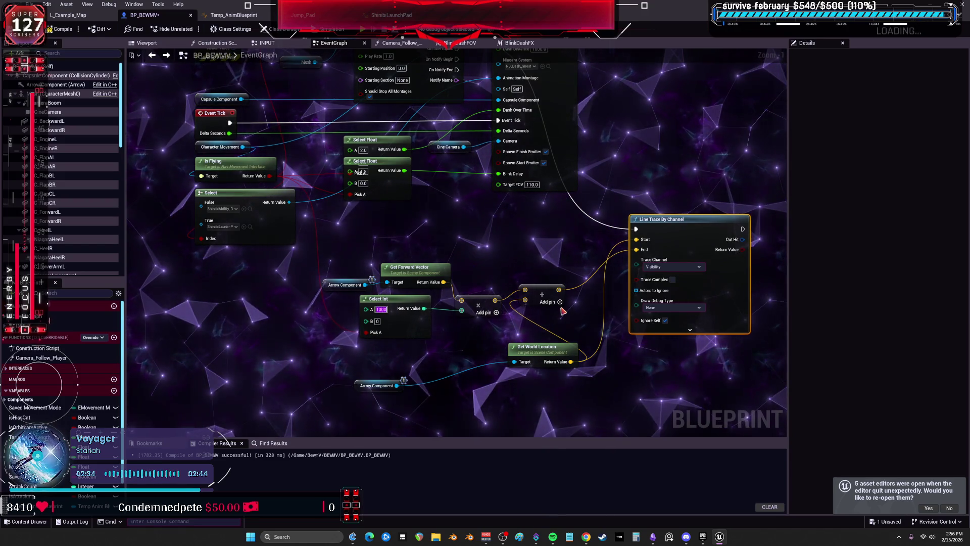
{"action": "mouse_move", "coordinate": [470, 230]}
{"action": "left_mouse_down"}
{"action": "mouse_move", "coordinate": [485, 257]}
{"action": "mouse_move", "coordinate": [468, 333]}
{"action": "mouse_move", "coordinate": [457, 278]}
{"action": "mouse_move", "coordinate": [461, 257]}
{"action": "mouse_move", "coordinate": [466, 304]}
{"action": "mouse_move", "coordinate": [465, 255]}
{"action": "left_mouse_up"}
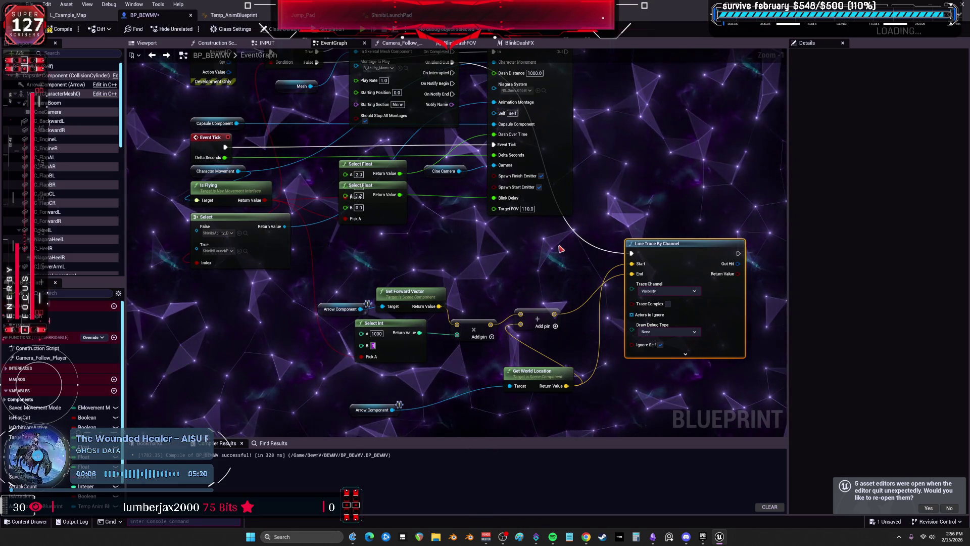
{"action": "type", "text": "8"}
{"action": "key", "text": "Return"}
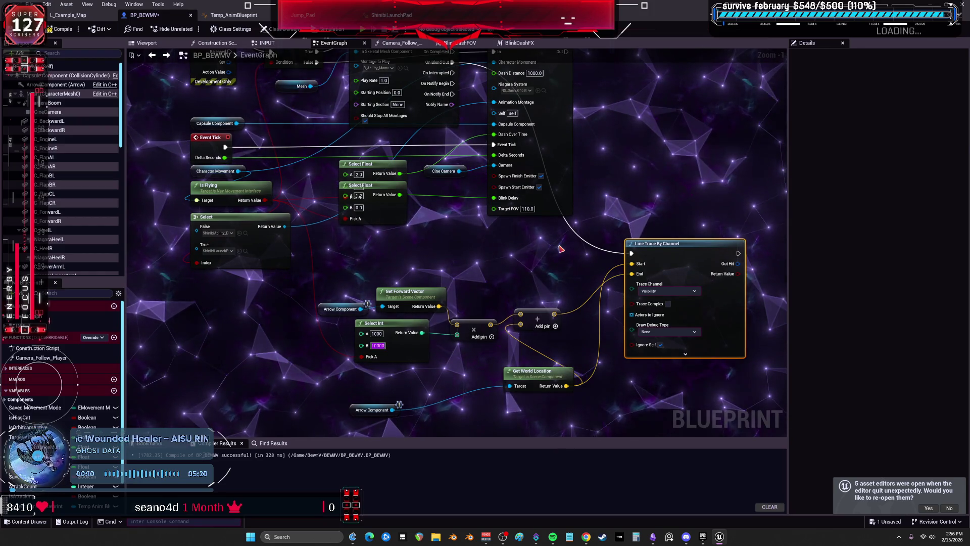
{"action": "left_click_drag", "start_coordinate": [378, 246], "coordinate": [414, 256]}
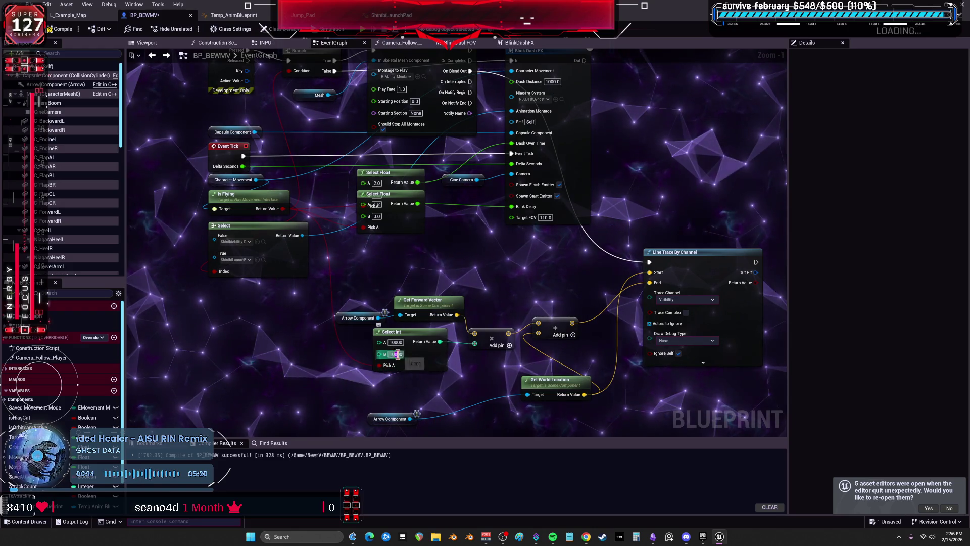
Split the trace's Out Hit pin and wire the trace in ahead of Blink Dash FX.
{"action": "left_click_drag", "start_coordinate": [758, 273], "coordinate": [543, 288]}
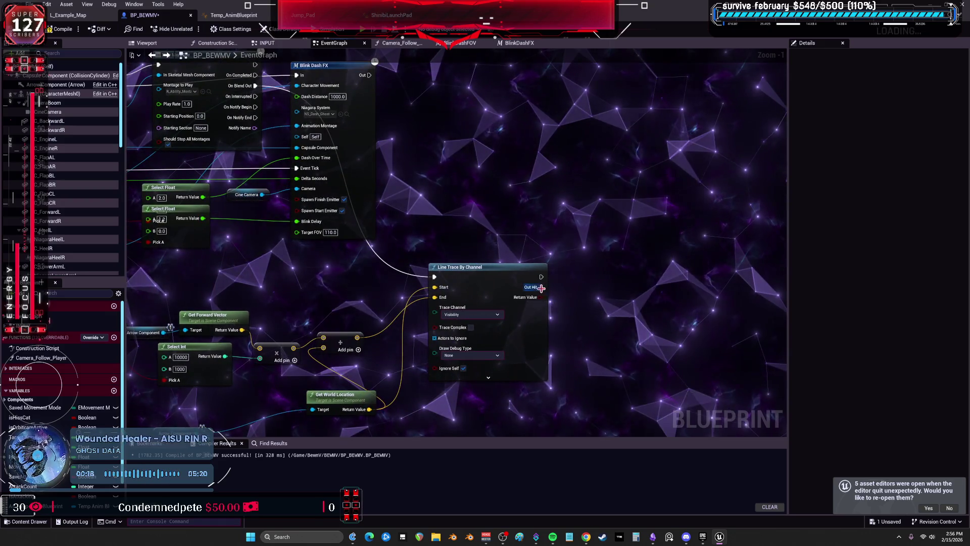
{"action": "right_click", "coordinate": [541, 287]}
{"action": "mouse_move", "coordinate": [585, 321]}
{"action": "left_mouse_down"}
{"action": "mouse_move", "coordinate": [596, 293]}
{"action": "mouse_move", "coordinate": [581, 266]}
{"action": "mouse_move", "coordinate": [549, 260]}
{"action": "left_mouse_up"}
{"action": "left_click_drag", "start_coordinate": [532, 217], "coordinate": [490, 142]}
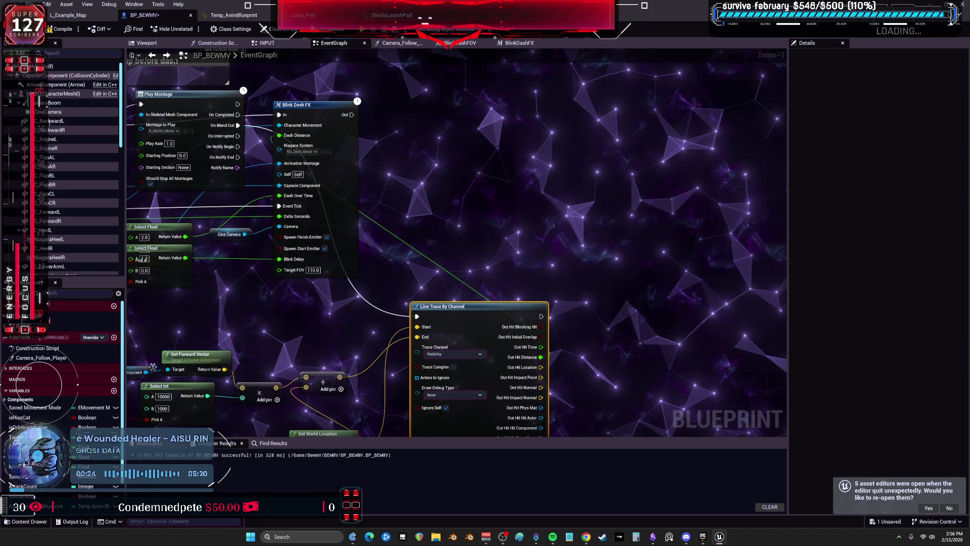
{"action": "scroll", "coordinate": [502, 250], "scroll_direction": "down", "scroll_amount": 3}
{"action": "left_click_drag", "start_coordinate": [420, 183], "coordinate": [574, 189]}
{"action": "left_click_drag", "start_coordinate": [499, 278], "coordinate": [476, 211]}
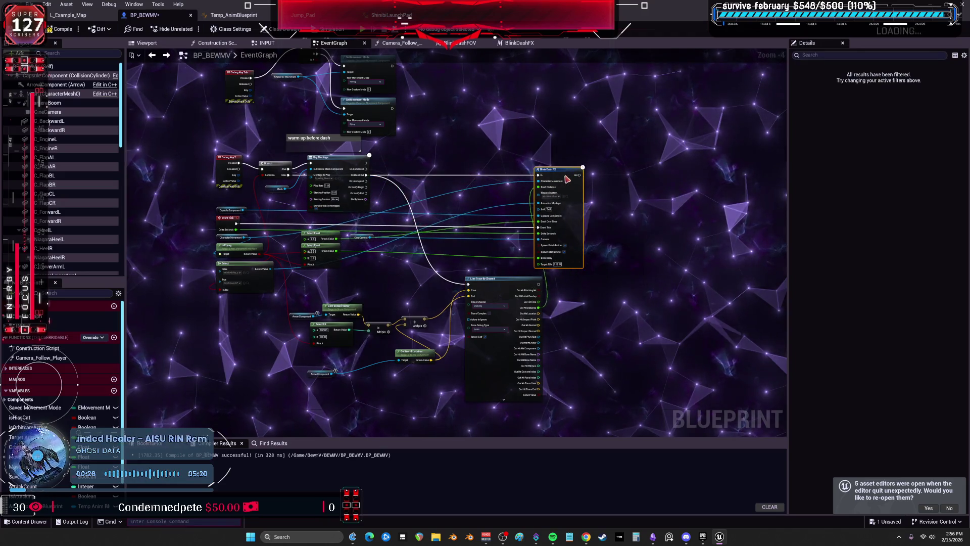
Arrange the Arrow, vector, Play Montage and trace nodes, then compile, which fails.
{"action": "scroll", "coordinate": [398, 297], "scroll_direction": "up", "scroll_amount": 1}
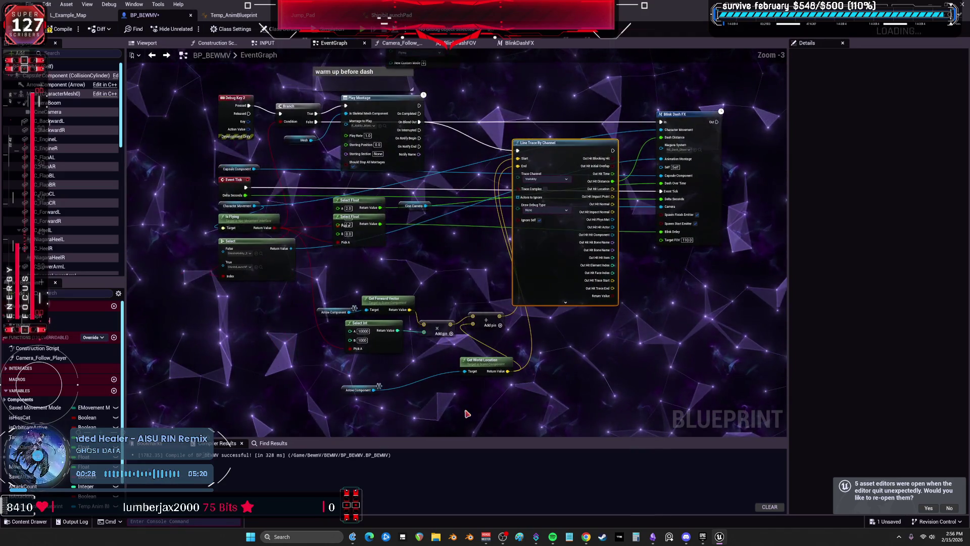
{"action": "left_click_drag", "start_coordinate": [344, 385], "coordinate": [352, 370]}
{"action": "left_click_drag", "start_coordinate": [390, 331], "coordinate": [323, 303]}
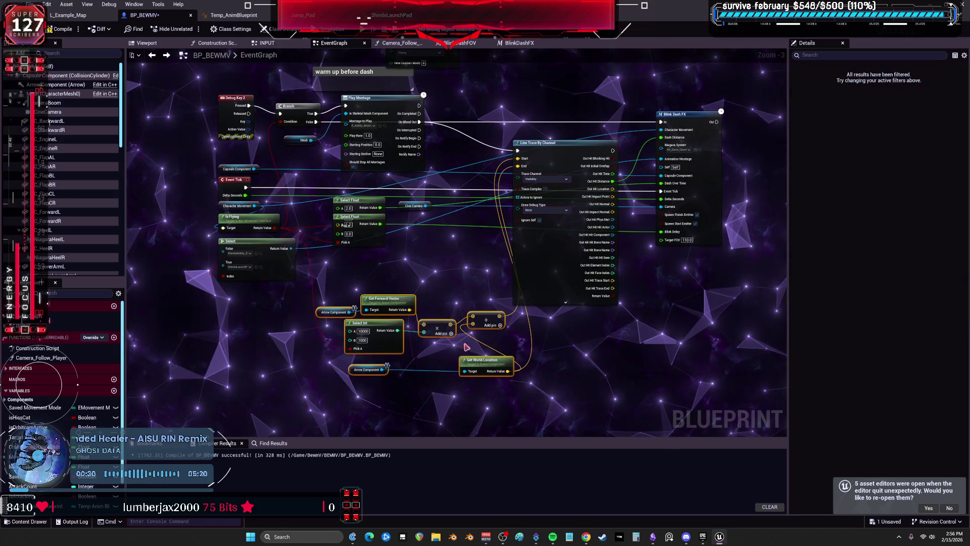
{"action": "scroll", "coordinate": [498, 238], "scroll_direction": "up", "scroll_amount": 2}
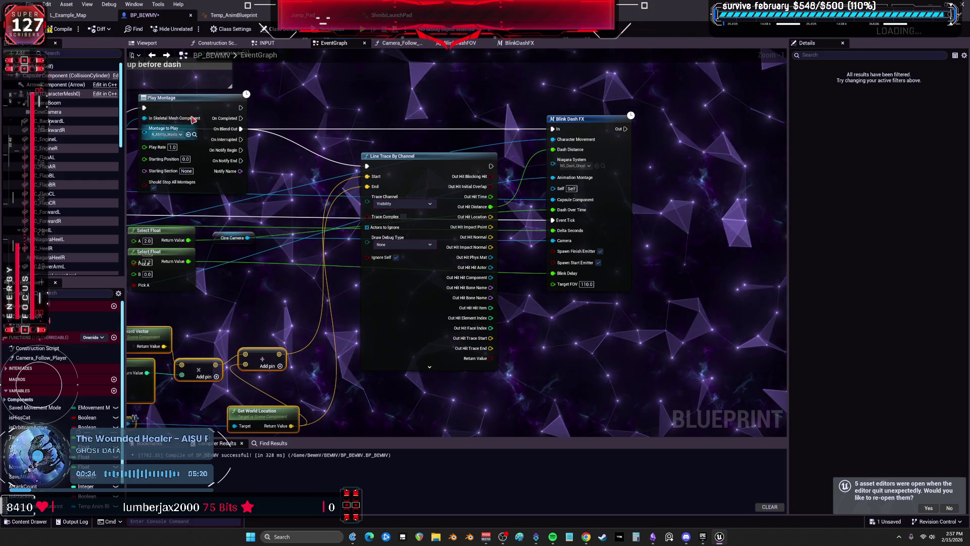
{"action": "left_click_drag", "start_coordinate": [193, 119], "coordinate": [201, 113]}
{"action": "left_click_drag", "start_coordinate": [495, 170], "coordinate": [587, 206]}
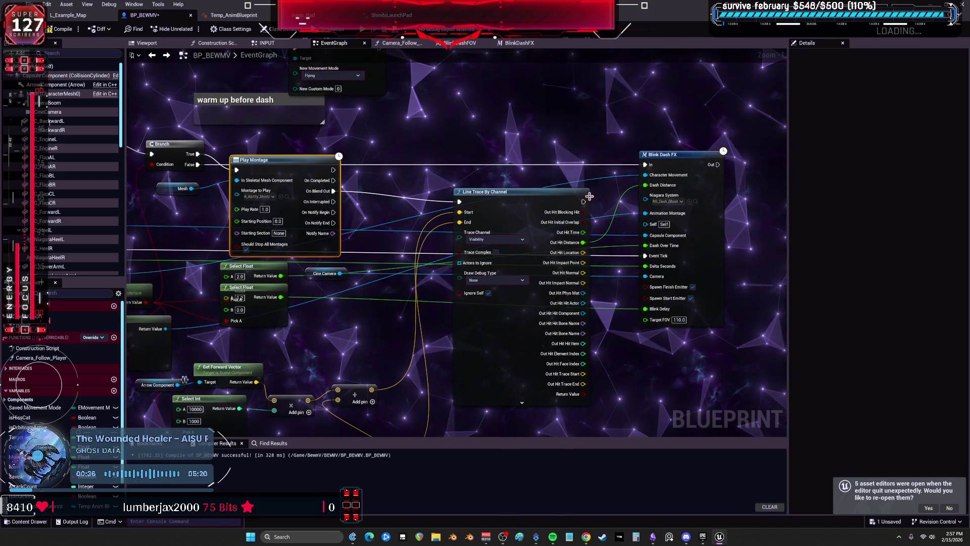
{"action": "left_click_drag", "start_coordinate": [523, 178], "coordinate": [532, 179]}
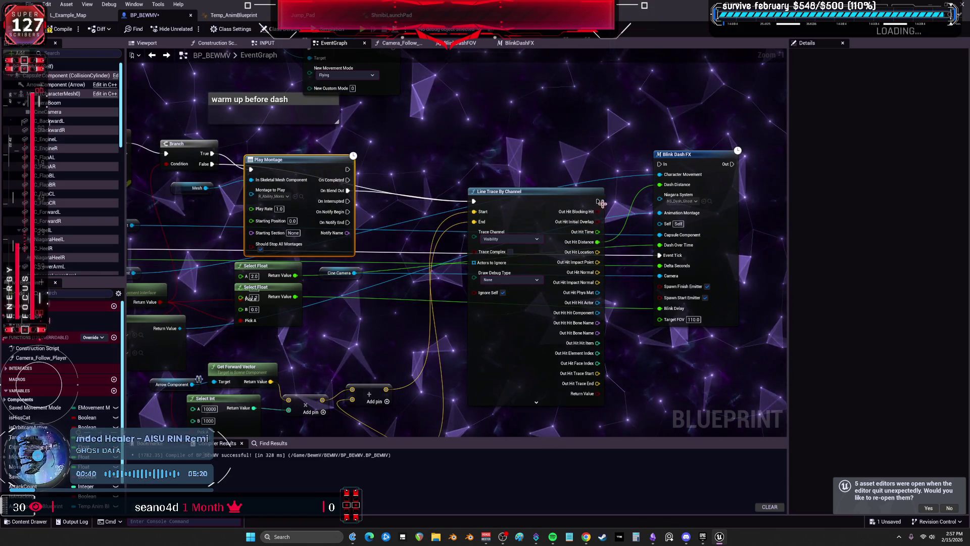
{"action": "left_click_drag", "start_coordinate": [549, 213], "coordinate": [532, 170]}
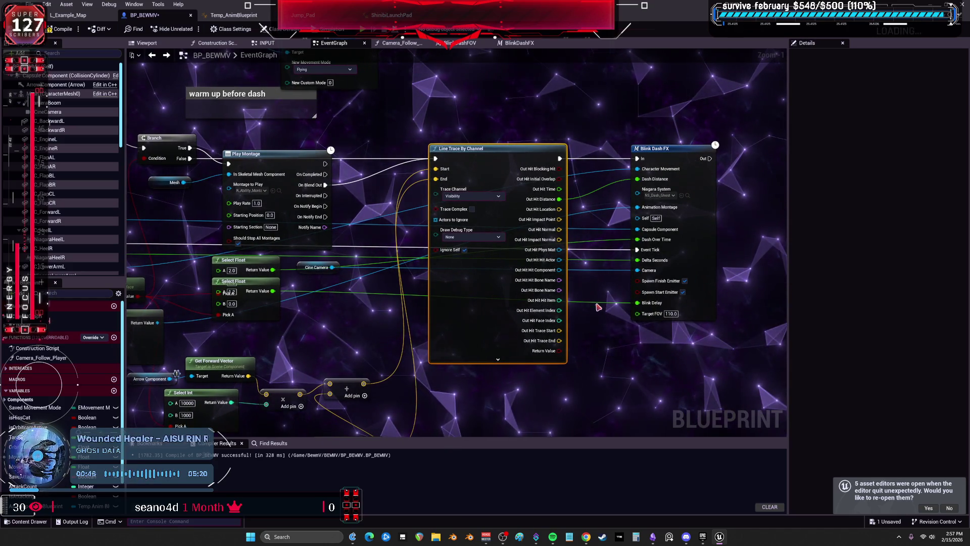
{"action": "scroll", "coordinate": [580, 317], "scroll_direction": "down", "scroll_amount": 1}
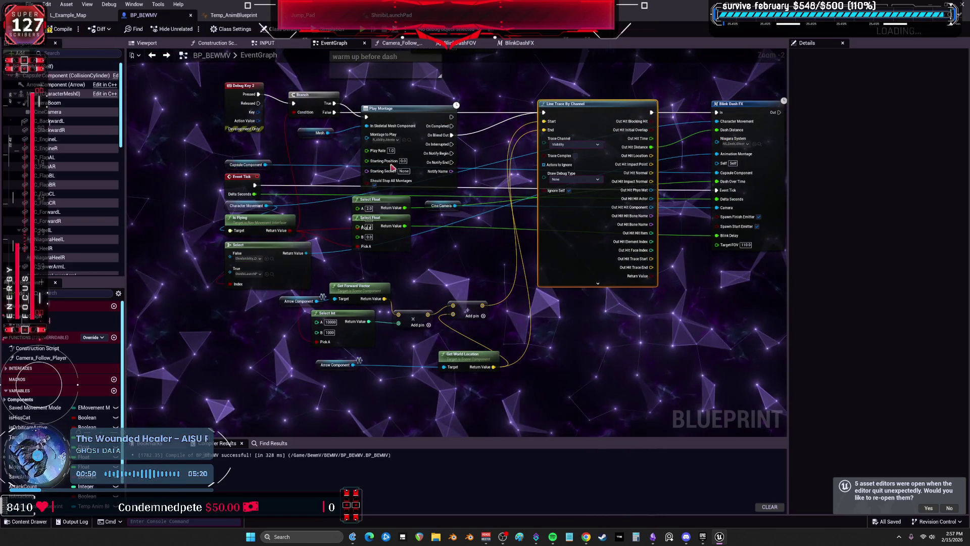
{"action": "left_click", "coordinate": [57, 31]}
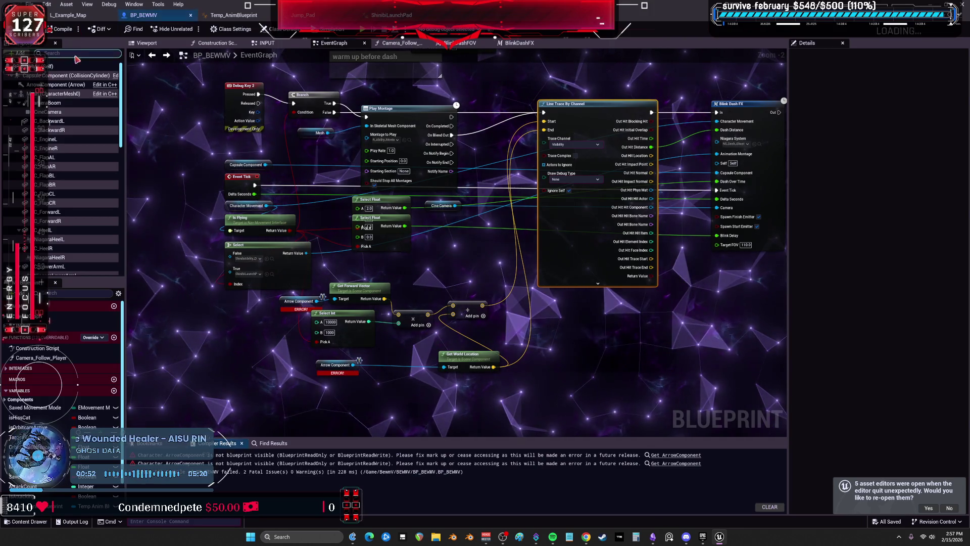
Replace the erroring Arrow Component getters with a Capsule Component wired to Get World Location, then compile.
{"action": "scroll", "coordinate": [296, 309], "scroll_direction": "up", "scroll_amount": 2}
{"action": "left_click_drag", "start_coordinate": [298, 310], "coordinate": [267, 310]}
{"action": "mouse_move", "coordinate": [341, 385]}
{"action": "left_mouse_down"}
{"action": "mouse_move", "coordinate": [373, 338]}
{"action": "mouse_move", "coordinate": [292, 343]}
{"action": "left_mouse_up"}
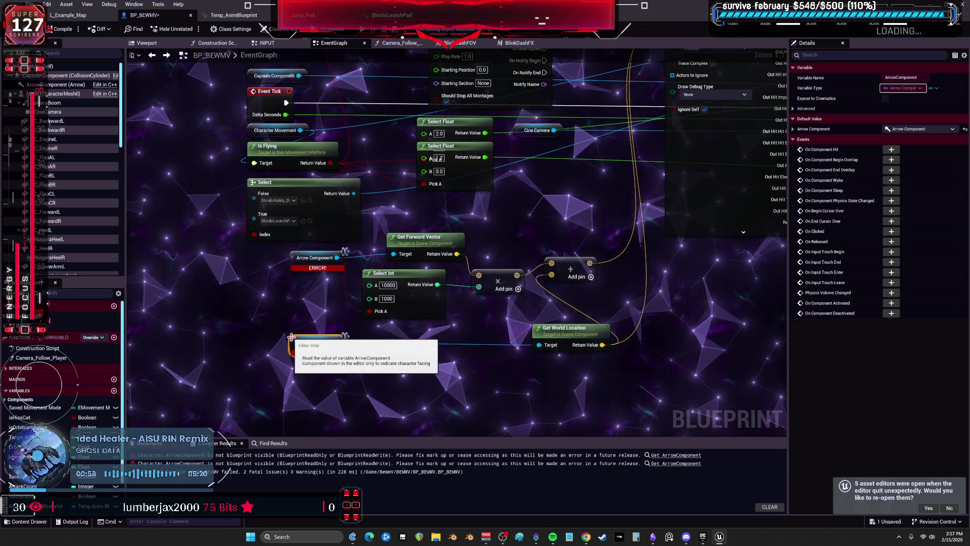
{"action": "mouse_move", "coordinate": [66, 76]}
{"action": "left_mouse_down"}
{"action": "mouse_move", "coordinate": [242, 283]}
{"action": "mouse_move", "coordinate": [394, 254]}
{"action": "left_mouse_up"}
{"action": "left_click_drag", "start_coordinate": [287, 282], "coordinate": [539, 344]}
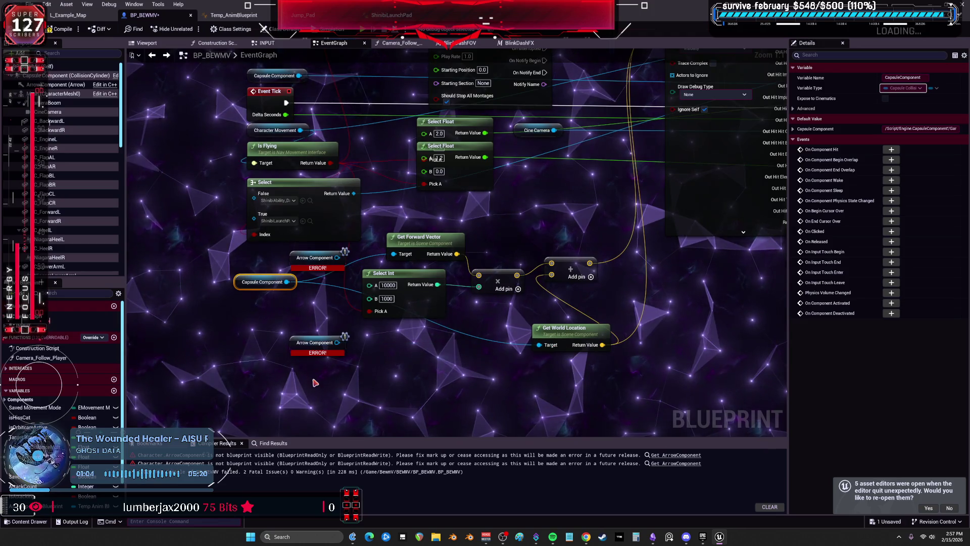
{"action": "left_click", "coordinate": [320, 256]}
{"action": "key", "text": "Delete"}
{"action": "left_click", "coordinate": [59, 29]}
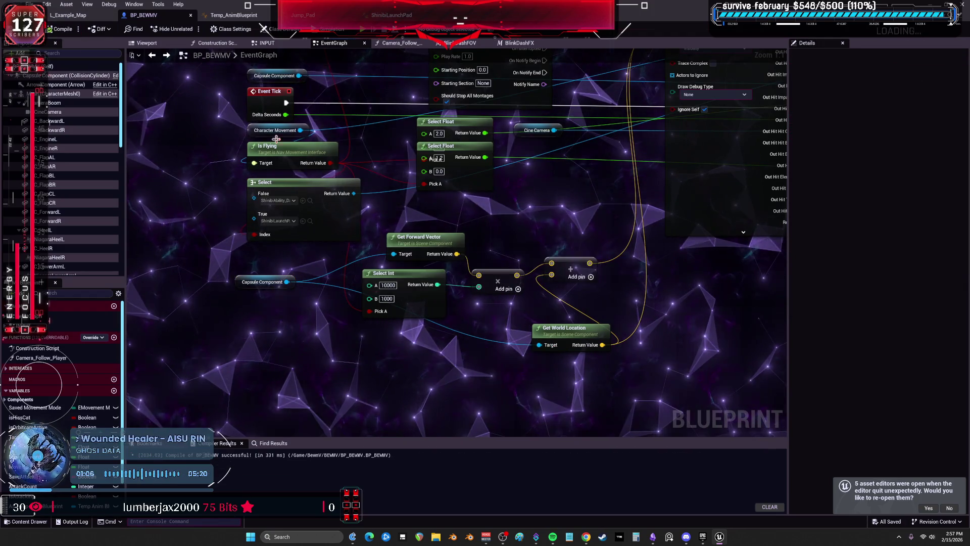
Toggle Trace Complex, set Draw Debug Type to Persistent, recompile and start play.
{"action": "left_click_drag", "start_coordinate": [678, 145], "coordinate": [539, 230]}
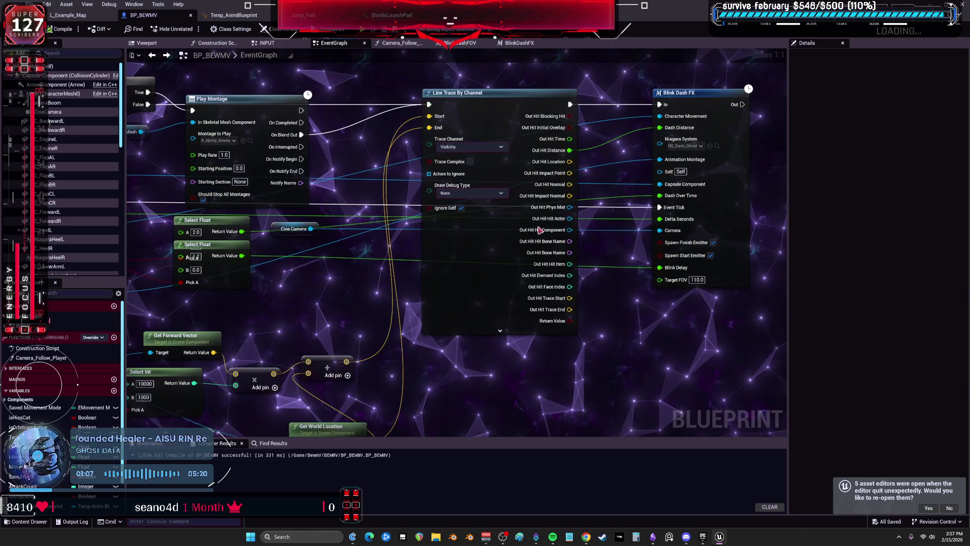
{"action": "left_click", "coordinate": [470, 163]}
{"action": "left_click", "coordinate": [468, 193]}
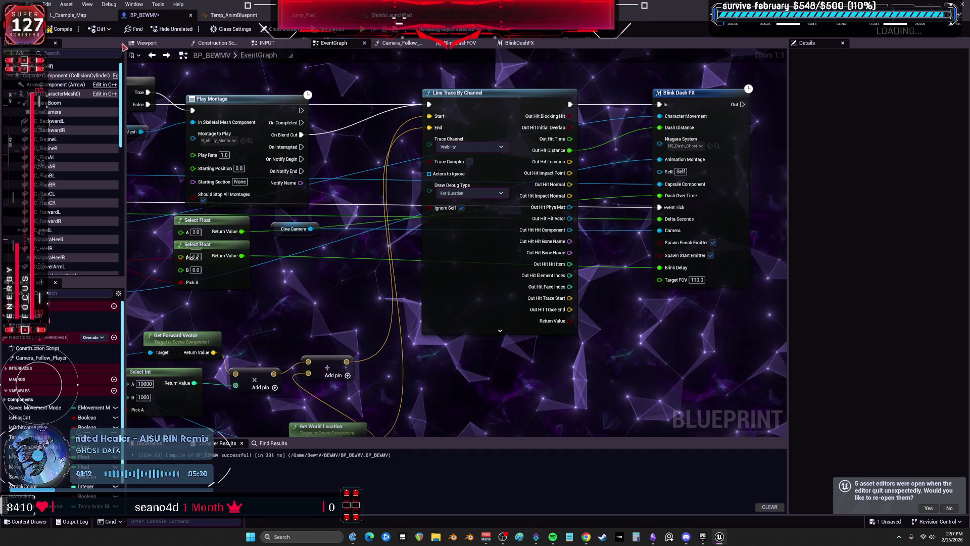
{"action": "key", "text": "F7"}
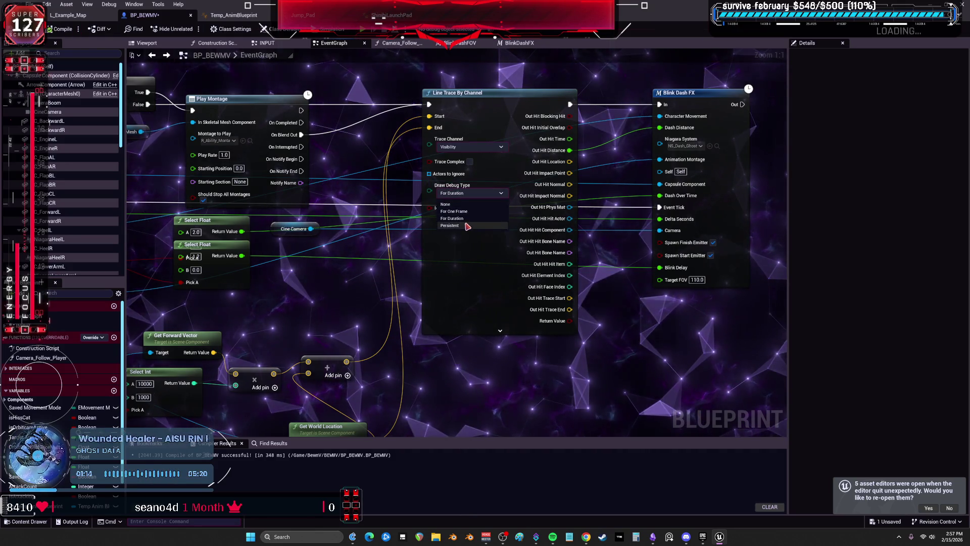
{"action": "left_click", "coordinate": [365, 30]}
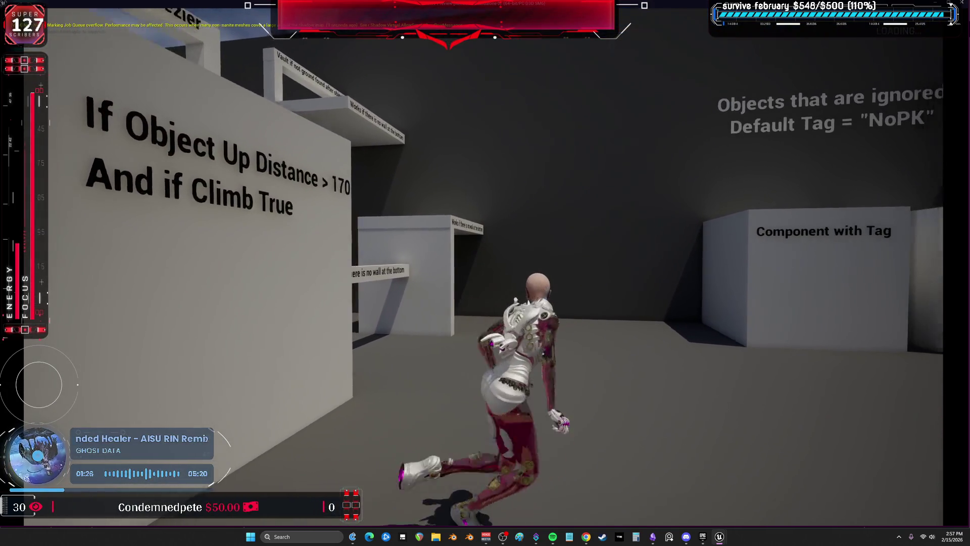
Make the character jump in the parkour level while the red debug trace line shows.
{"action": "key", "text": "space"}
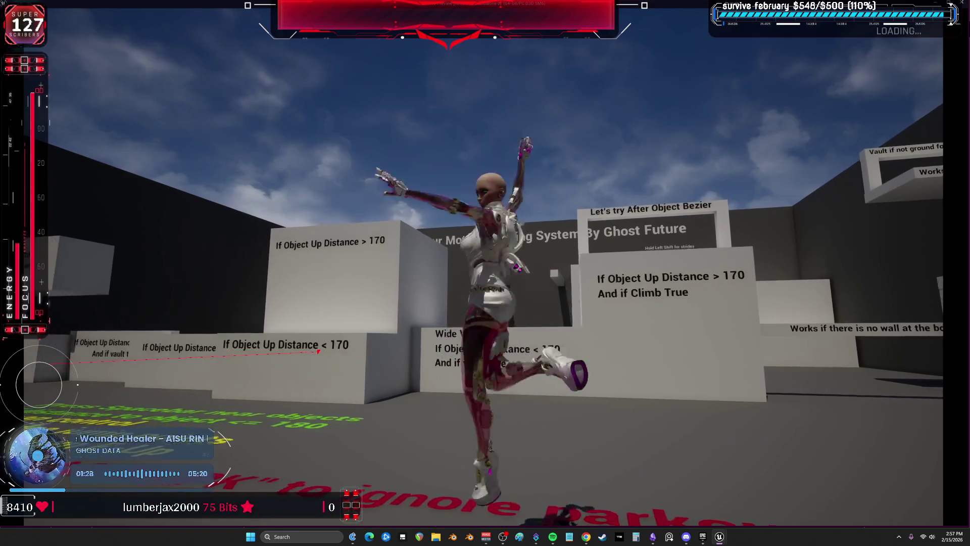
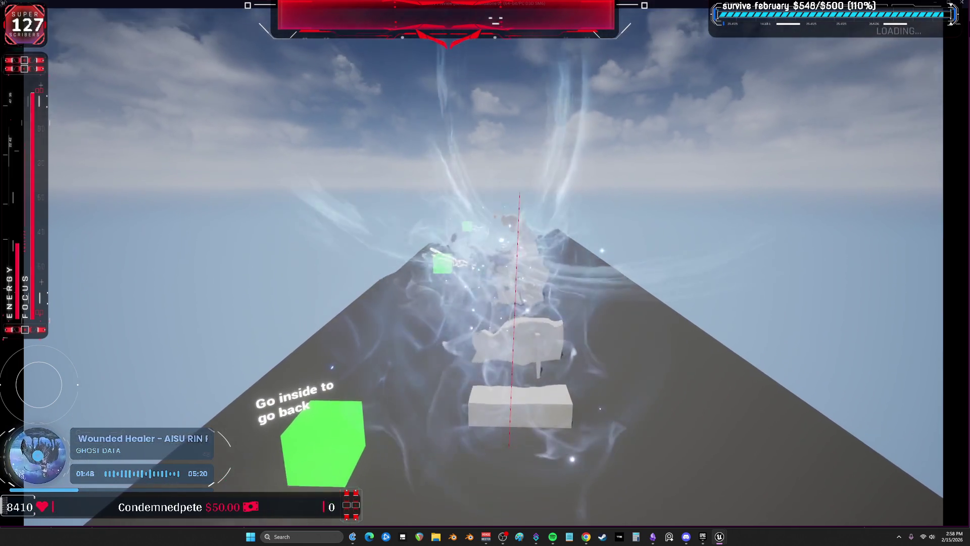
Stop play and route Out Hit Distance through a Select Float into Blink Dash FX's Dash Distance.
{"action": "key", "text": "Escape"}
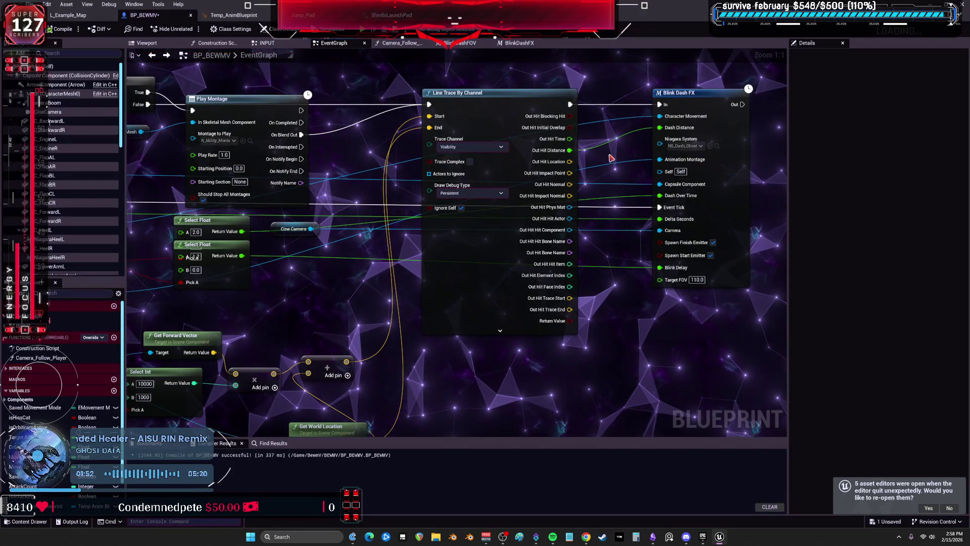
{"action": "mouse_move", "coordinate": [605, 158]}
{"action": "left_mouse_down"}
{"action": "mouse_move", "coordinate": [558, 237]}
{"action": "mouse_move", "coordinate": [321, 346]}
{"action": "left_mouse_up"}
{"action": "mouse_move", "coordinate": [424, 181]}
{"action": "left_mouse_down"}
{"action": "mouse_move", "coordinate": [156, 374]}
{"action": "mouse_move", "coordinate": [603, 69]}
{"action": "mouse_move", "coordinate": [576, 118]}
{"action": "mouse_move", "coordinate": [613, 96]}
{"action": "left_mouse_up"}
{"action": "left_click_drag", "start_coordinate": [326, 321], "coordinate": [244, 293]}
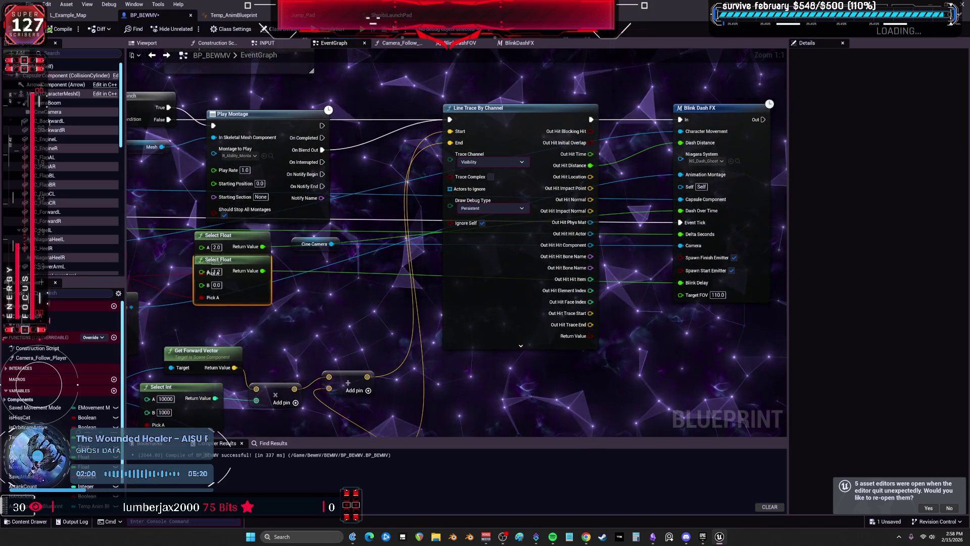
{"action": "left_click_drag", "start_coordinate": [615, 57], "coordinate": [538, 152]}
{"action": "left_click_drag", "start_coordinate": [512, 431], "coordinate": [480, 373]}
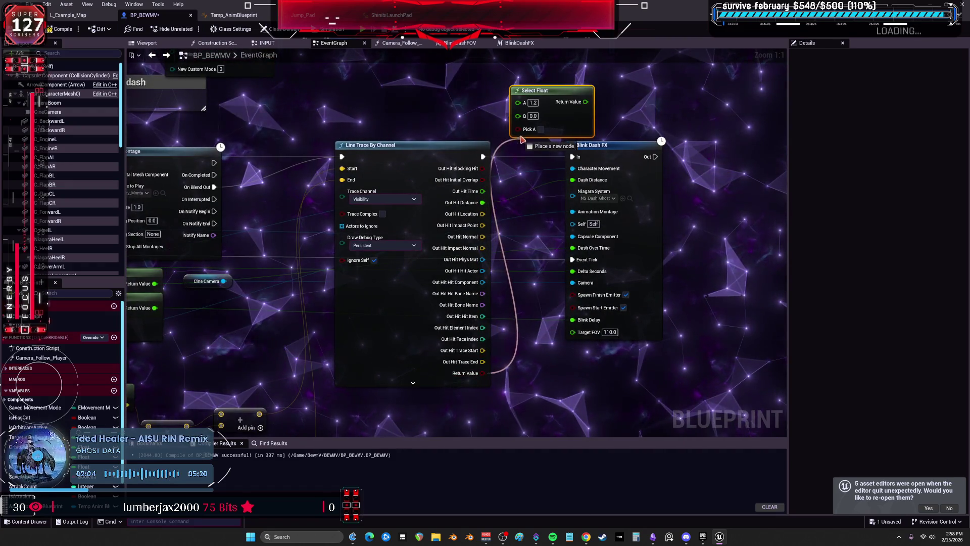
{"action": "left_click_drag", "start_coordinate": [620, 156], "coordinate": [662, 156]}
{"action": "left_click_drag", "start_coordinate": [551, 90], "coordinate": [569, 90]}
{"action": "left_click_drag", "start_coordinate": [483, 203], "coordinate": [537, 102]}
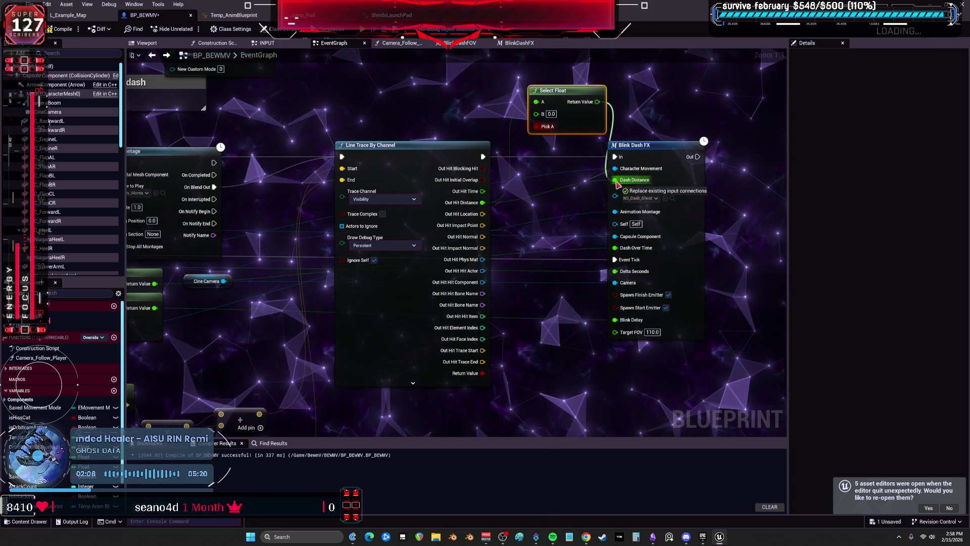
Convert the add node's B input to float, then undo the Select Int link.
{"action": "mouse_move", "coordinate": [362, 280]}
{"action": "left_mouse_down"}
{"action": "mouse_move", "coordinate": [411, 288]}
{"action": "mouse_move", "coordinate": [459, 273]}
{"action": "left_mouse_up"}
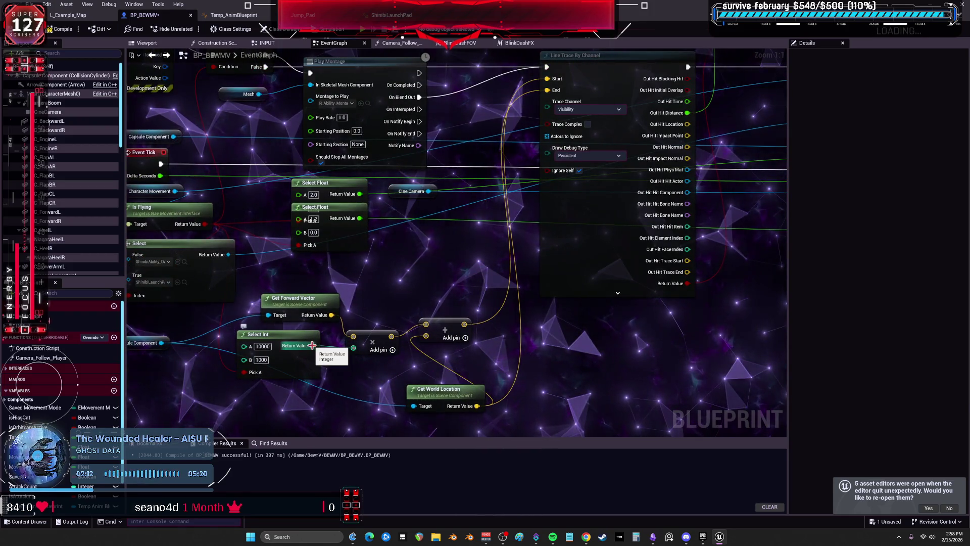
{"action": "mouse_move", "coordinate": [466, 103]}
{"action": "left_mouse_down"}
{"action": "mouse_move", "coordinate": [465, 189]}
{"action": "mouse_move", "coordinate": [445, 274]}
{"action": "mouse_move", "coordinate": [400, 275]}
{"action": "mouse_move", "coordinate": [554, 77]}
{"action": "left_mouse_up"}
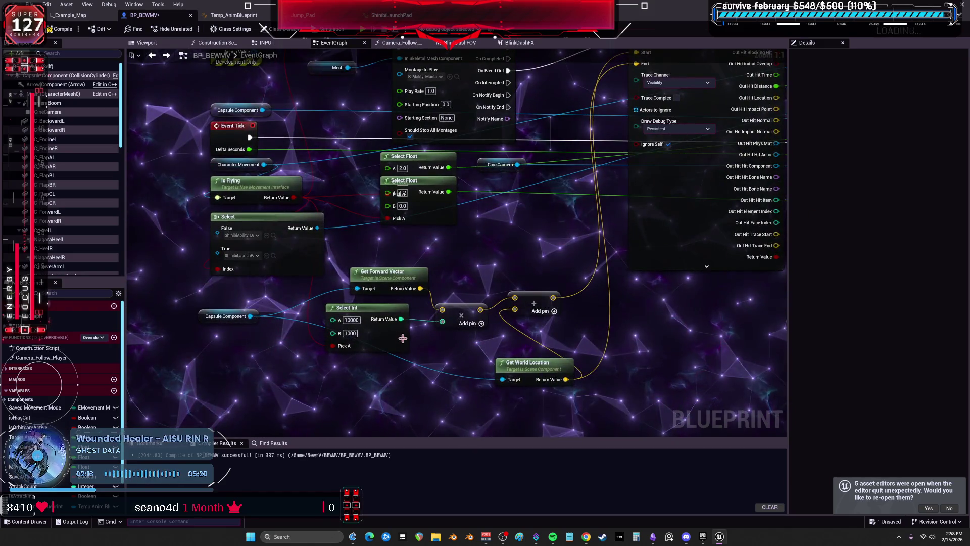
{"action": "right_click", "coordinate": [449, 326]}
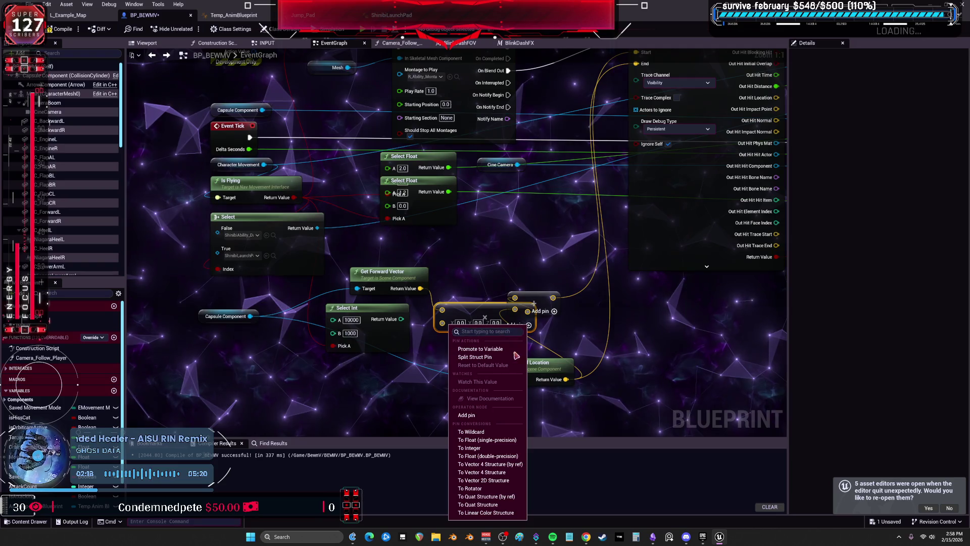
{"action": "left_click", "coordinate": [494, 433]}
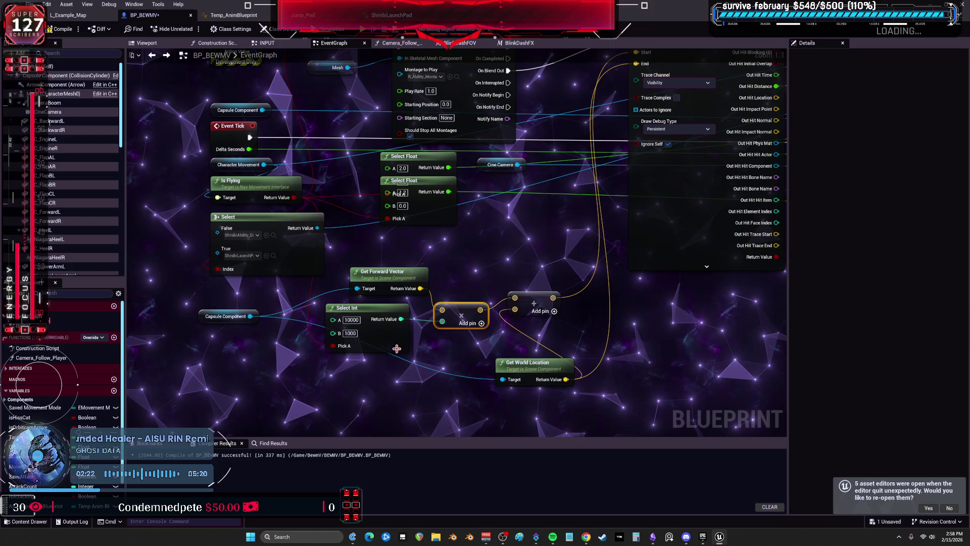
{"action": "key", "text": "ctrl+z"}
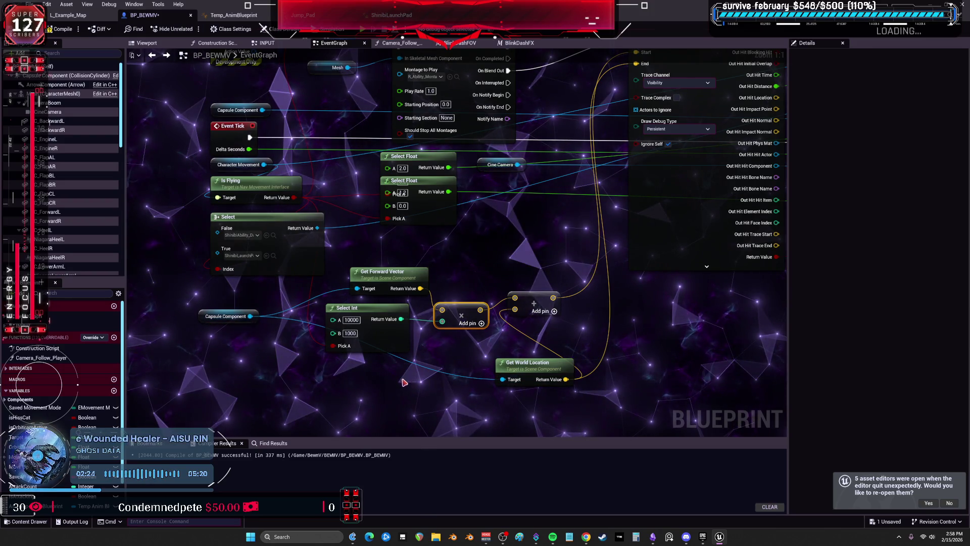
{"action": "left_click_drag", "start_coordinate": [475, 251], "coordinate": [491, 204]}
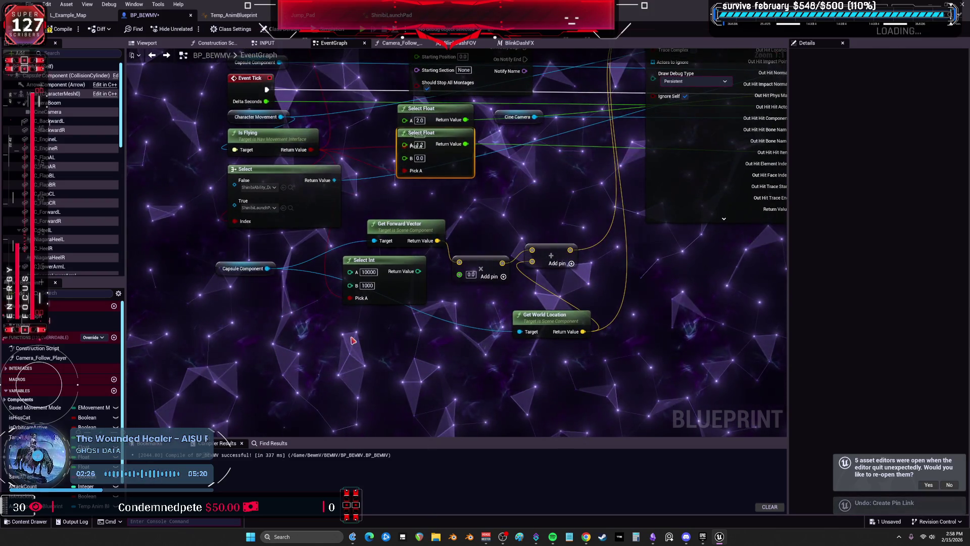
Connect the 10000/1000 Select Float into the dash Select Float's B input.
{"action": "left_click", "coordinate": [372, 351]}
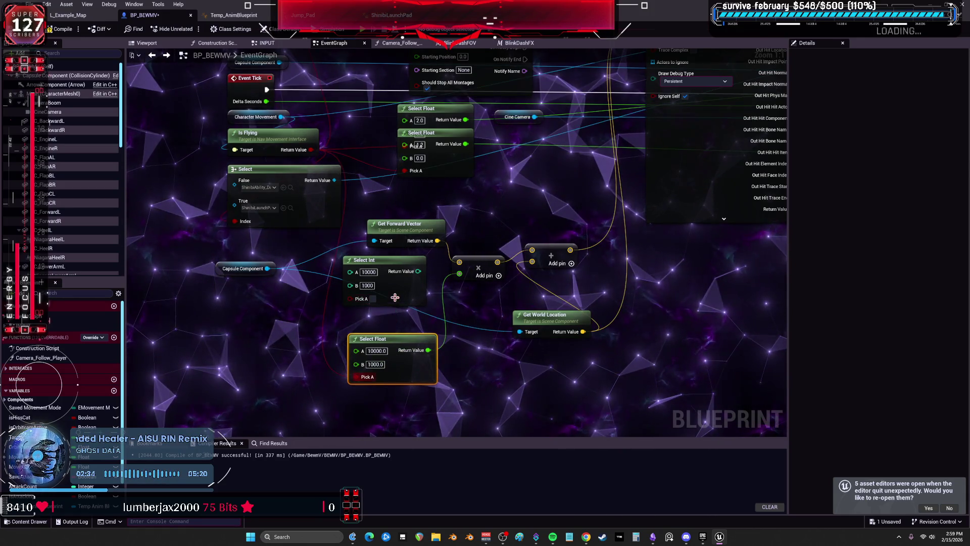
{"action": "mouse_move", "coordinate": [428, 348]}
{"action": "left_mouse_down"}
{"action": "mouse_move", "coordinate": [628, 97]}
{"action": "mouse_move", "coordinate": [462, 216]}
{"action": "left_mouse_up"}
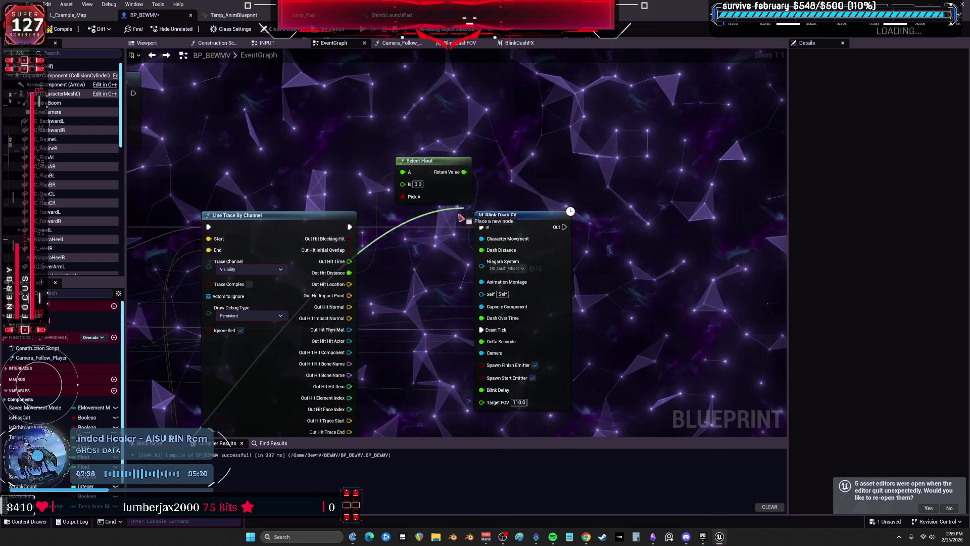
{"action": "left_click_drag", "start_coordinate": [425, 298], "coordinate": [427, 298]}
{"action": "left_click_drag", "start_coordinate": [151, 404], "coordinate": [506, 155]}
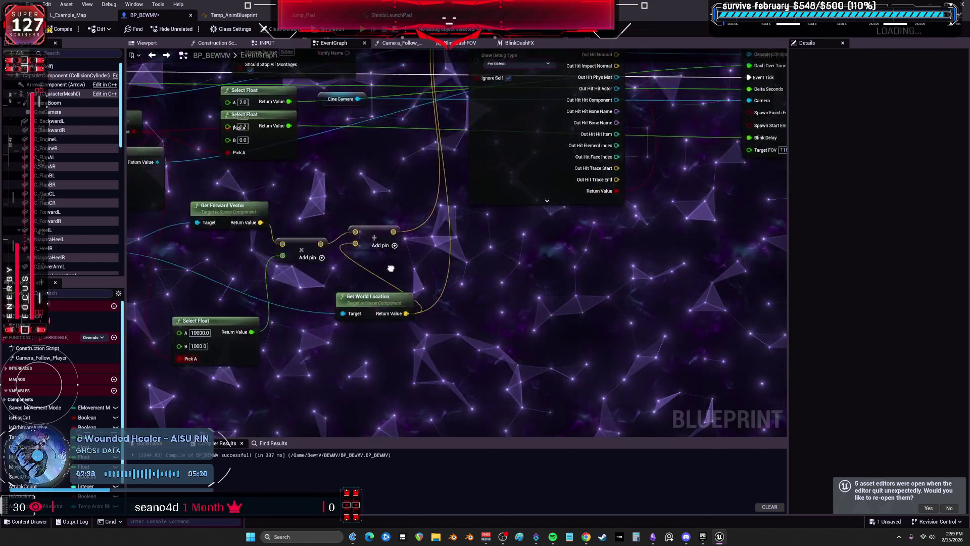
{"action": "left_click_drag", "start_coordinate": [471, 289], "coordinate": [644, 148]}
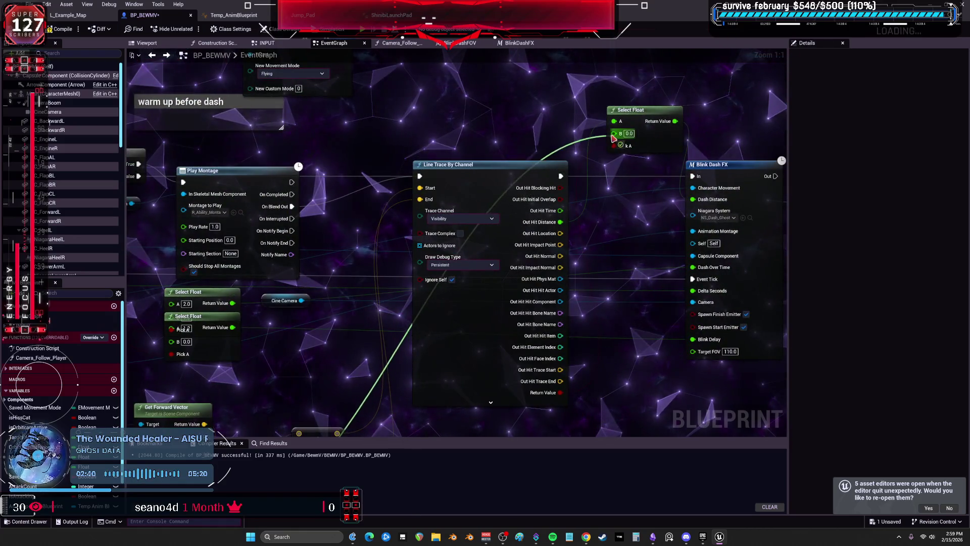
{"action": "left_click_drag", "start_coordinate": [650, 211], "coordinate": [500, 213]}
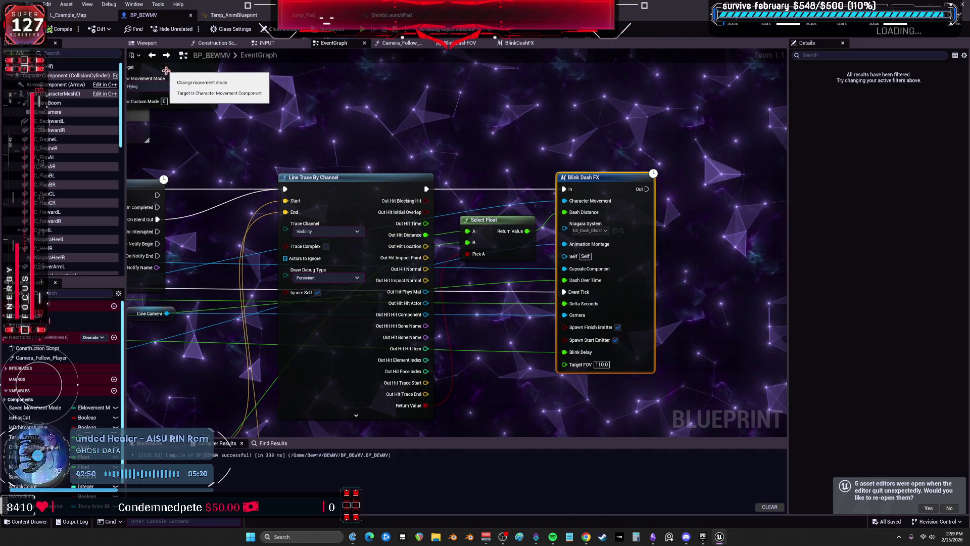
{"action": "scroll", "coordinate": [509, 205], "scroll_direction": "down", "scroll_amount": 2}
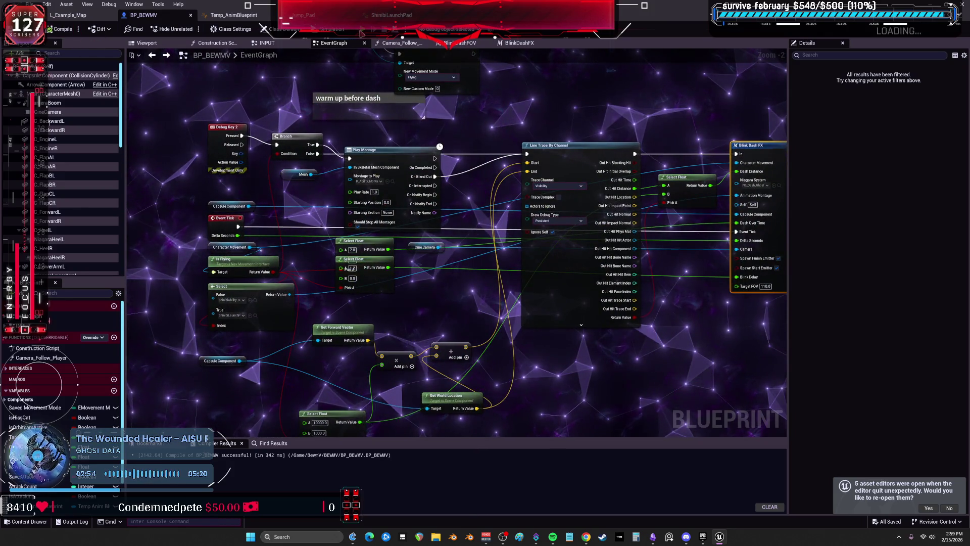
{"action": "key", "text": "alt+p"}
{"action": "key", "text": "w"}
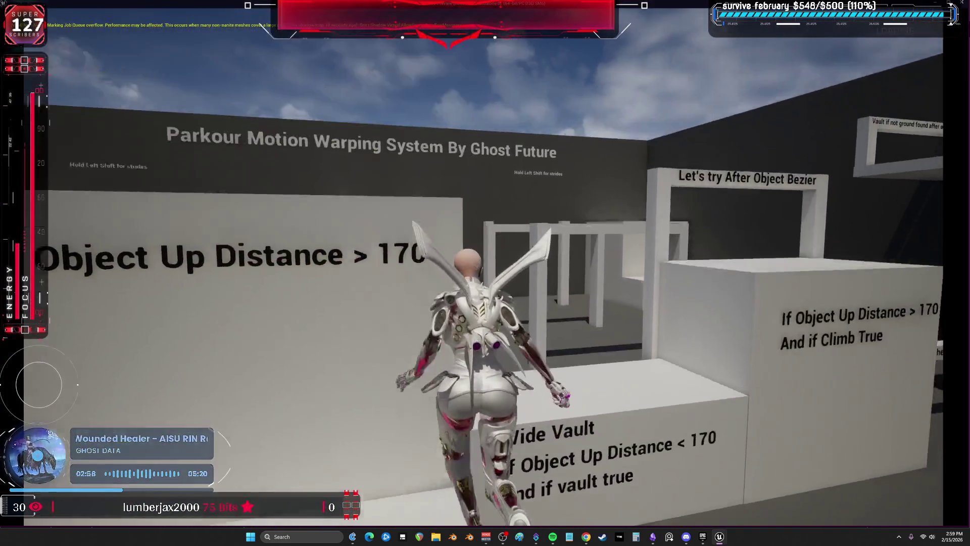
{"action": "key", "text": "space"}
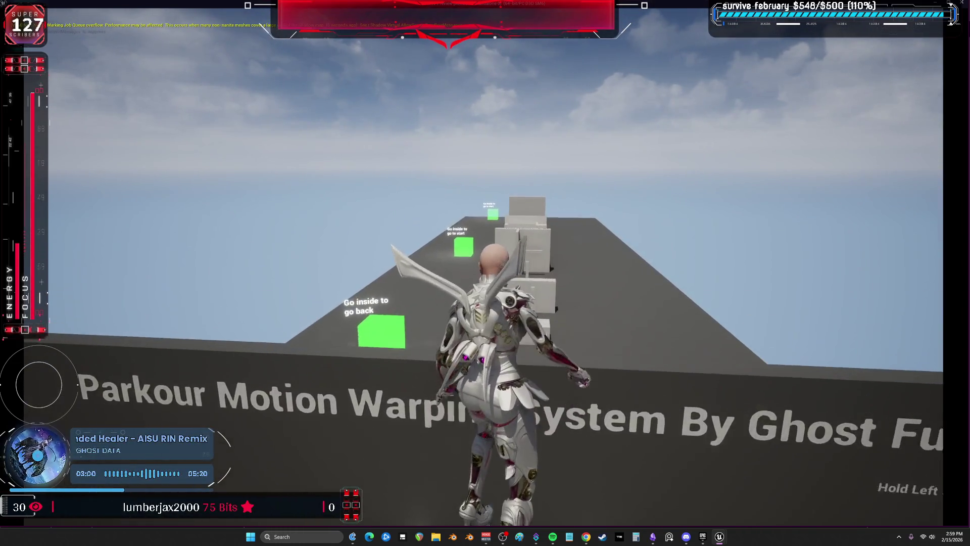
{"action": "key", "text": "w"}
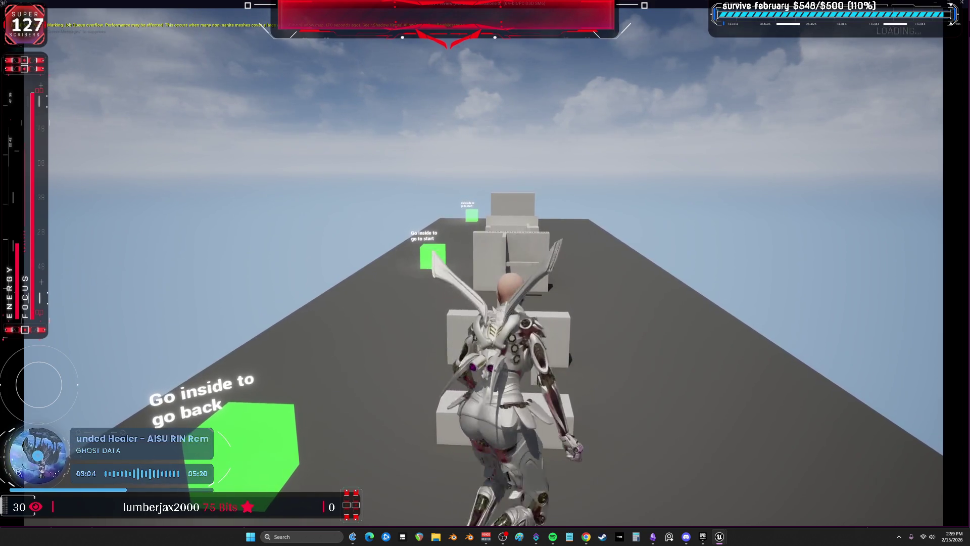
{"action": "key", "text": "space"}
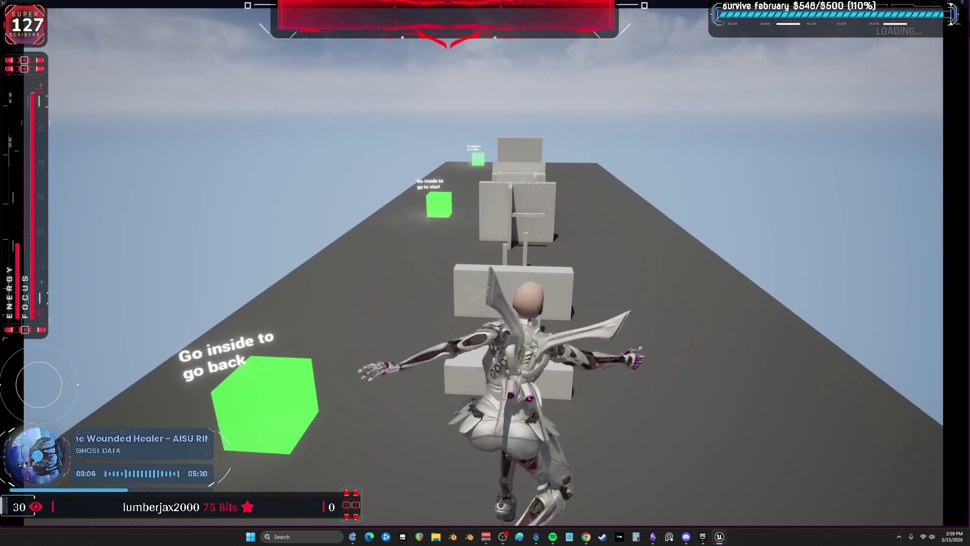
{"action": "key", "text": "e"}
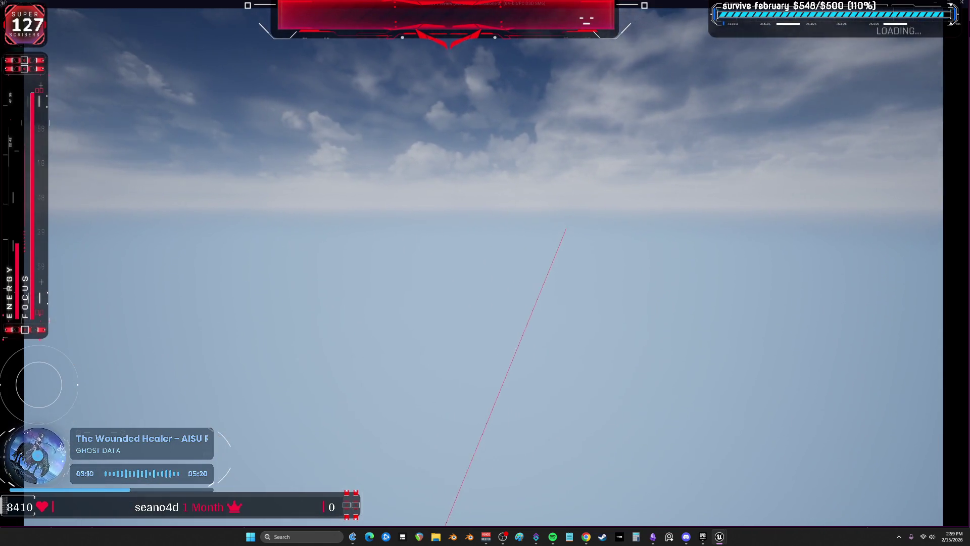
{"action": "key", "text": "w"}
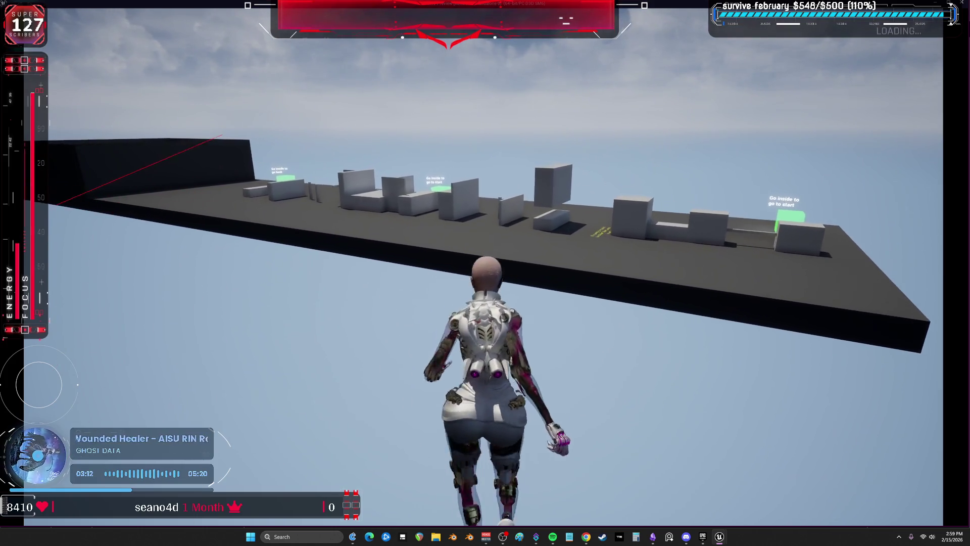
{"action": "key", "text": "w"}
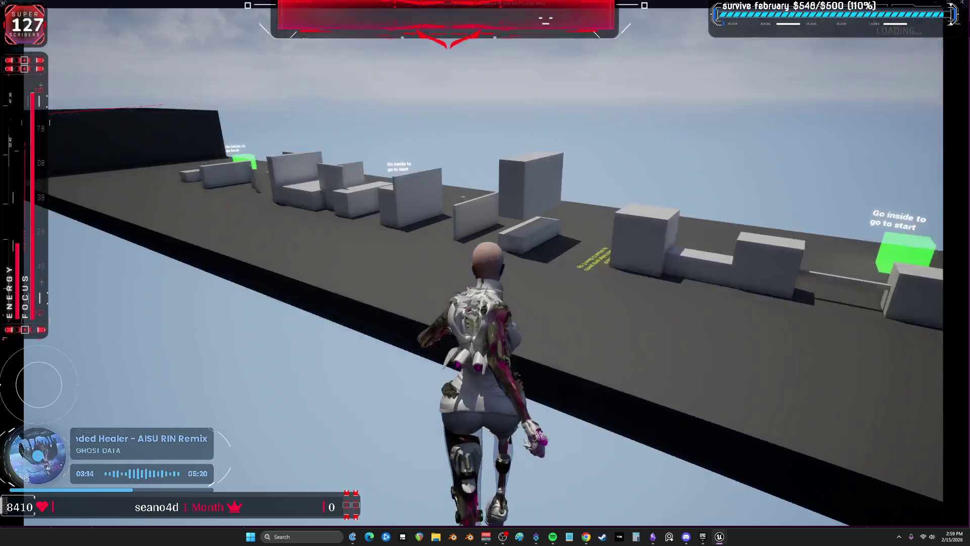
{"action": "key", "text": "w"}
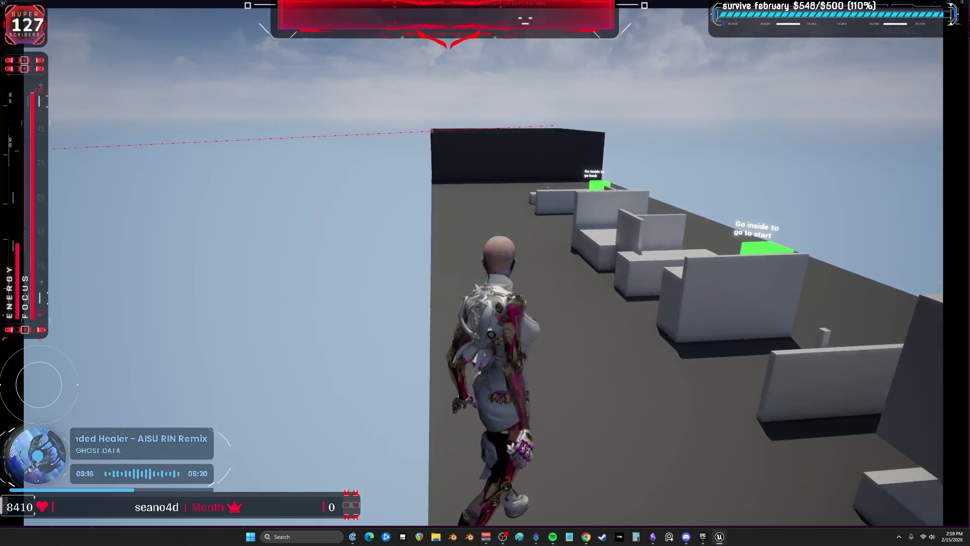
{"action": "key", "text": "Escape"}
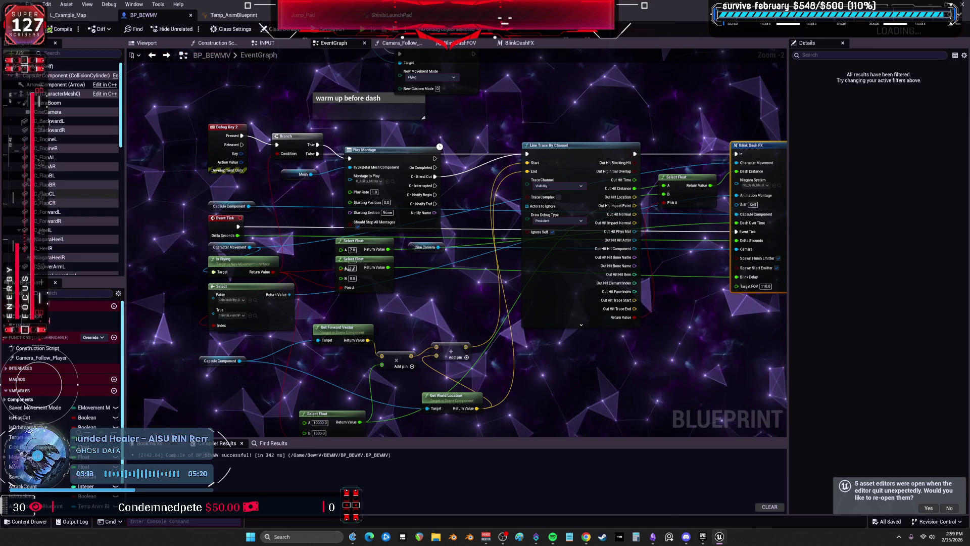
Place a Cine Camera reference beside the forward-vector and location nodes, then launch a playtest.
{"action": "mouse_move", "coordinate": [47, 112]}
{"action": "left_mouse_down"}
{"action": "mouse_move", "coordinate": [138, 300]}
{"action": "mouse_move", "coordinate": [422, 302]}
{"action": "left_mouse_up"}
{"action": "scroll", "coordinate": [530, 198], "scroll_direction": "up", "scroll_amount": 2}
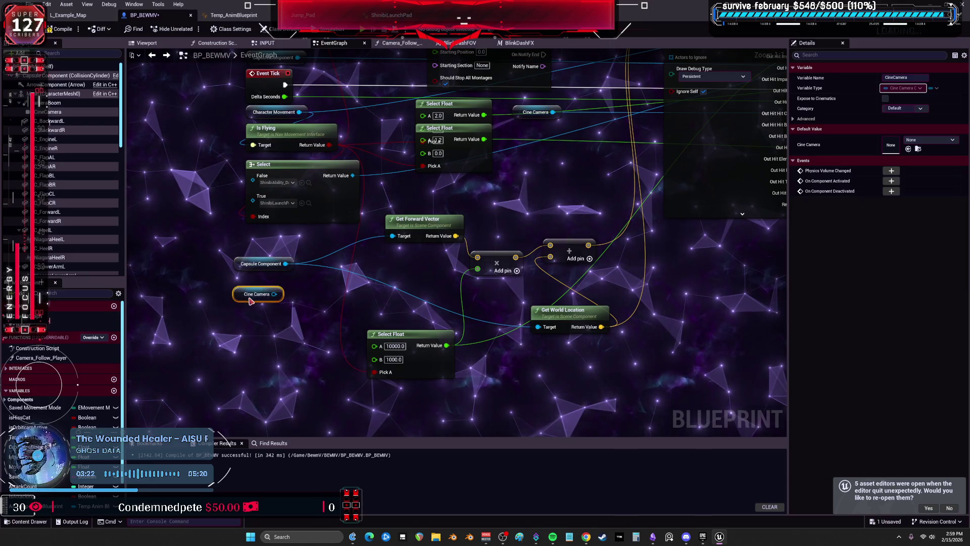
{"action": "left_click", "coordinate": [302, 259]}
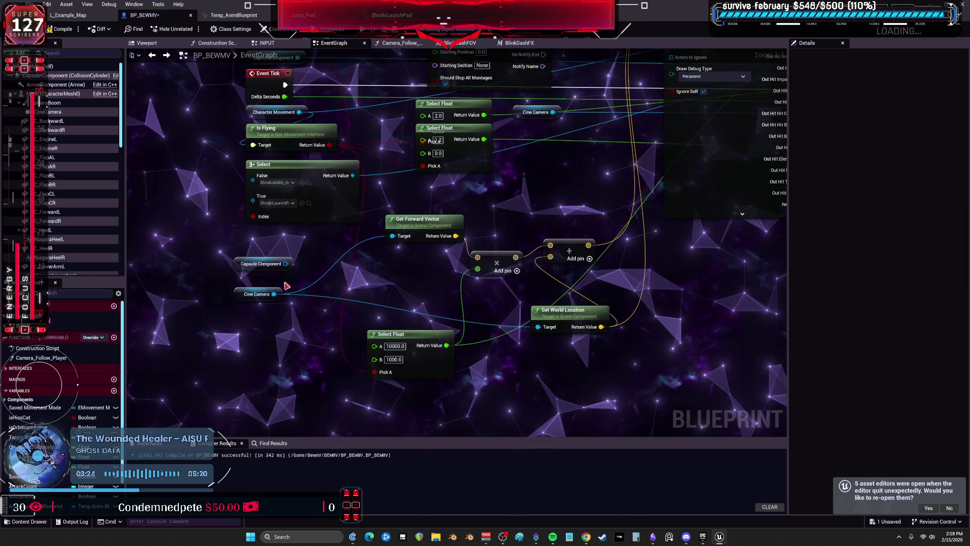
{"action": "left_click", "coordinate": [249, 288]}
{"action": "left_click_drag", "start_coordinate": [249, 288], "coordinate": [291, 281]}
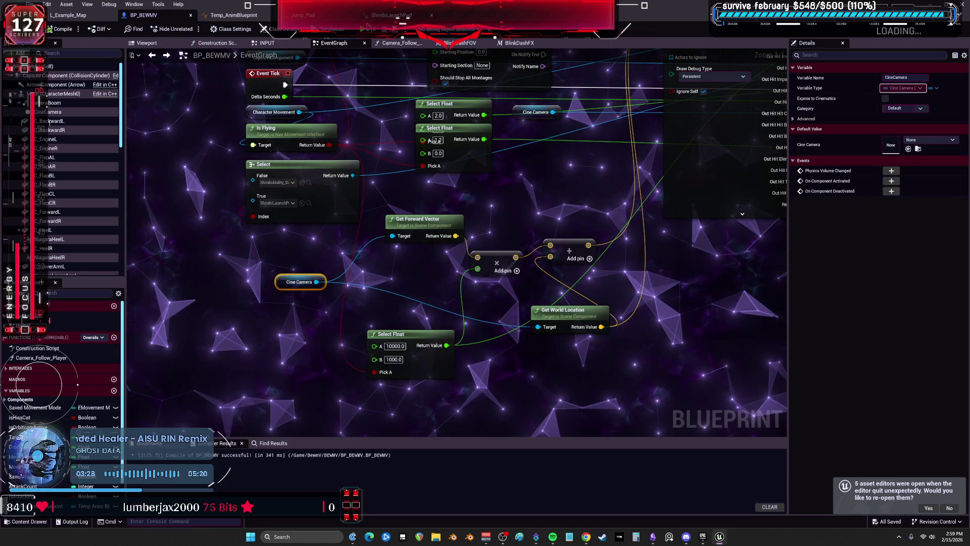
{"action": "key", "text": "alt+p"}
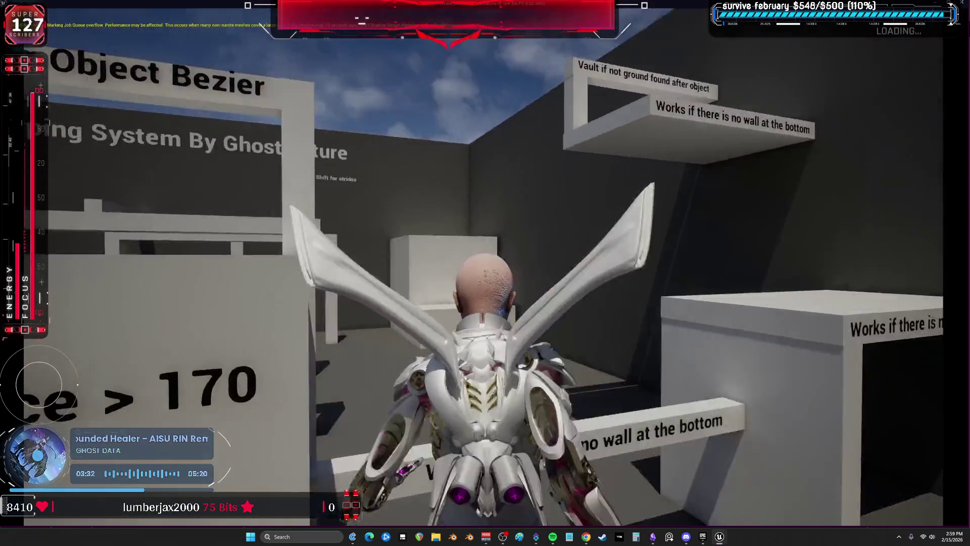
Run onto the wall top, jump, fire the blink dash, then end the playtest.
{"action": "key", "text": "w"}
{"action": "key", "text": "space"}
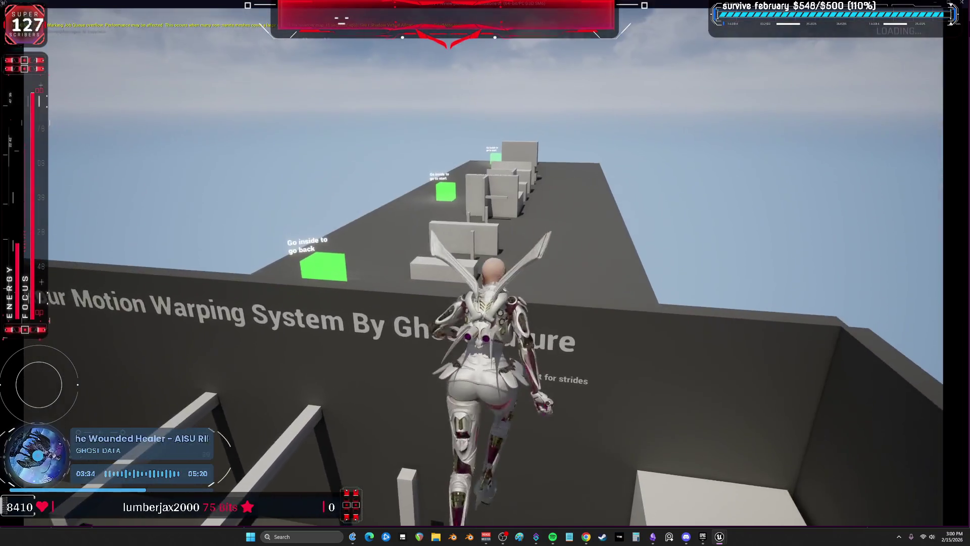
{"action": "key", "text": "a"}
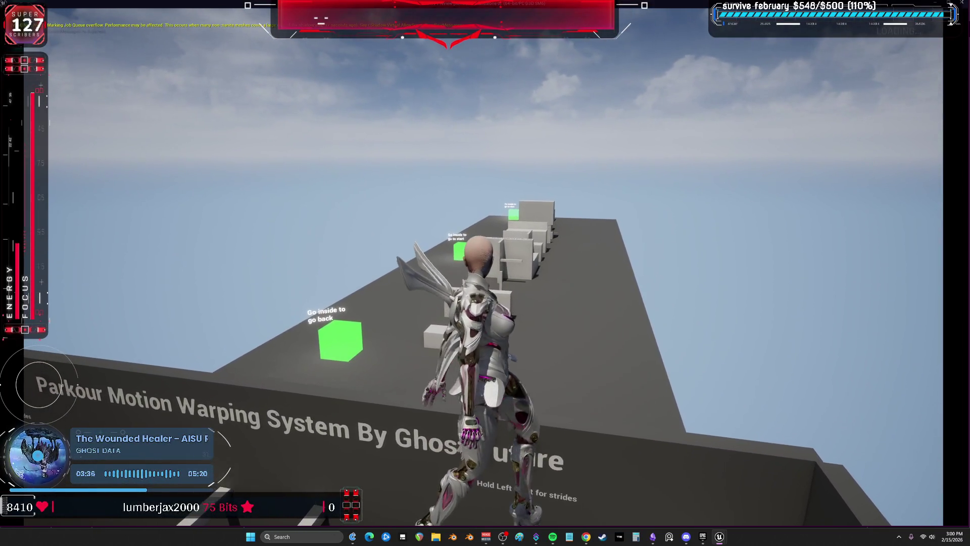
{"action": "key", "text": "space"}
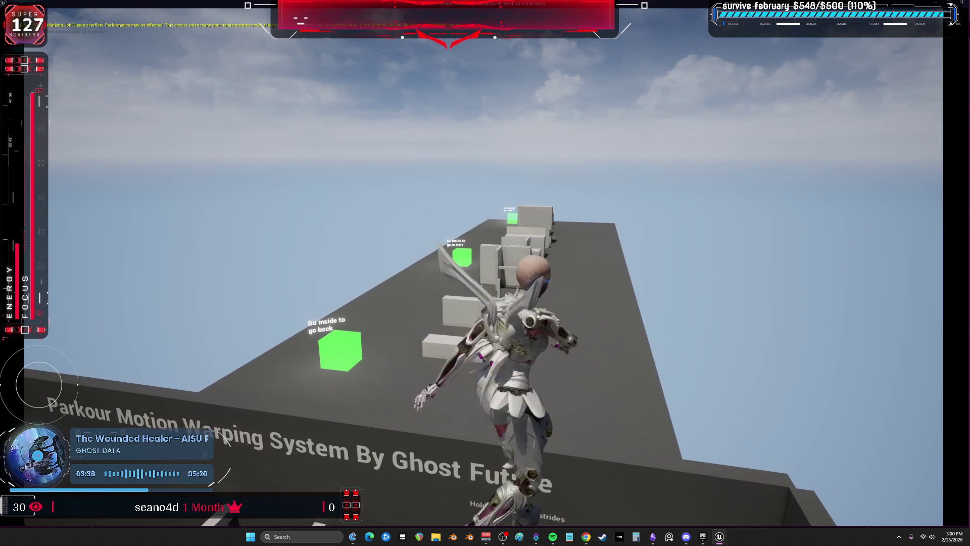
{"action": "key", "text": "w"}
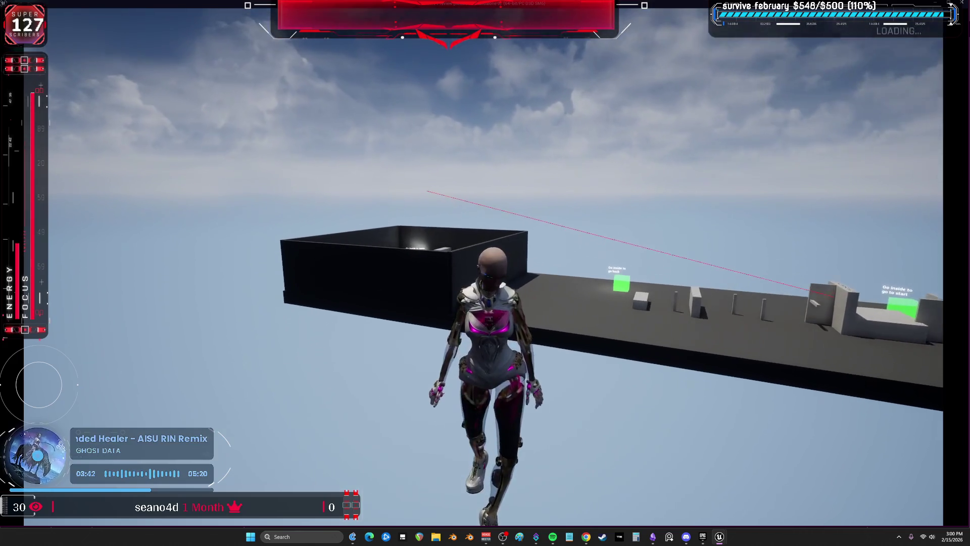
{"action": "key", "text": "Escape"}
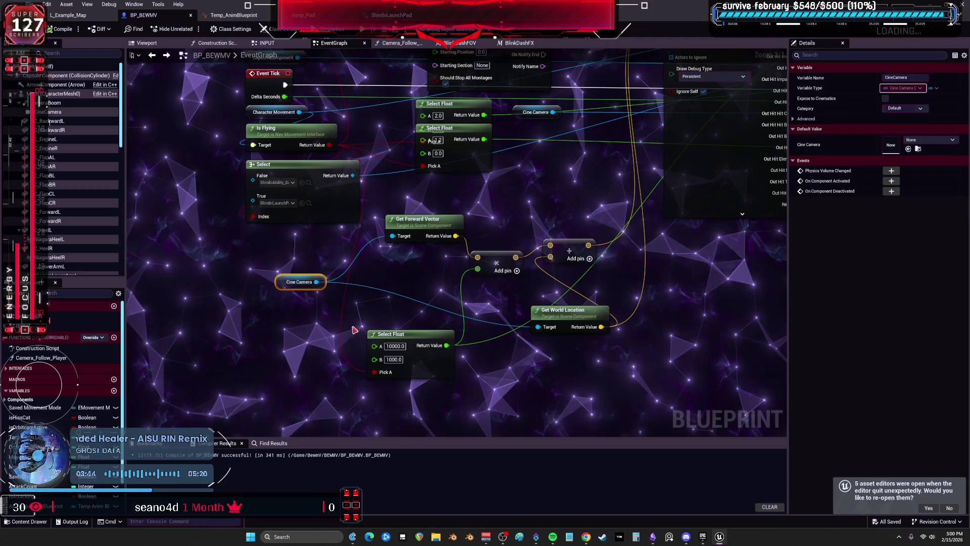
Nudge the Select Float feeding Line Trace By Channel slightly up, then open the Blink Dash FX macro.
{"action": "scroll", "coordinate": [558, 172], "scroll_direction": "down", "scroll_amount": 2}
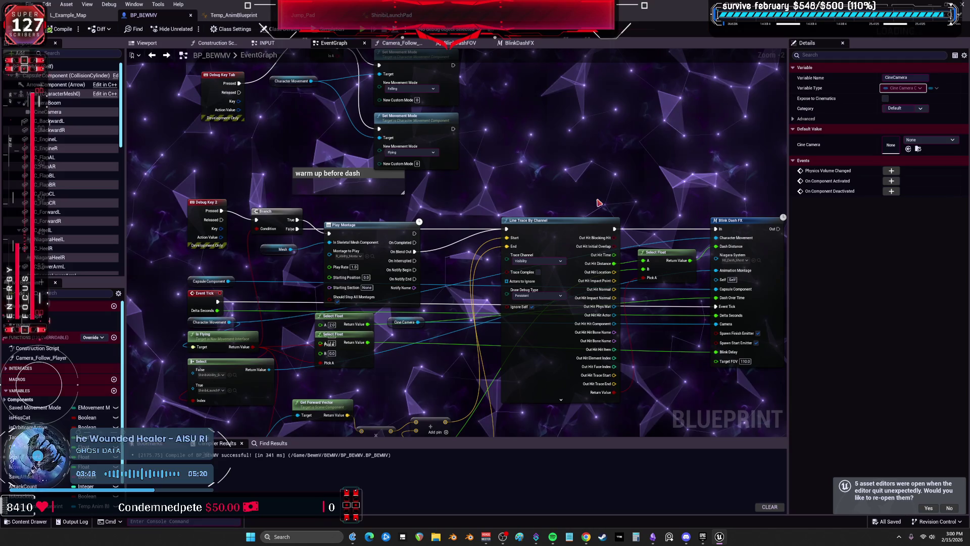
{"action": "left_click_drag", "start_coordinate": [627, 197], "coordinate": [548, 116]}
{"action": "scroll", "coordinate": [610, 211], "scroll_direction": "up", "scroll_amount": 2}
{"action": "mouse_move", "coordinate": [601, 195]}
{"action": "left_mouse_down"}
{"action": "mouse_move", "coordinate": [607, 170]}
{"action": "mouse_move", "coordinate": [591, 181]}
{"action": "mouse_move", "coordinate": [600, 188]}
{"action": "left_mouse_up"}
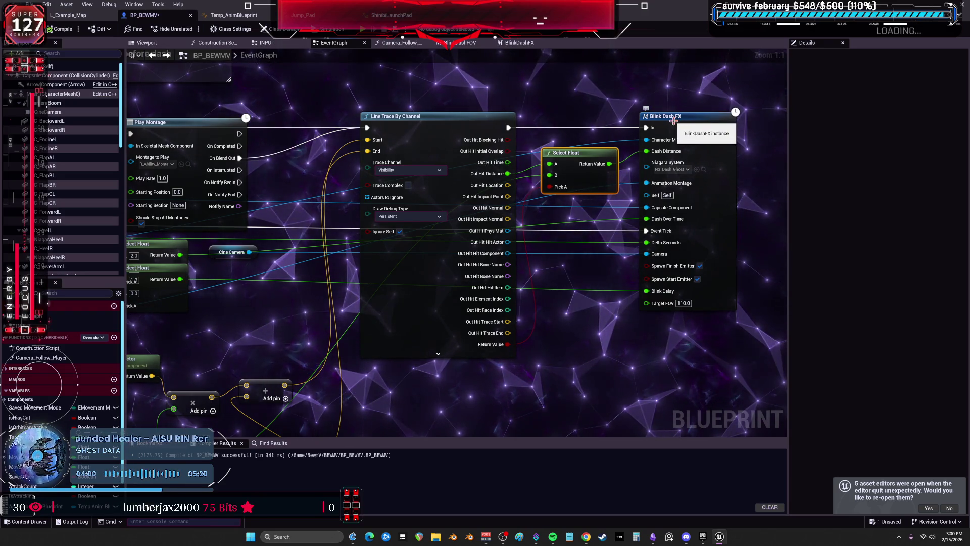
{"action": "double_click", "coordinate": [674, 121]}
Look over the BlinkDashFX macro graph, then Save All.
{"action": "scroll", "coordinate": [314, 308], "scroll_direction": "up", "scroll_amount": 2}
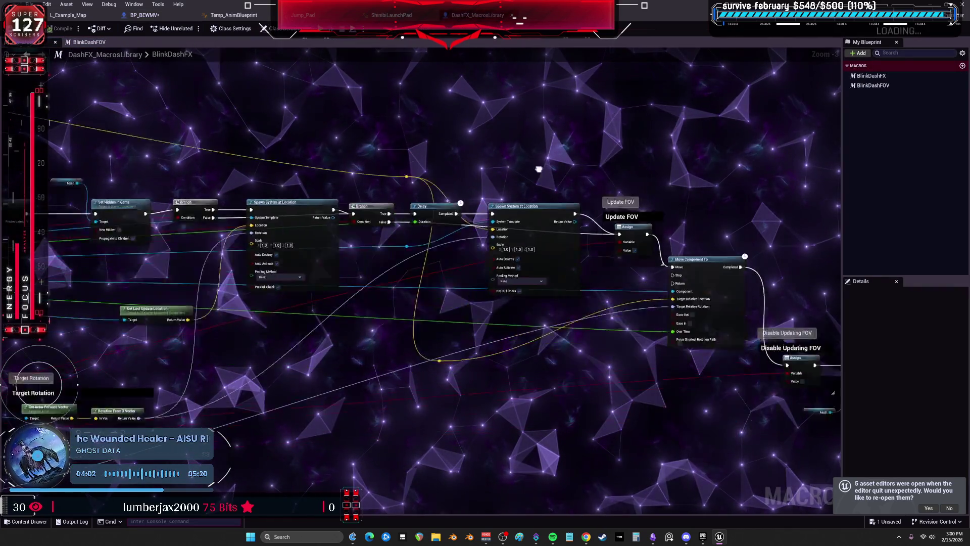
{"action": "mouse_move", "coordinate": [314, 309]}
{"action": "left_mouse_down"}
{"action": "mouse_move", "coordinate": [471, 222]}
{"action": "mouse_move", "coordinate": [652, 227]}
{"action": "left_mouse_up"}
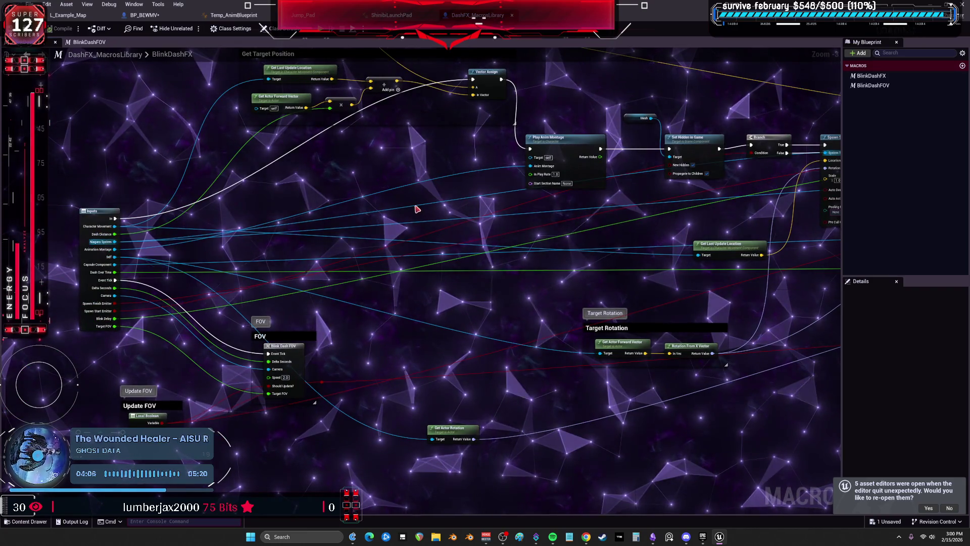
{"action": "left_click_drag", "start_coordinate": [431, 158], "coordinate": [429, 199]}
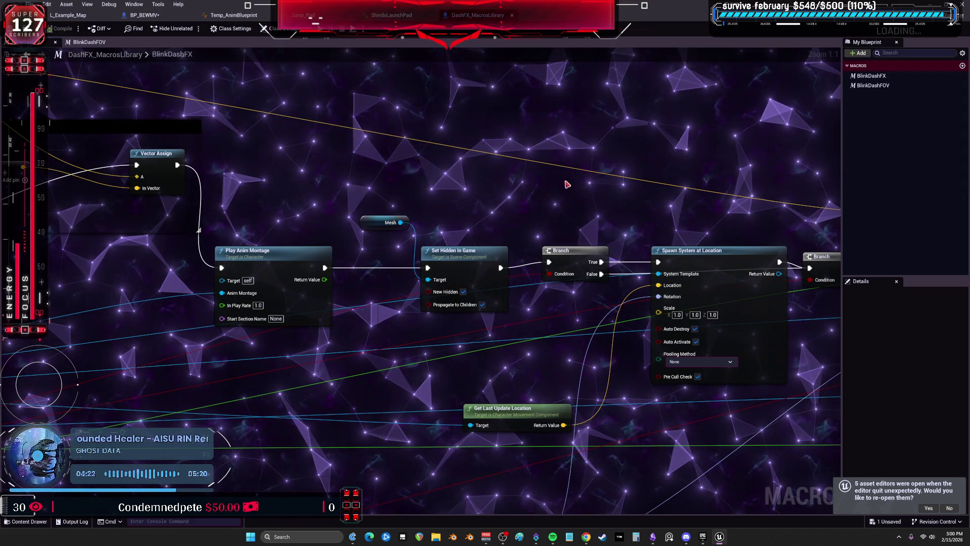
{"action": "left_click", "coordinate": [30, 4]}
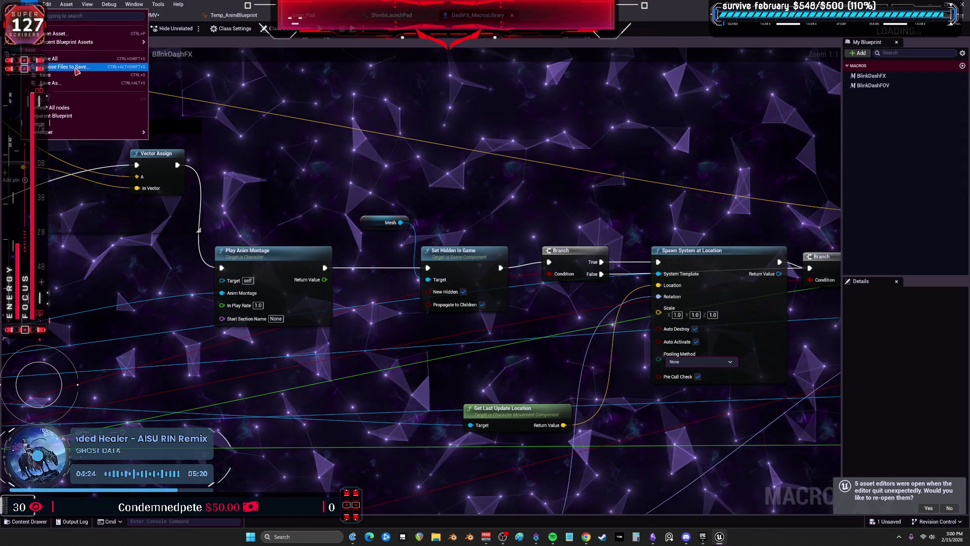
{"action": "left_click", "coordinate": [77, 74]}
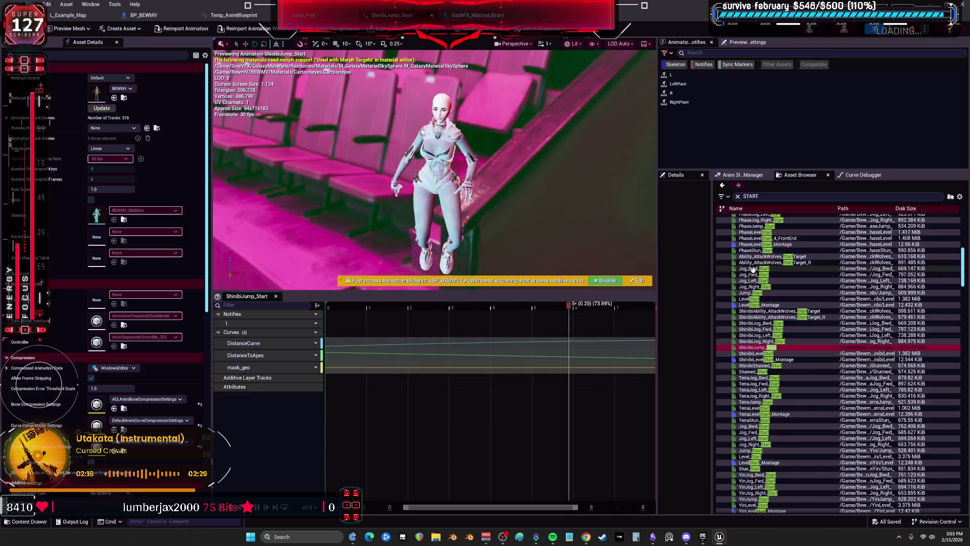
Preview the PhaseStun, PhaseJog_Bwd, CountessStun, Aurora and Muriel stun/jog start animations.
{"action": "double_click", "coordinate": [757, 286]}
{"action": "scroll", "coordinate": [768, 283], "scroll_direction": "up", "scroll_amount": 3}
{"action": "scroll", "coordinate": [754, 280], "scroll_direction": "down", "scroll_amount": 1}
{"action": "double_click", "coordinate": [756, 281]}
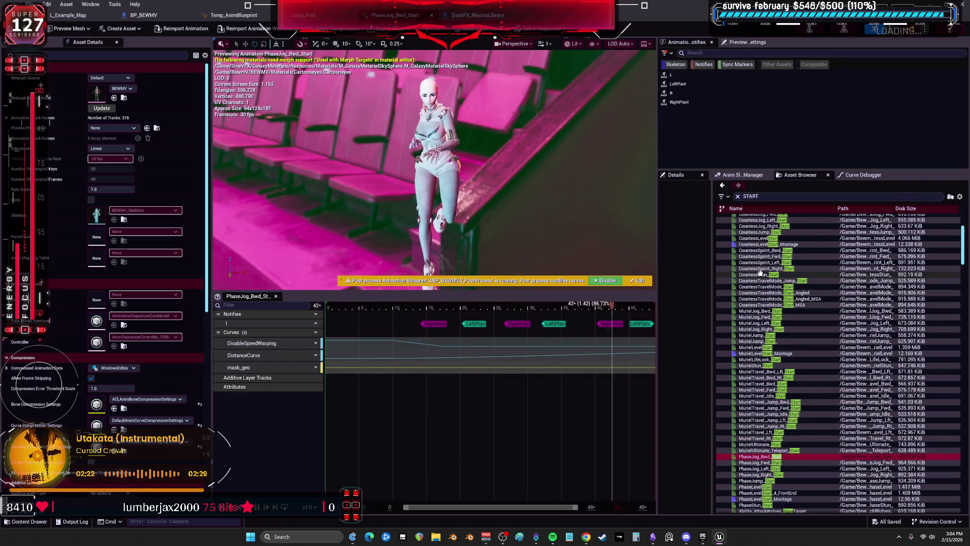
{"action": "double_click", "coordinate": [758, 274]}
{"action": "scroll", "coordinate": [781, 290], "scroll_direction": "up", "scroll_amount": 6}
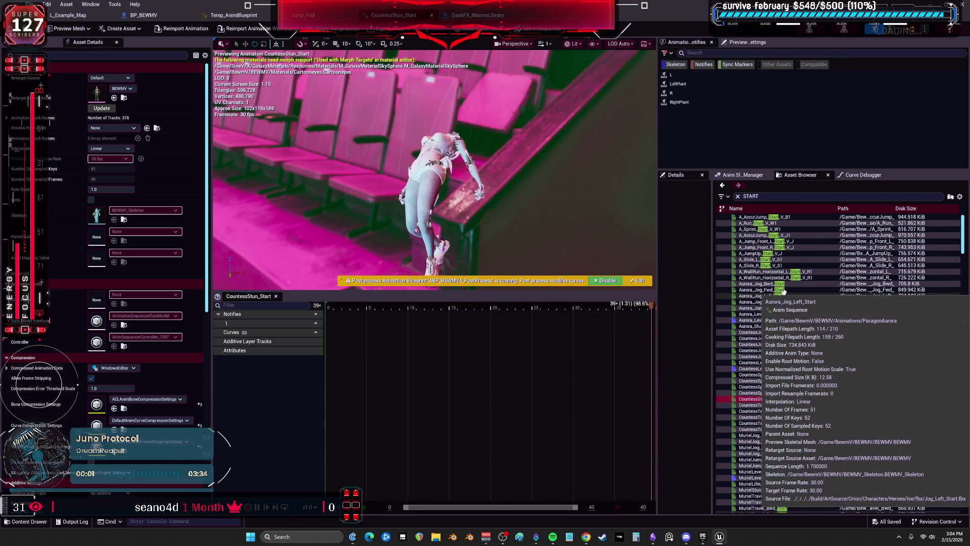
{"action": "left_click", "coordinate": [757, 222]}
{"action": "double_click", "coordinate": [756, 295]}
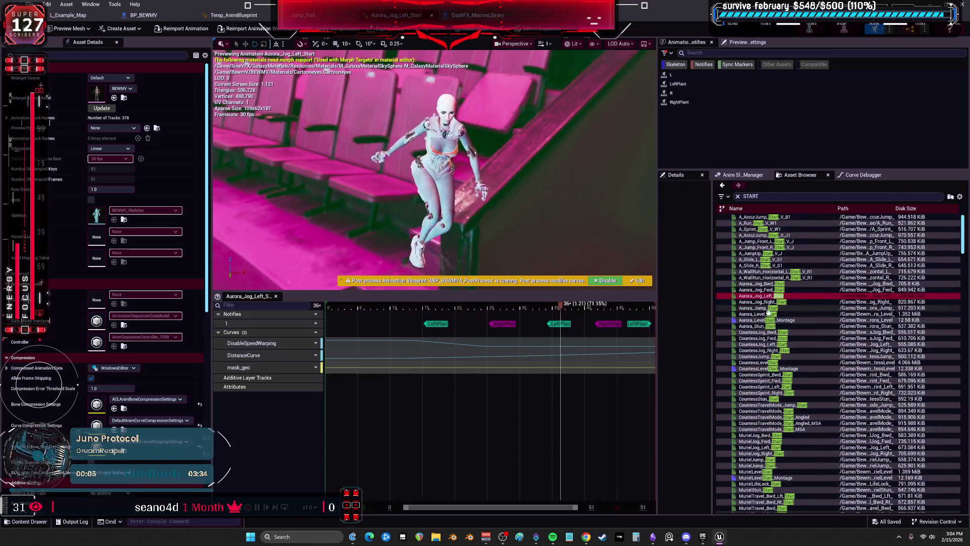
{"action": "double_click", "coordinate": [762, 327]}
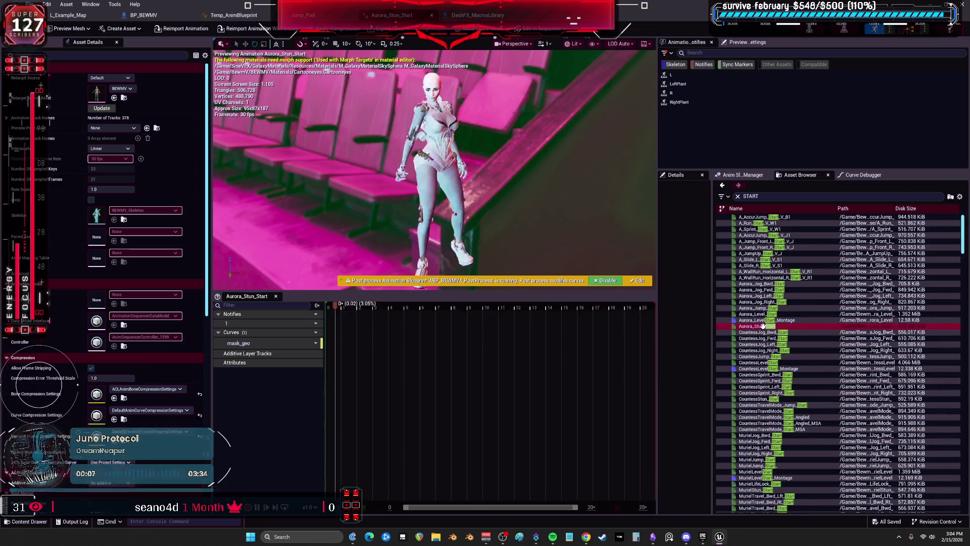
{"action": "scroll", "coordinate": [762, 349], "scroll_direction": "down", "scroll_amount": 5}
{"action": "scroll", "coordinate": [762, 364], "scroll_direction": "down", "scroll_amount": 2}
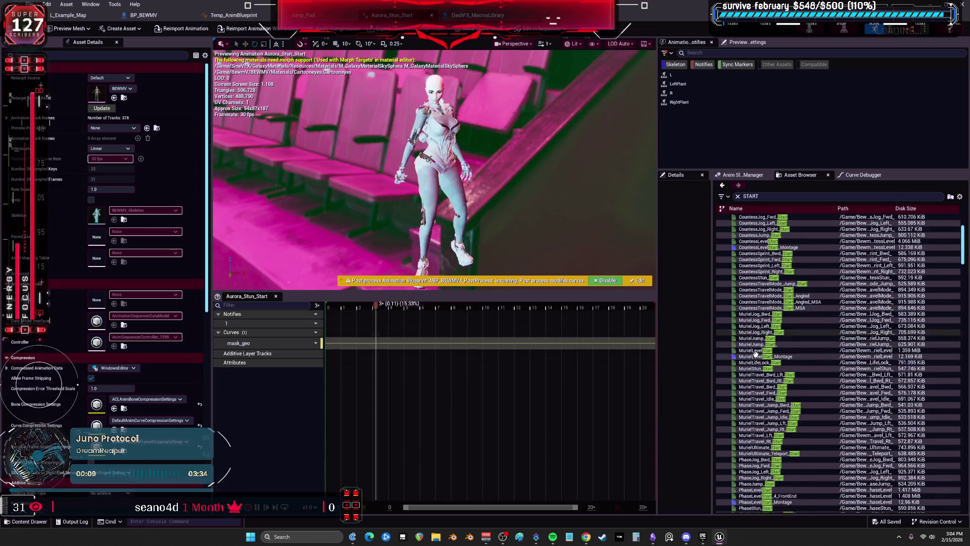
{"action": "double_click", "coordinate": [754, 355]}
{"action": "scroll", "coordinate": [756, 349], "scroll_direction": "up", "scroll_amount": 1}
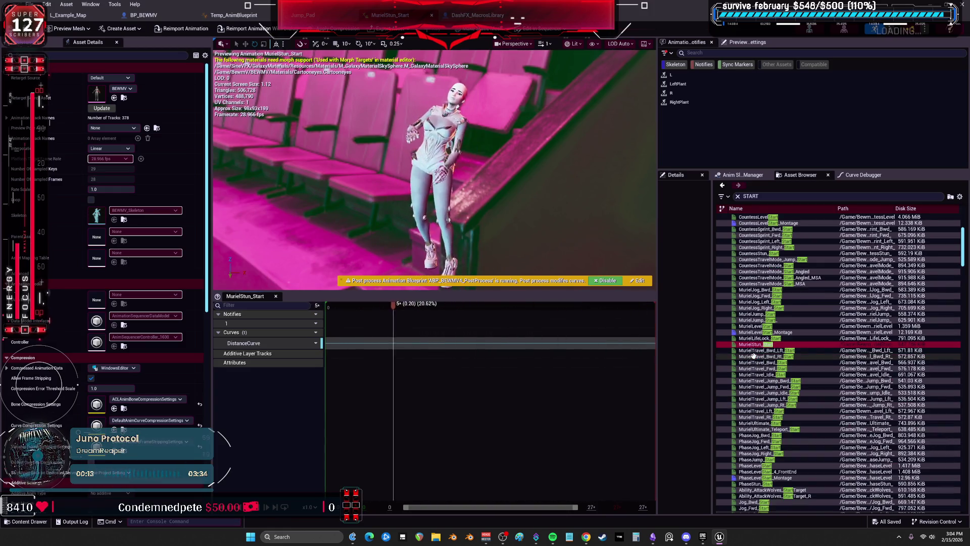
{"action": "double_click", "coordinate": [763, 292]}
Preview ShinbiJog_Bwd, TerraStun, Stun and ZinxJump starts, then search PAD and open CountessJump_Pad.
{"action": "left_click", "coordinate": [756, 254]}
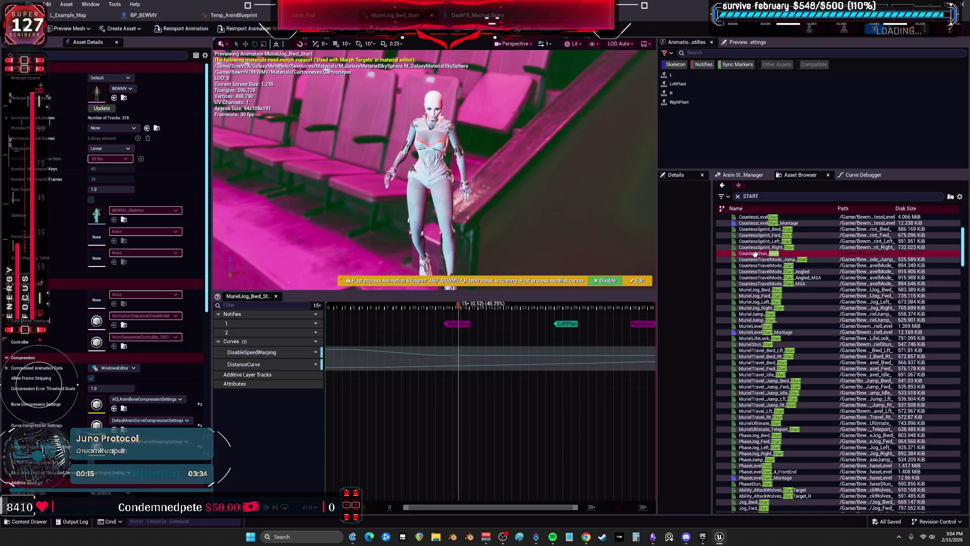
{"action": "scroll", "coordinate": [764, 420], "scroll_direction": "down", "scroll_amount": 3}
{"action": "double_click", "coordinate": [764, 425]}
{"action": "scroll", "coordinate": [761, 414], "scroll_direction": "down", "scroll_amount": 5}
{"action": "left_click", "coordinate": [756, 400]}
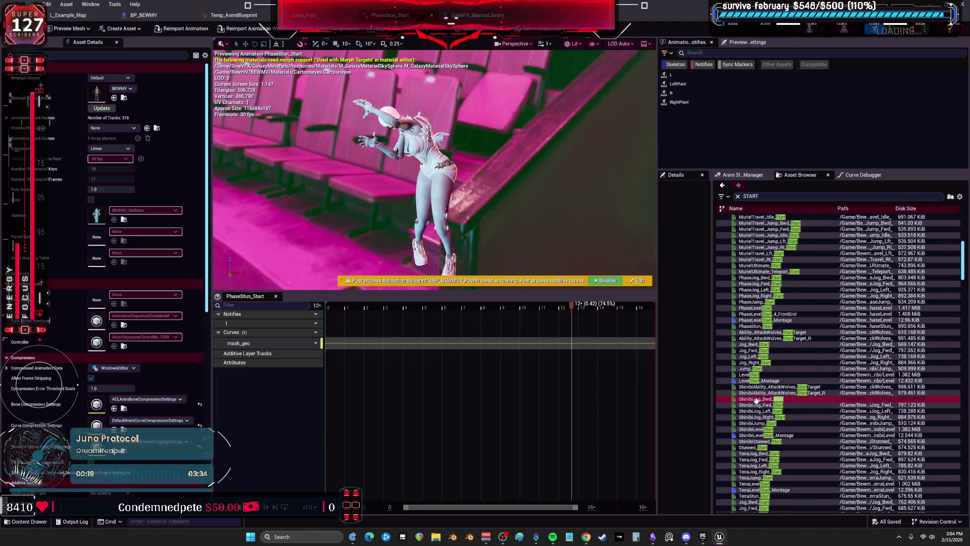
{"action": "double_click", "coordinate": [756, 399]}
{"action": "scroll", "coordinate": [753, 399], "scroll_direction": "down", "scroll_amount": 3}
{"action": "left_click", "coordinate": [751, 399]}
{"action": "scroll", "coordinate": [767, 376], "scroll_direction": "down", "scroll_amount": 3}
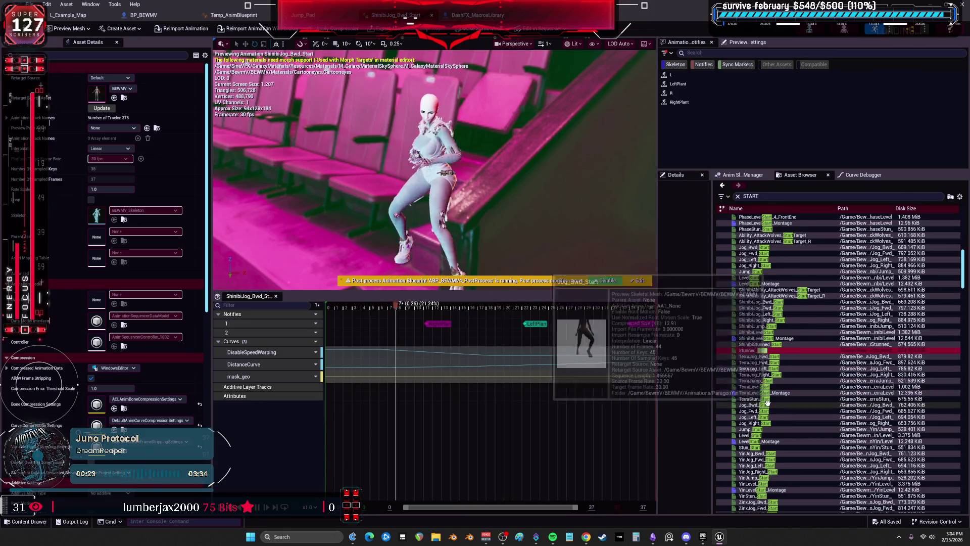
{"action": "double_click", "coordinate": [750, 398]}
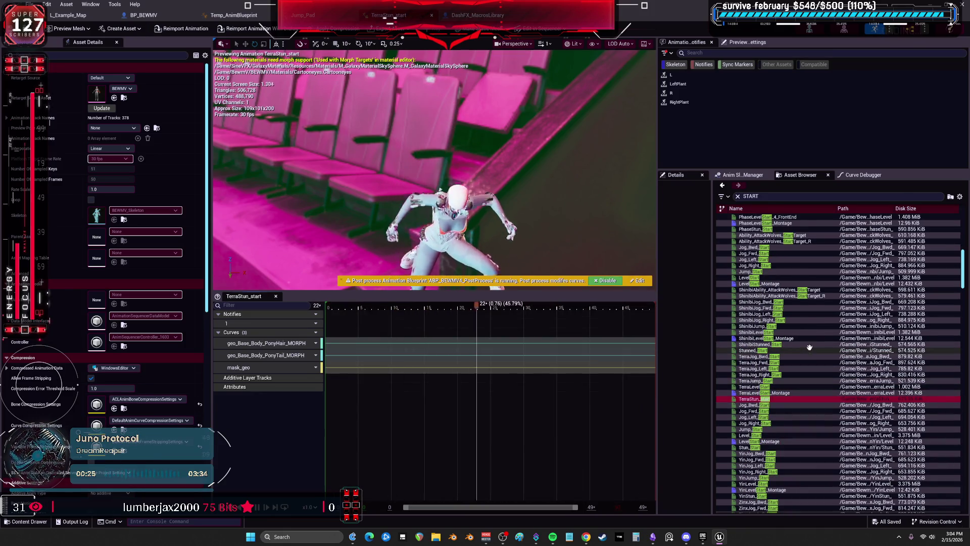
{"action": "scroll", "coordinate": [756, 395], "scroll_direction": "down", "scroll_amount": 3}
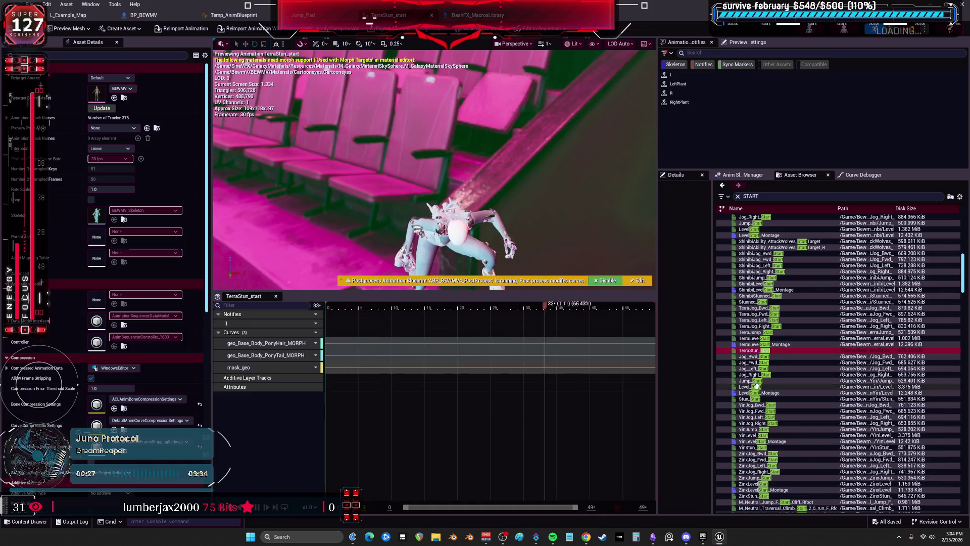
{"action": "double_click", "coordinate": [752, 398]}
{"action": "scroll", "coordinate": [781, 328], "scroll_direction": "down", "scroll_amount": 2}
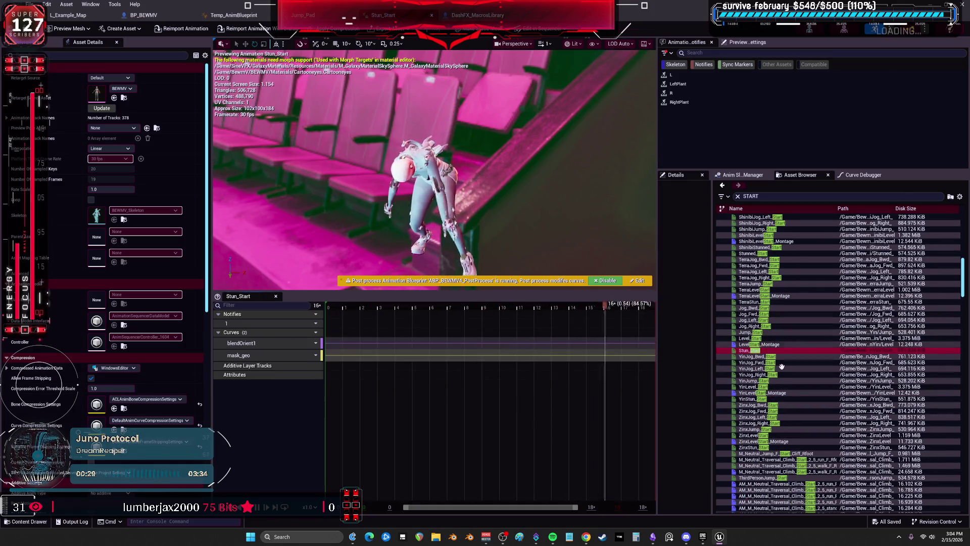
{"action": "scroll", "coordinate": [764, 394], "scroll_direction": "down", "scroll_amount": 2}
{"action": "double_click", "coordinate": [758, 405]}
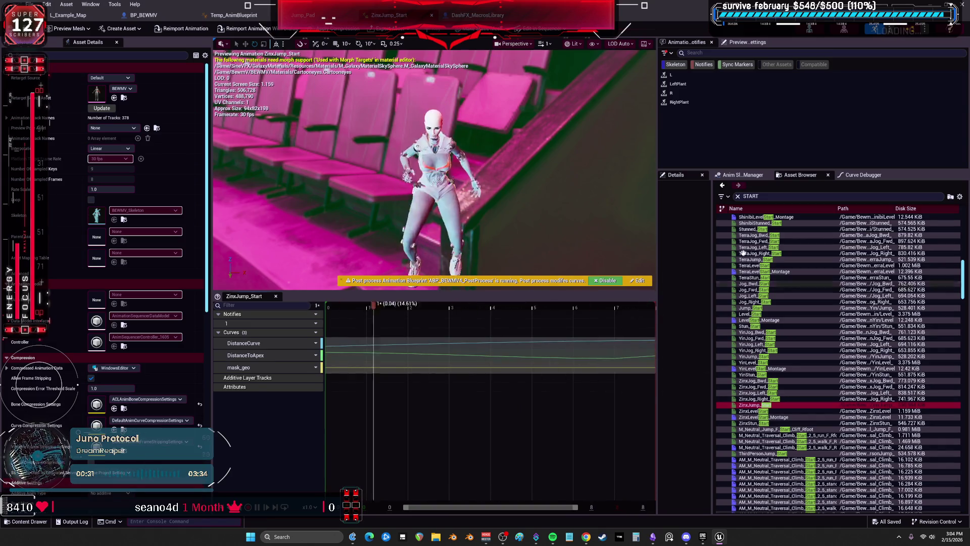
{"action": "left_click", "coordinate": [766, 198]}
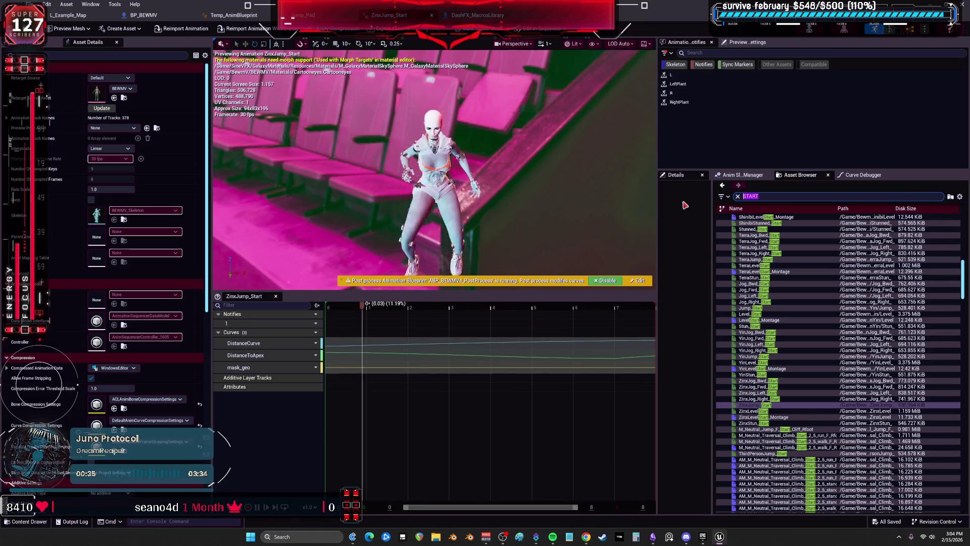
{"action": "type", "text": "PAD"}
{"action": "double_click", "coordinate": [758, 223]}
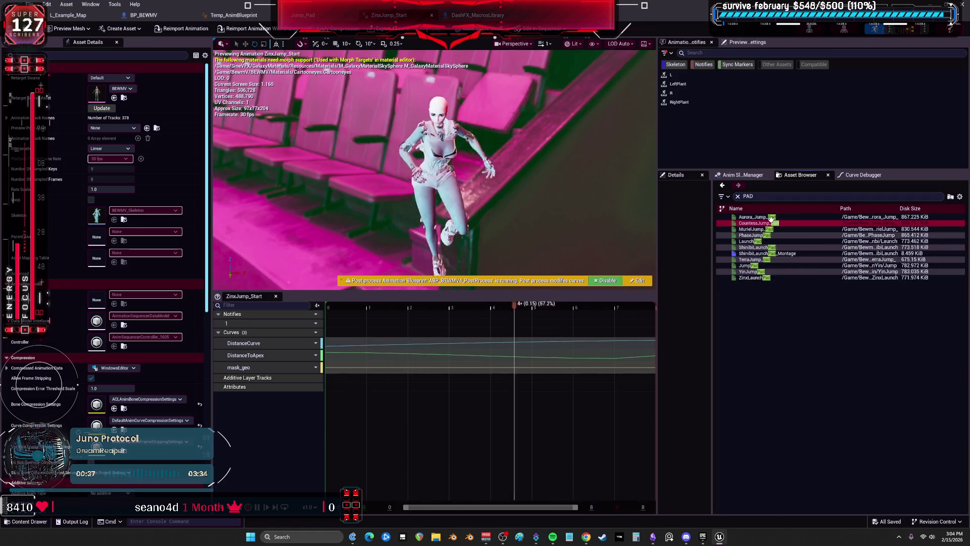
Preview the Aurora, Zinx, Yin, Shinbi, Muriel and Countess jump/launch pad animations.
{"action": "double_click", "coordinate": [753, 217]}
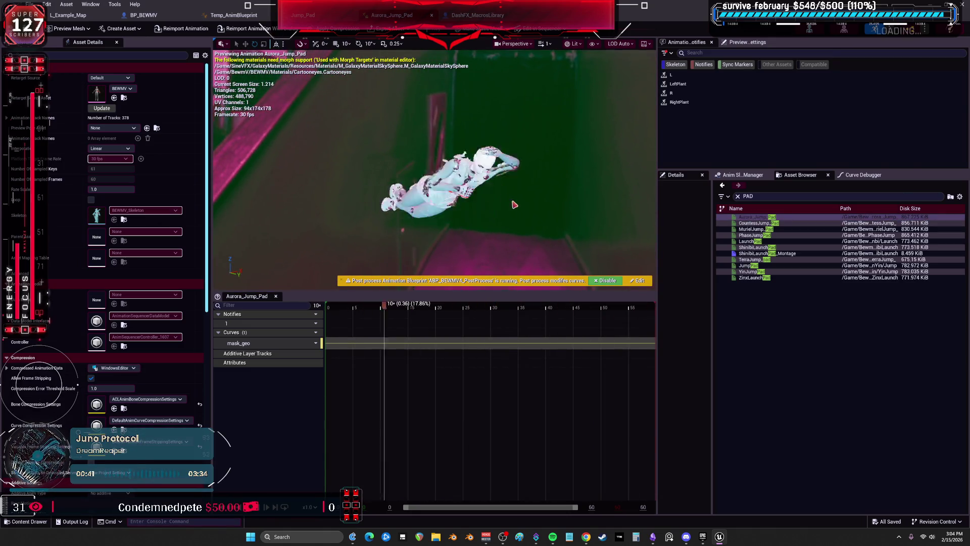
{"action": "double_click", "coordinate": [752, 278]}
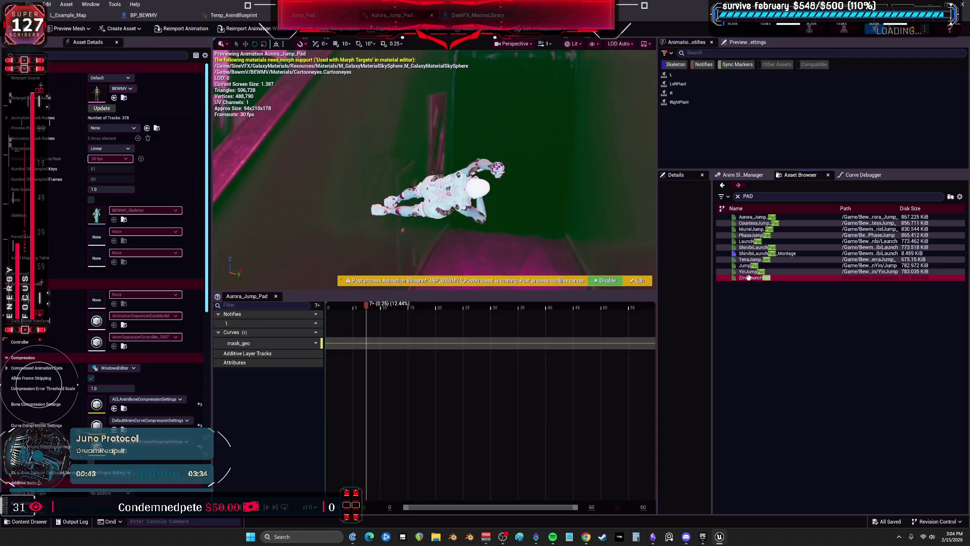
{"action": "double_click", "coordinate": [751, 271]}
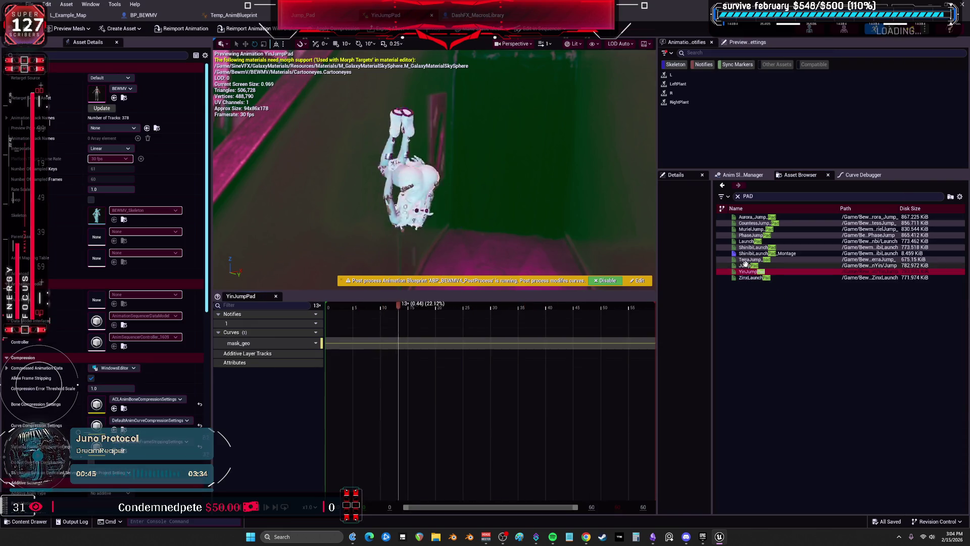
{"action": "double_click", "coordinate": [748, 266]}
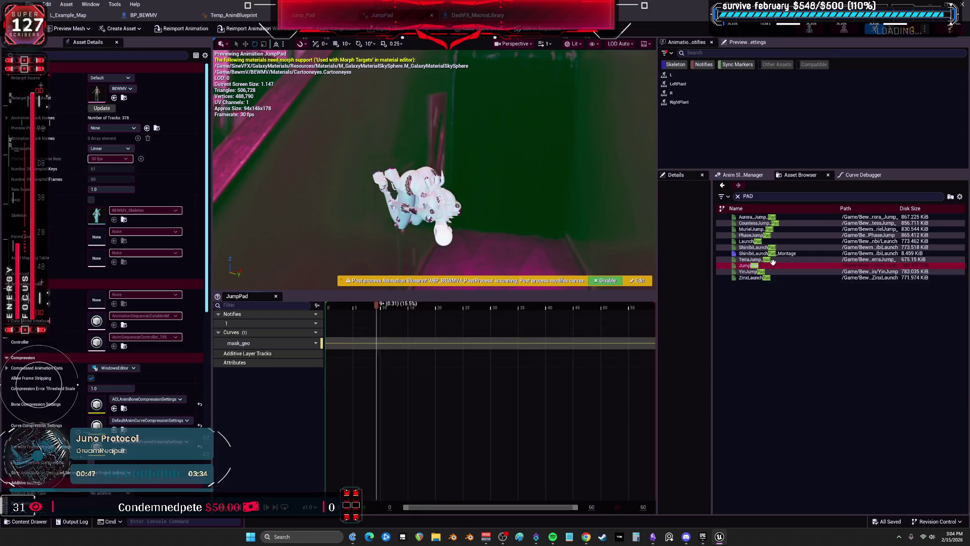
{"action": "double_click", "coordinate": [753, 247]}
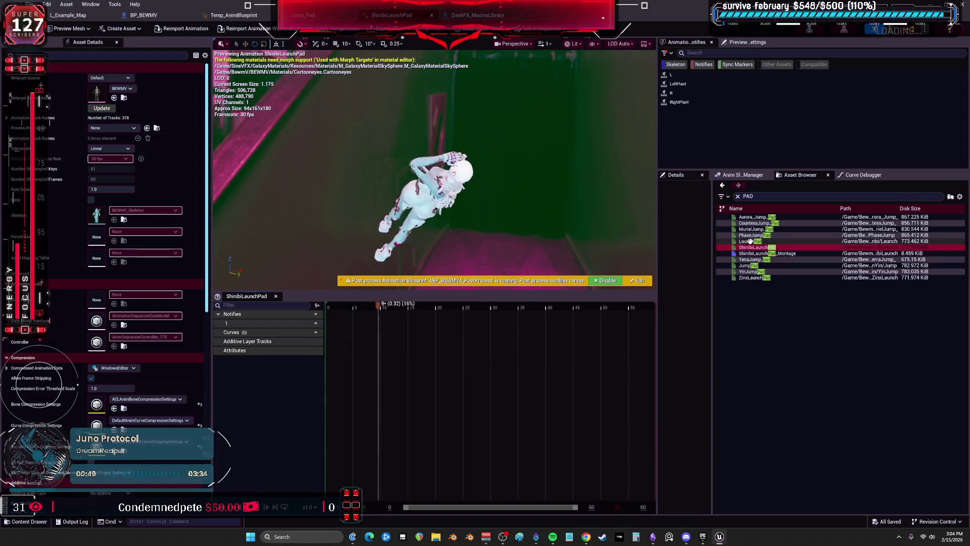
{"action": "double_click", "coordinate": [746, 241]}
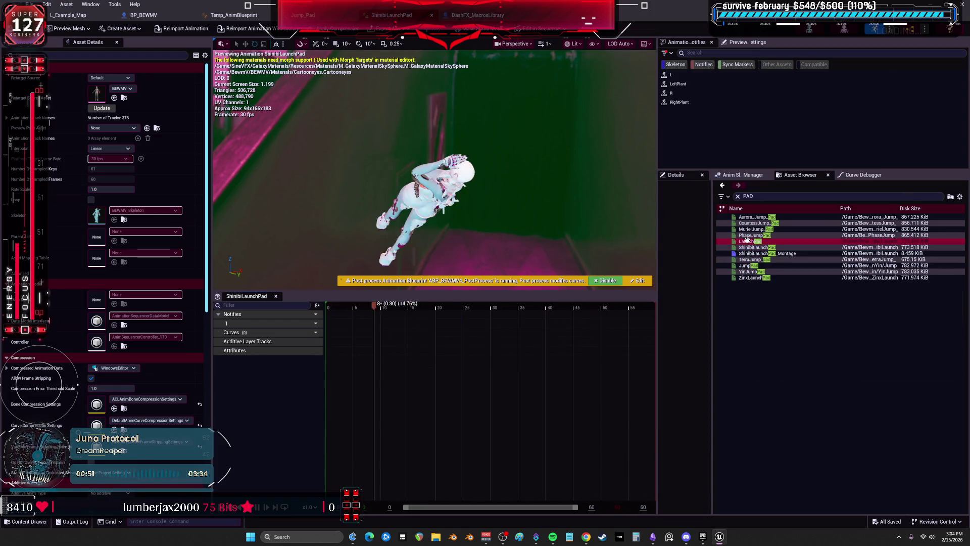
{"action": "double_click", "coordinate": [752, 229]}
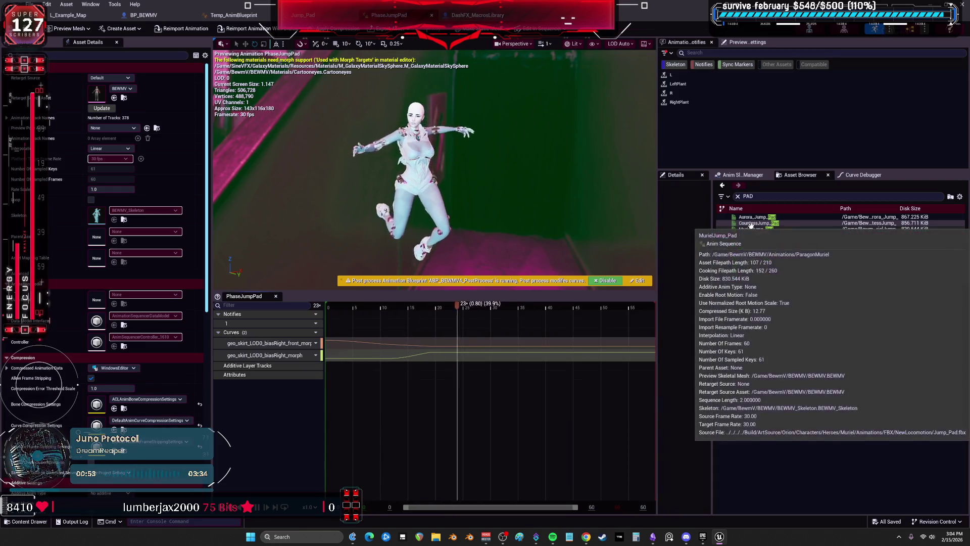
{"action": "double_click", "coordinate": [759, 222]}
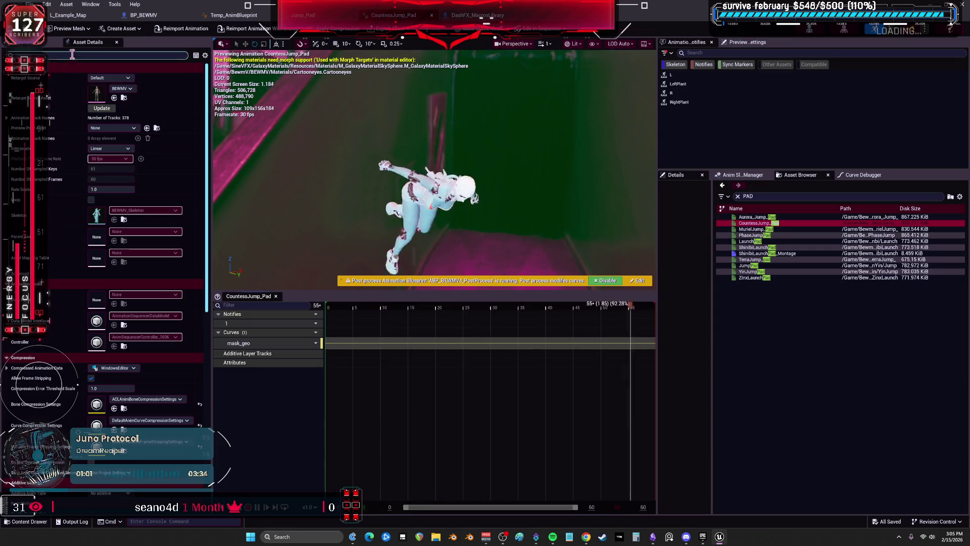
Create an anim montage from CountessJump_Pad with its default name.
{"action": "key", "text": "ctrl+b"}
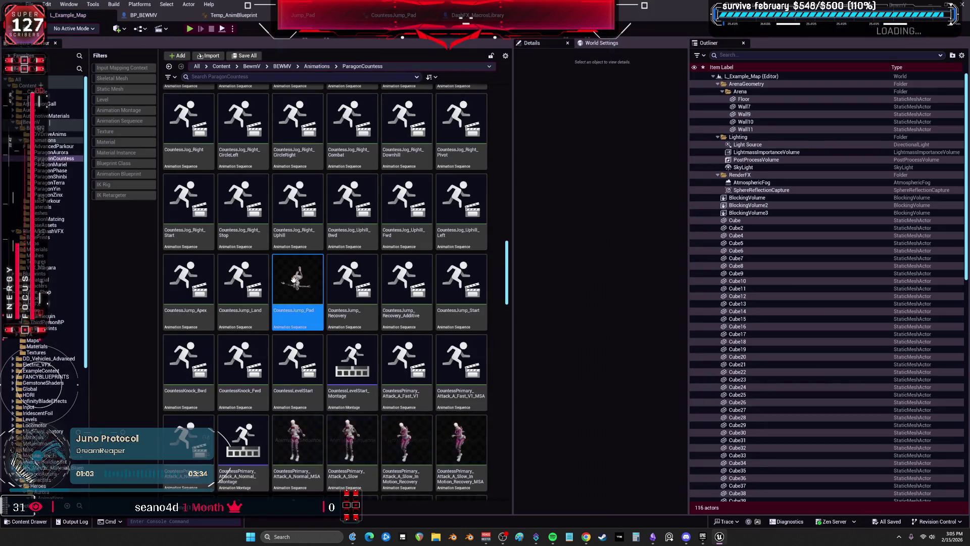
{"action": "right_click", "coordinate": [297, 284]}
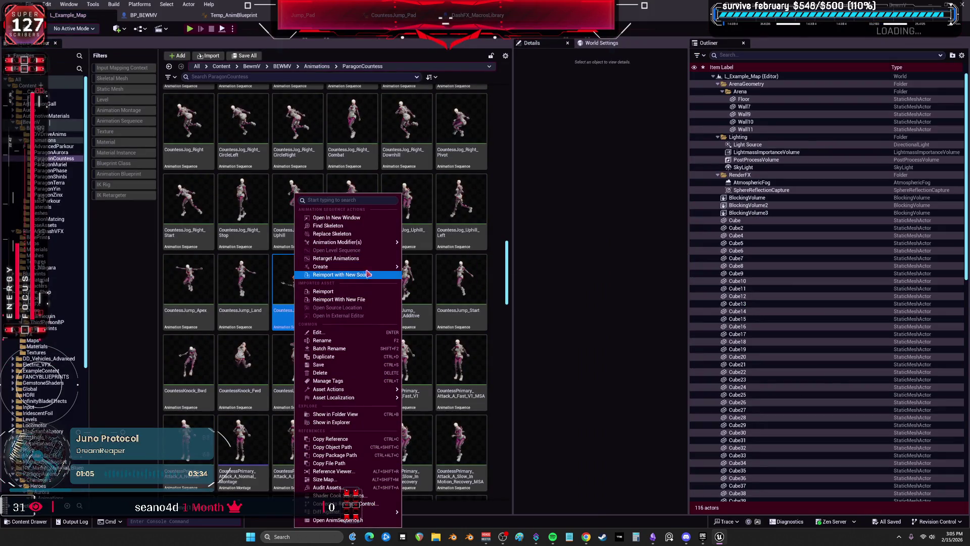
{"action": "left_click", "coordinate": [428, 278]}
{"action": "key", "text": "Return"}
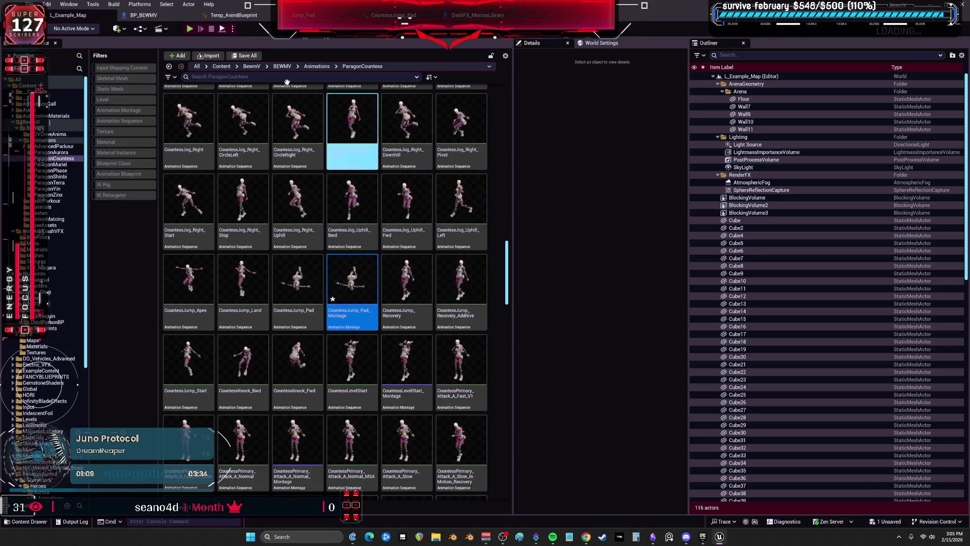
{"action": "left_click", "coordinate": [143, 15]}
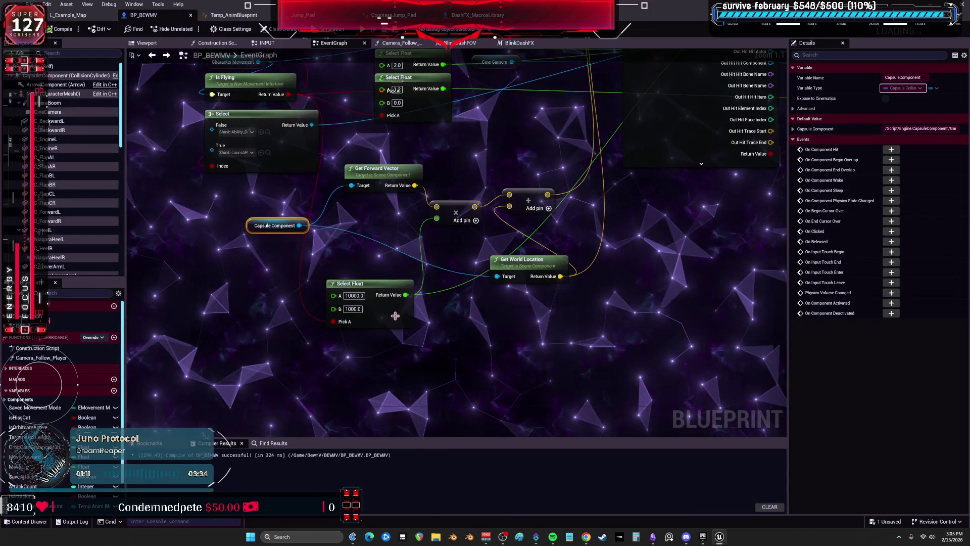
Promote the Select node's True pin to an Anim Montage array named MONATGES and compile.
{"action": "left_click_drag", "start_coordinate": [142, 252], "coordinate": [359, 232]}
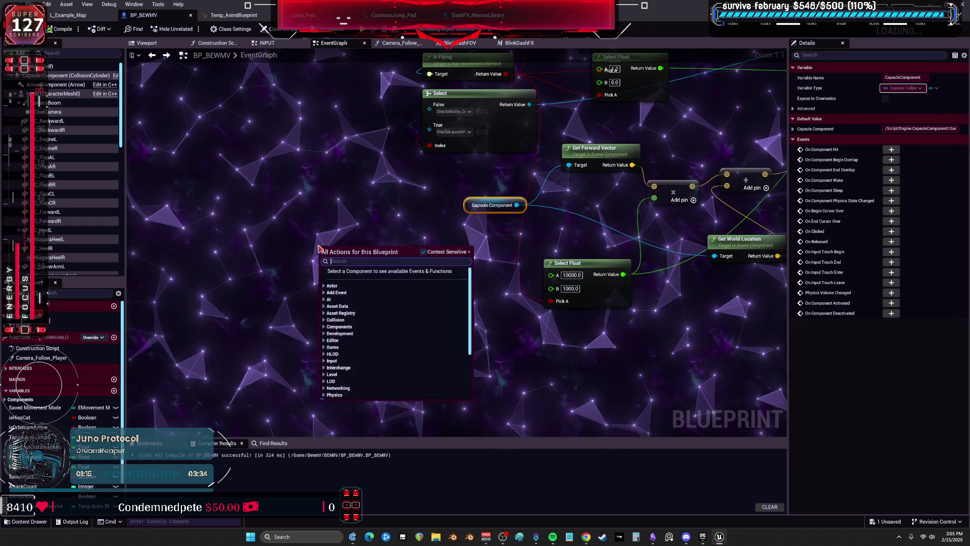
{"action": "right_click", "coordinate": [431, 133]}
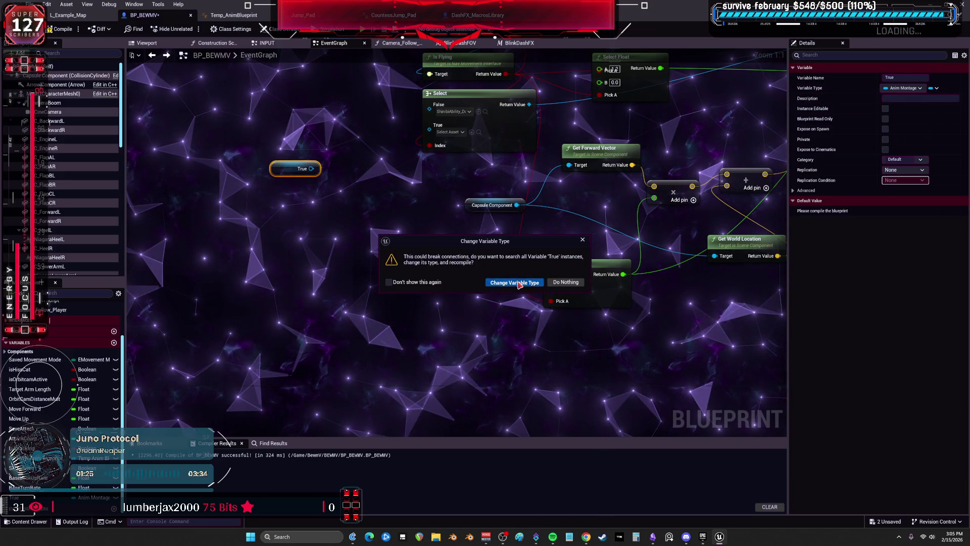
{"action": "left_click", "coordinate": [519, 283]}
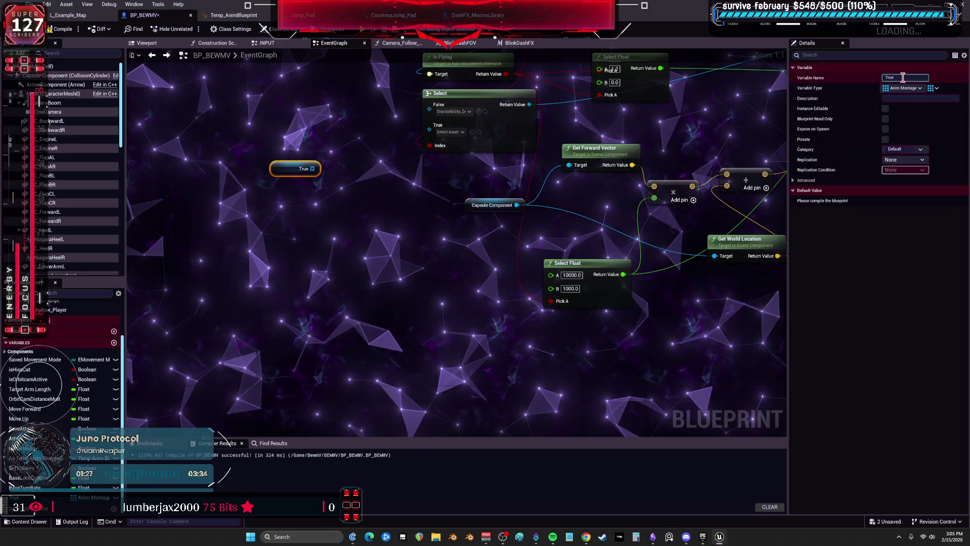
{"action": "type", "text": "MONATGES"}
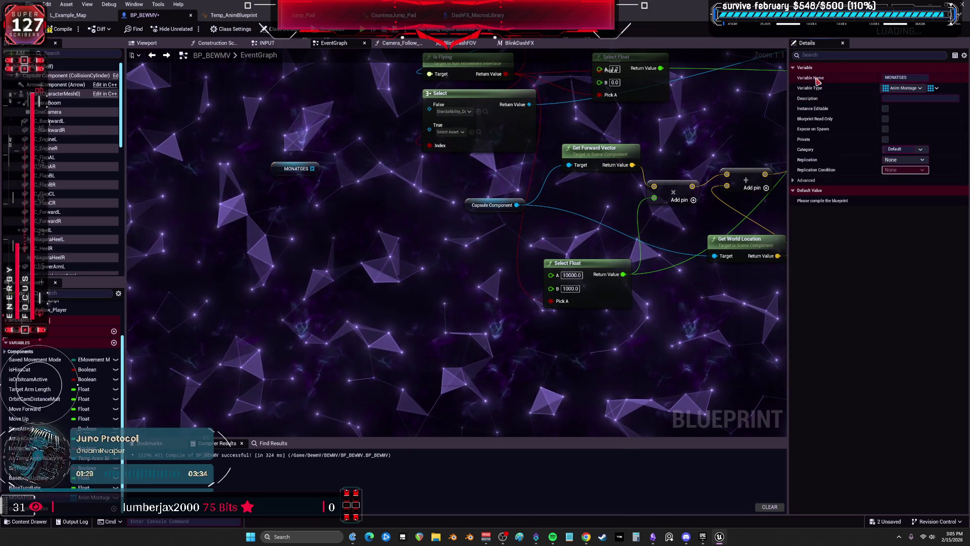
{"action": "key", "text": "Return"}
{"action": "left_click", "coordinate": [68, 30]}
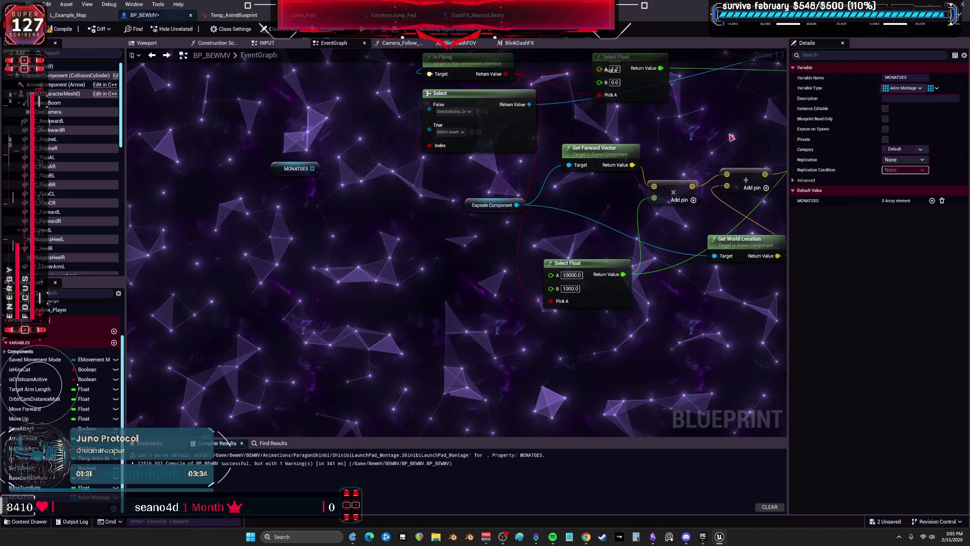
Add default elements to the MONATGES array, then check the other open editor tabs.
{"action": "left_click", "coordinate": [933, 201]}
{"action": "left_click", "coordinate": [933, 201]}
{"action": "left_click", "coordinate": [933, 200]}
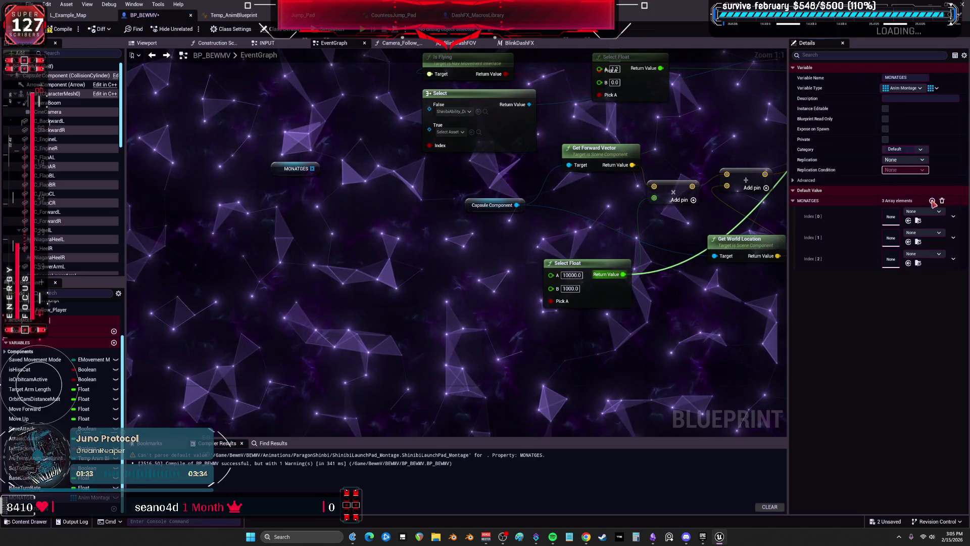
{"action": "left_click", "coordinate": [933, 200]}
{"action": "left_click", "coordinate": [933, 201]}
{"action": "left_click", "coordinate": [485, 15]}
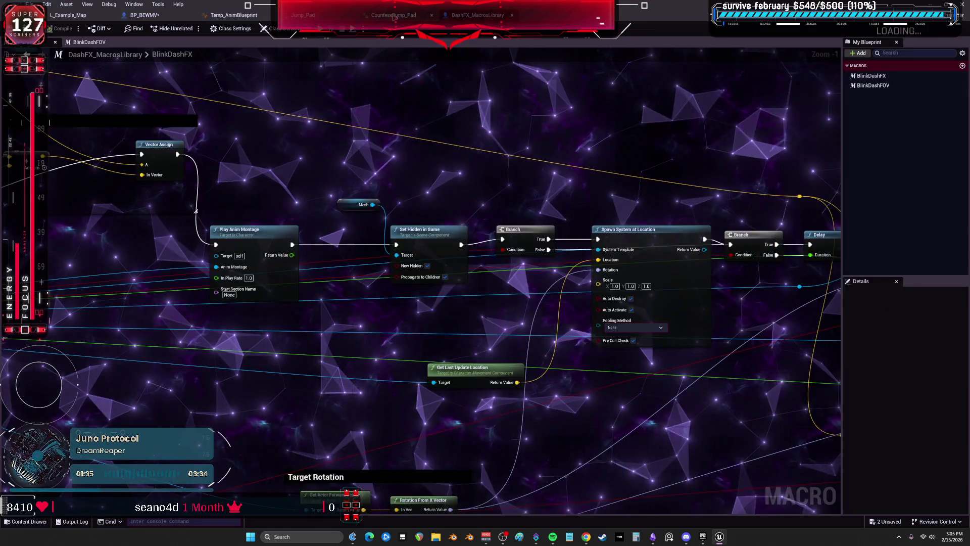
{"action": "left_click", "coordinate": [394, 14]}
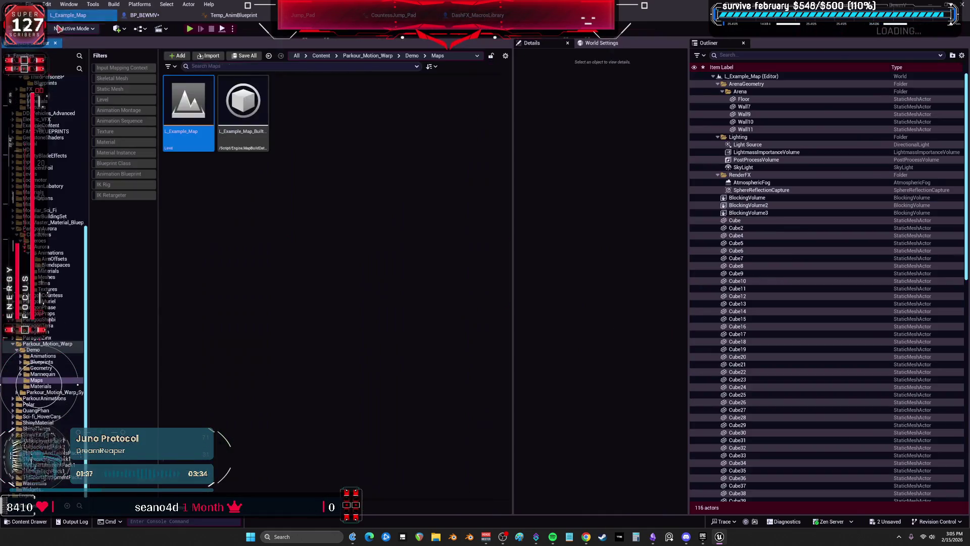
{"action": "left_click", "coordinate": [144, 14]}
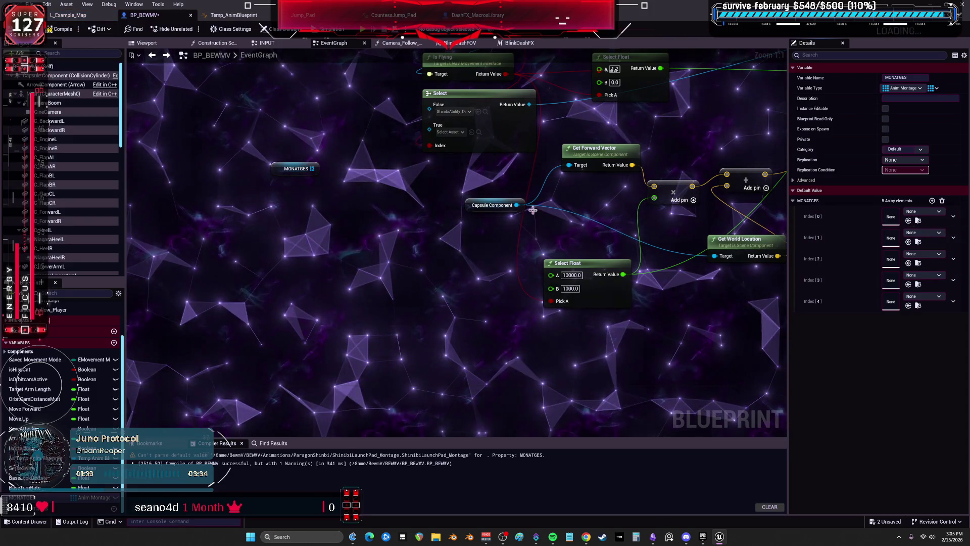
{"action": "left_click", "coordinate": [295, 168]}
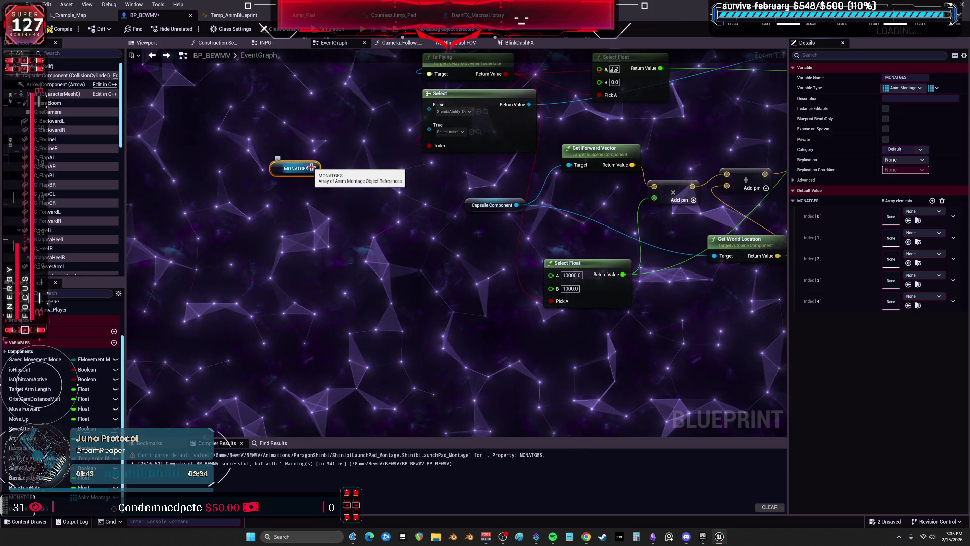
{"action": "left_click", "coordinate": [475, 15]}
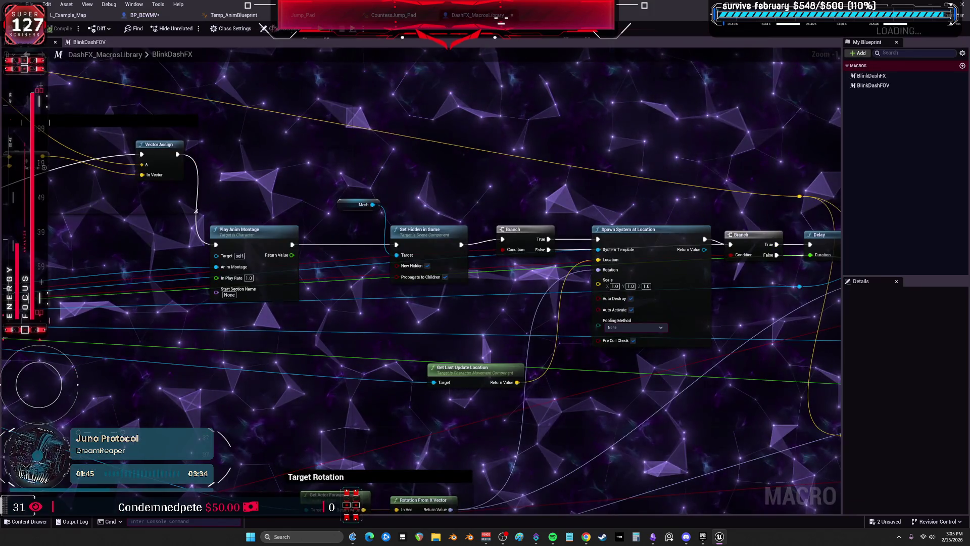
{"action": "left_click", "coordinate": [134, 14]}
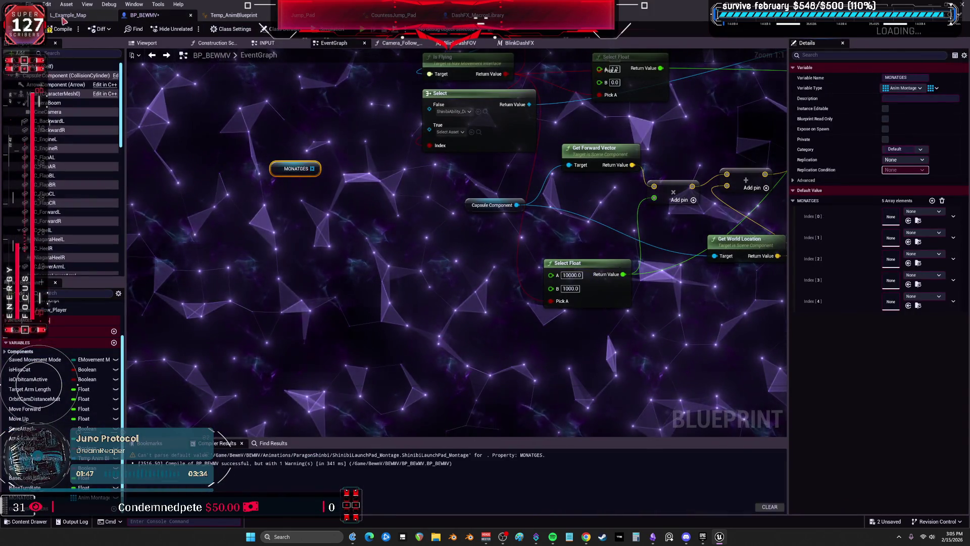
{"action": "left_click", "coordinate": [208, 15]}
{"action": "left_click", "coordinate": [135, 16]}
{"action": "scroll", "coordinate": [341, 243], "scroll_direction": "down", "scroll_amount": 2}
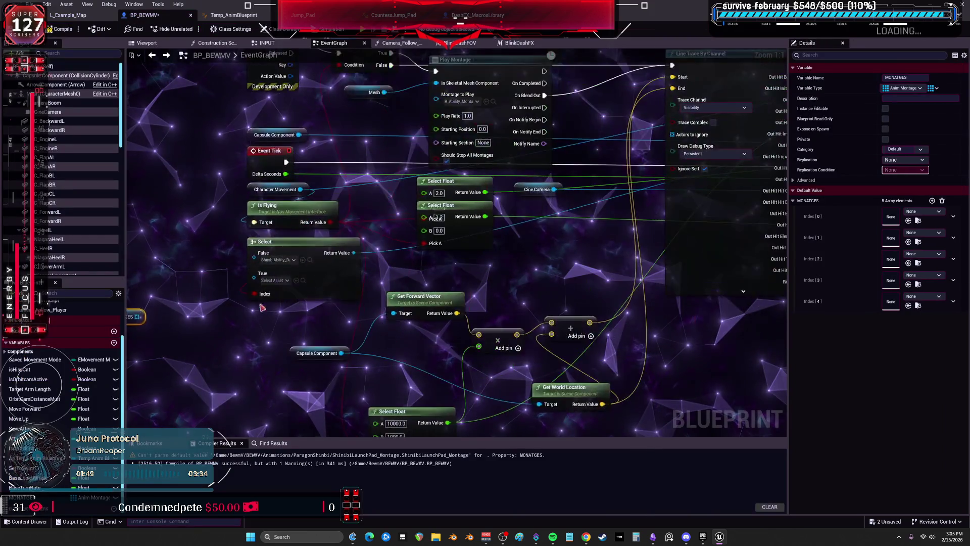
Add a Play Montage node and promote its Montage to Play pin to a variable.
{"action": "scroll", "coordinate": [343, 182], "scroll_direction": "up", "scroll_amount": 2}
{"action": "right_click", "coordinate": [314, 310]}
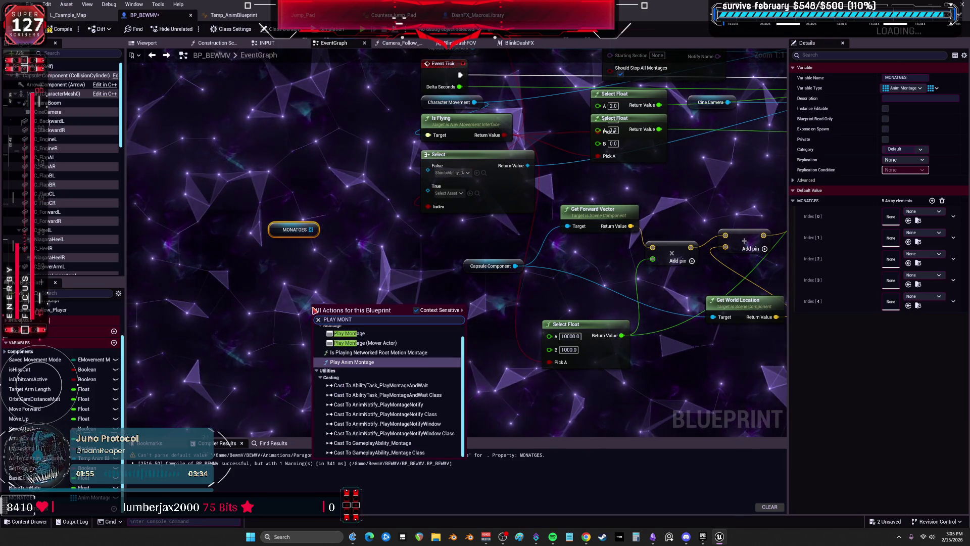
{"action": "left_click", "coordinate": [375, 344]}
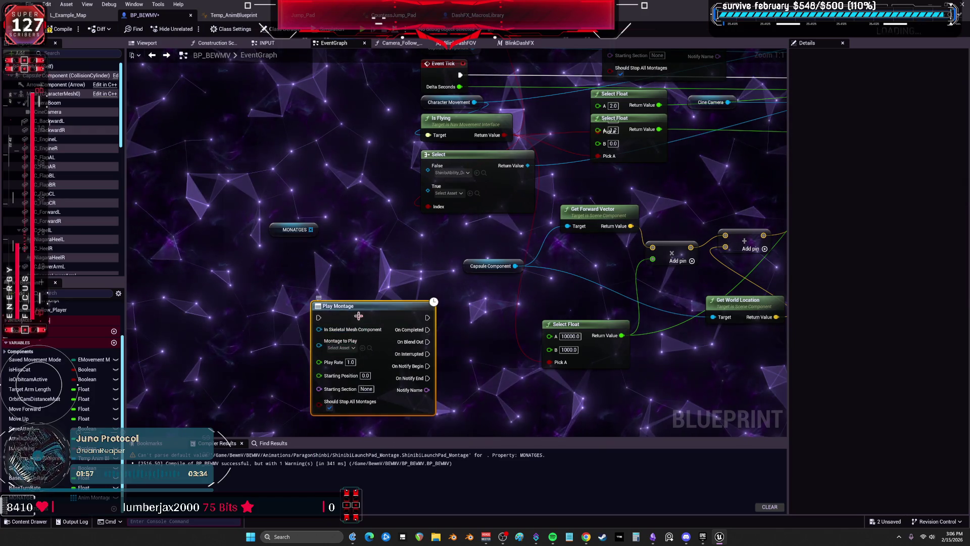
{"action": "right_click", "coordinate": [321, 349]}
{"action": "left_click", "coordinate": [361, 354]}
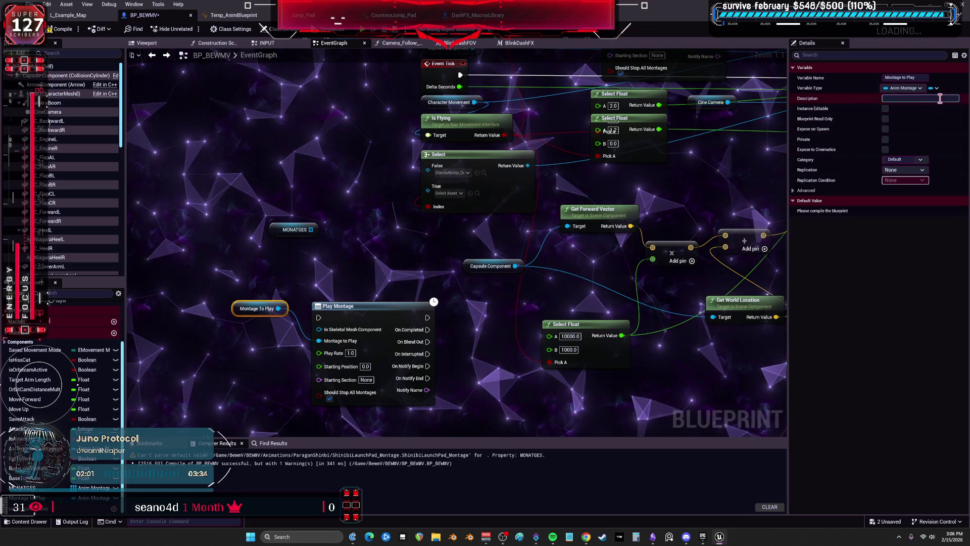
Make Montage To Play an array, disconnect it, and add default elements in Details.
{"action": "left_click", "coordinate": [937, 88]}
{"action": "left_click", "coordinate": [928, 112]}
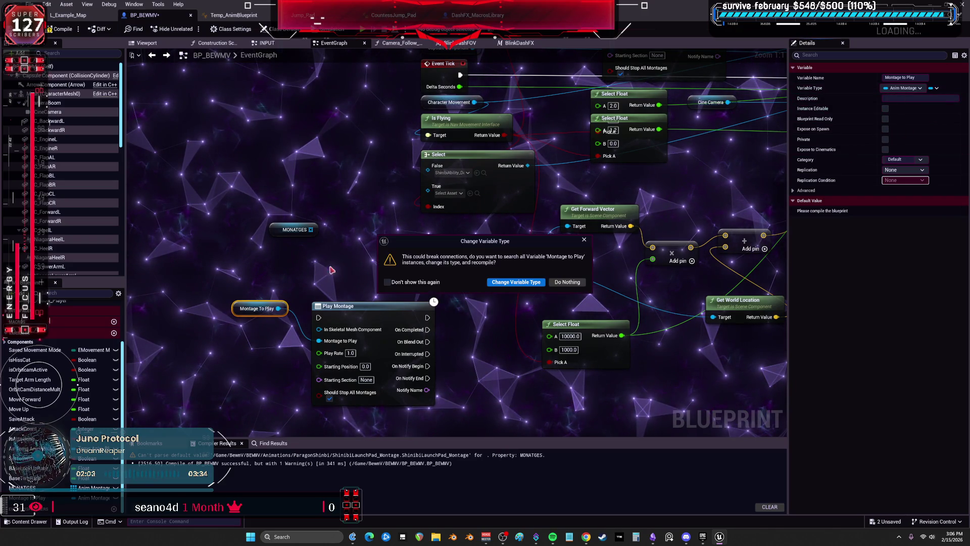
{"action": "left_click", "coordinate": [509, 282]}
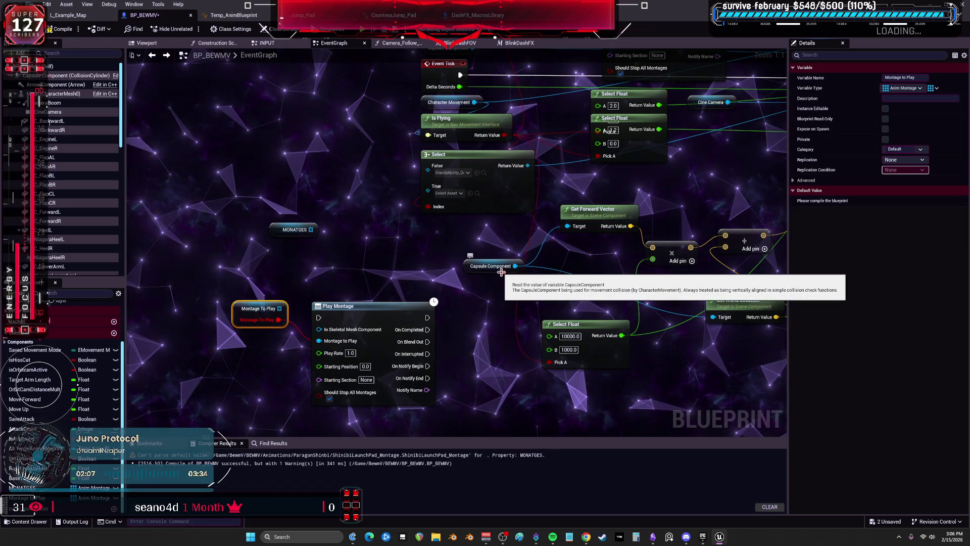
{"action": "left_click", "coordinate": [281, 321], "text": "alt"}
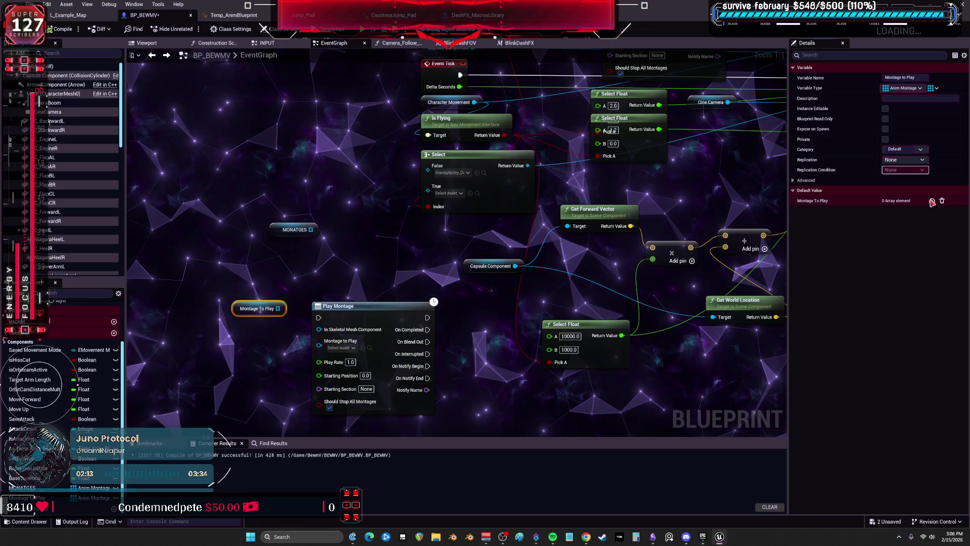
{"action": "left_click", "coordinate": [931, 200]}
{"action": "left_click", "coordinate": [932, 200]}
{"action": "left_click", "coordinate": [932, 201]}
{"action": "left_click", "coordinate": [923, 211]}
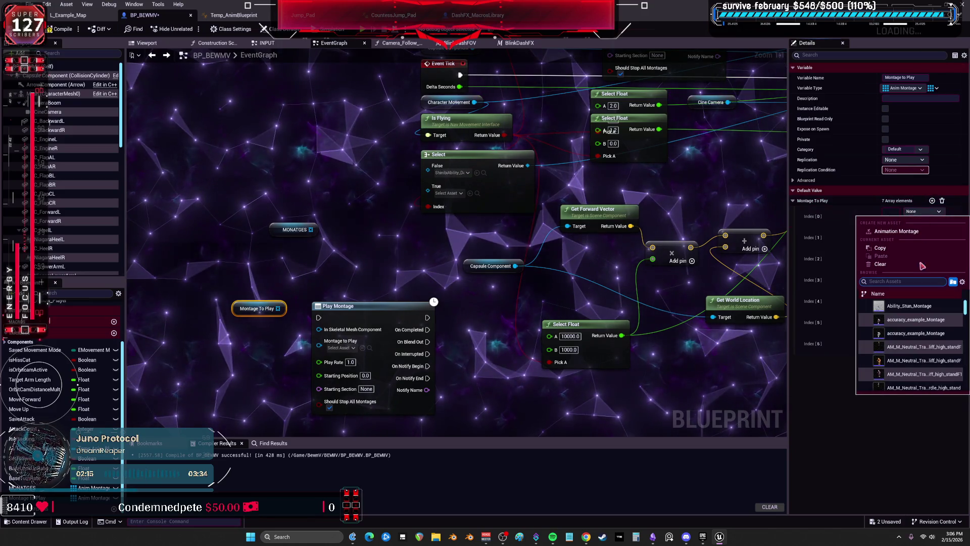
{"action": "scroll", "coordinate": [948, 354], "scroll_direction": "down", "scroll_amount": 3}
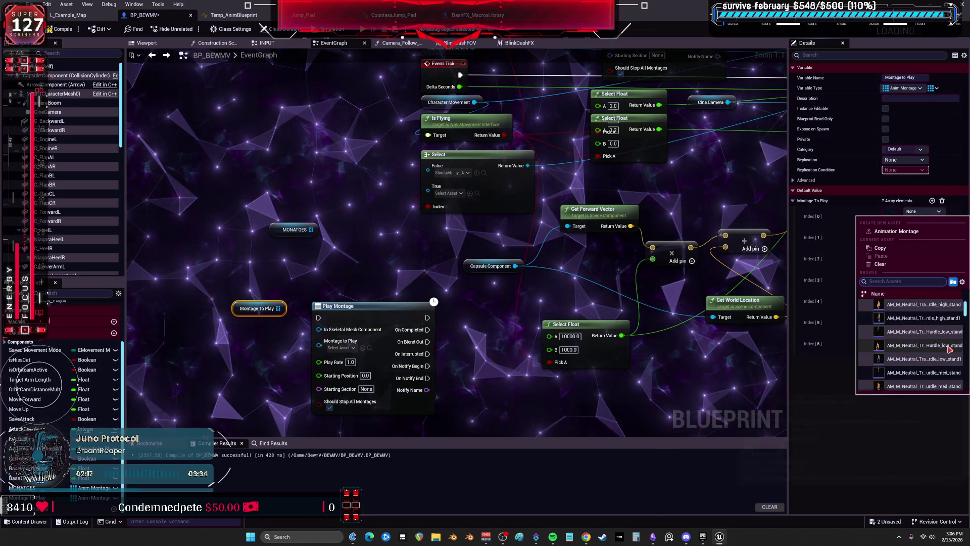
{"action": "key", "text": "Escape"}
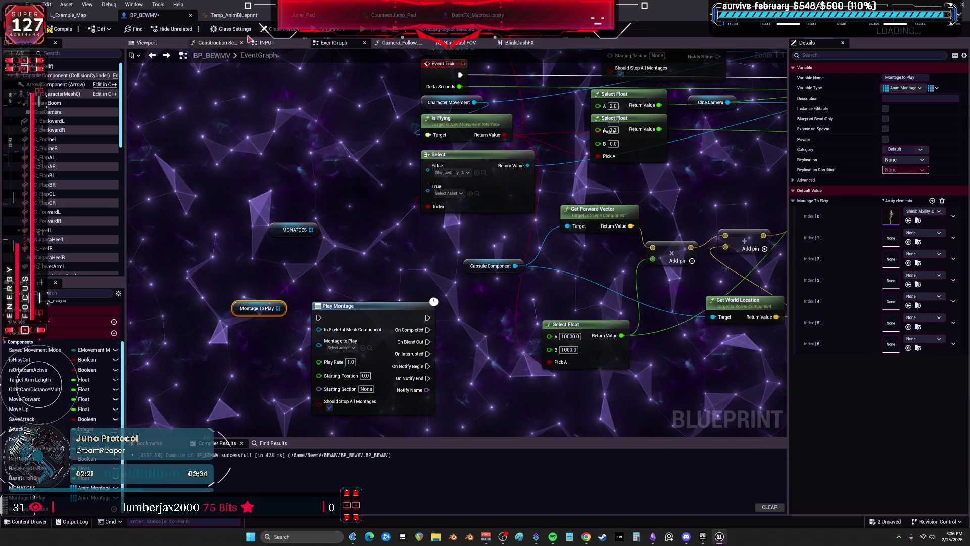
{"action": "left_click", "coordinate": [394, 16]}
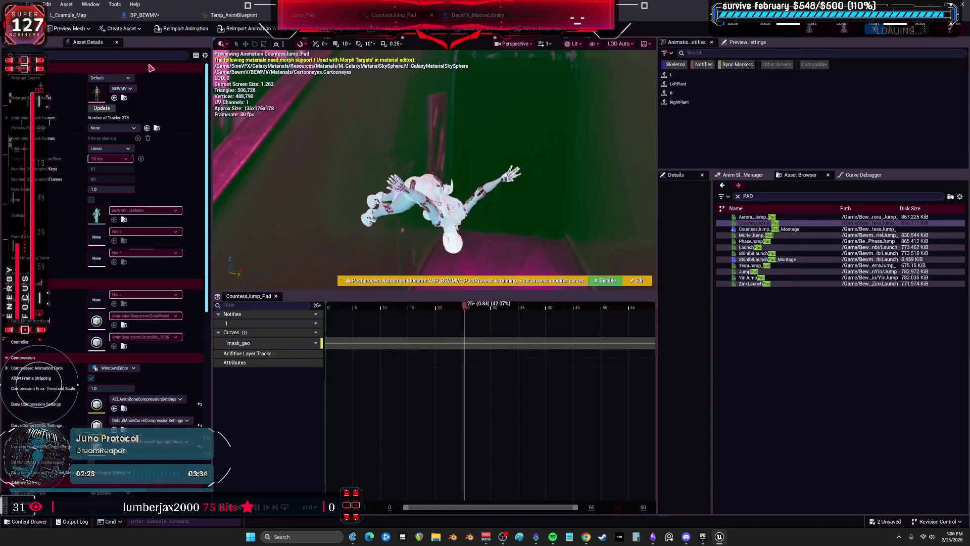
Open CountessJump_Pad_Montage from the Asset Browser, then return to the level editor's Content Browser.
{"action": "left_click", "coordinate": [68, 15]}
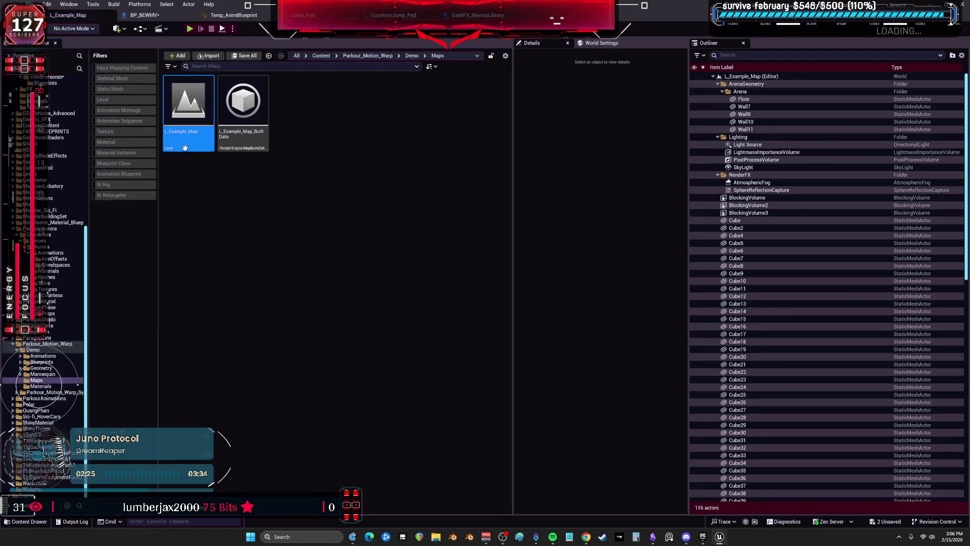
{"action": "left_click", "coordinate": [394, 15]}
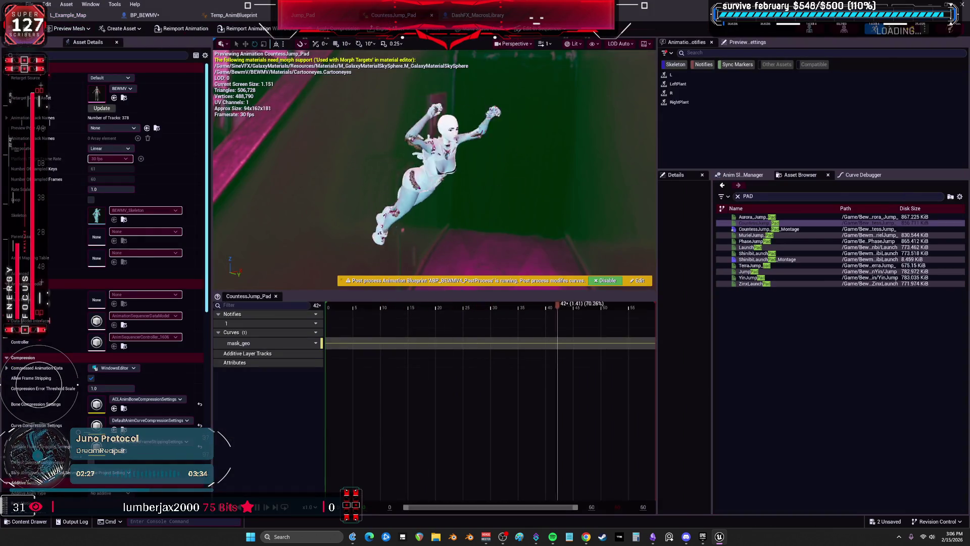
{"action": "double_click", "coordinate": [769, 229]}
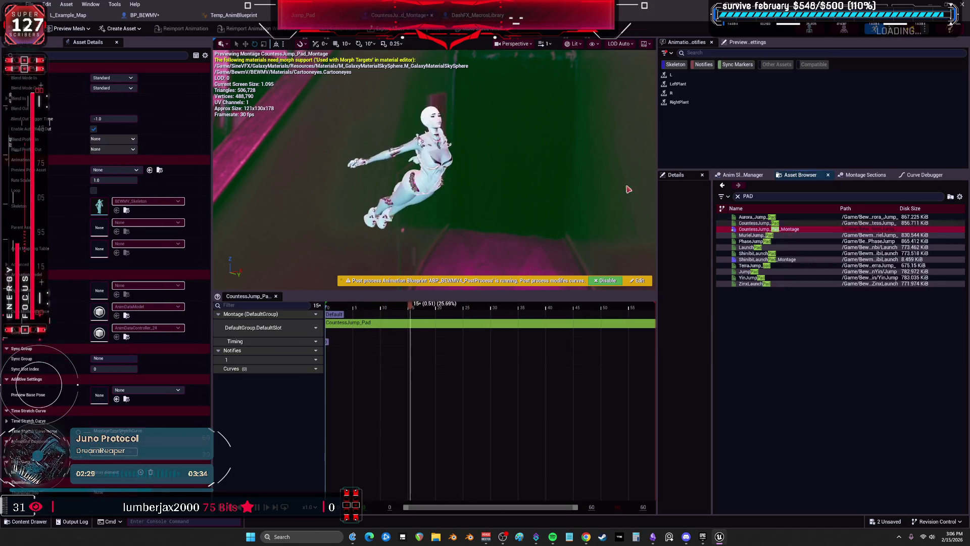
{"action": "left_click", "coordinate": [67, 16]}
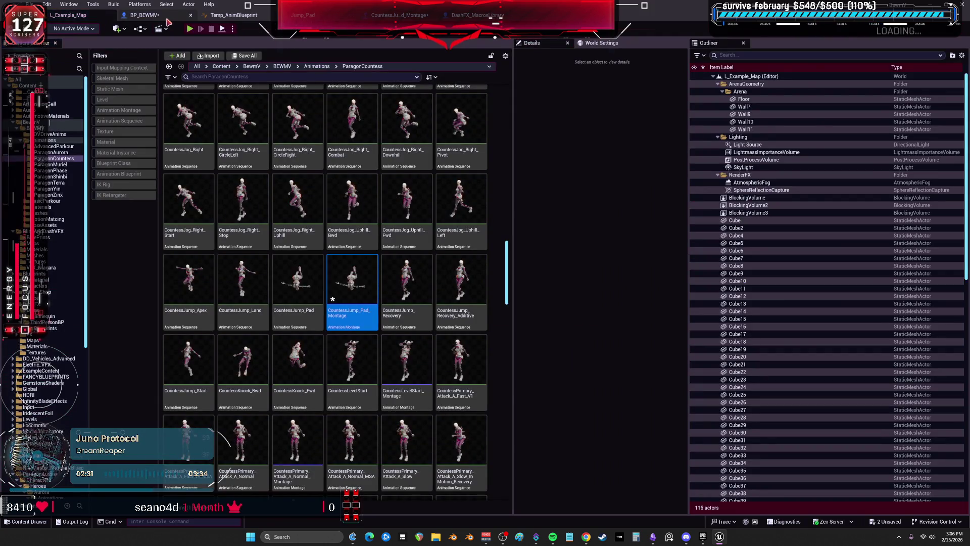
Delete the Montage To Play node and set MONATGES Index 0 to the Countess jump pad montage.
{"action": "left_click", "coordinate": [144, 15]}
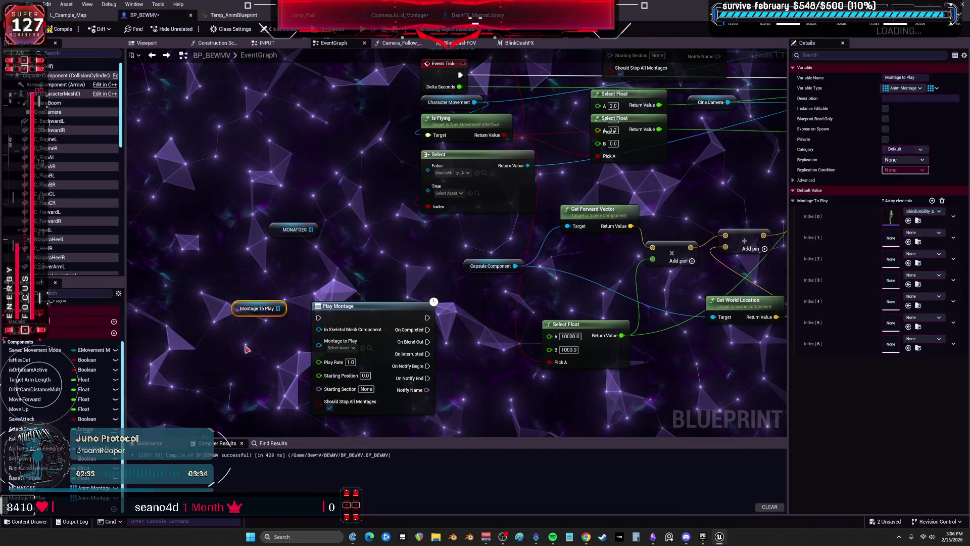
{"action": "key", "text": "Delete"}
{"action": "left_click", "coordinate": [296, 229]}
{"action": "left_click", "coordinate": [908, 221]}
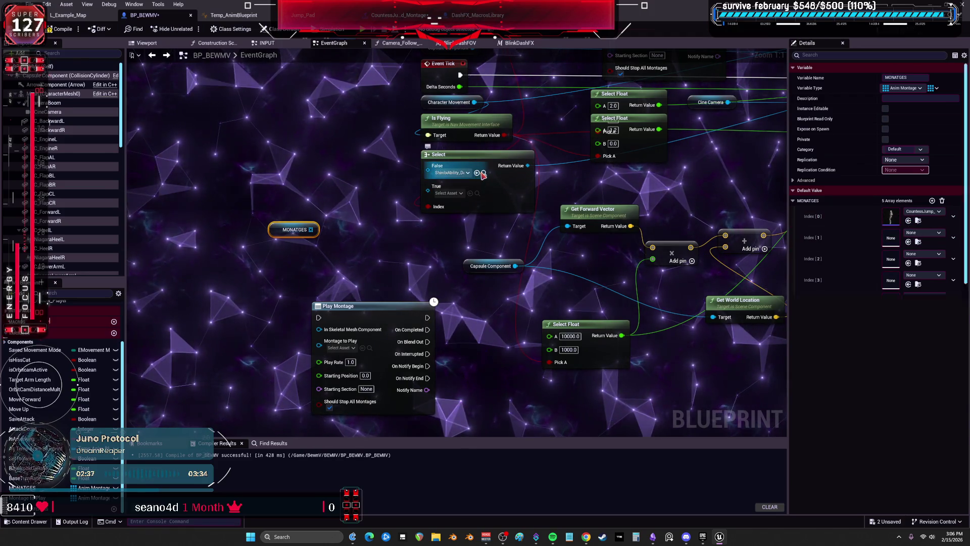
Set MONATGES Index 1 to ShinibiAbility_Dash_Montage.
{"action": "left_click", "coordinate": [482, 173]}
{"action": "left_click", "coordinate": [144, 15]}
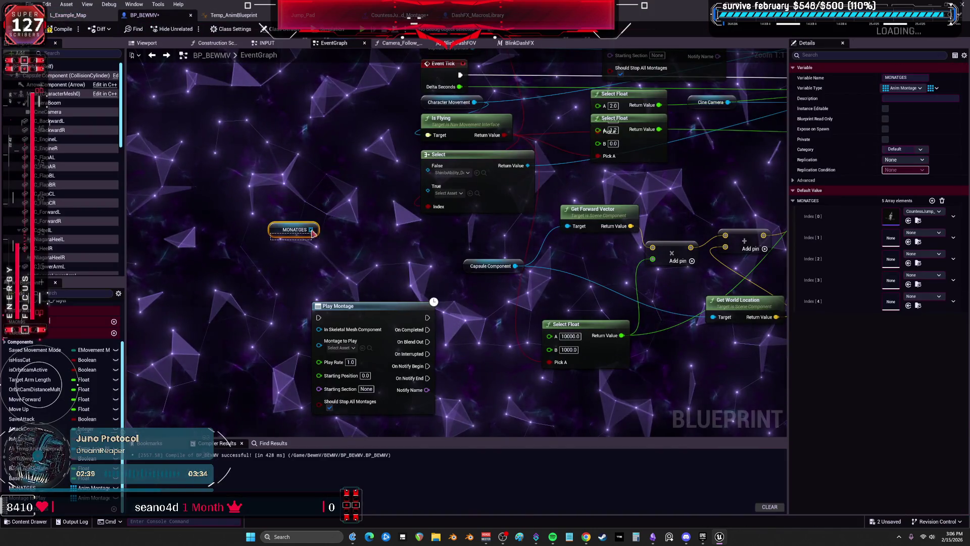
{"action": "left_click", "coordinate": [909, 241]}
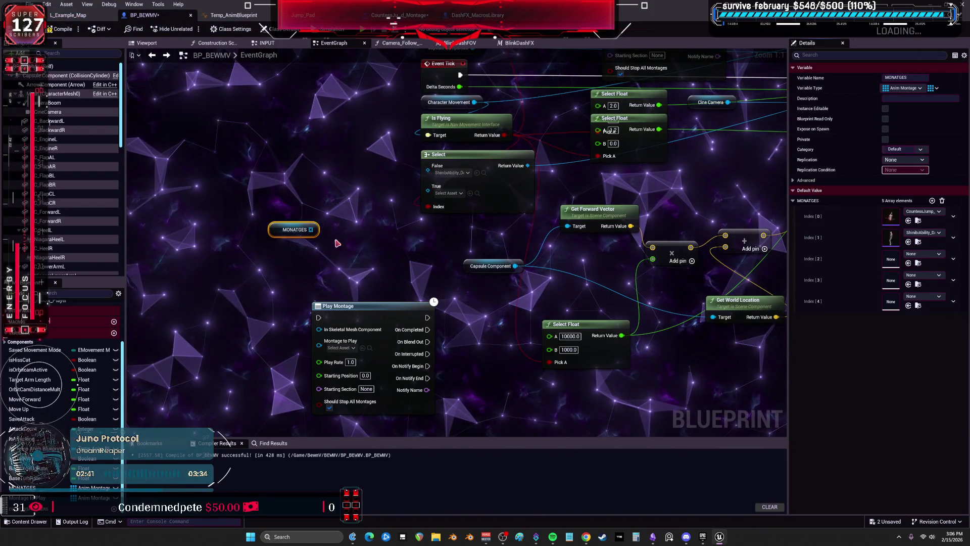
{"action": "mouse_move", "coordinate": [376, 230]}
{"action": "left_mouse_down"}
{"action": "mouse_move", "coordinate": [364, 232]}
{"action": "mouse_move", "coordinate": [365, 247]}
{"action": "left_mouse_up"}
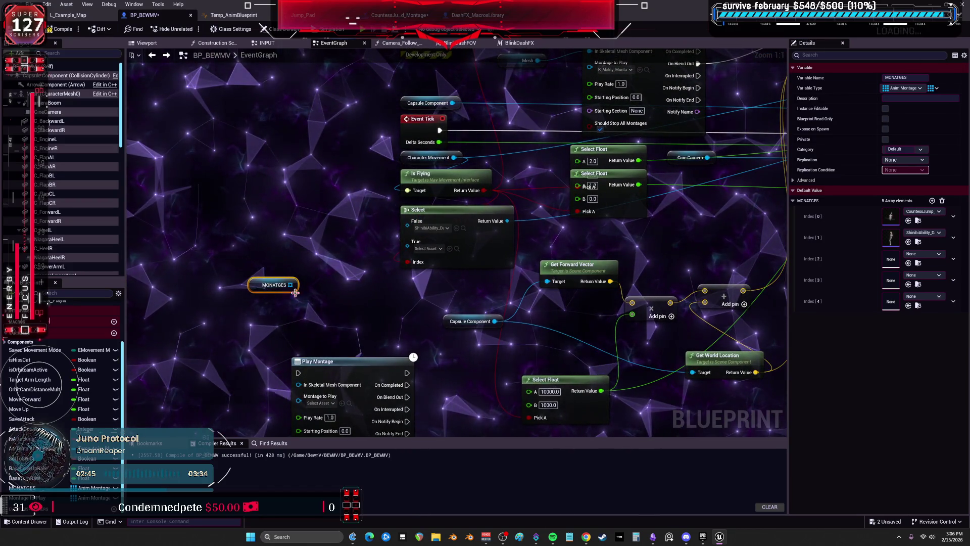
Add two GET nodes reading the MONATGES array, the second one at index 1.
{"action": "left_click_drag", "start_coordinate": [314, 261], "coordinate": [313, 261]}
{"action": "type", "text": "get"}
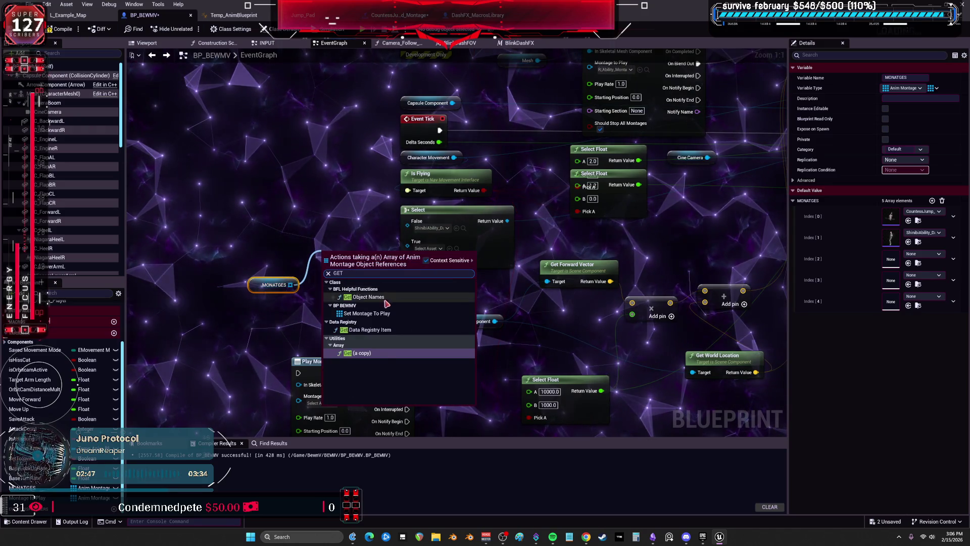
{"action": "left_click", "coordinate": [384, 358]}
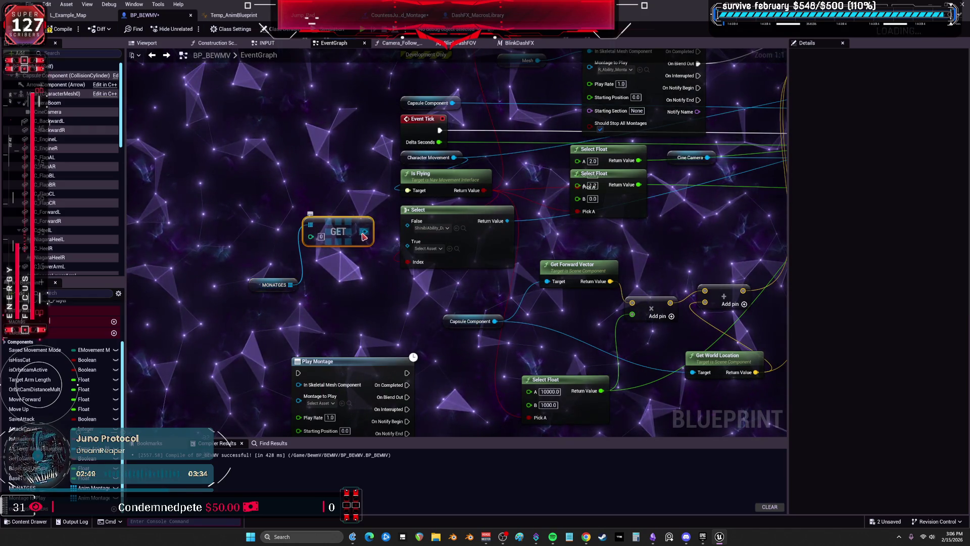
{"action": "key", "text": "ctrl+d"}
{"action": "left_click_drag", "start_coordinate": [303, 292], "coordinate": [304, 292]}
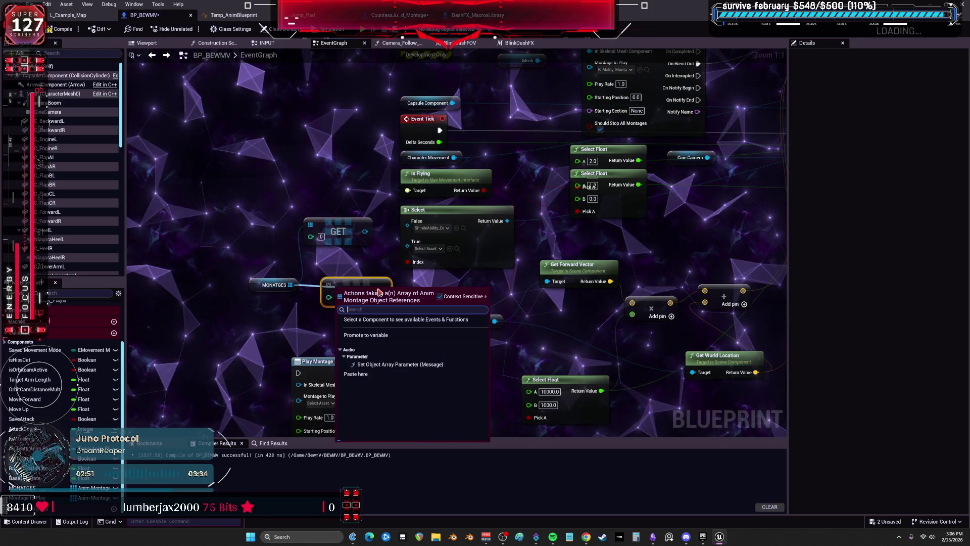
{"action": "left_click", "coordinate": [357, 280]}
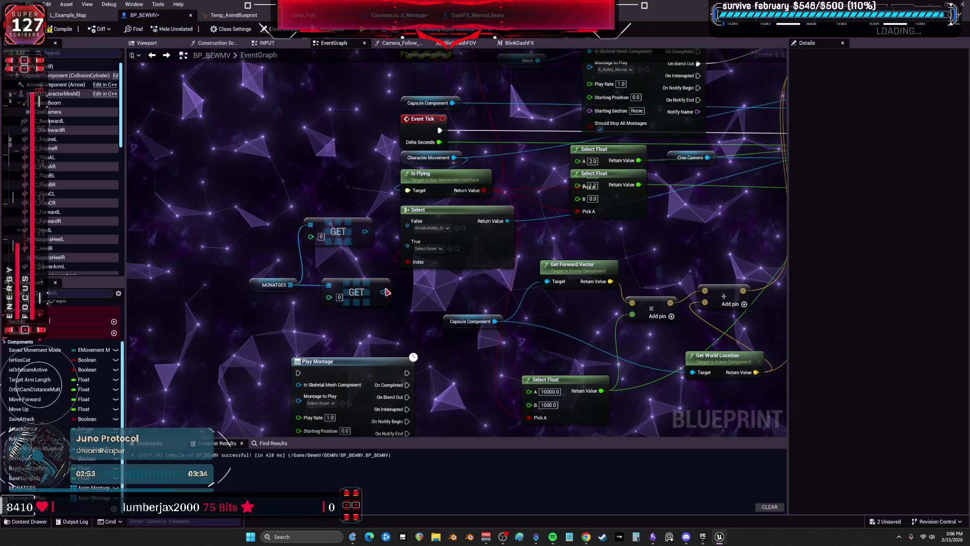
{"action": "left_click", "coordinate": [293, 281]}
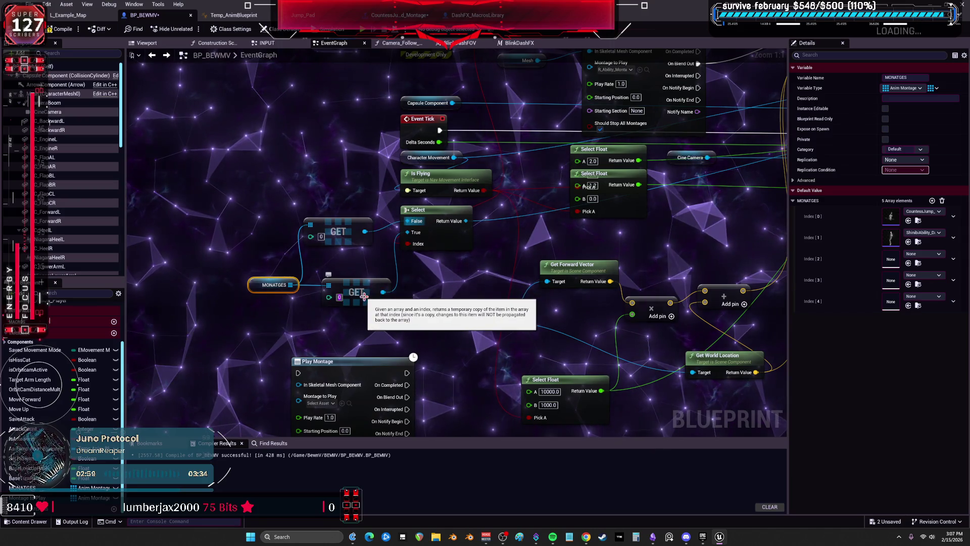
{"action": "type", "text": "1"}
Delete the Play Montage node from the graph.
{"action": "left_click", "coordinate": [481, 289]}
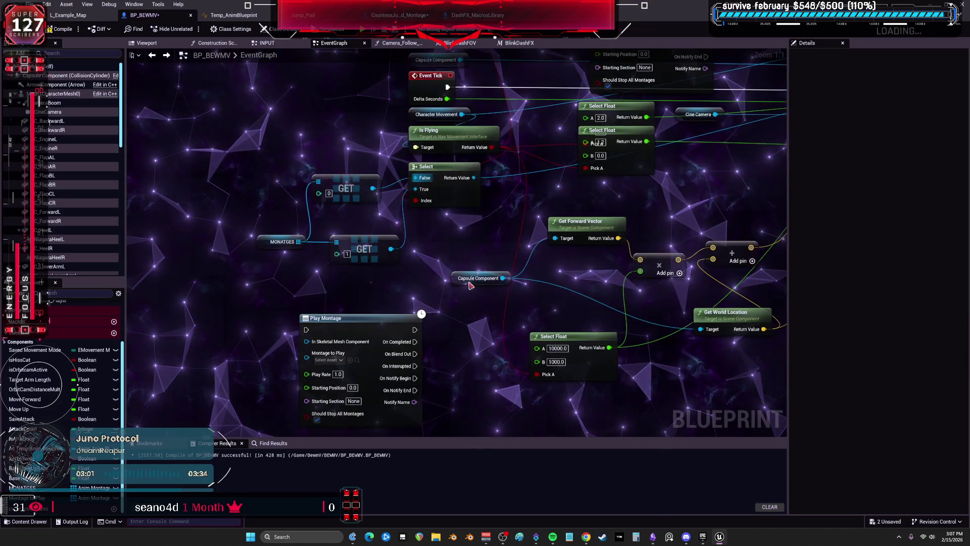
{"action": "key", "text": "Delete"}
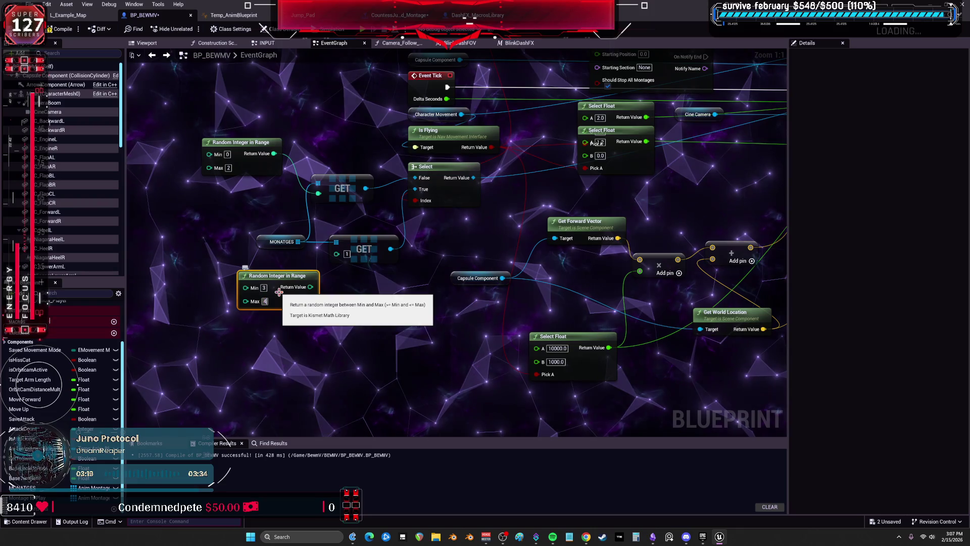
{"action": "left_click", "coordinate": [310, 287]}
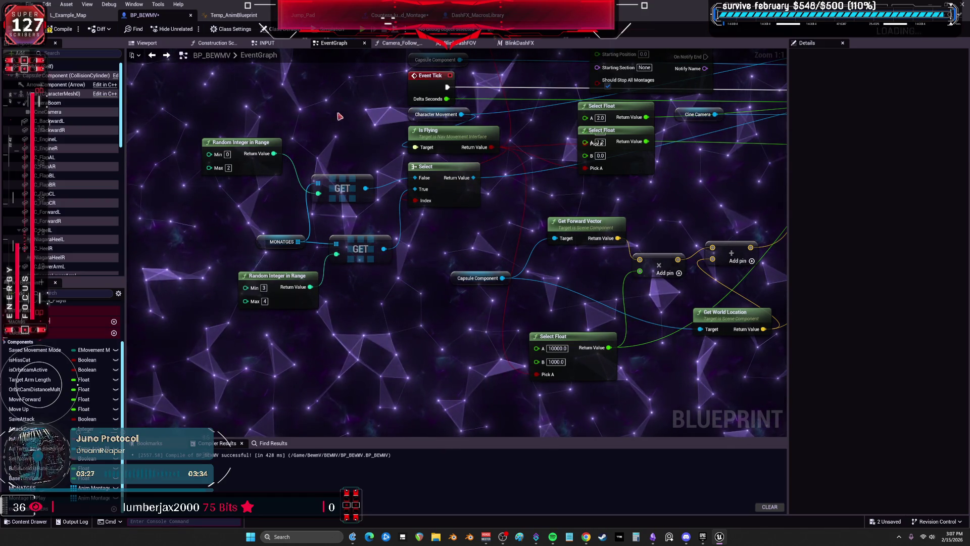
Move the MONATGES node up-left and bring up the CountessJump_Pad_Montage editor.
{"action": "left_click_drag", "start_coordinate": [282, 242], "coordinate": [252, 217]}
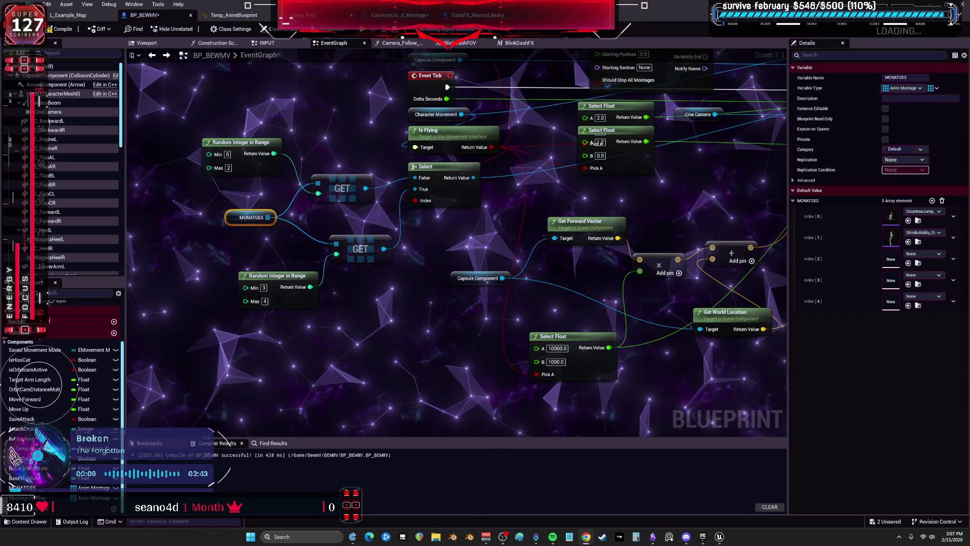
{"action": "left_click", "coordinate": [307, 15]}
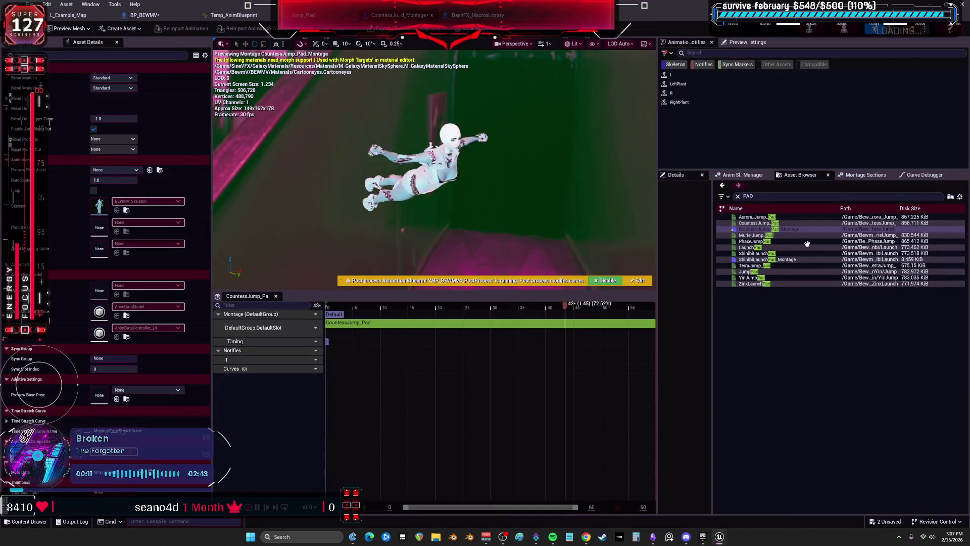
Create an Aurora_Jump_Pad_Montage from the Aurora_Jump_Pad animation in the ParagonAurora folder.
{"action": "left_click", "coordinate": [753, 216]}
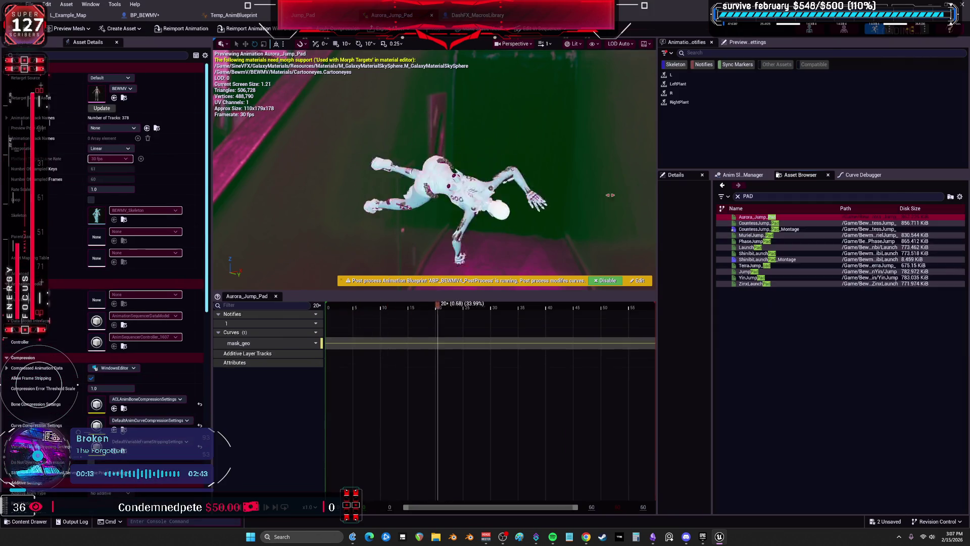
{"action": "left_click", "coordinate": [69, 15]}
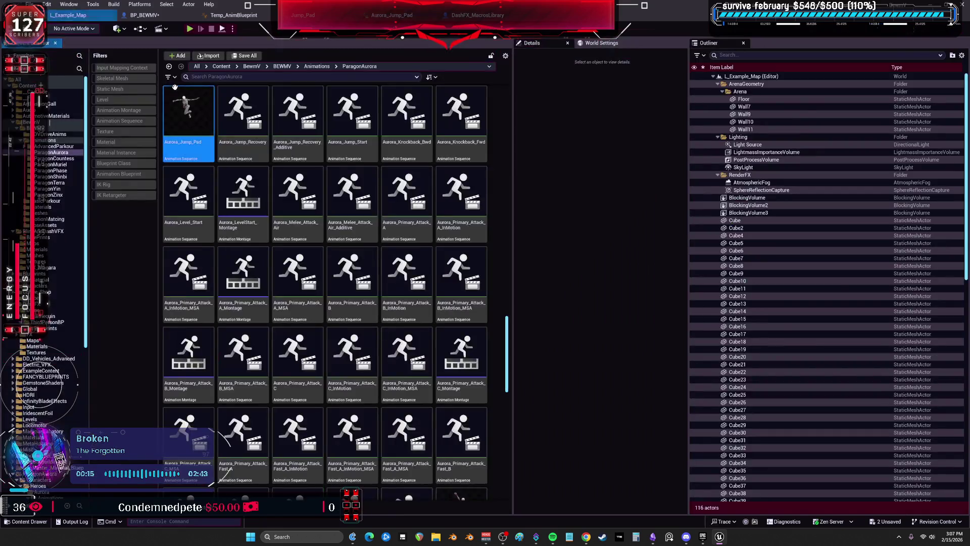
{"action": "right_click", "coordinate": [192, 114]}
{"action": "mouse_move", "coordinate": [249, 187]}
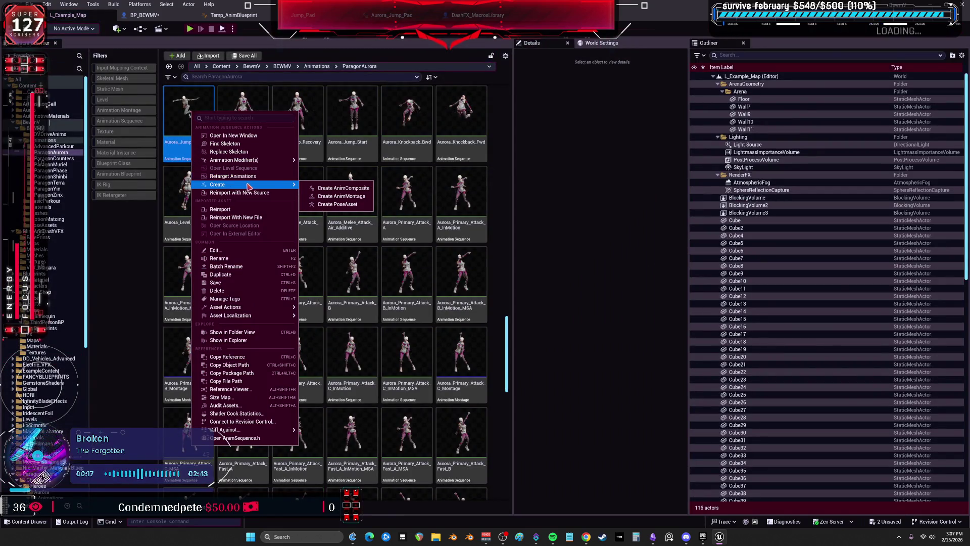
{"action": "left_click", "coordinate": [339, 196]}
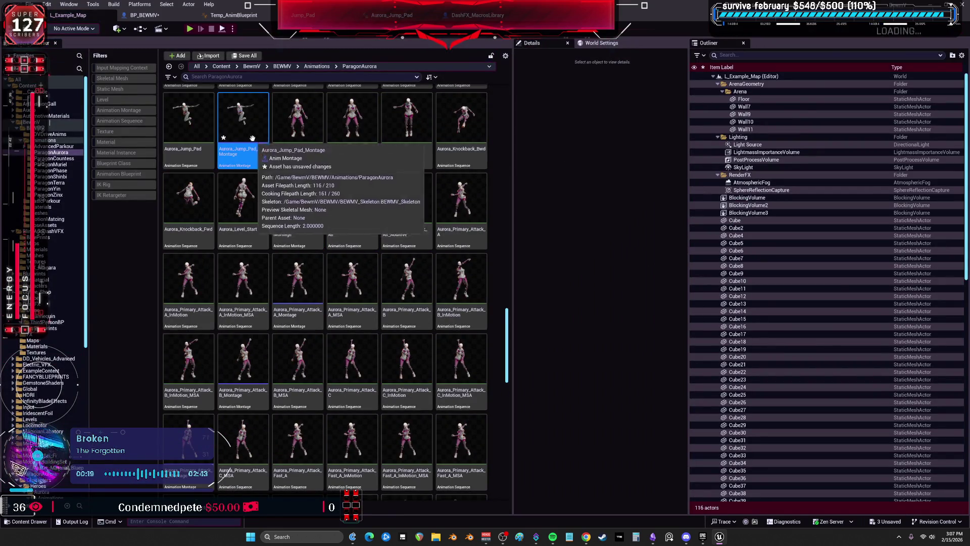
{"action": "left_click", "coordinate": [144, 15]}
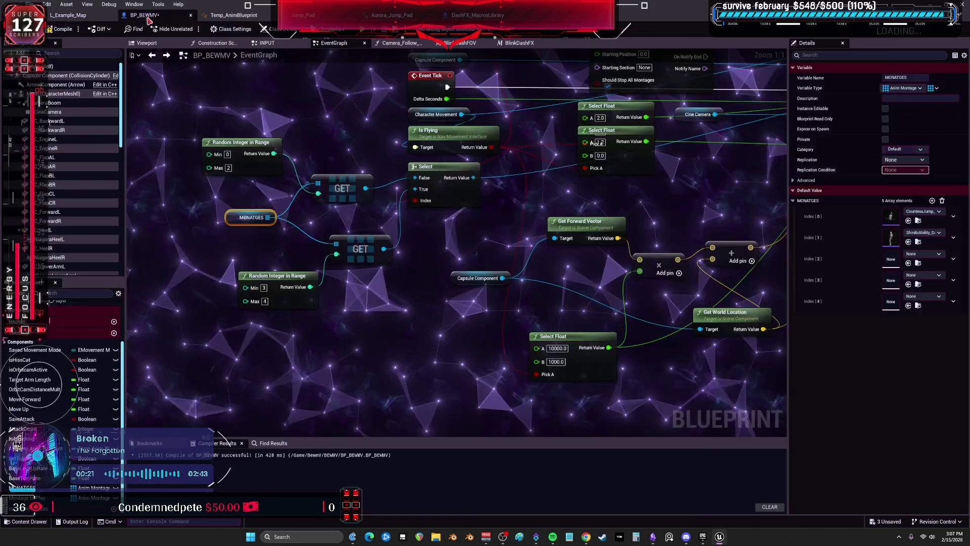
{"action": "left_click", "coordinate": [909, 263]}
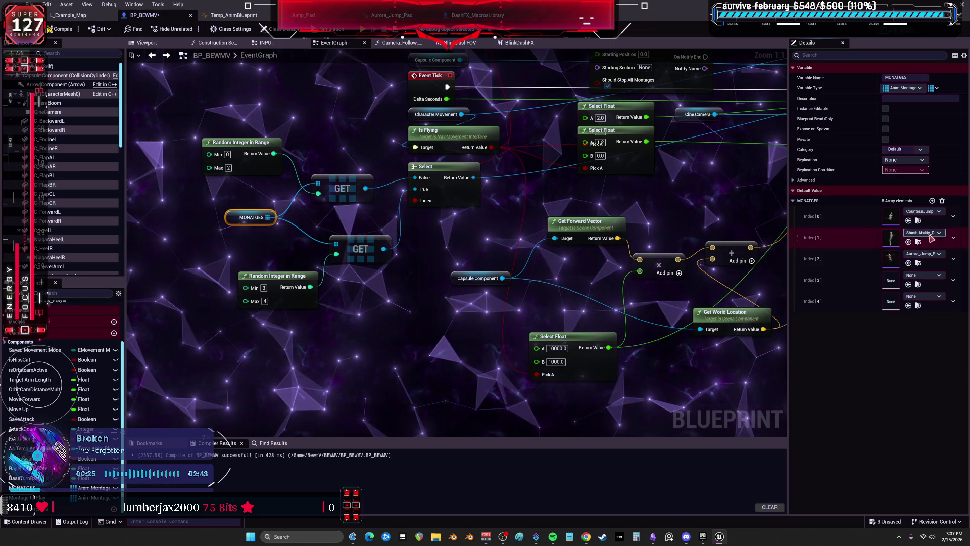
{"action": "left_click_drag", "start_coordinate": [789, 246], "coordinate": [642, 246]}
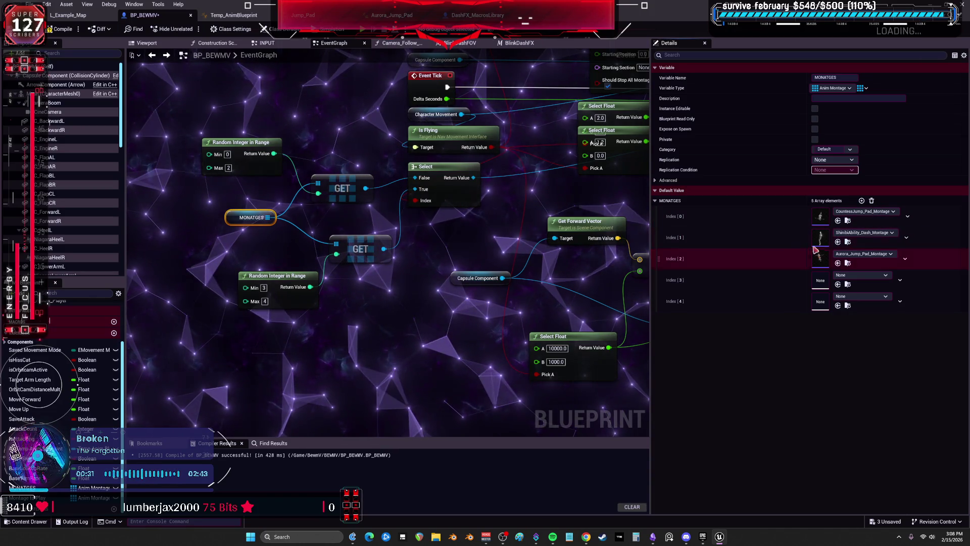
{"action": "left_click", "coordinate": [849, 263]}
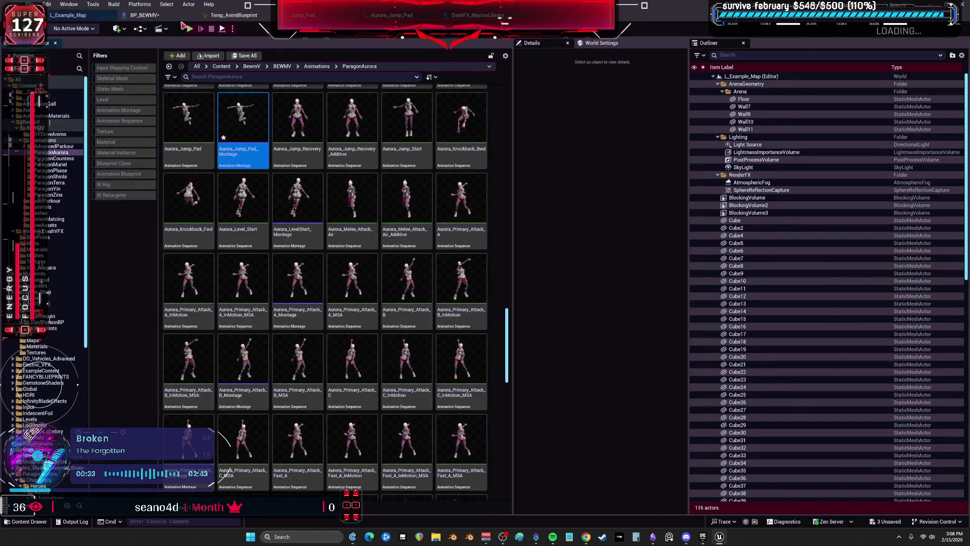
{"action": "left_click", "coordinate": [144, 14]}
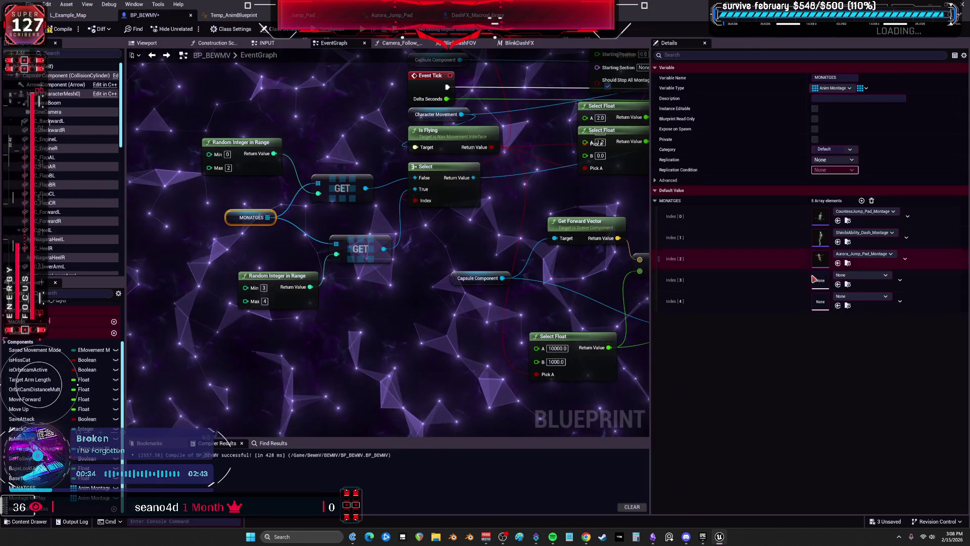
{"action": "left_click", "coordinate": [838, 306]}
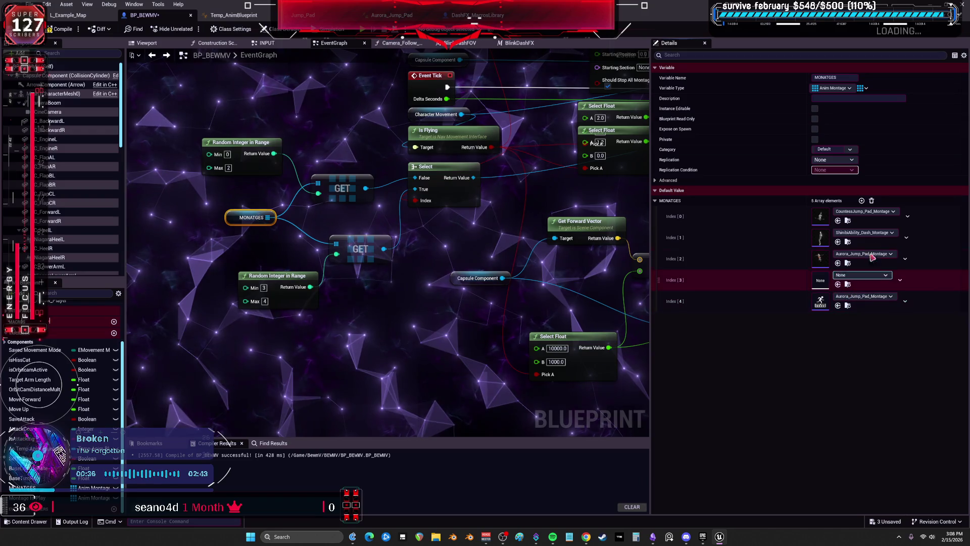
{"action": "left_click", "coordinate": [848, 222]}
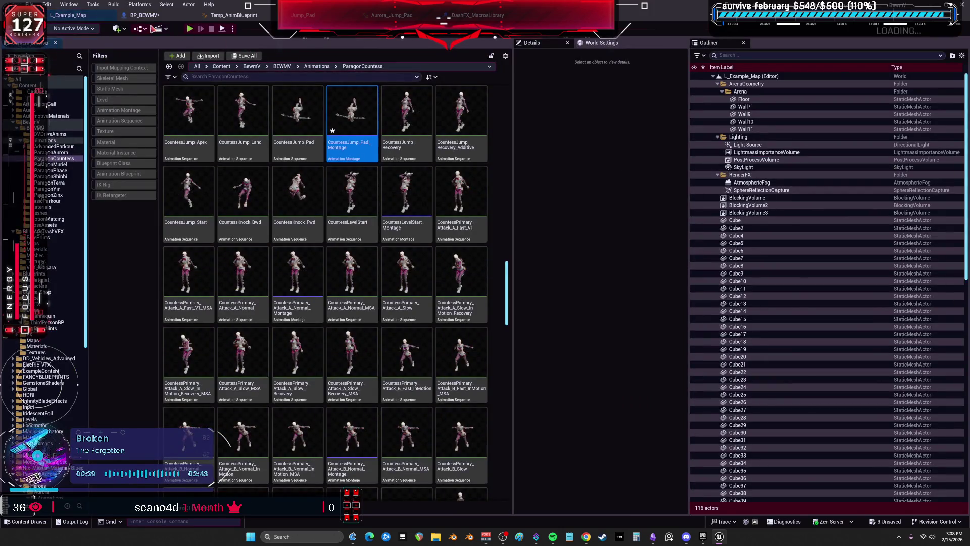
{"action": "double_click", "coordinate": [360, 114]}
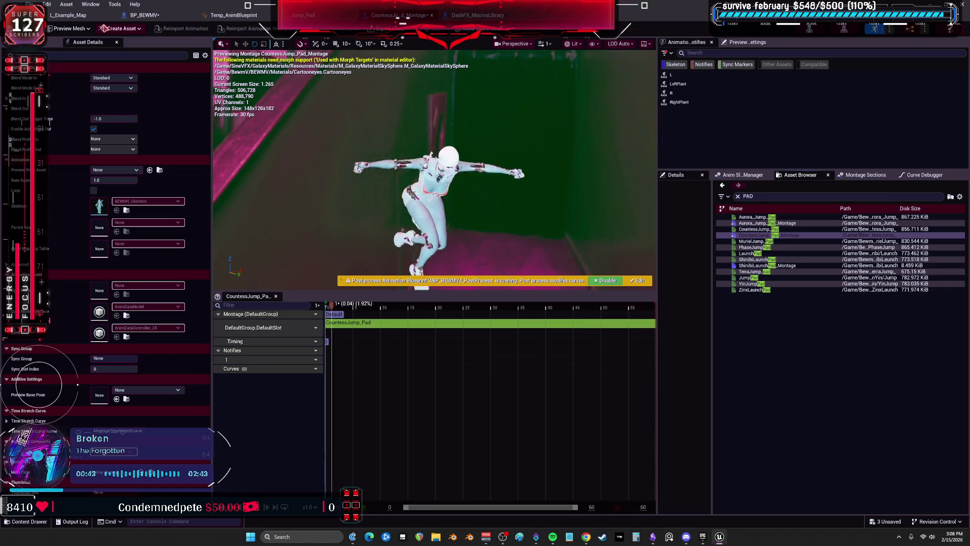
{"action": "left_click", "coordinate": [144, 15]}
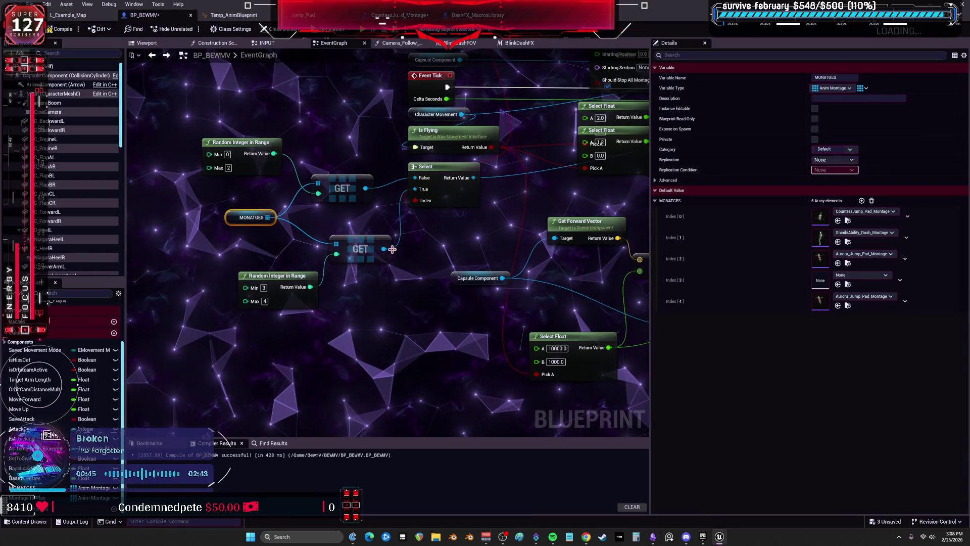
{"action": "double_click", "coordinate": [821, 302]}
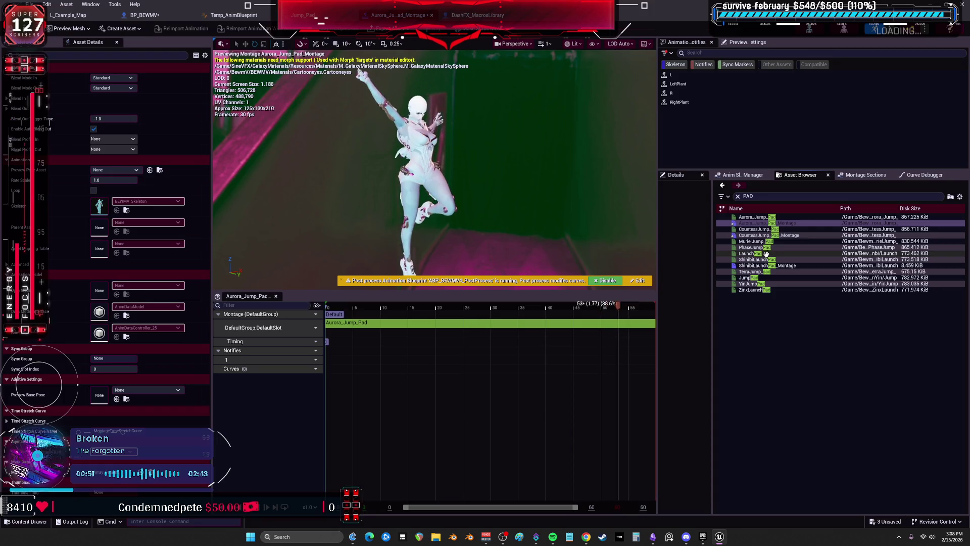
{"action": "double_click", "coordinate": [806, 254]}
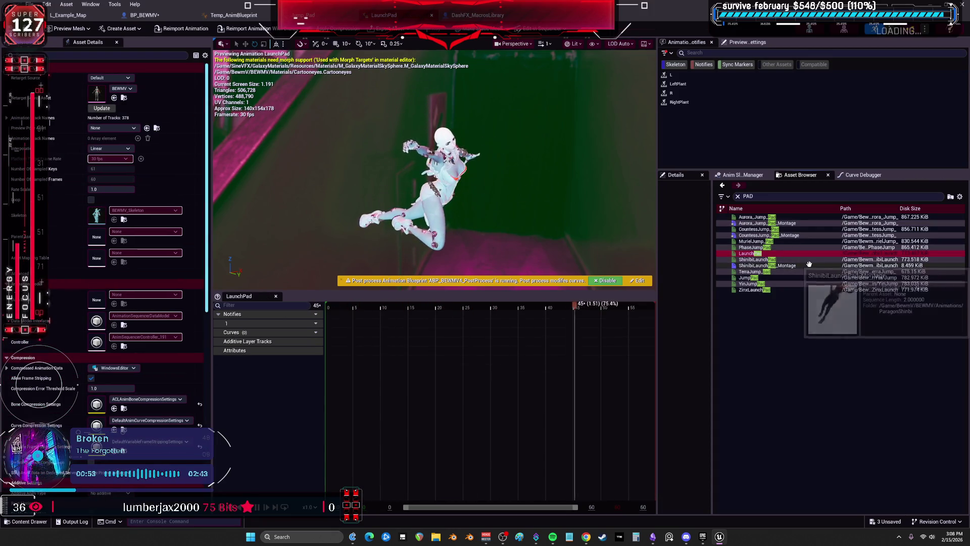
{"action": "double_click", "coordinate": [756, 259]}
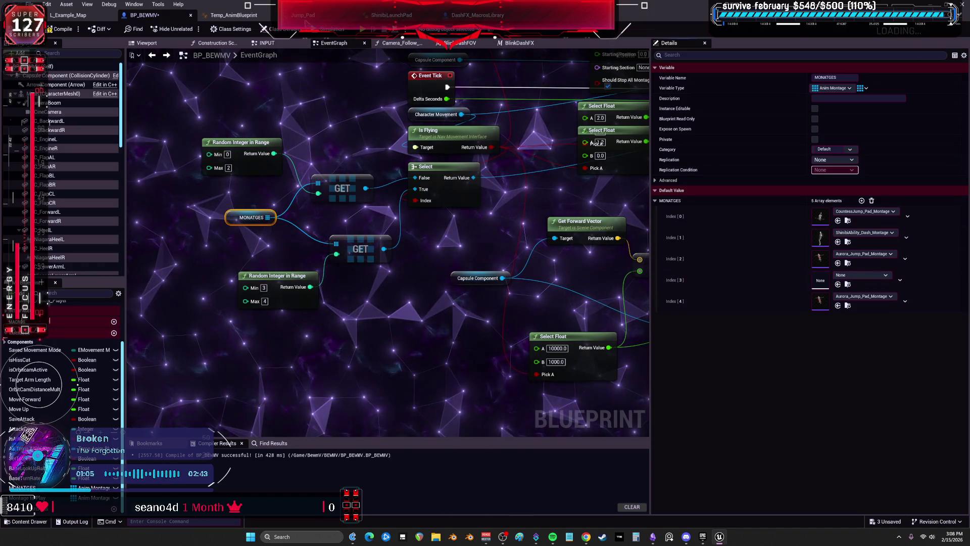
Fill MONATGES Index 3 in BP_BEWMV with ShinibiLaunchPad_Montage.
{"action": "left_click", "coordinate": [394, 15]}
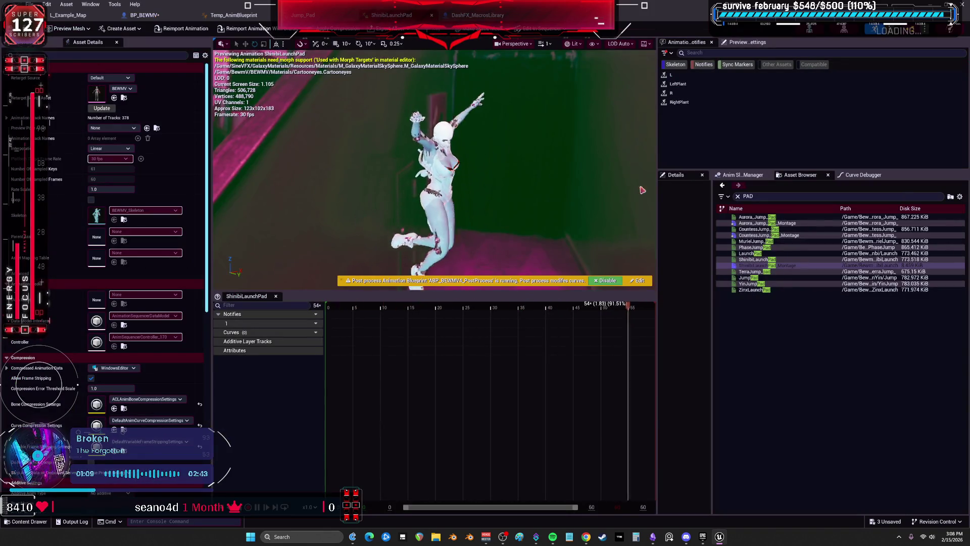
{"action": "double_click", "coordinate": [768, 265]}
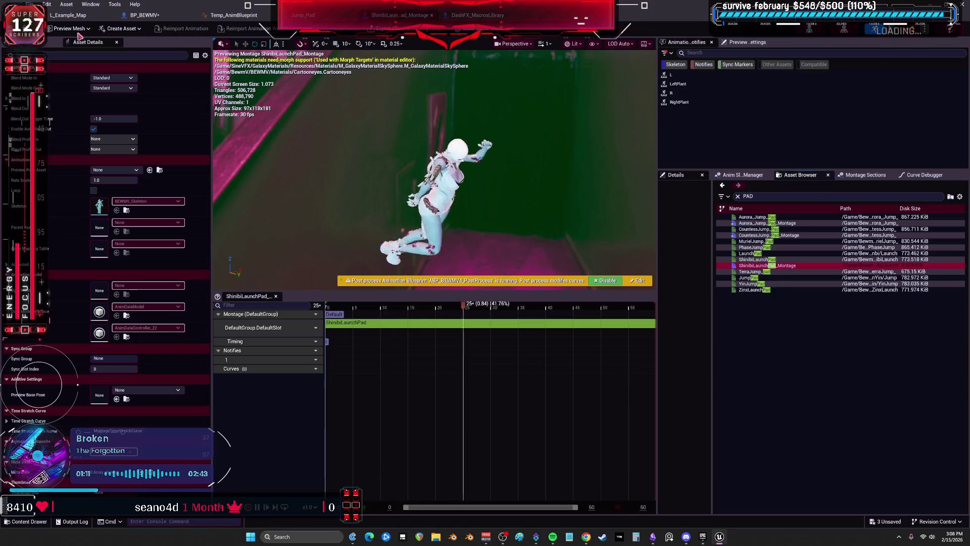
{"action": "key", "text": "ctrl+Tab"}
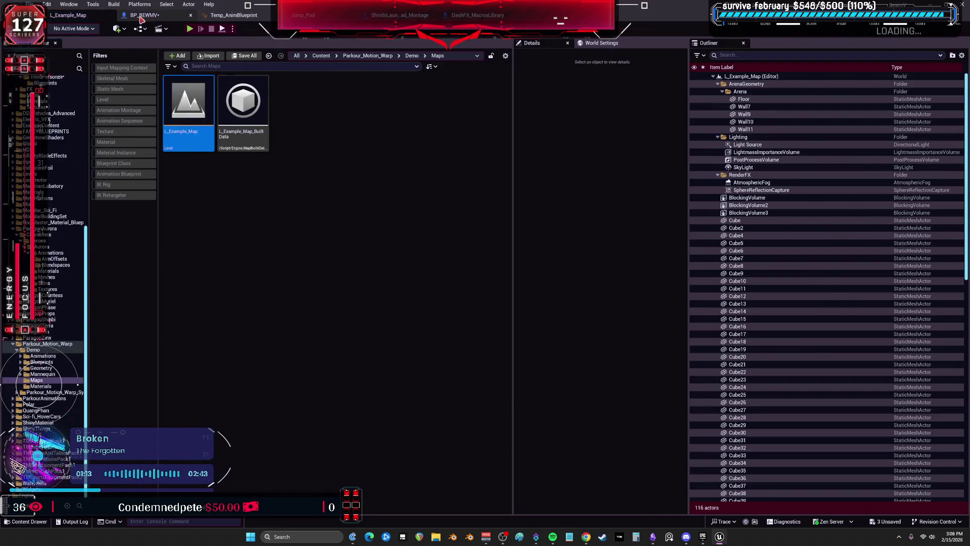
{"action": "left_click", "coordinate": [142, 16]}
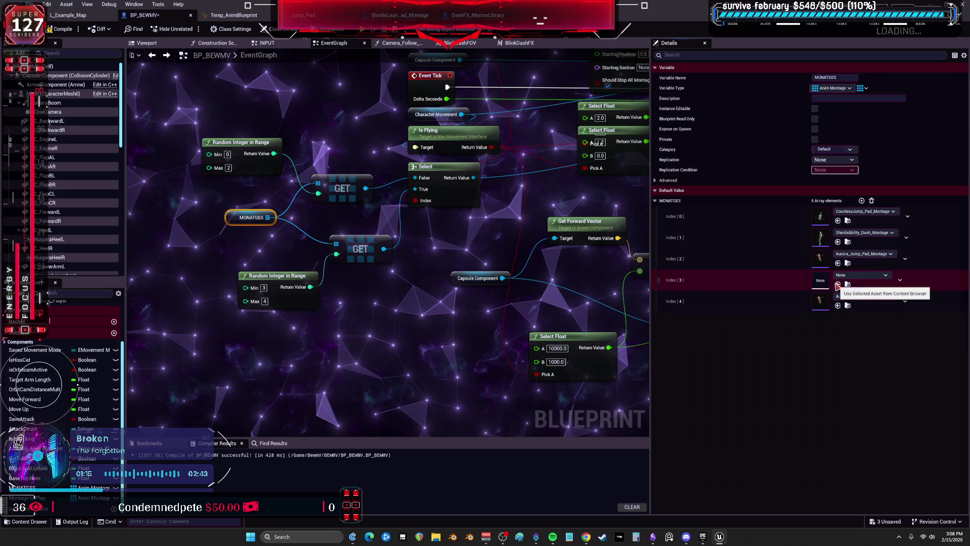
{"action": "left_click", "coordinate": [360, 16]}
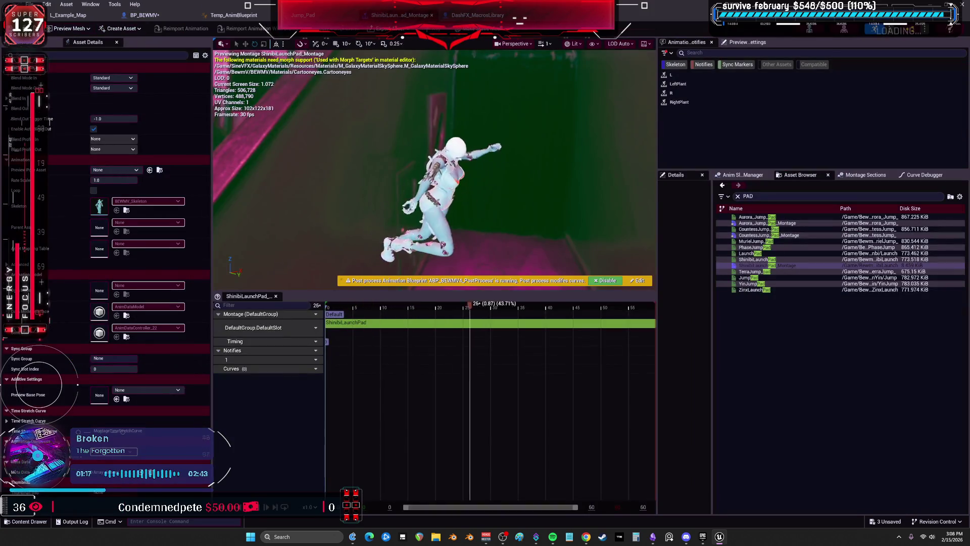
{"action": "key", "text": "ctrl+Tab"}
{"action": "left_click", "coordinate": [145, 16]}
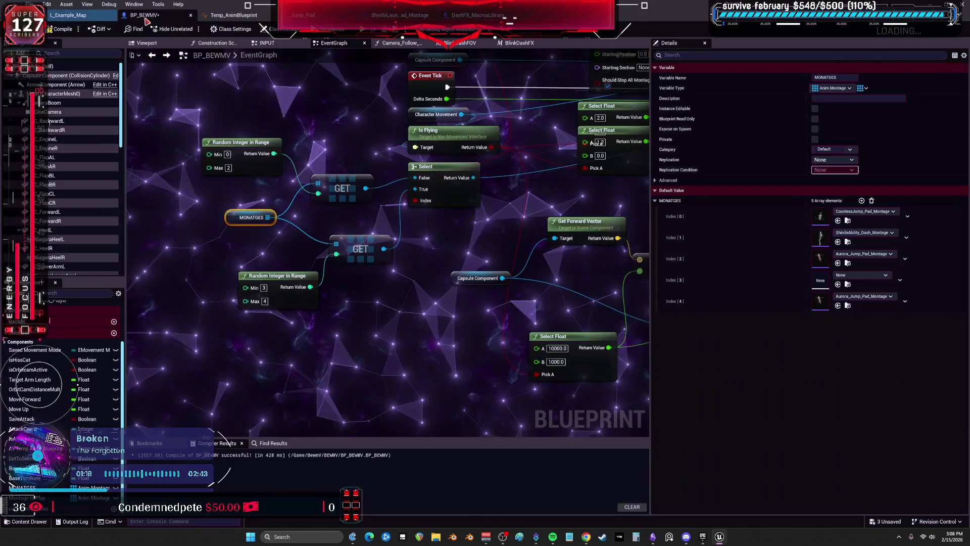
{"action": "left_click", "coordinate": [838, 284]}
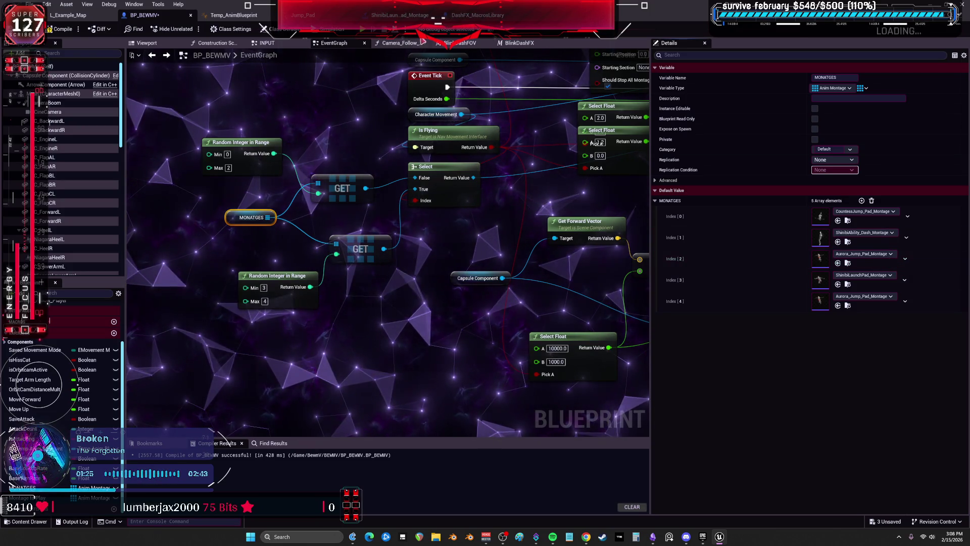
{"action": "left_click", "coordinate": [310, 16]}
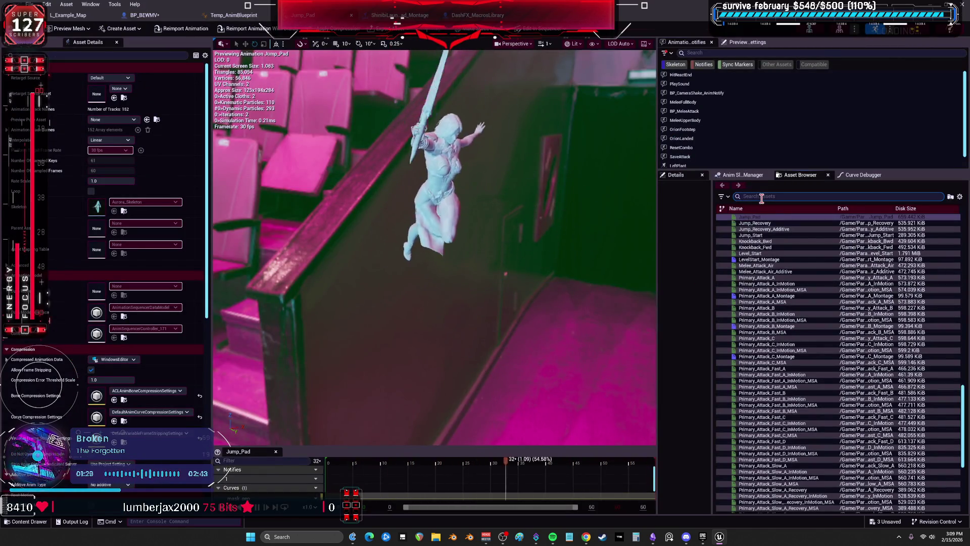
Preview dash animations such as A_Dash_Vault_V_B2, ShinibiAbility_Dash and A_Tic-Tac_R_Speed_V_T.
{"action": "type", "text": "DASH"}
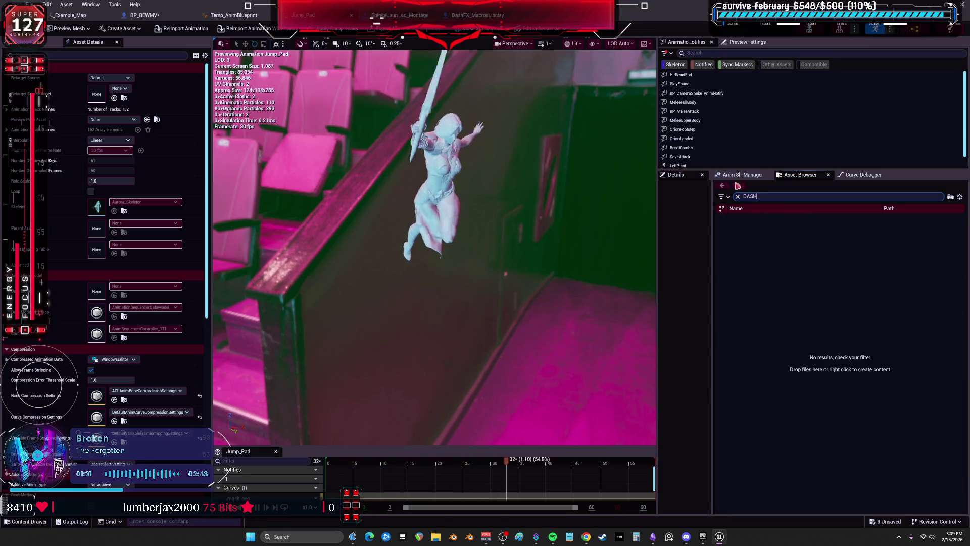
{"action": "left_click", "coordinate": [151, 19]}
{"action": "left_click", "coordinate": [399, 15]}
{"action": "left_click", "coordinate": [303, 15]}
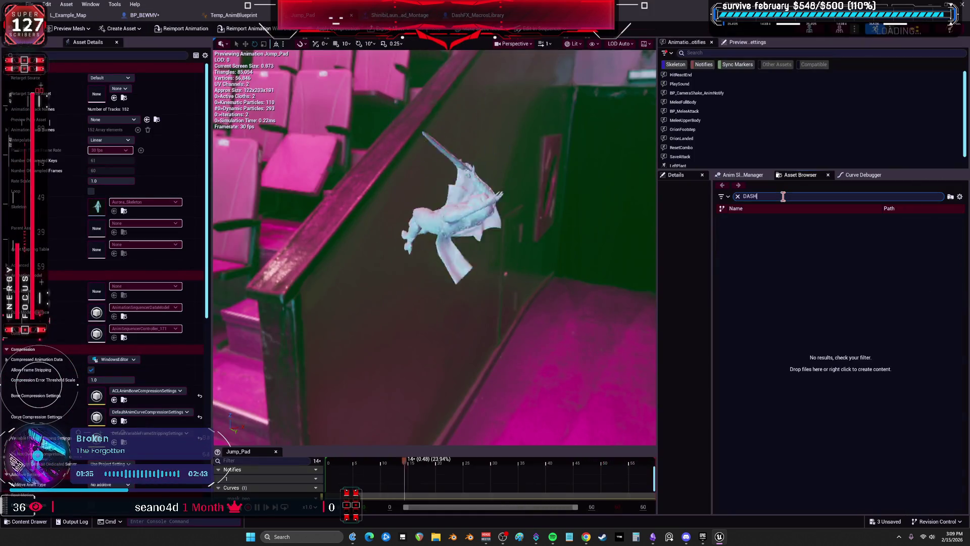
{"action": "key", "text": "BackSpace"}
{"action": "key", "text": "BackSpace"}
{"action": "key", "text": "BackSpace"}
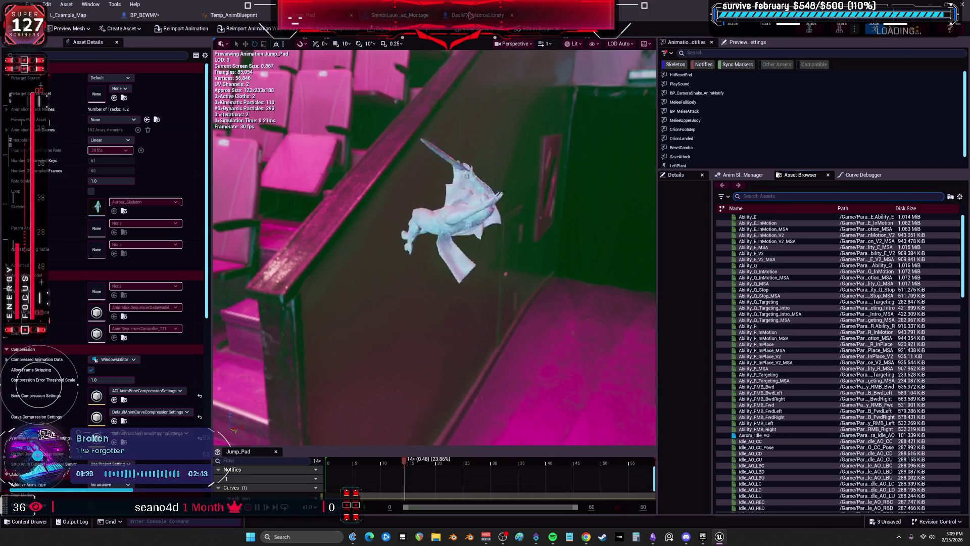
{"action": "left_click", "coordinate": [392, 15]}
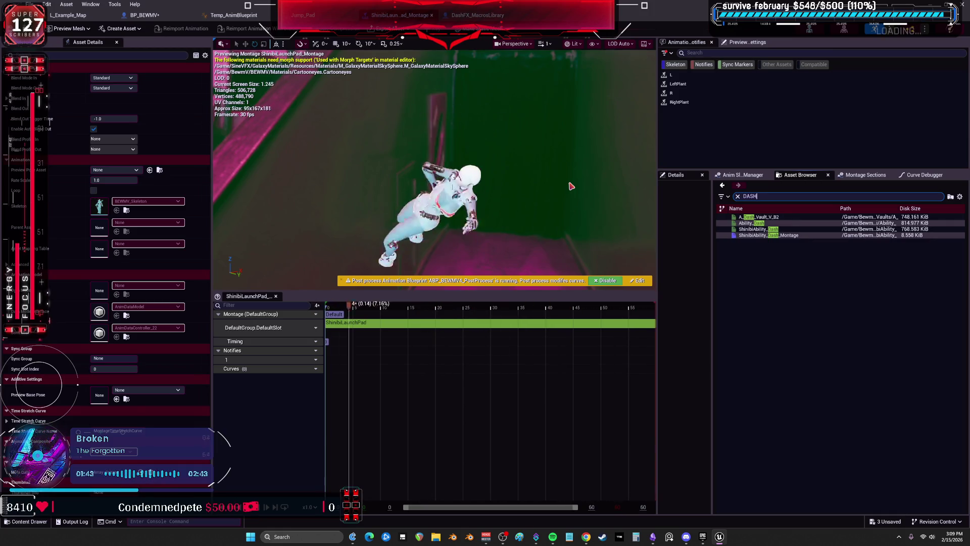
{"action": "left_click", "coordinate": [758, 217]}
{"action": "left_click", "coordinate": [763, 229]}
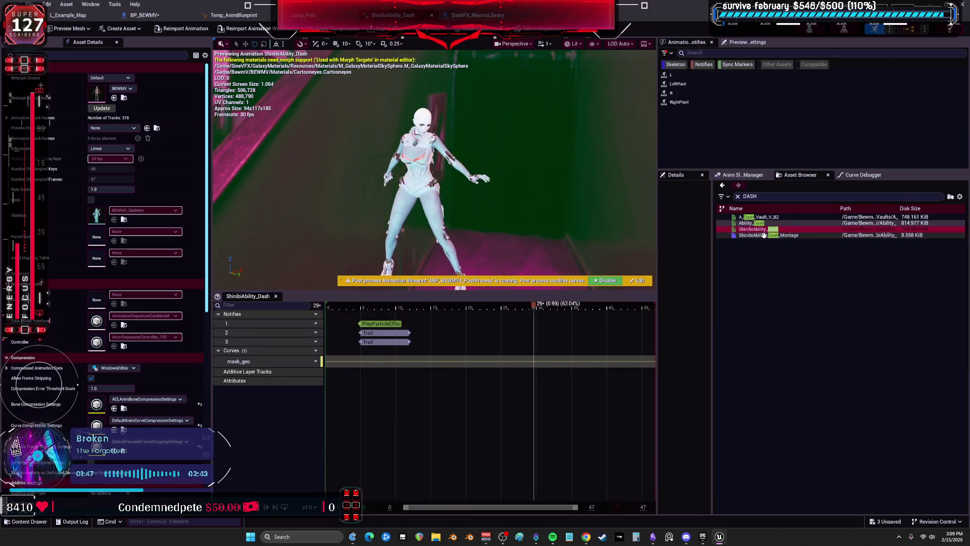
{"action": "left_click", "coordinate": [753, 223]}
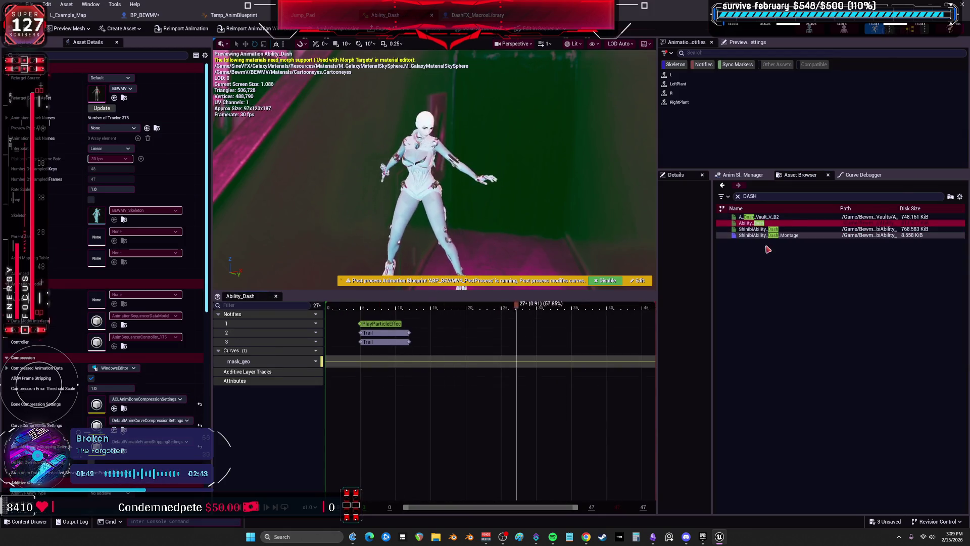
{"action": "left_click", "coordinate": [762, 236]}
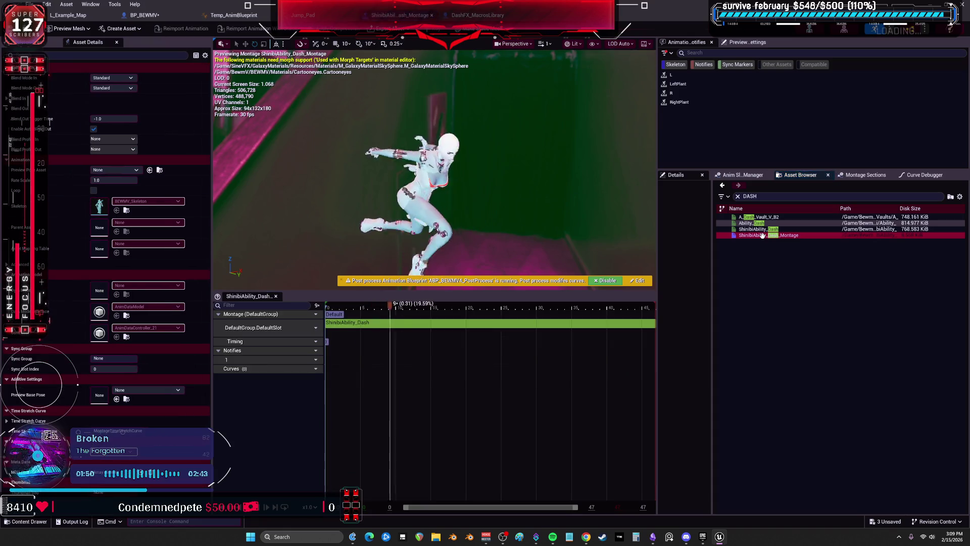
{"action": "left_click", "coordinate": [756, 197]}
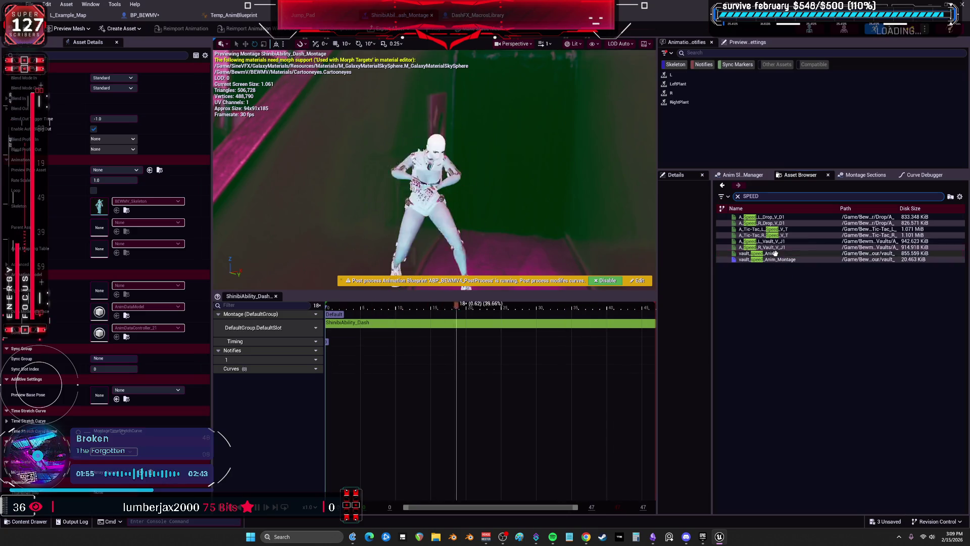
{"action": "left_click", "coordinate": [763, 235]}
Search PAD, preview the jump pad animations, and locate YinJumpPad in the Content Browser.
{"action": "left_click", "coordinate": [772, 197]}
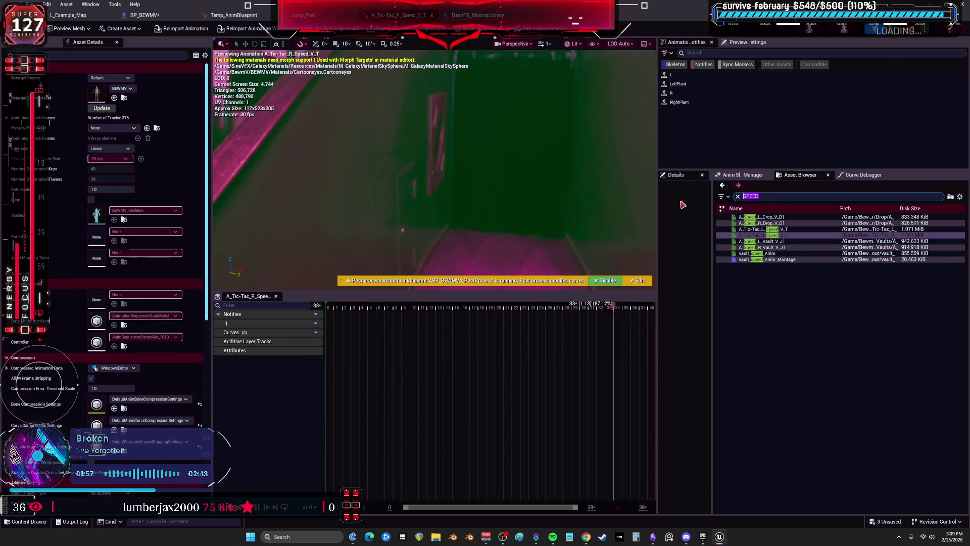
{"action": "type", "text": "PAD"}
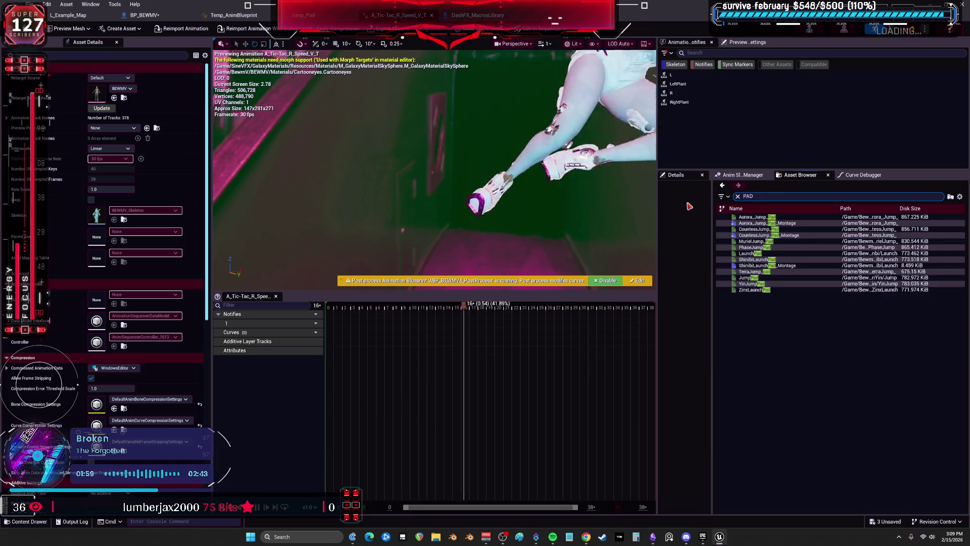
{"action": "left_click", "coordinate": [762, 248]}
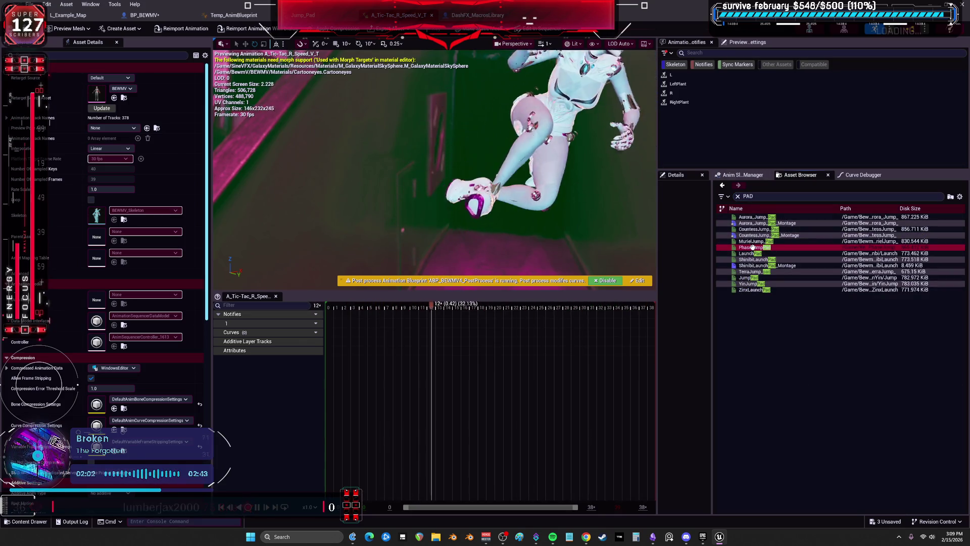
{"action": "left_click", "coordinate": [750, 278]}
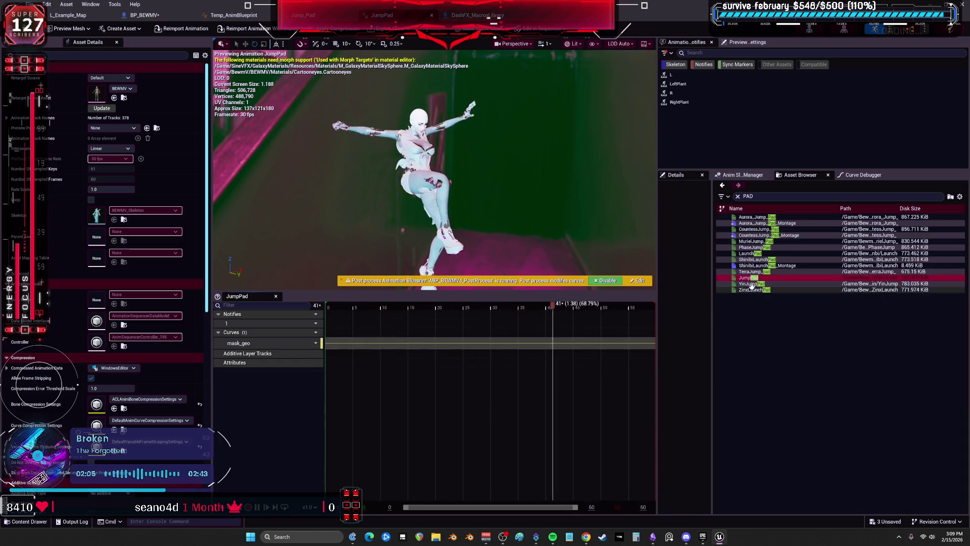
{"action": "left_click", "coordinate": [751, 285]}
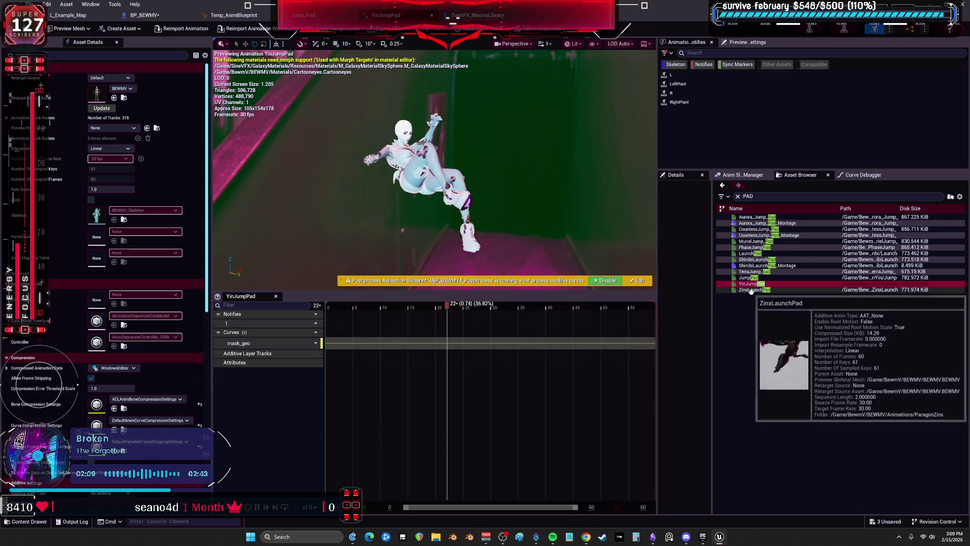
{"action": "left_click", "coordinate": [753, 291]}
{"action": "left_click", "coordinate": [751, 285]}
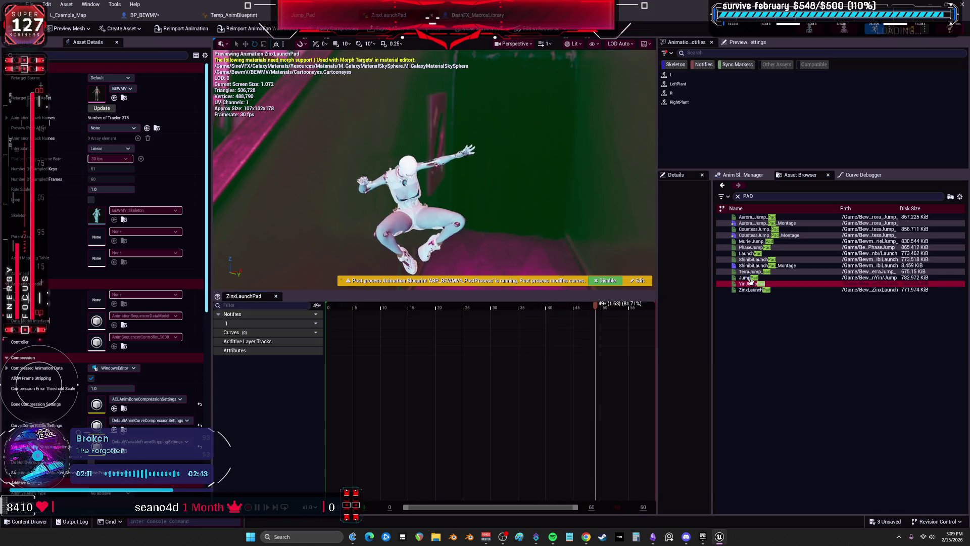
{"action": "key", "text": "ctrl+b"}
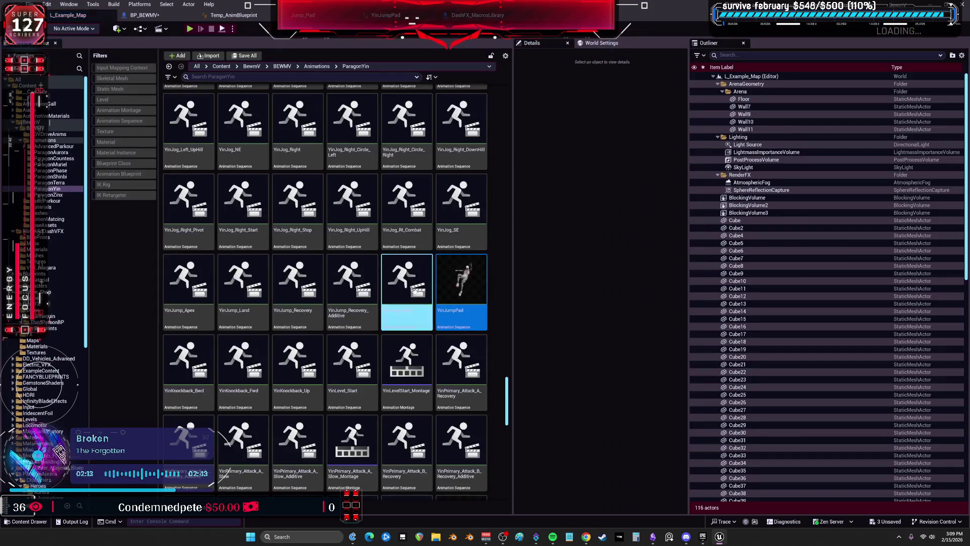
Create a YinJumpPad_Montage from the YinJumpPad animation.
{"action": "right_click", "coordinate": [469, 284]}
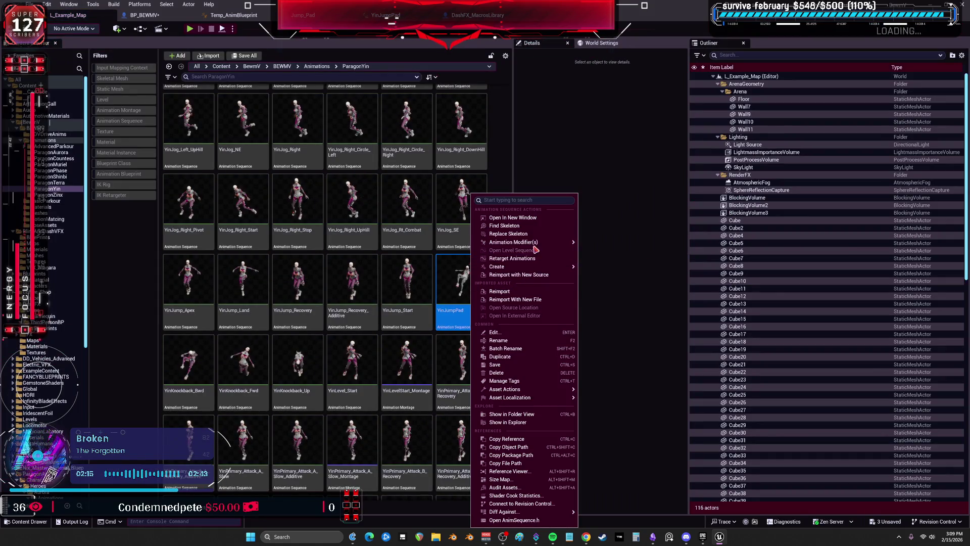
{"action": "mouse_move", "coordinate": [546, 266]}
{"action": "left_click", "coordinate": [606, 281]}
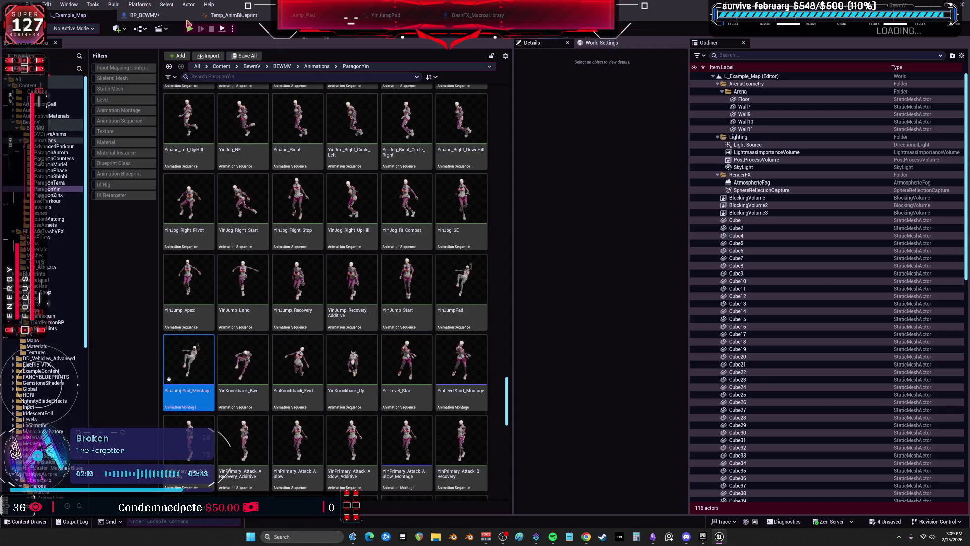
Set MONATGES Index 2 to YinJumpPad_Montage and compile BP_BEWMV.
{"action": "left_click", "coordinate": [163, 18]}
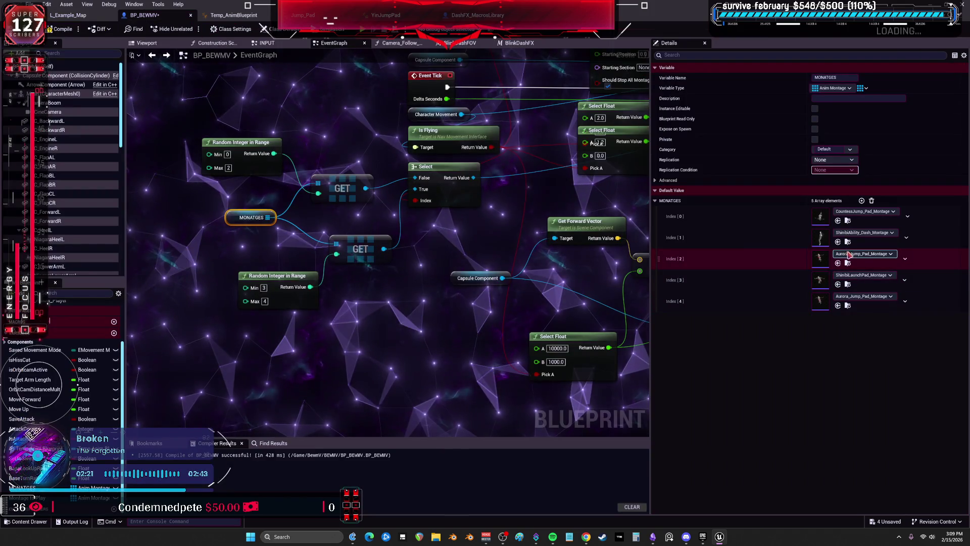
{"action": "left_click", "coordinate": [839, 263]}
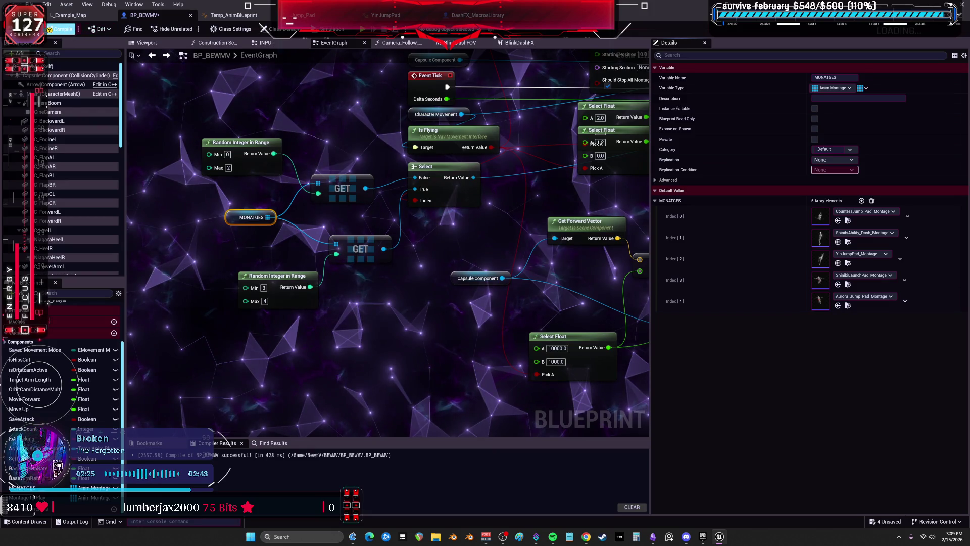
{"action": "left_click", "coordinate": [61, 29]}
{"action": "left_click_drag", "start_coordinate": [478, 176], "coordinate": [370, 246]}
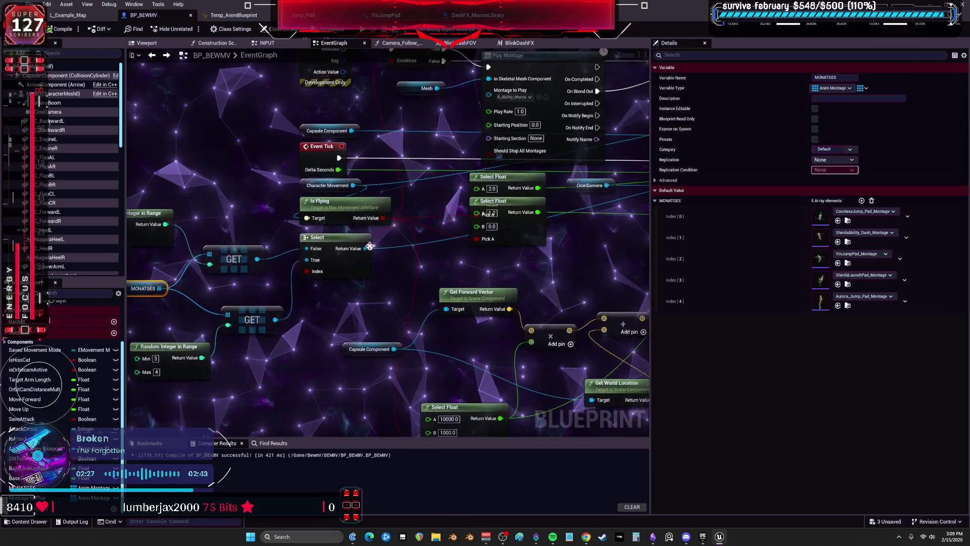
{"action": "scroll", "coordinate": [370, 246], "scroll_direction": "down", "scroll_amount": 2}
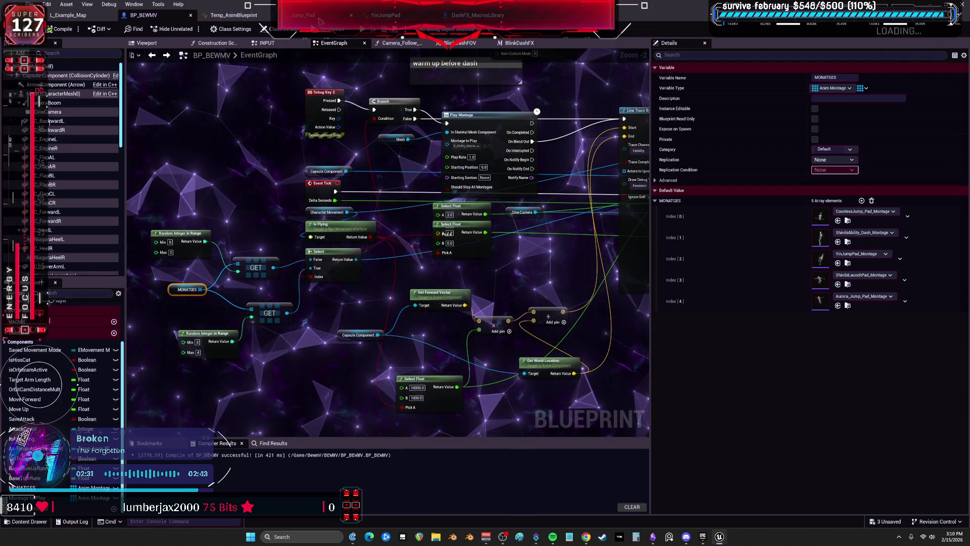
{"action": "left_click", "coordinate": [385, 15]}
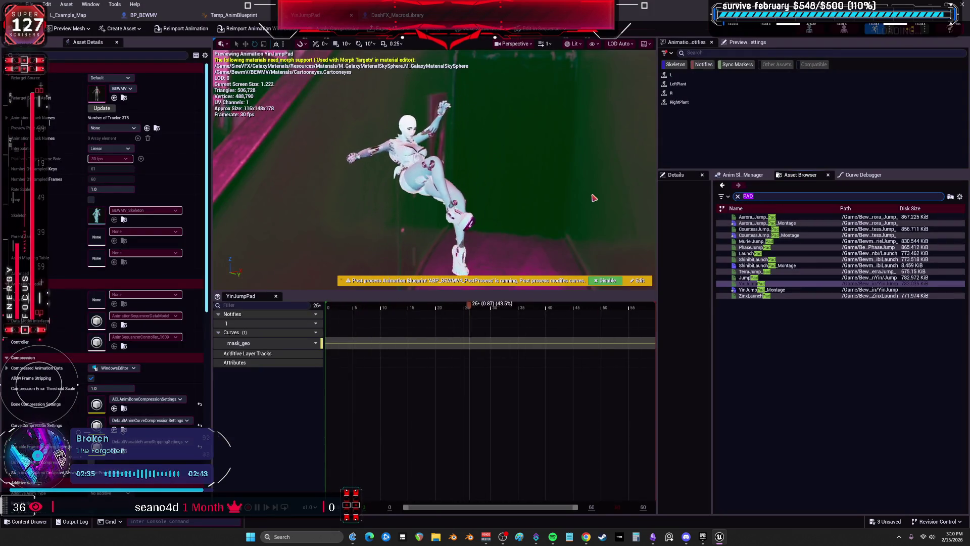
Preview the Aurora and Countess ability animations from the ABIL search results.
{"action": "type", "text": "ABIL"}
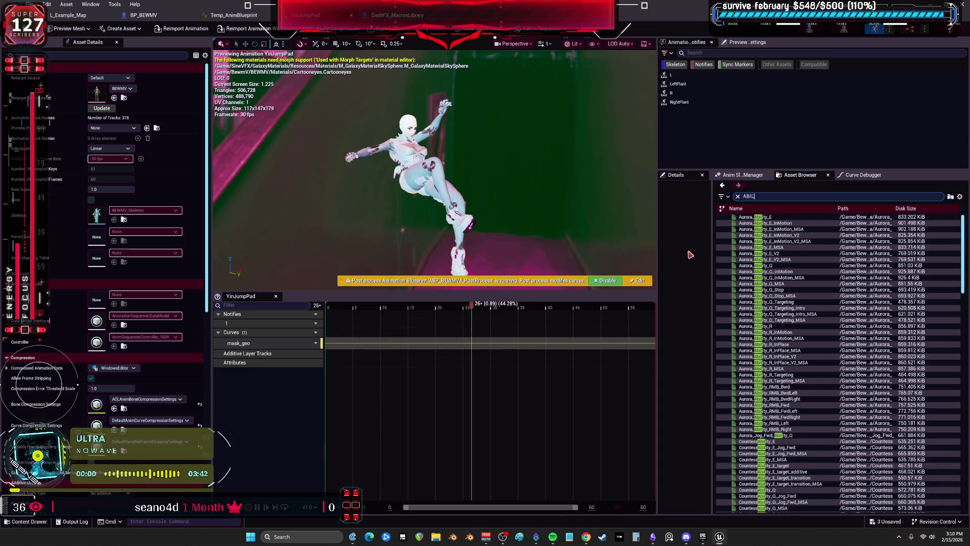
{"action": "left_click", "coordinate": [784, 284]}
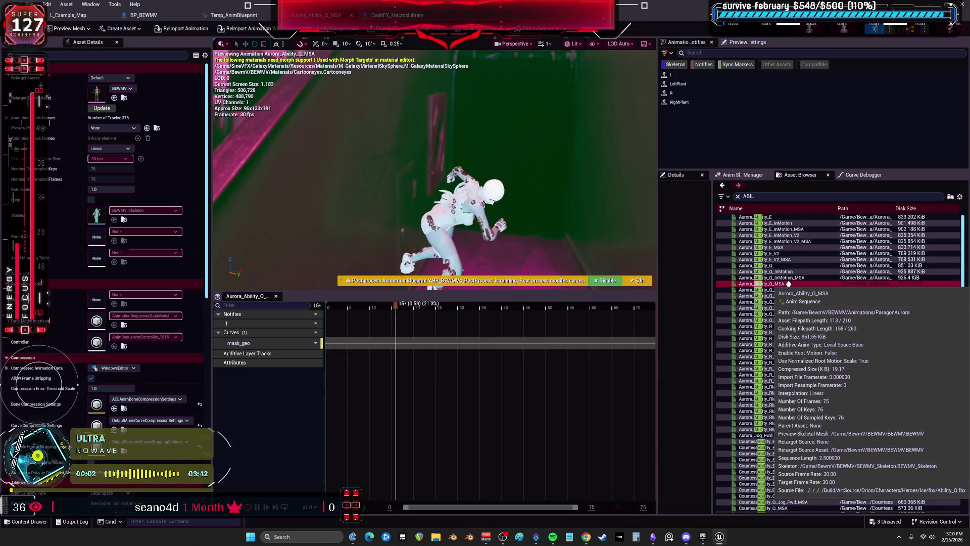
{"action": "scroll", "coordinate": [780, 303], "scroll_direction": "down", "scroll_amount": 3}
{"action": "left_click", "coordinate": [779, 318]}
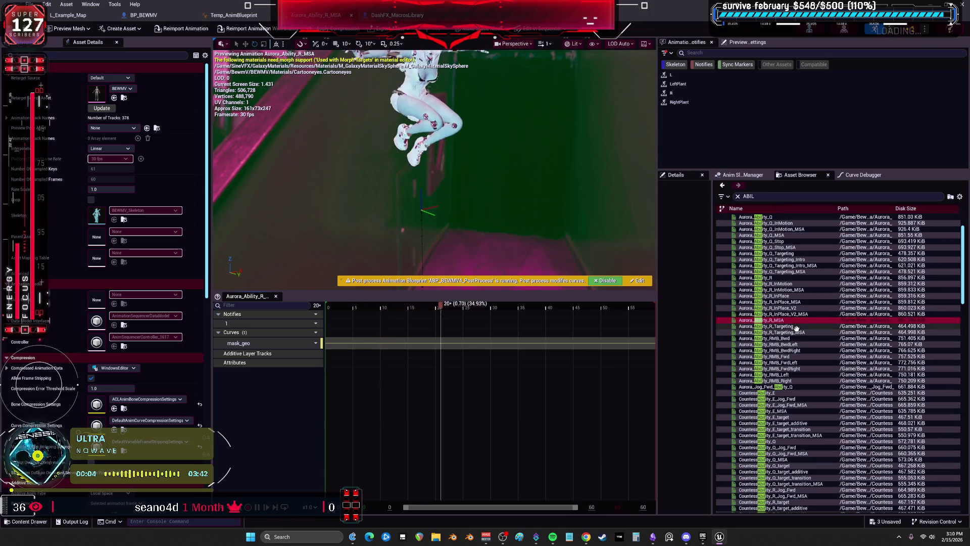
{"action": "scroll", "coordinate": [785, 331], "scroll_direction": "down", "scroll_amount": 1}
{"action": "left_click", "coordinate": [783, 332]}
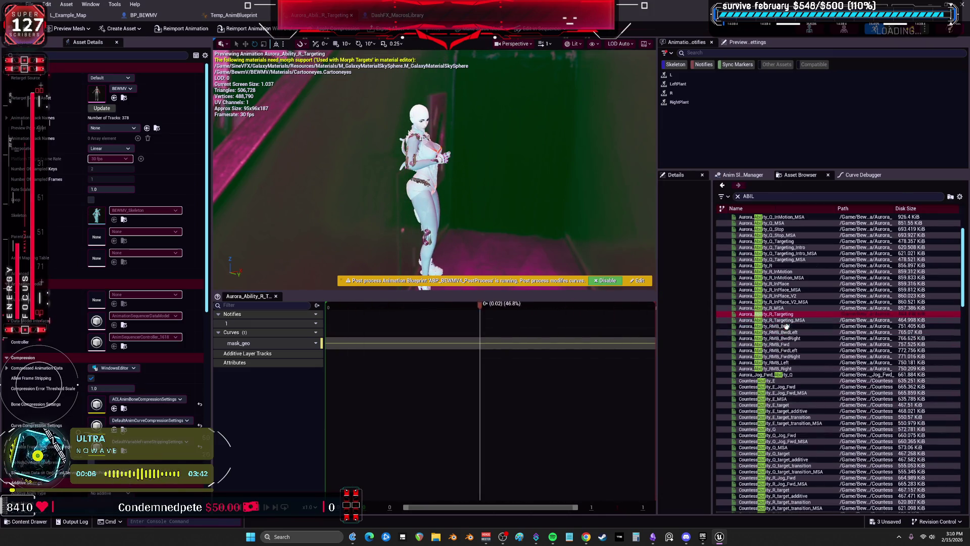
{"action": "left_click", "coordinate": [784, 272]}
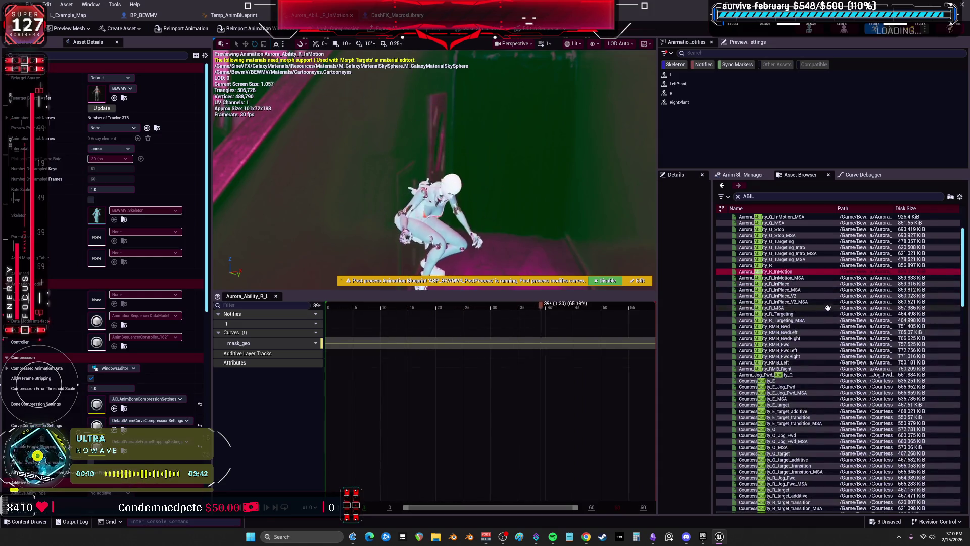
{"action": "scroll", "coordinate": [795, 303], "scroll_direction": "down", "scroll_amount": 5}
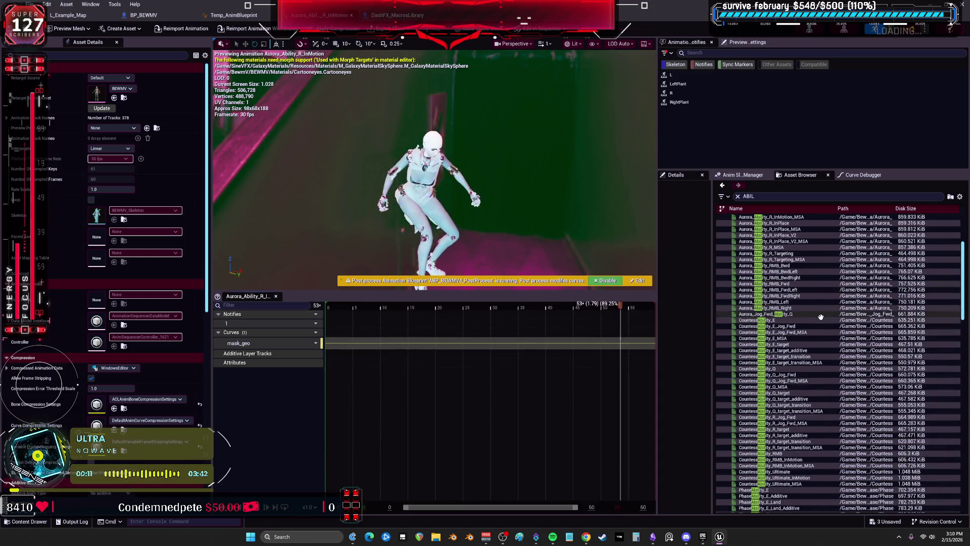
{"action": "left_click", "coordinate": [779, 320]}
{"action": "scroll", "coordinate": [780, 315], "scroll_direction": "down", "scroll_amount": 5}
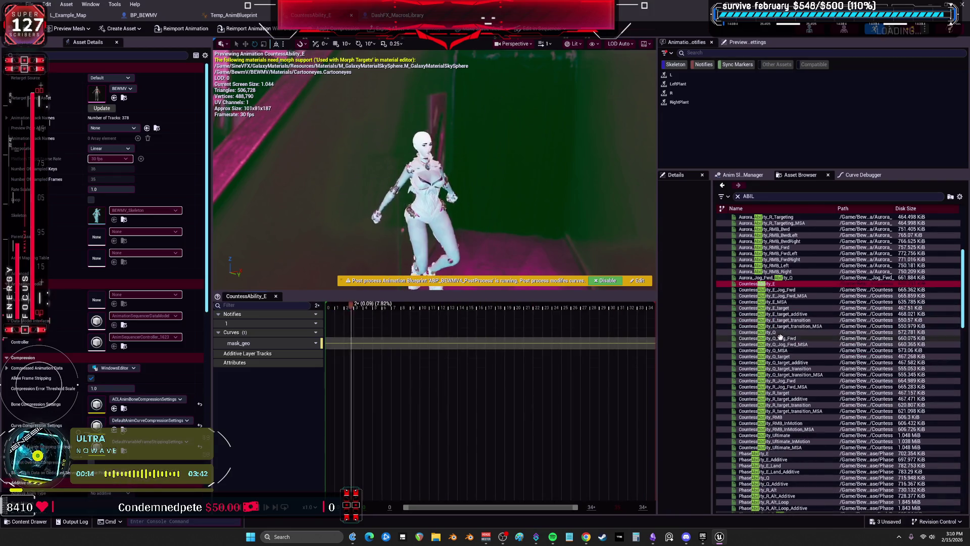
{"action": "left_click", "coordinate": [781, 338]}
{"action": "left_click", "coordinate": [783, 362]}
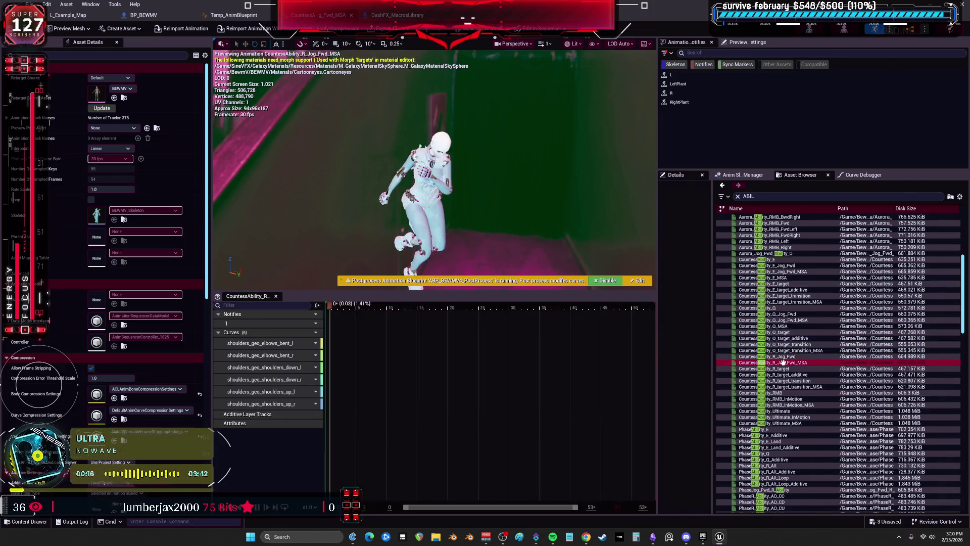
{"action": "scroll", "coordinate": [783, 364], "scroll_direction": "down", "scroll_amount": 2}
{"action": "left_click", "coordinate": [783, 362]}
{"action": "scroll", "coordinate": [783, 369], "scroll_direction": "down", "scroll_amount": 3}
Preview PhaseAbility_E and its Land variants, PhaseR_Ability_AO_RU and Ability_Q_Target_Left.
{"action": "left_click", "coordinate": [783, 370]}
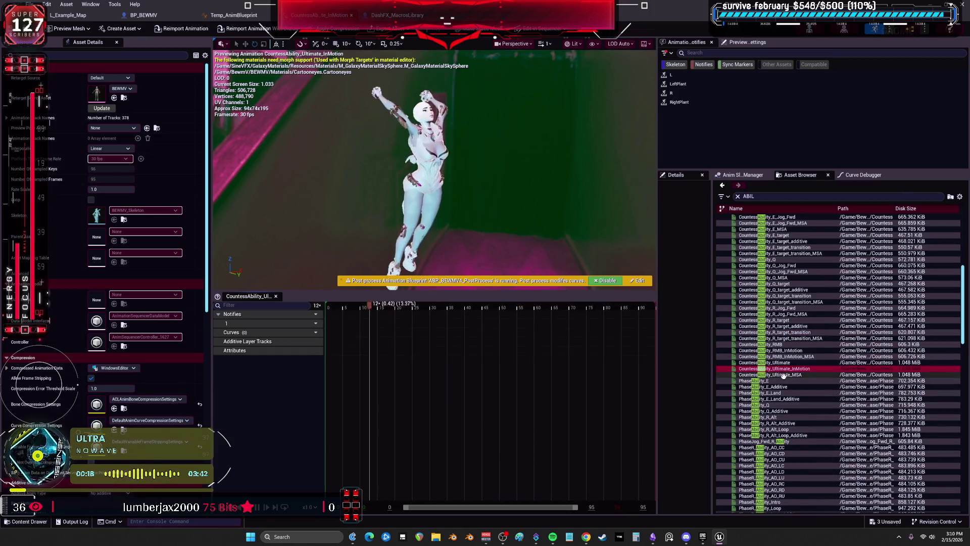
{"action": "scroll", "coordinate": [780, 369], "scroll_direction": "down", "scroll_amount": 2}
{"action": "left_click", "coordinate": [775, 368]}
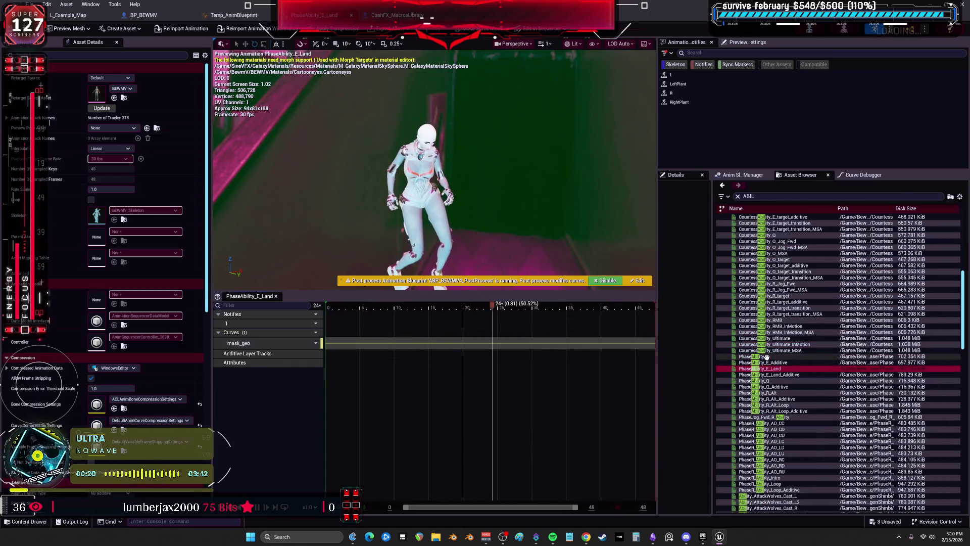
{"action": "left_click", "coordinate": [767, 357]}
{"action": "scroll", "coordinate": [768, 357], "scroll_direction": "down", "scroll_amount": 2}
{"action": "left_click", "coordinate": [777, 338]}
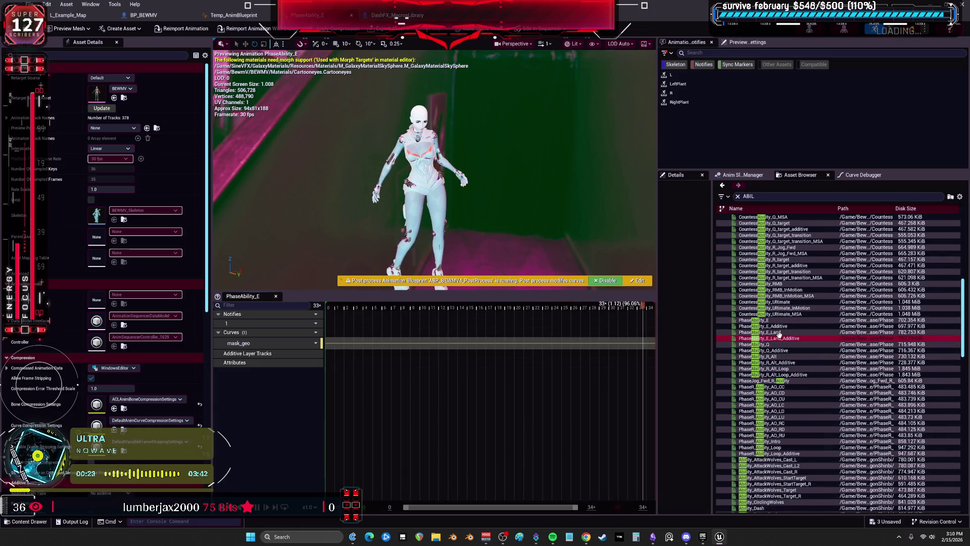
{"action": "scroll", "coordinate": [781, 356], "scroll_direction": "down", "scroll_amount": 4}
{"action": "left_click", "coordinate": [778, 362]}
{"action": "scroll", "coordinate": [779, 362], "scroll_direction": "down", "scroll_amount": 5}
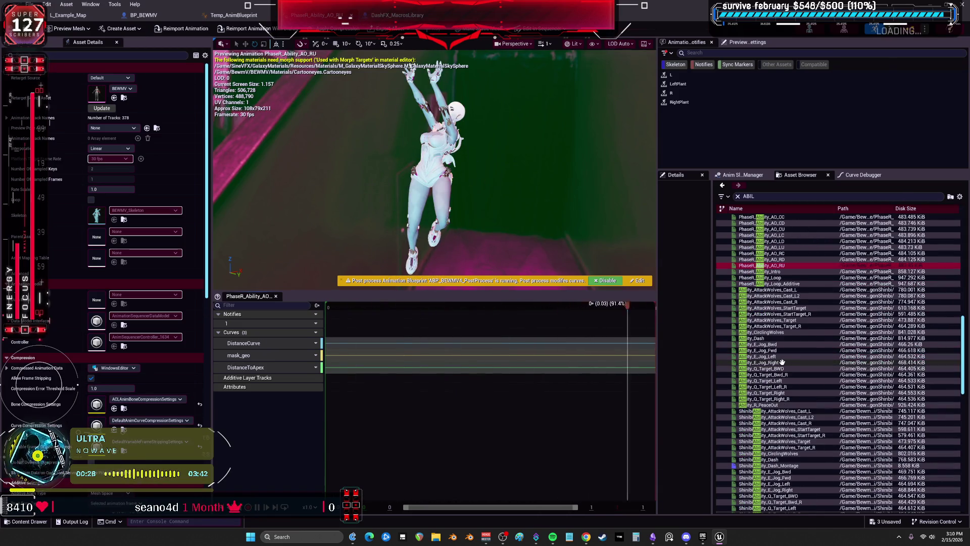
{"action": "left_click", "coordinate": [780, 380]}
{"action": "scroll", "coordinate": [780, 381], "scroll_direction": "down", "scroll_amount": 5}
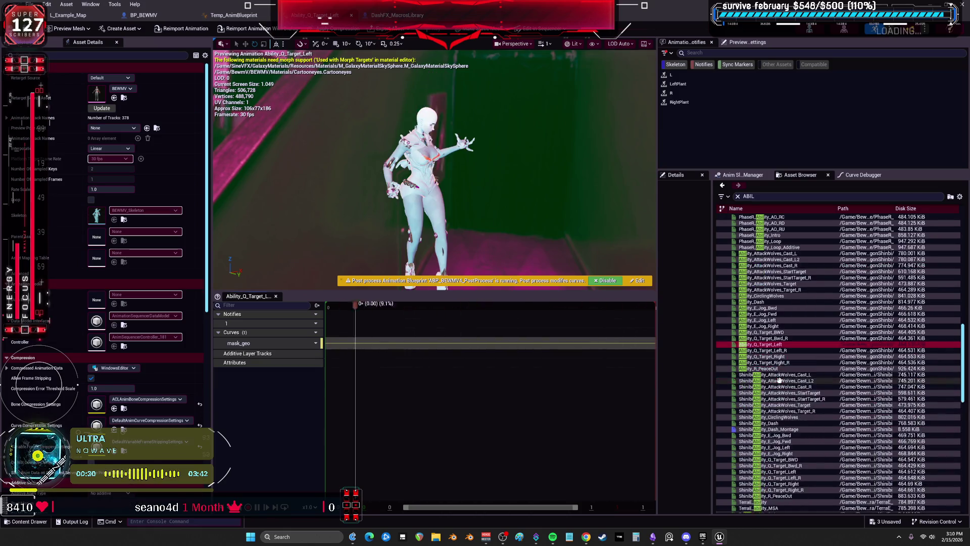
{"action": "scroll", "coordinate": [773, 333], "scroll_direction": "down", "scroll_amount": 1}
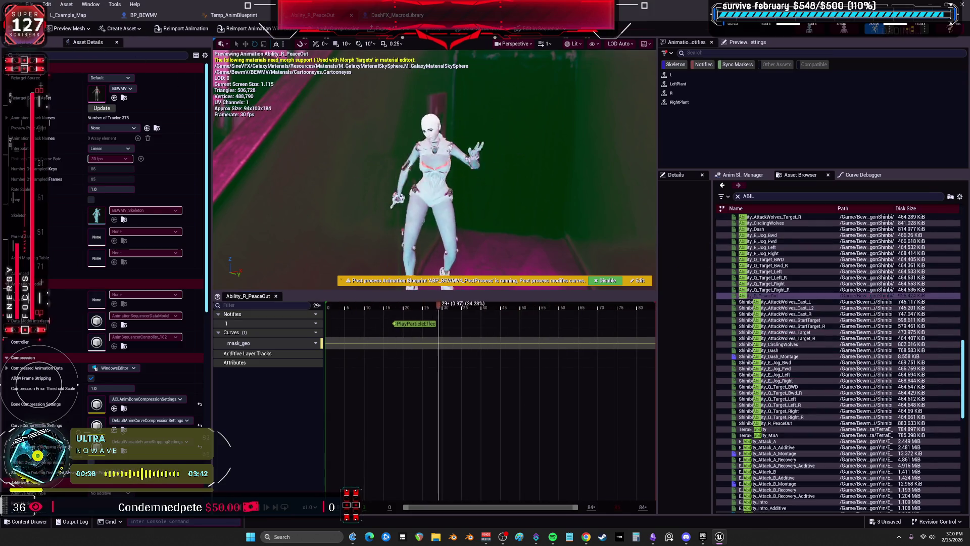
{"action": "key", "text": "ctrl+b"}
Create Ability_R_PeaceOut_Montage, assign it to the warm-up Play Montage node, and start play.
{"action": "right_click", "coordinate": [237, 283]}
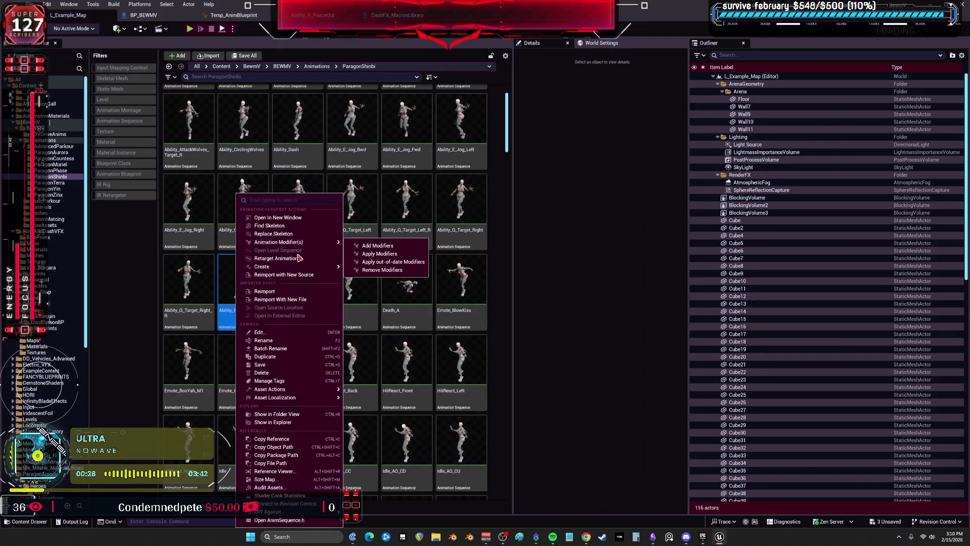
{"action": "left_click", "coordinate": [393, 279]}
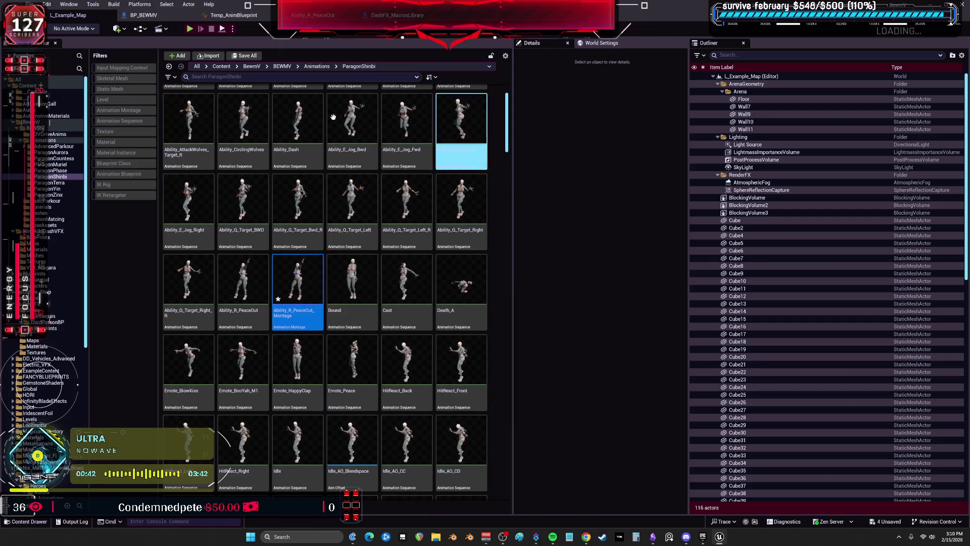
{"action": "left_click", "coordinate": [144, 15]}
{"action": "scroll", "coordinate": [451, 179], "scroll_direction": "up", "scroll_amount": 2}
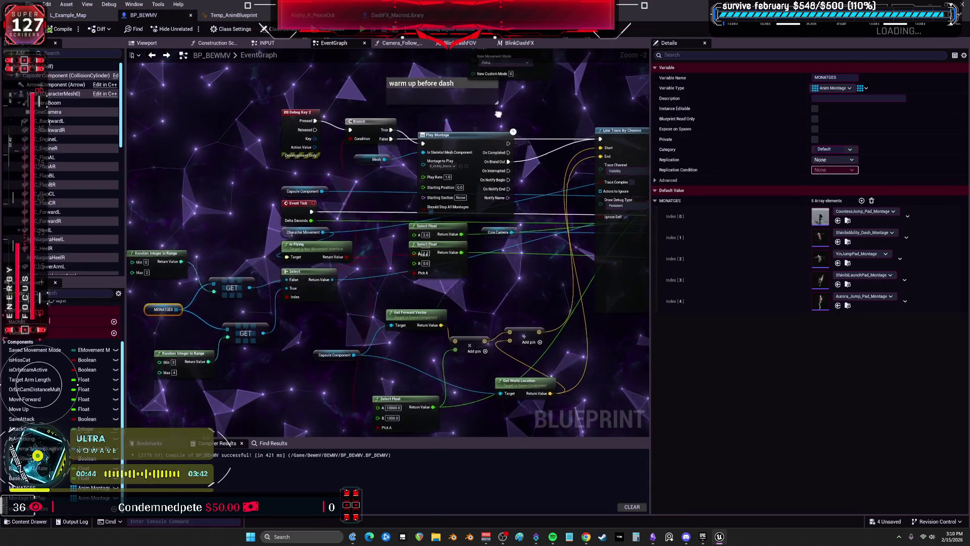
{"action": "left_click", "coordinate": [454, 175]}
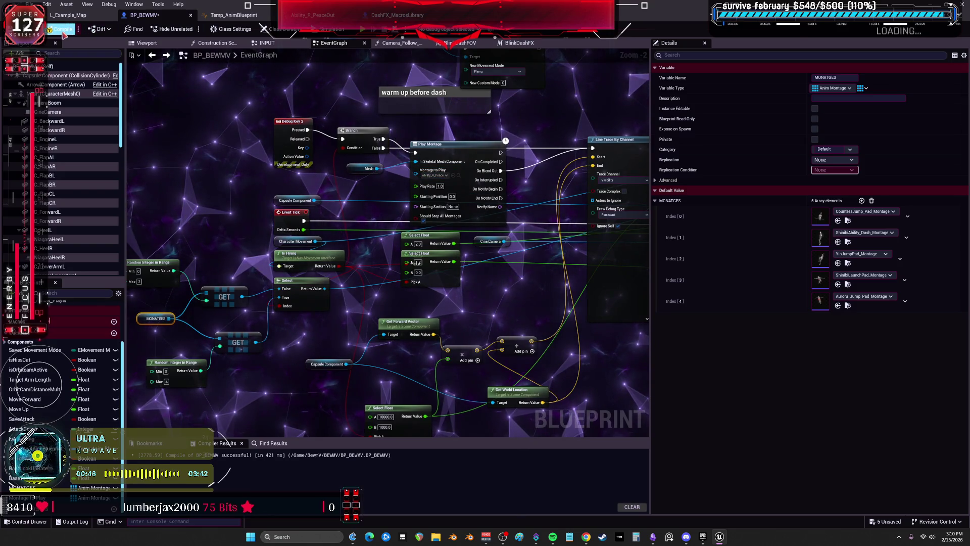
{"action": "key", "text": "alt+p"}
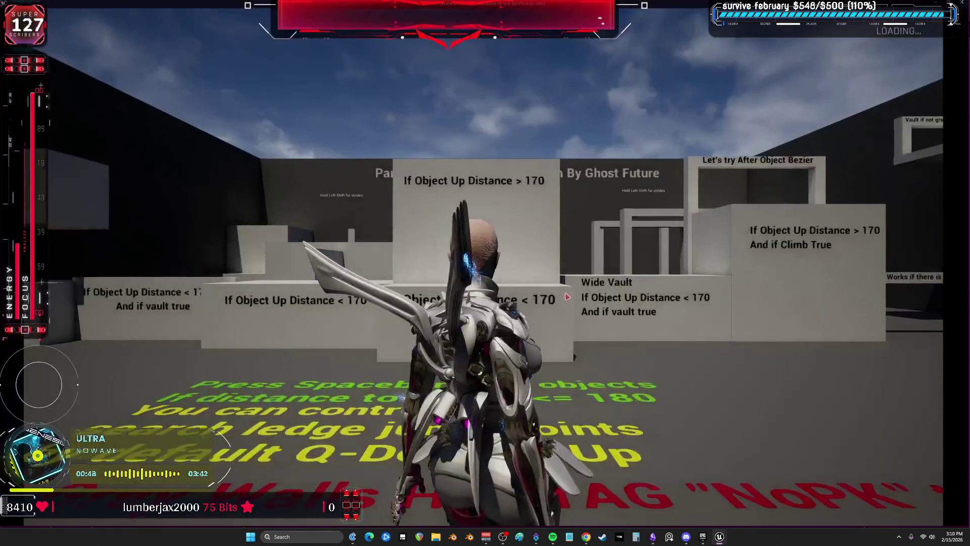
Playtest the warm-up ability and blink dash across the parkour blocks, then stop play.
{"action": "key", "text": "r"}
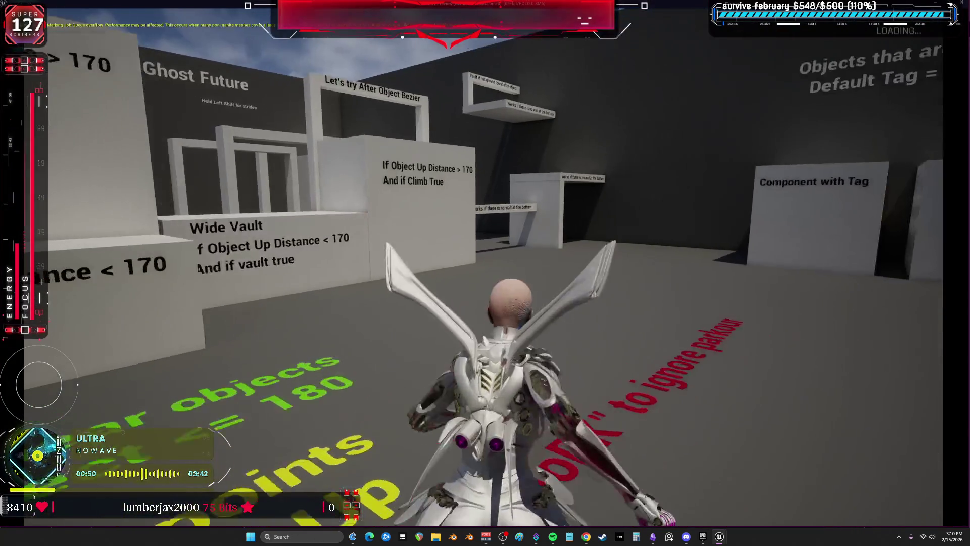
{"action": "key", "text": "w"}
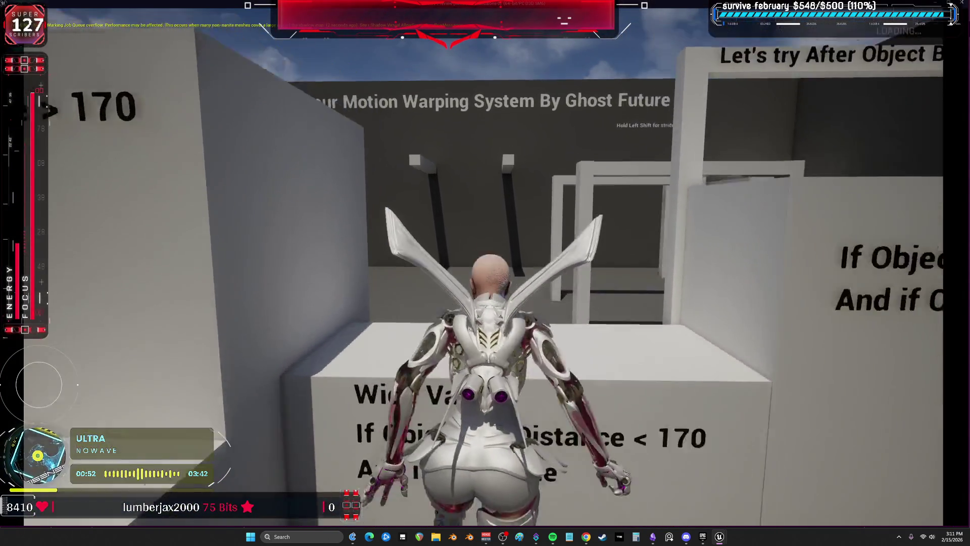
{"action": "key", "text": "space"}
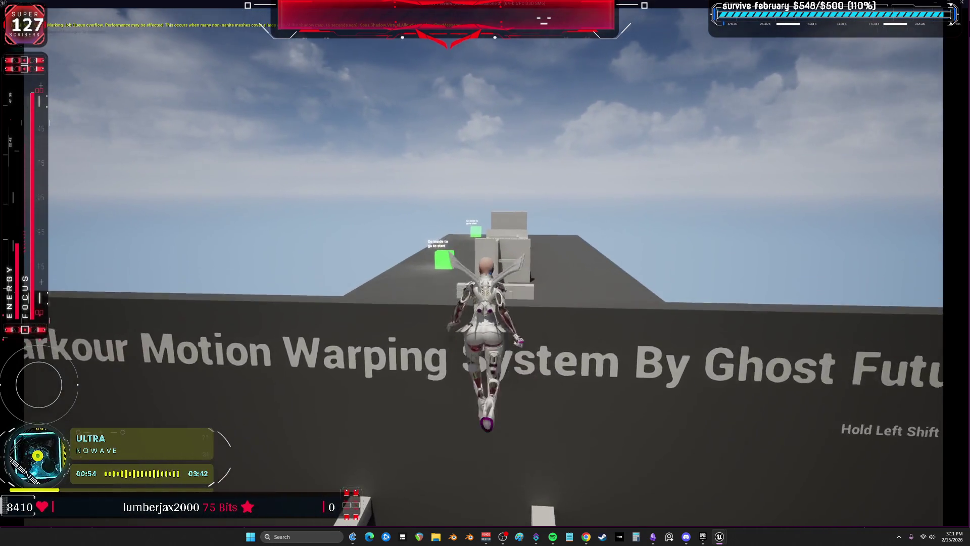
{"action": "key", "text": "w"}
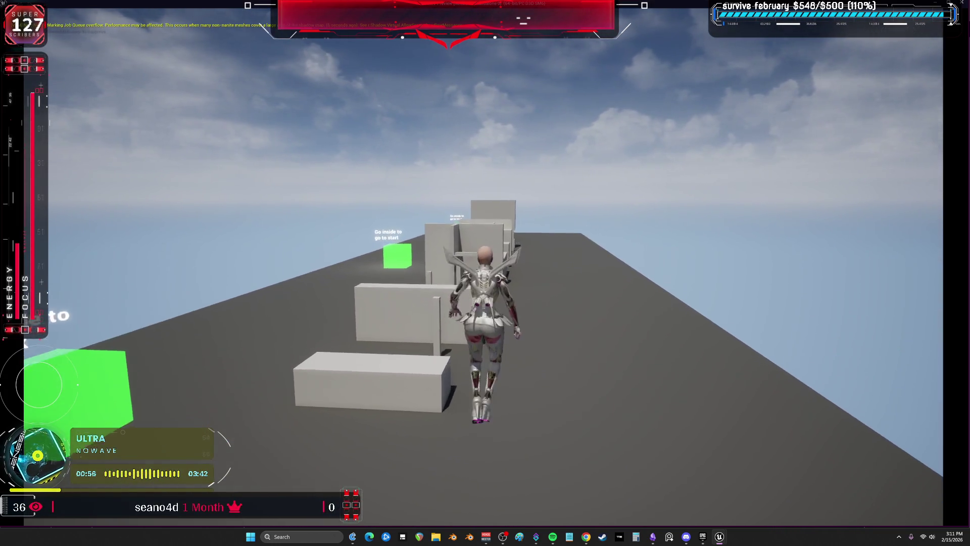
{"action": "key", "text": "w"}
{"action": "key", "text": "shift"}
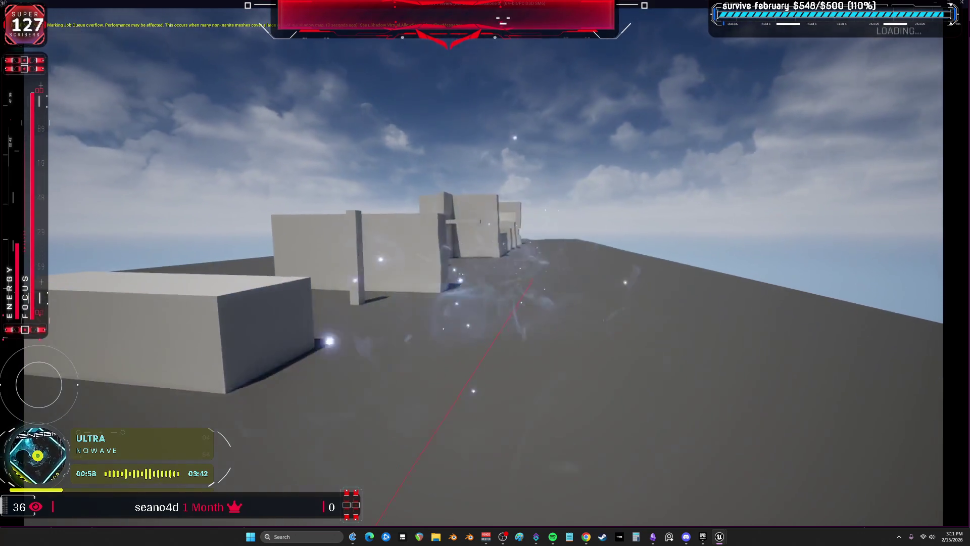
{"action": "key", "text": "w"}
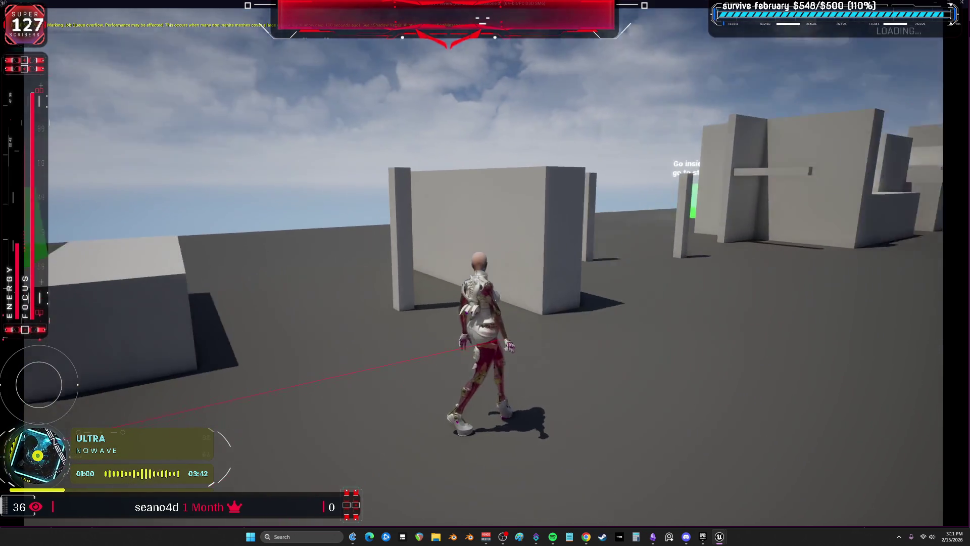
{"action": "key", "text": "shift"}
{"action": "key", "text": "w"}
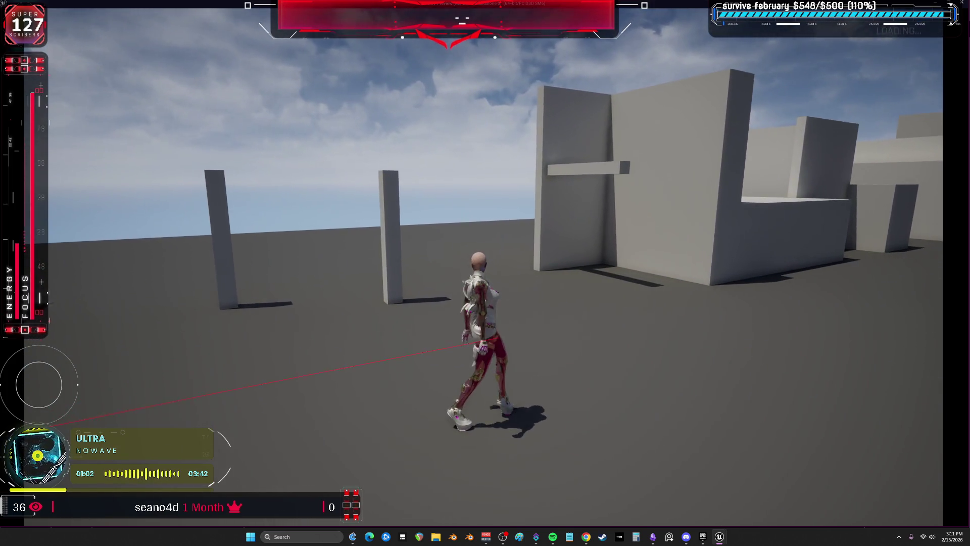
{"action": "key", "text": "w"}
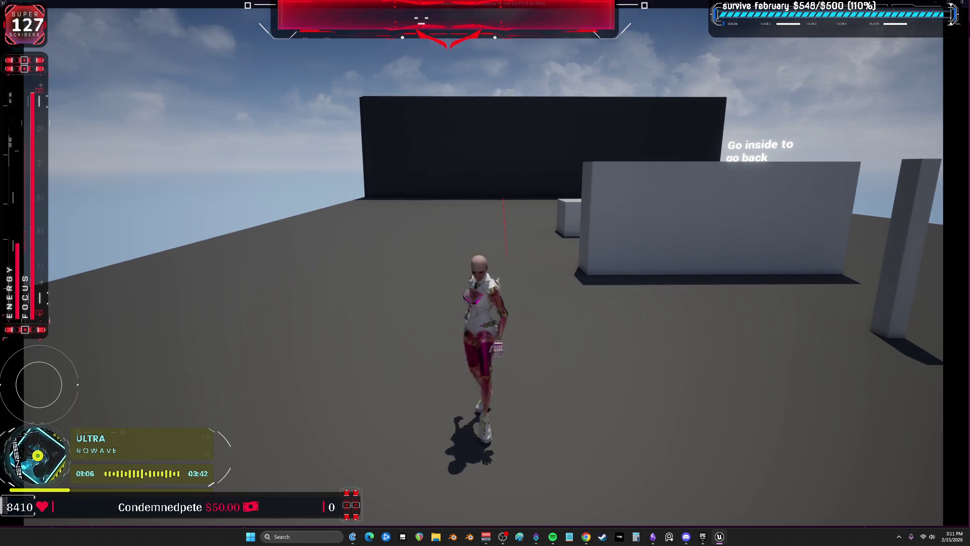
{"action": "key", "text": "w"}
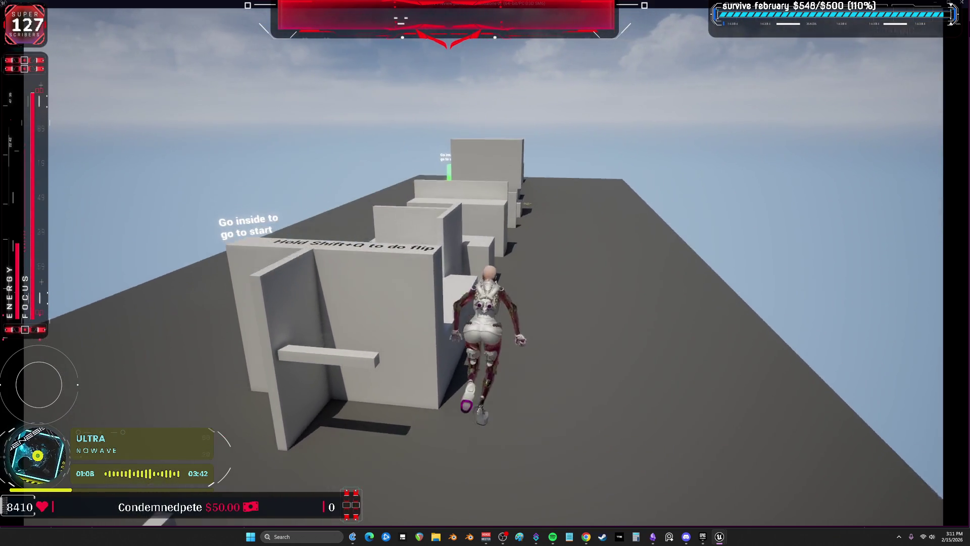
{"action": "key", "text": "w"}
{"action": "key", "text": "space"}
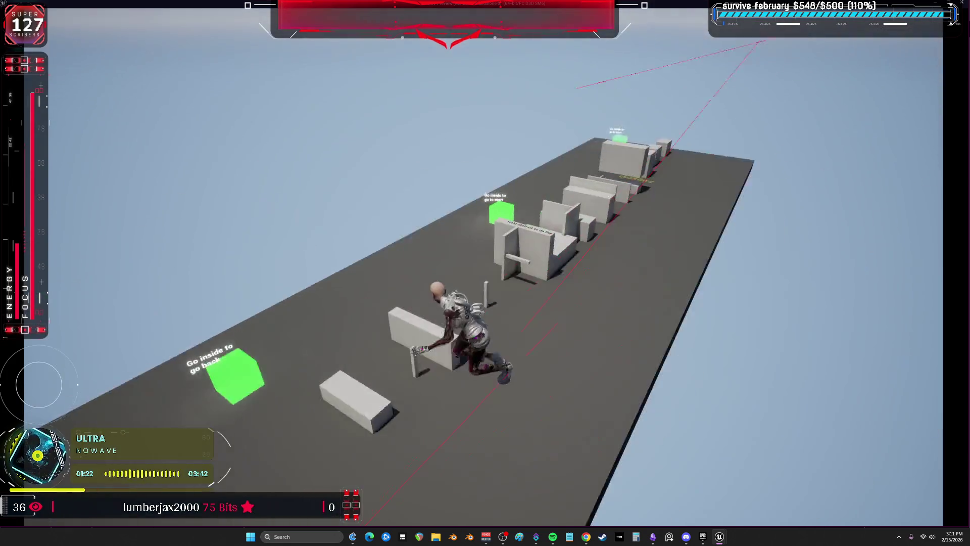
{"action": "key", "text": "Escape"}
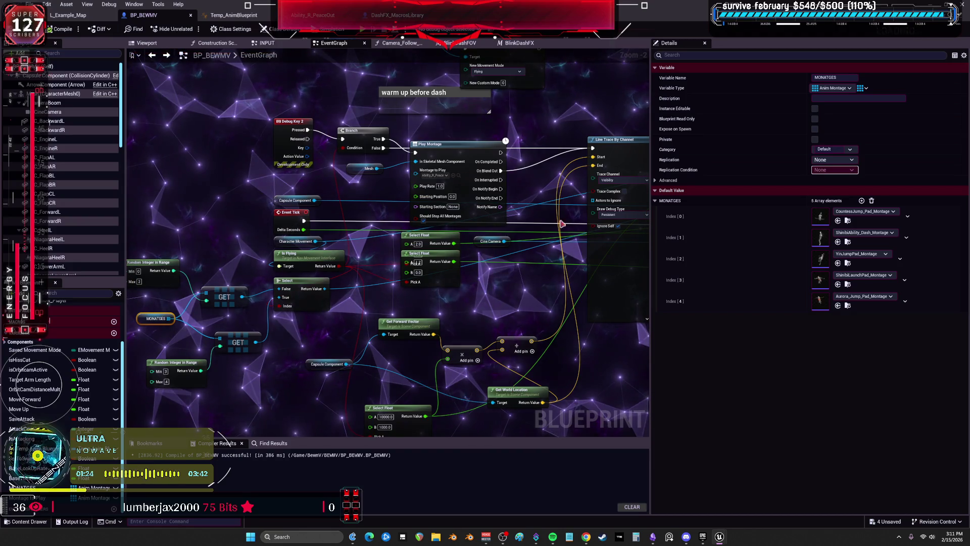
Inside the Blink Dash FX macro, untick New Hidden and Propagate to Children on Set Hidden in Game.
{"action": "scroll", "coordinate": [563, 196], "scroll_direction": "up", "scroll_amount": 2}
{"action": "left_click_drag", "start_coordinate": [563, 196], "coordinate": [196, 202]}
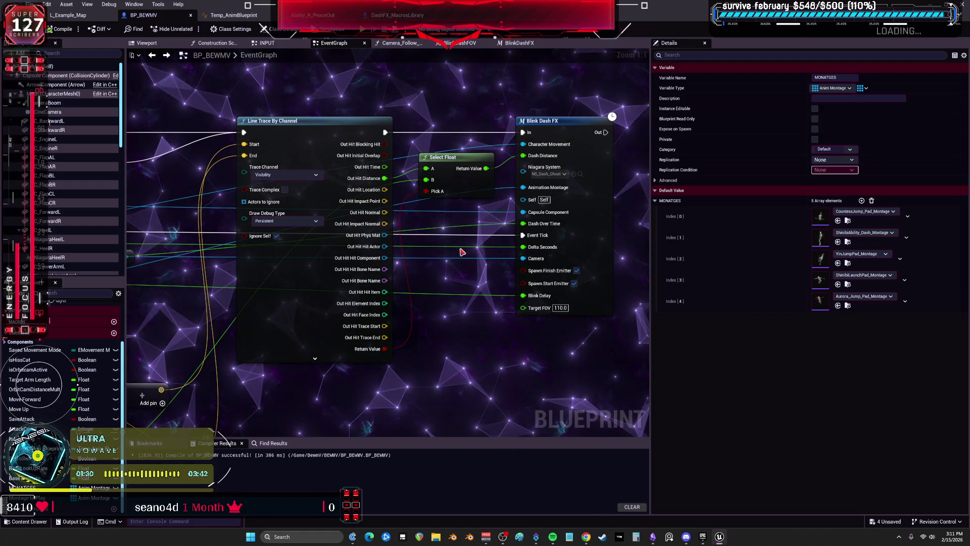
{"action": "mouse_move", "coordinate": [444, 273]}
{"action": "left_mouse_down"}
{"action": "mouse_move", "coordinate": [505, 283]}
{"action": "mouse_move", "coordinate": [350, 271]}
{"action": "left_mouse_up"}
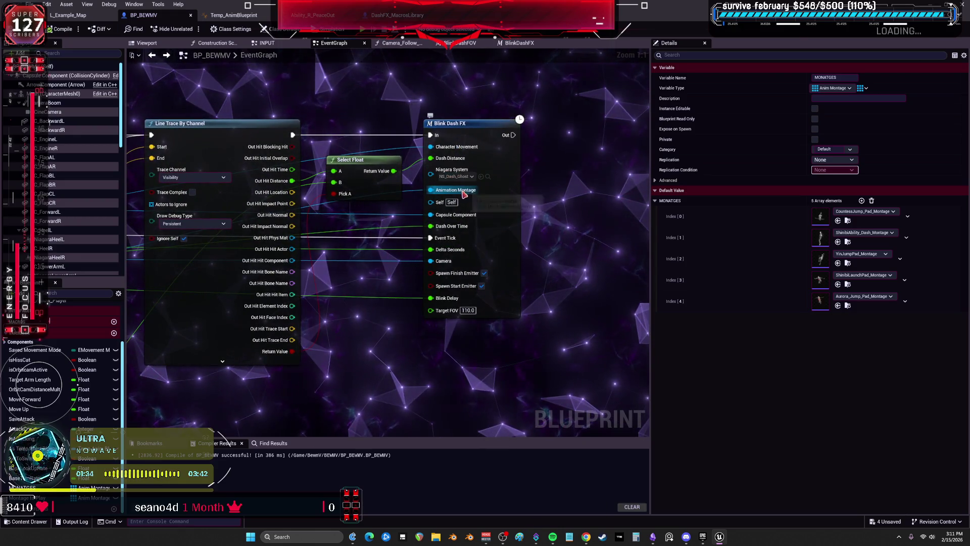
{"action": "double_click", "coordinate": [477, 135]}
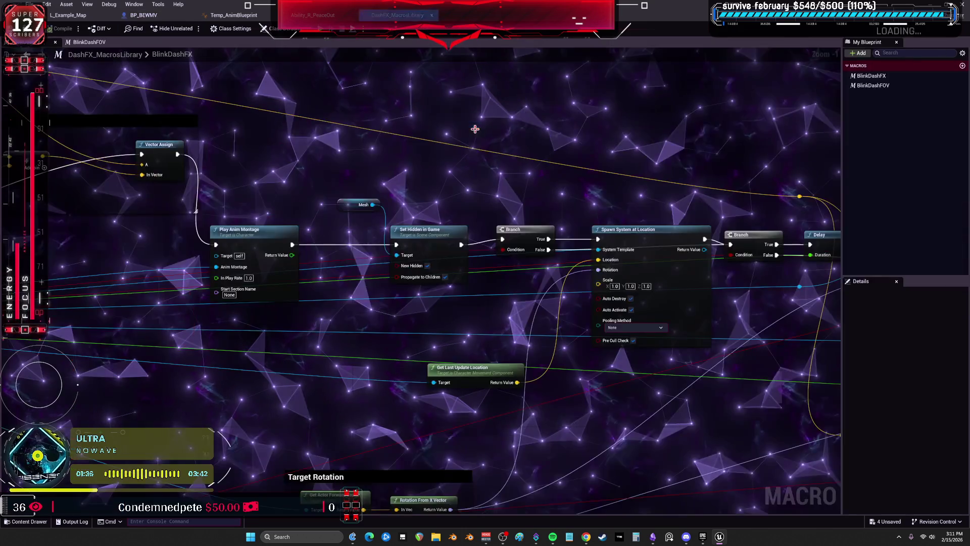
{"action": "left_click", "coordinate": [427, 265]}
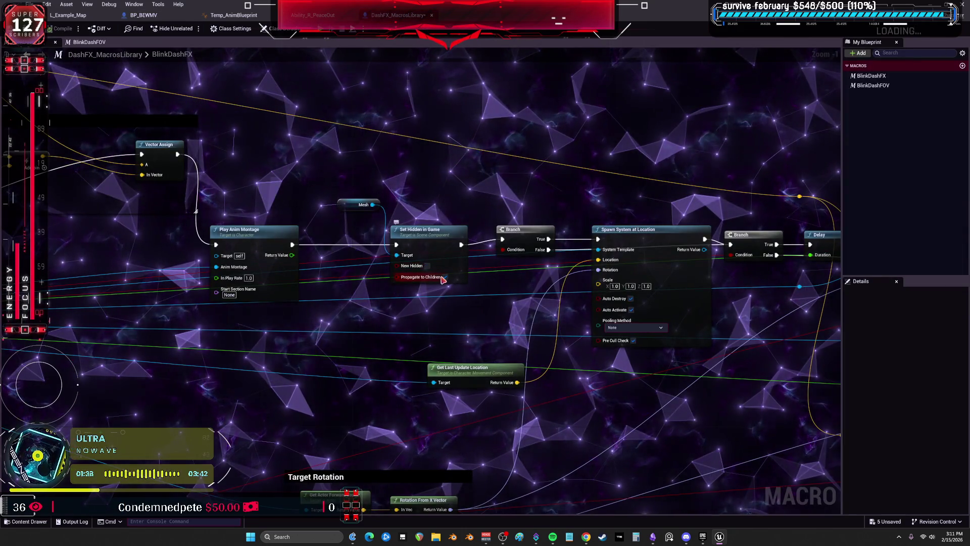
{"action": "left_click", "coordinate": [446, 277]}
Bypass Set Hidden in Game so Play Anim Montage wires straight to Branch, save, and start a play test.
{"action": "left_click_drag", "start_coordinate": [405, 244], "coordinate": [388, 287]}
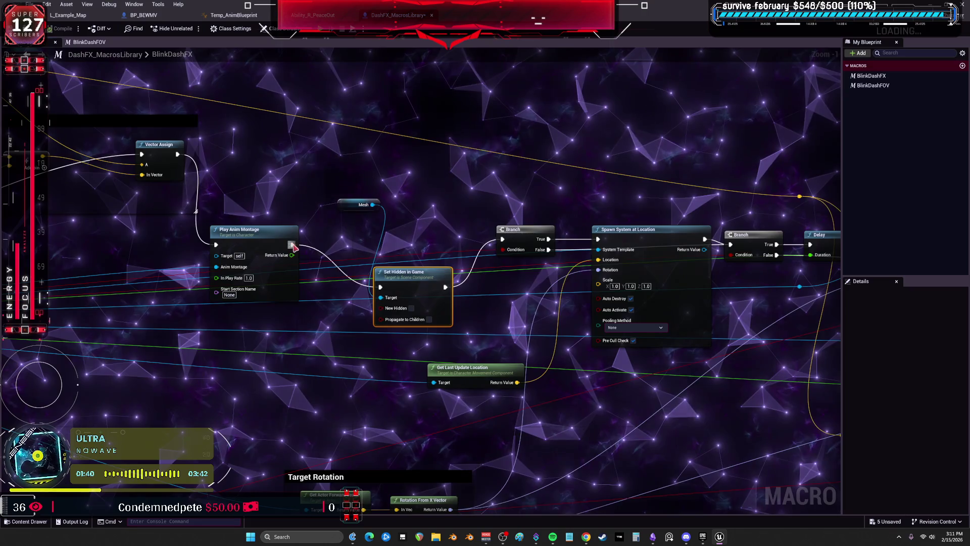
{"action": "left_click_drag", "start_coordinate": [293, 244], "coordinate": [503, 239]}
{"action": "key", "text": "ctrl+s"}
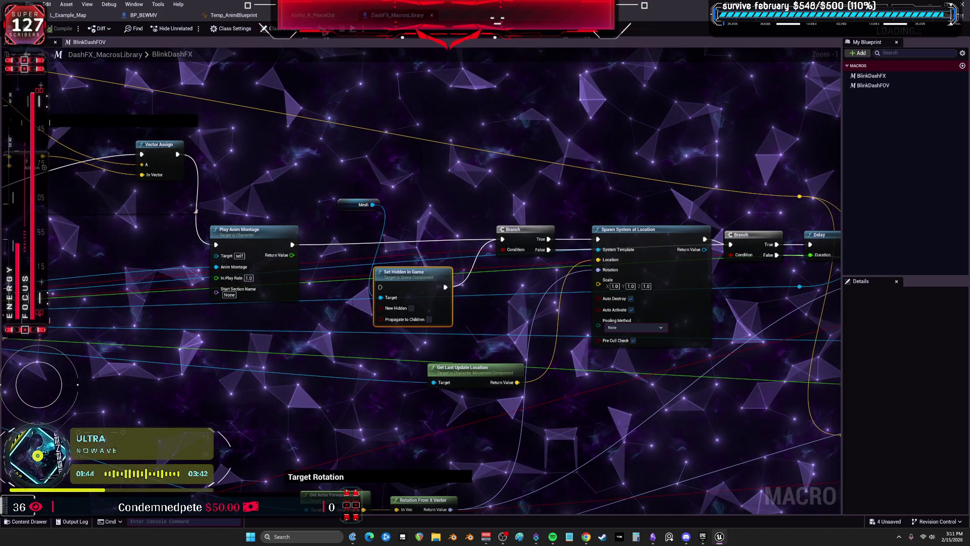
{"action": "key", "text": "alt+p"}
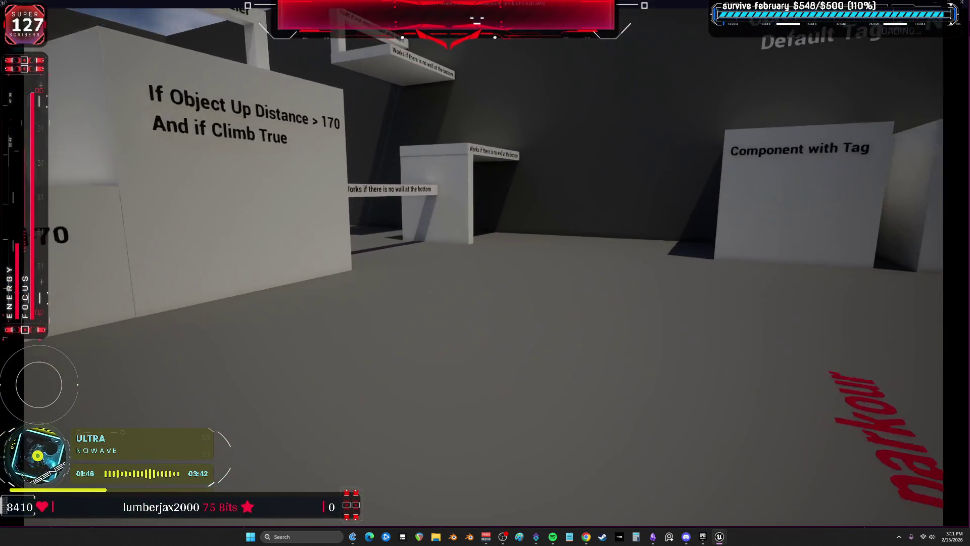
Run into the parkour area, climb onto the runway and blink-dash twice to check the montage.
{"action": "key", "text": "w"}
{"action": "key", "text": "space"}
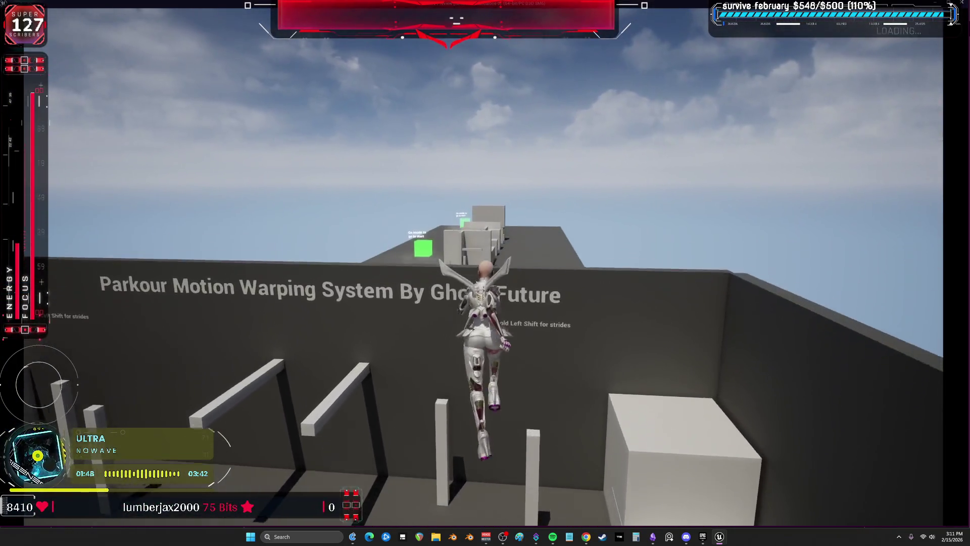
{"action": "key", "text": "w"}
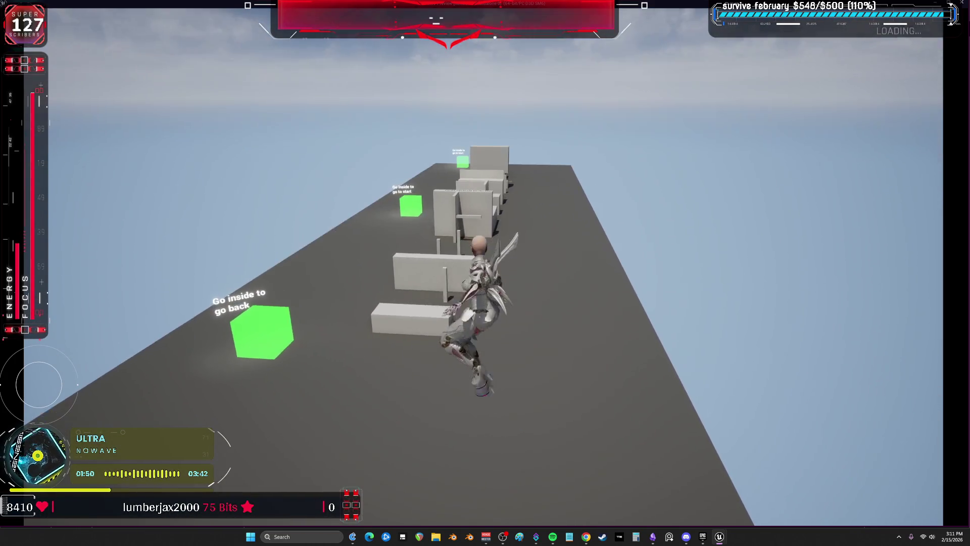
{"action": "key", "text": "w"}
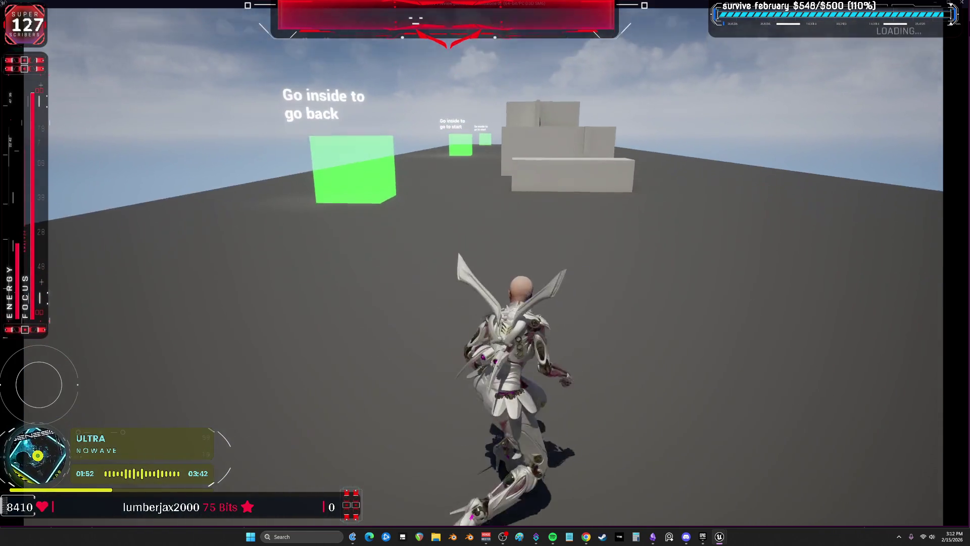
Run to the grey blocks, climb and leap off the grey wall, then stop the play test.
{"action": "key", "text": "w"}
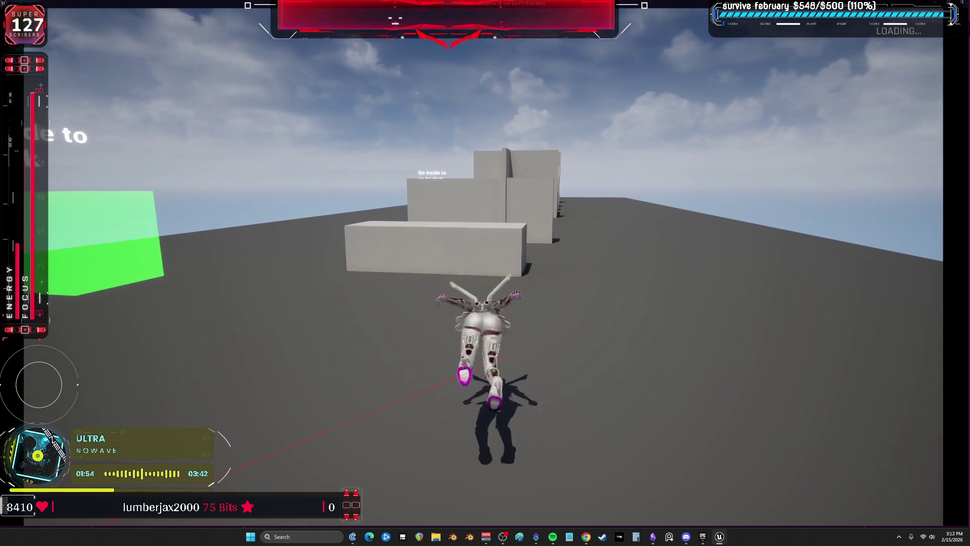
{"action": "key", "text": "space"}
{"action": "key", "text": "w"}
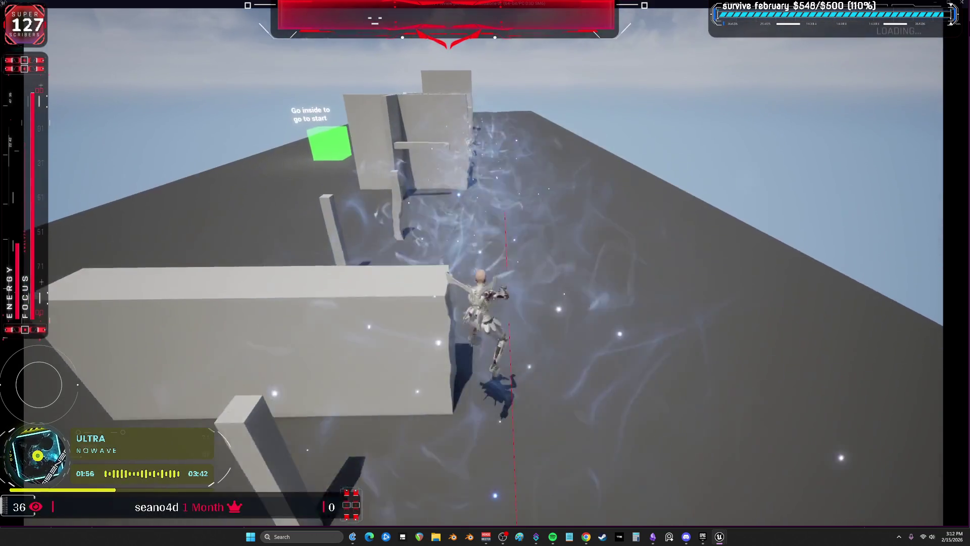
{"action": "key", "text": "w"}
{"action": "key", "text": "space"}
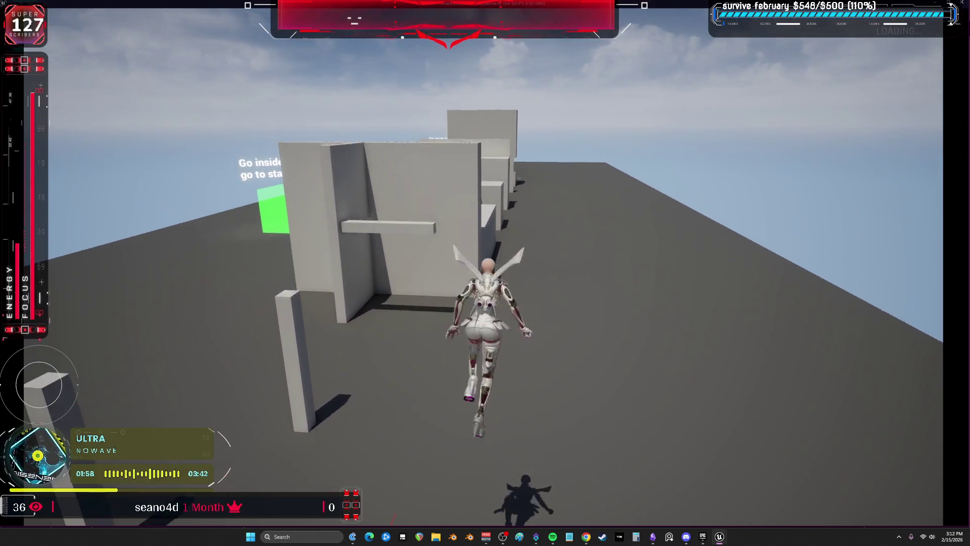
{"action": "key", "text": "w"}
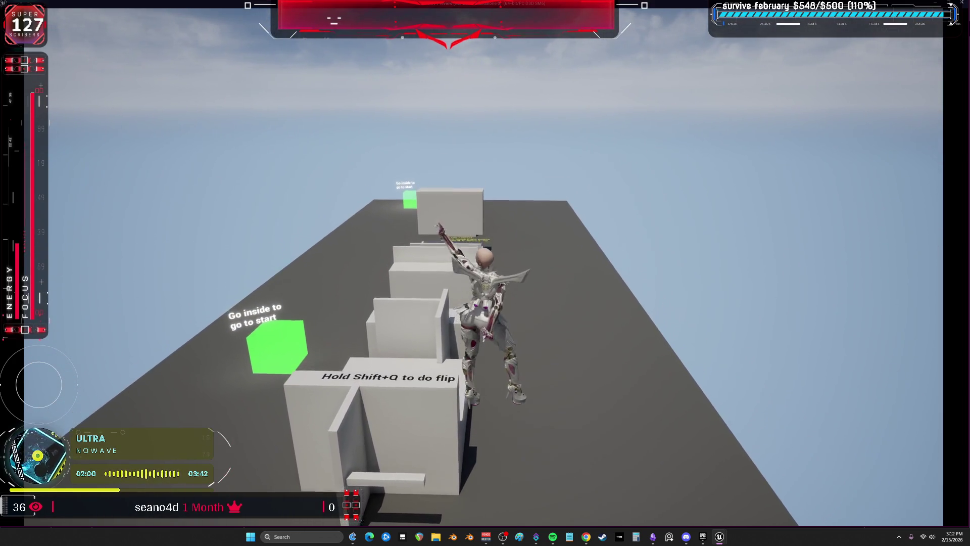
{"action": "key", "text": "space"}
{"action": "key", "text": "w"}
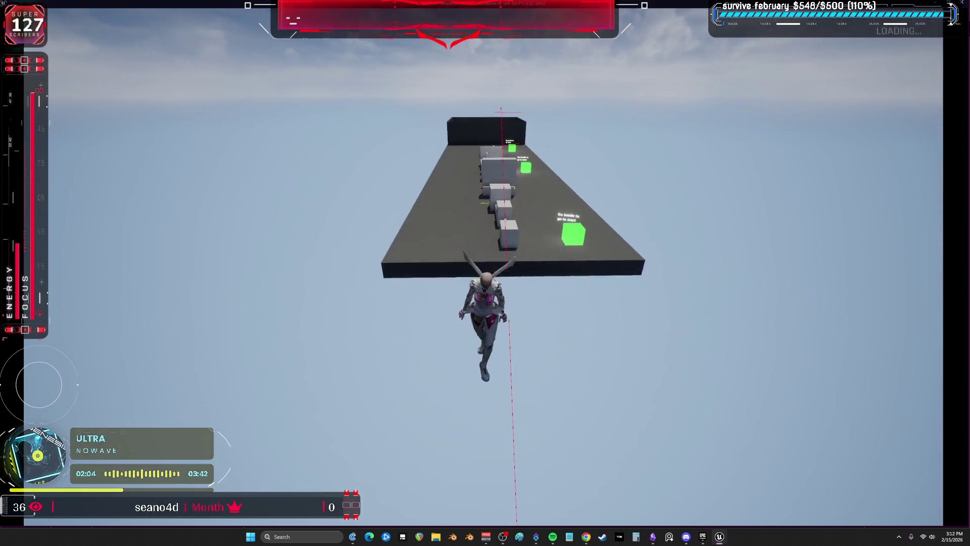
{"action": "key", "text": "Escape"}
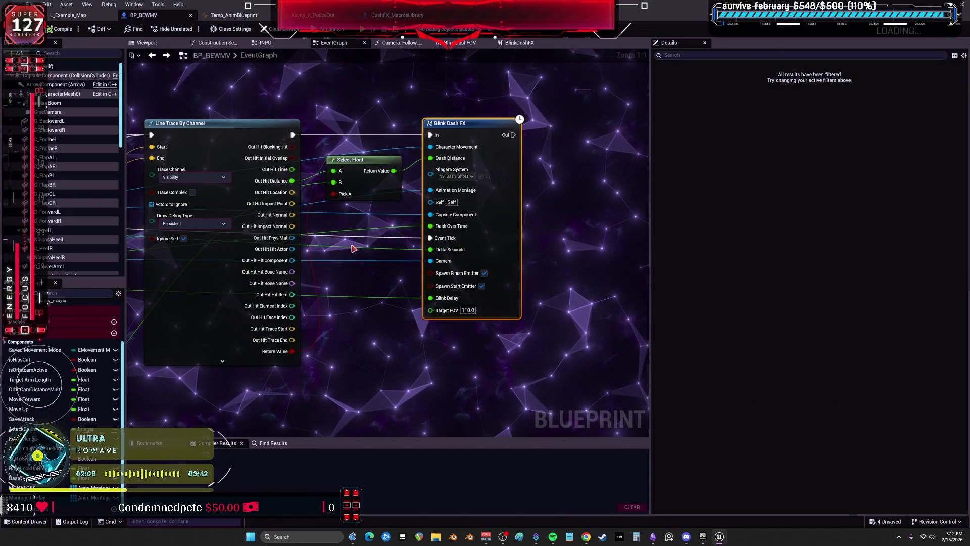
Zoom out to view the whole dash graph, then switch to the web browser.
{"action": "scroll", "coordinate": [352, 247], "scroll_direction": "down", "scroll_amount": 4}
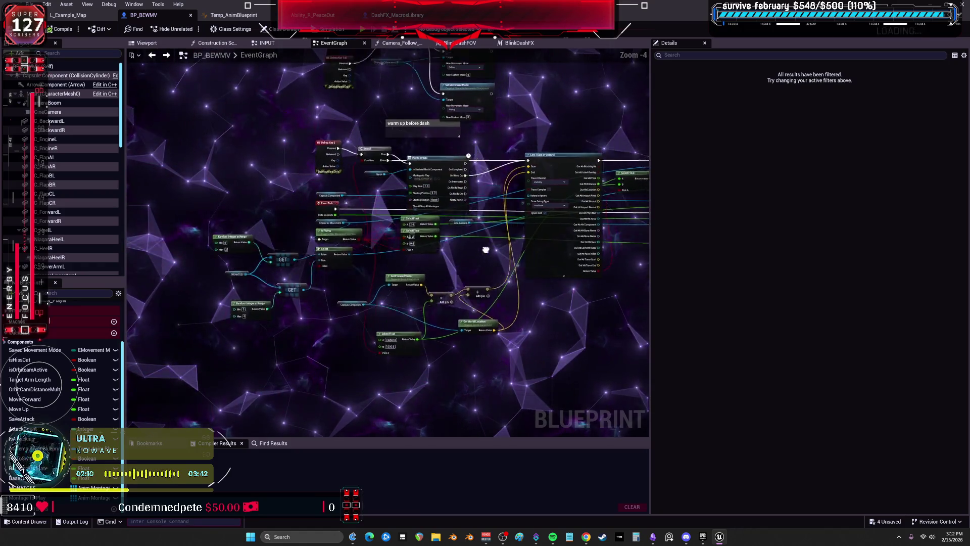
{"action": "left_click_drag", "start_coordinate": [488, 248], "coordinate": [405, 274]}
{"action": "key", "text": "alt+Tab"}
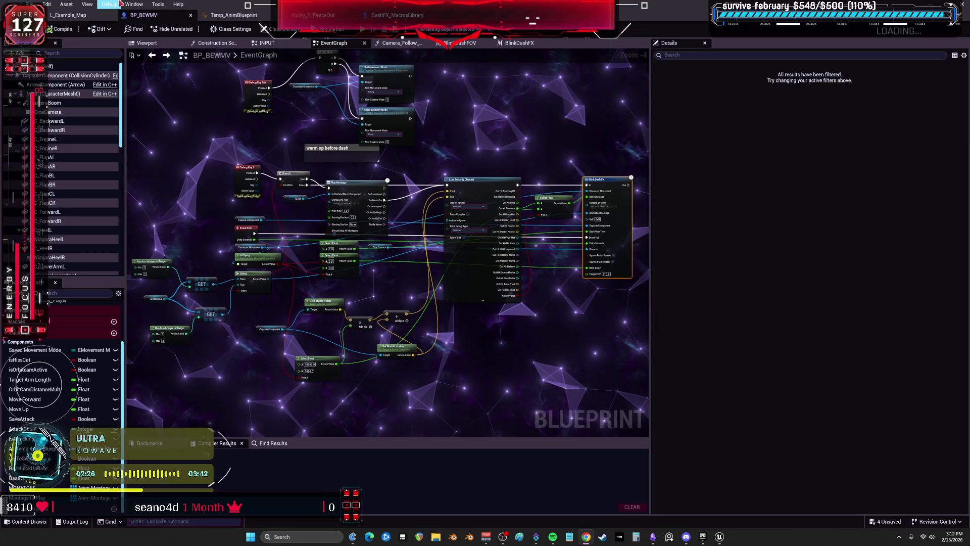
Return to the level editor, save all modified assets with File > Save All, then bring up Obsidian.
{"action": "left_click", "coordinate": [328, 16]}
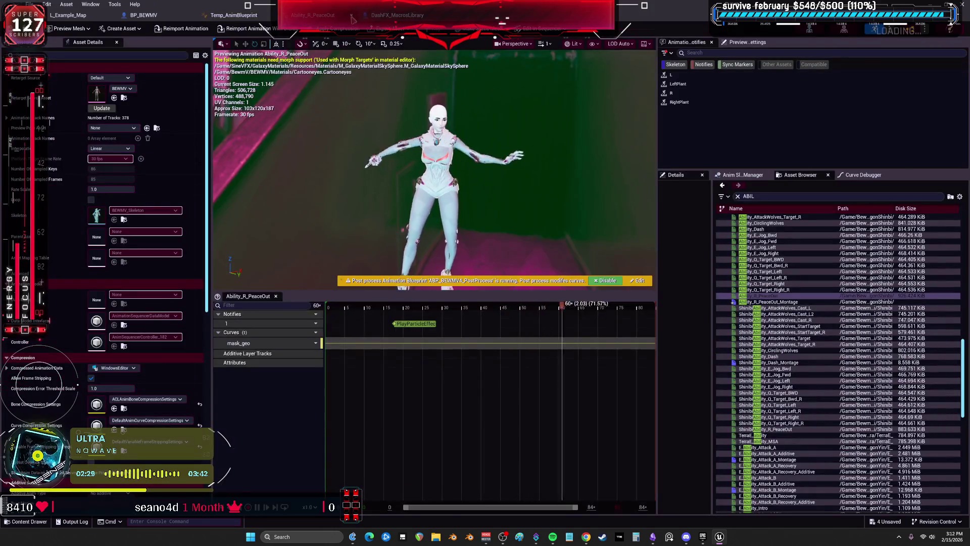
{"action": "left_click", "coordinate": [234, 15]}
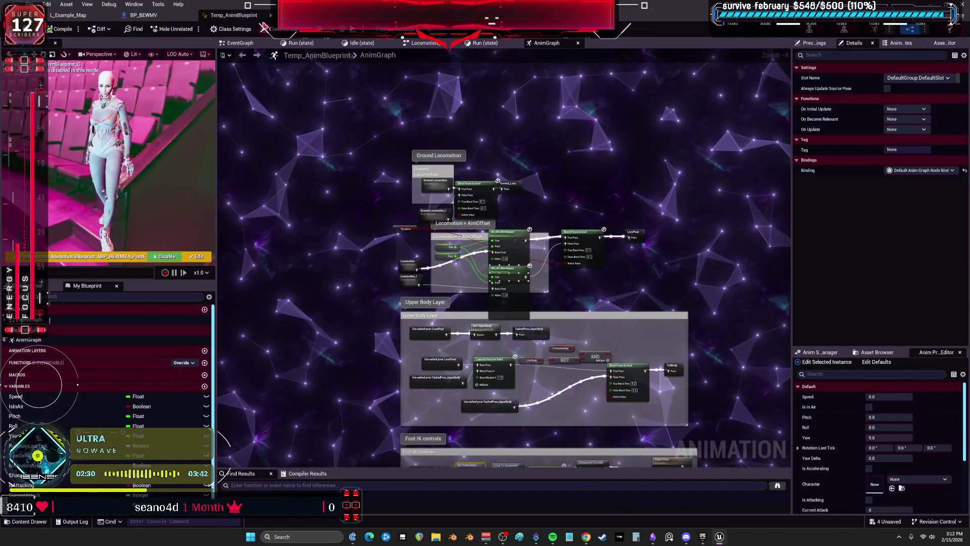
{"action": "left_click", "coordinate": [93, 17]}
{"action": "left_click", "coordinate": [30, 4]}
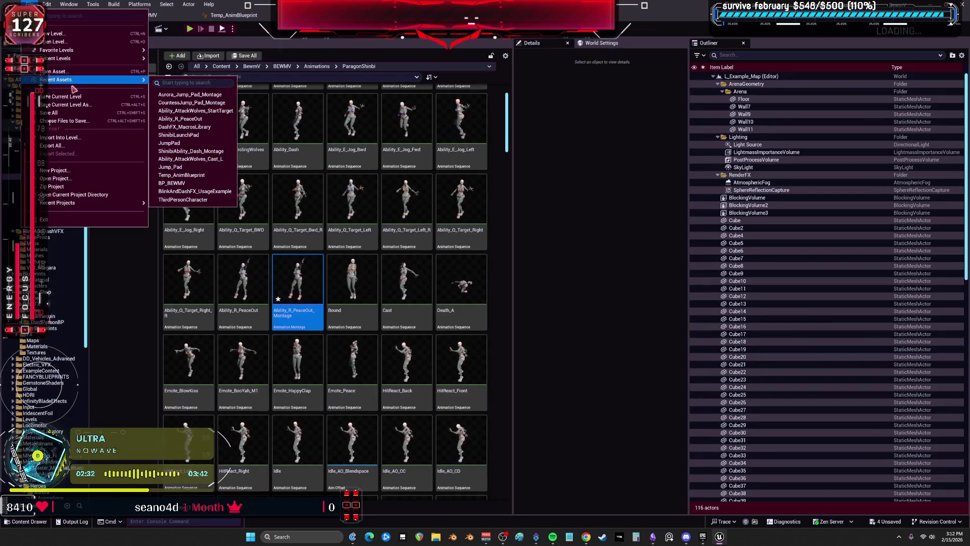
{"action": "left_click", "coordinate": [60, 108]}
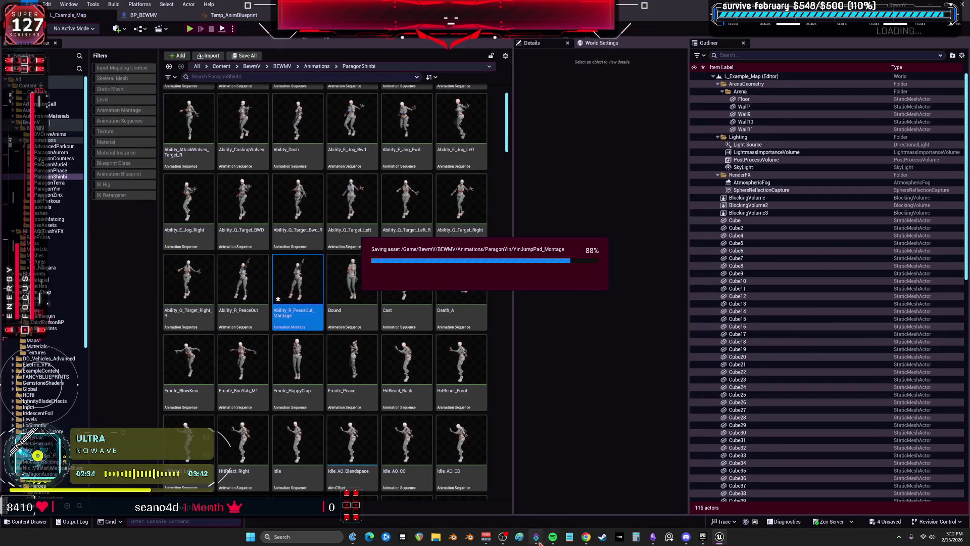
{"action": "left_click", "coordinate": [653, 536]}
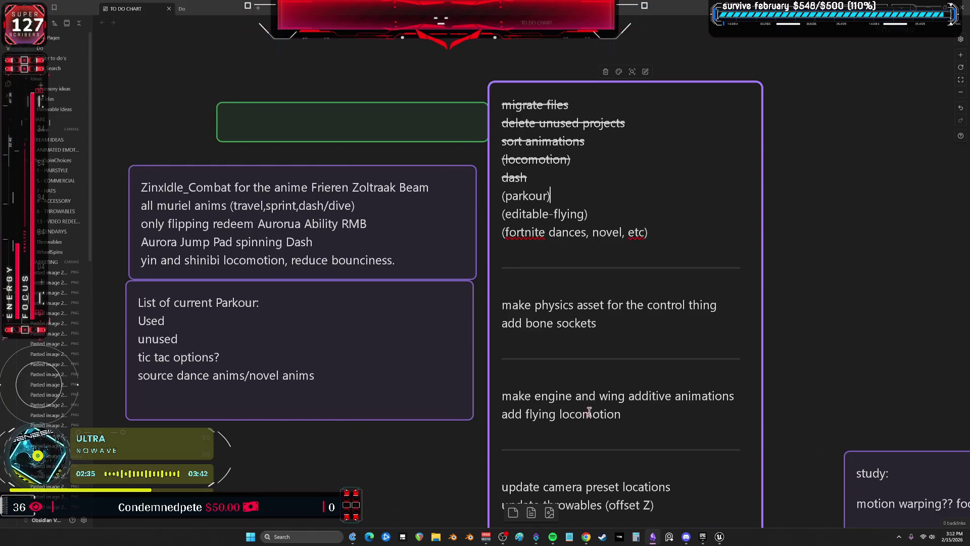
Move the ZinxIdle_Combat line from the left card onto a new line under dash in the to-do card.
{"action": "triple_click", "coordinate": [560, 195]}
{"action": "left_click", "coordinate": [570, 197]}
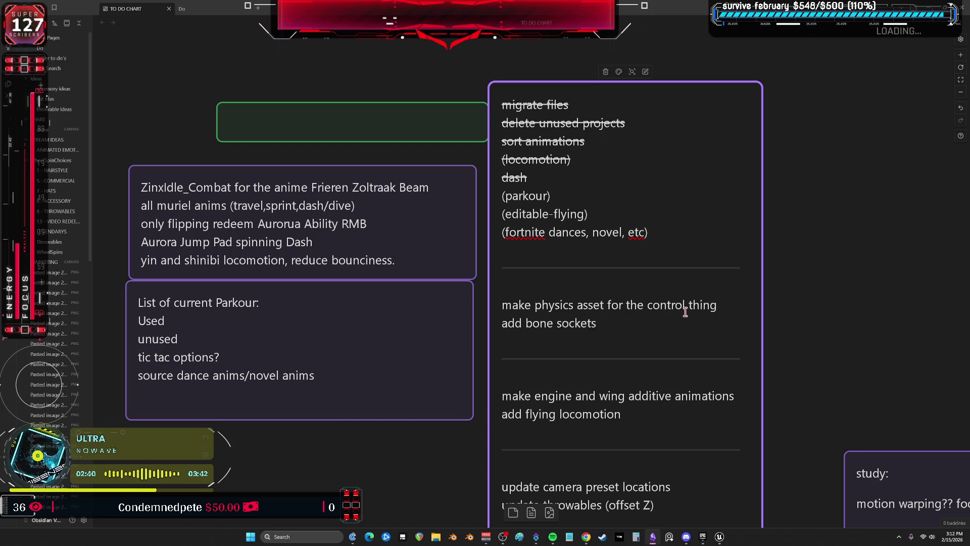
{"action": "key", "text": "alt+Tab"}
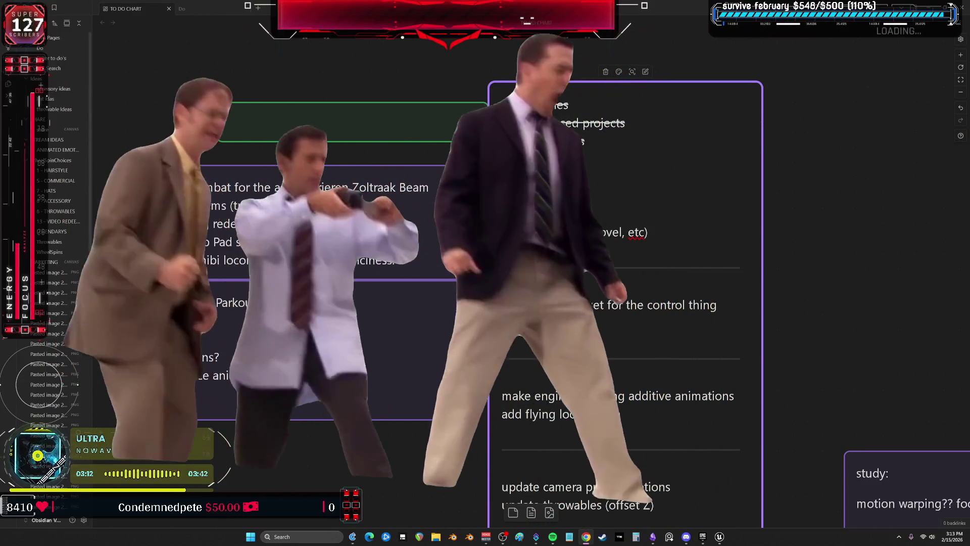
{"action": "left_click", "coordinate": [436, 193]}
{"action": "left_click_drag", "start_coordinate": [436, 193], "coordinate": [141, 188]}
{"action": "key", "text": "ctrl+c"}
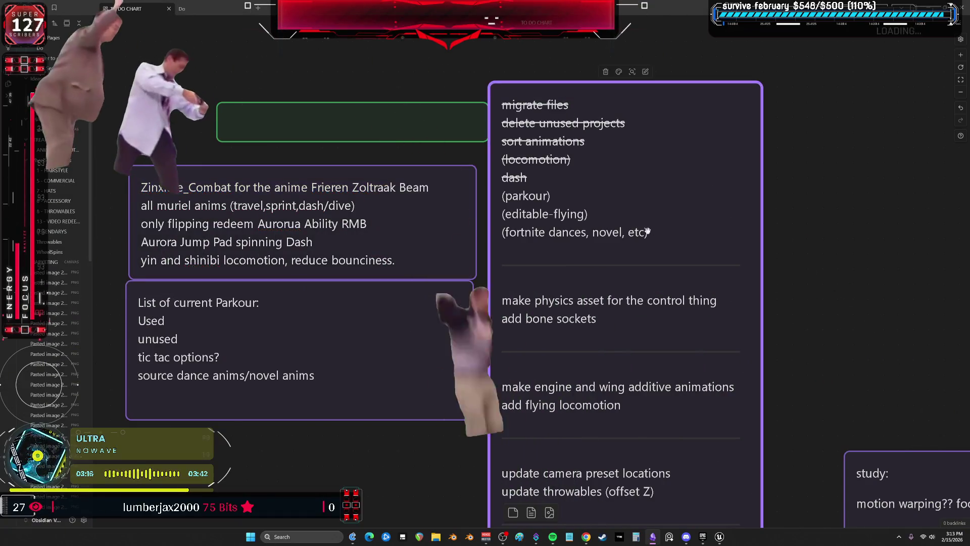
{"action": "left_click", "coordinate": [665, 232]}
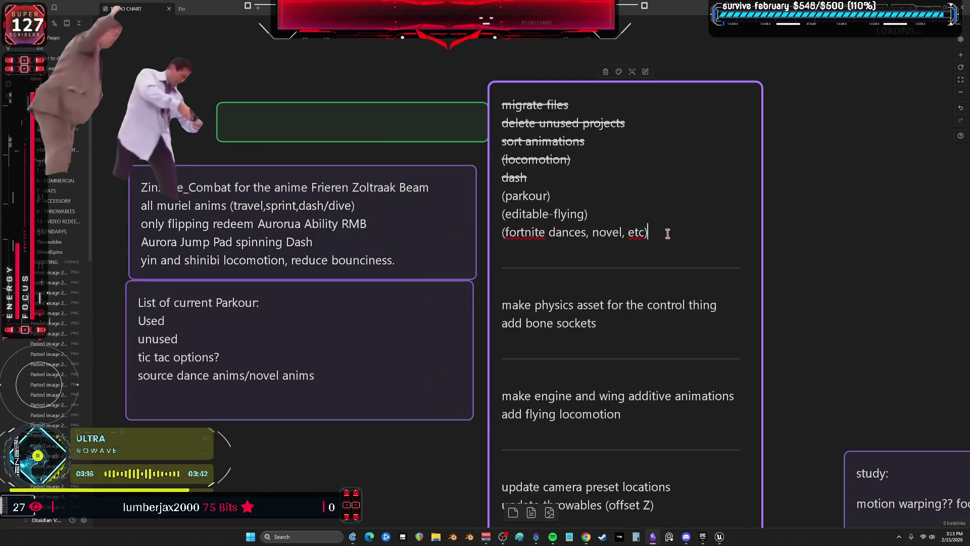
{"action": "key", "text": "Up"}
{"action": "key", "text": "Up"}
{"action": "key", "text": "Up"}
{"action": "key", "text": "Return"}
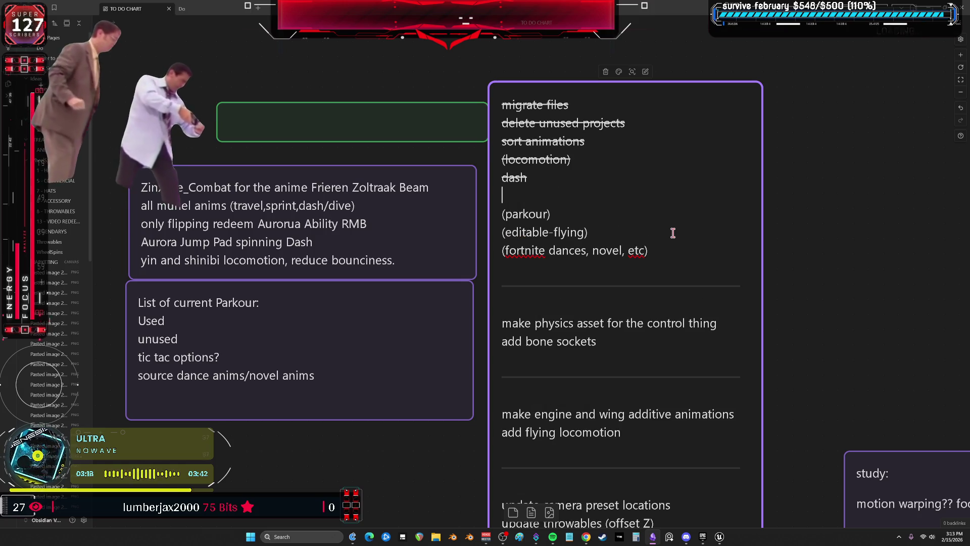
{"action": "key", "text": "ctrl+v"}
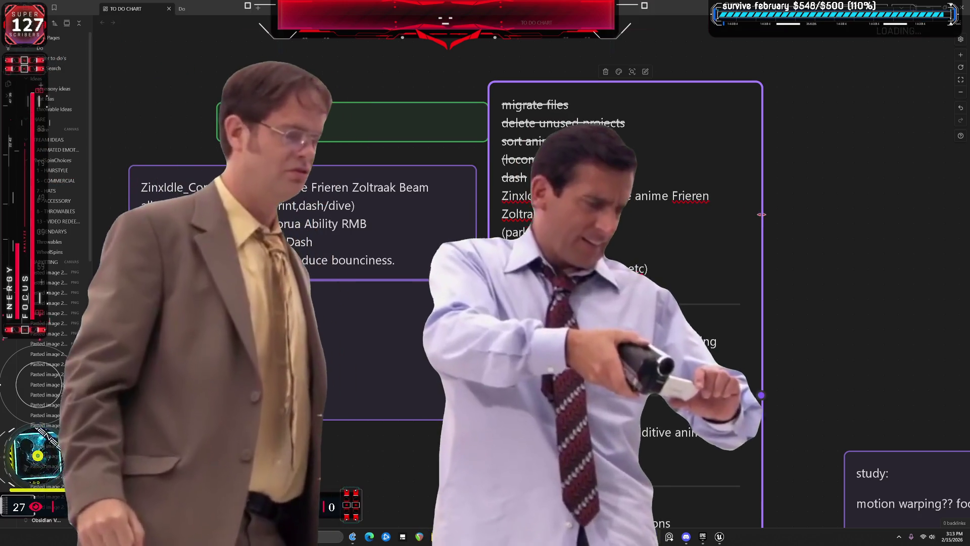
Widen the to-do card and delete the ZinxIdle_Combat and lower lines from the left card.
{"action": "left_click_drag", "start_coordinate": [762, 212], "coordinate": [823, 208]}
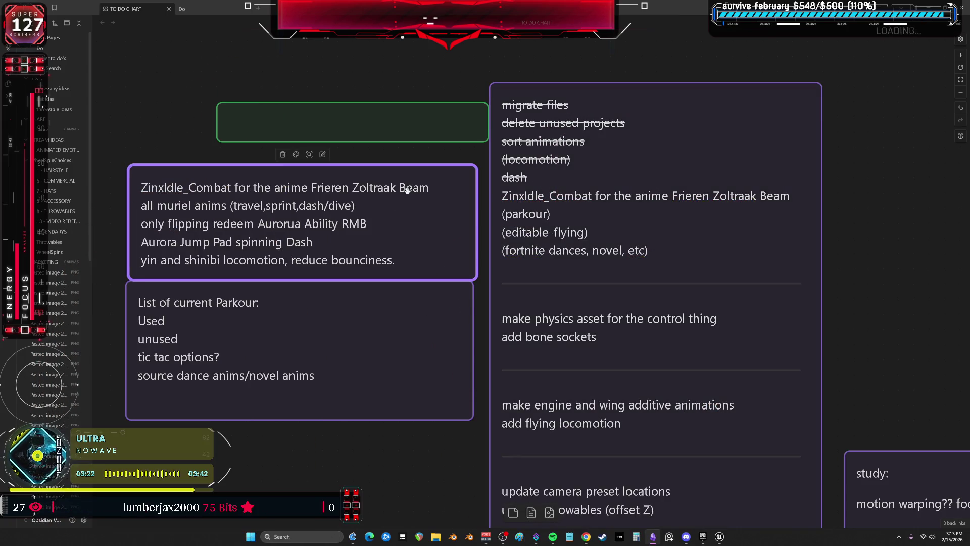
{"action": "left_click", "coordinate": [434, 187]}
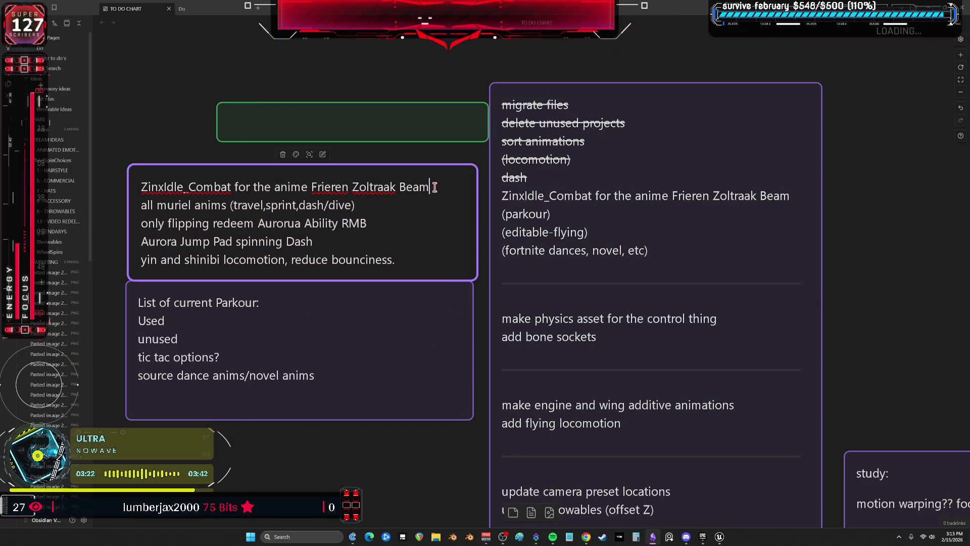
{"action": "key", "text": "shift+Home"}
{"action": "key", "text": "BackSpace"}
{"action": "key", "text": "Delete"}
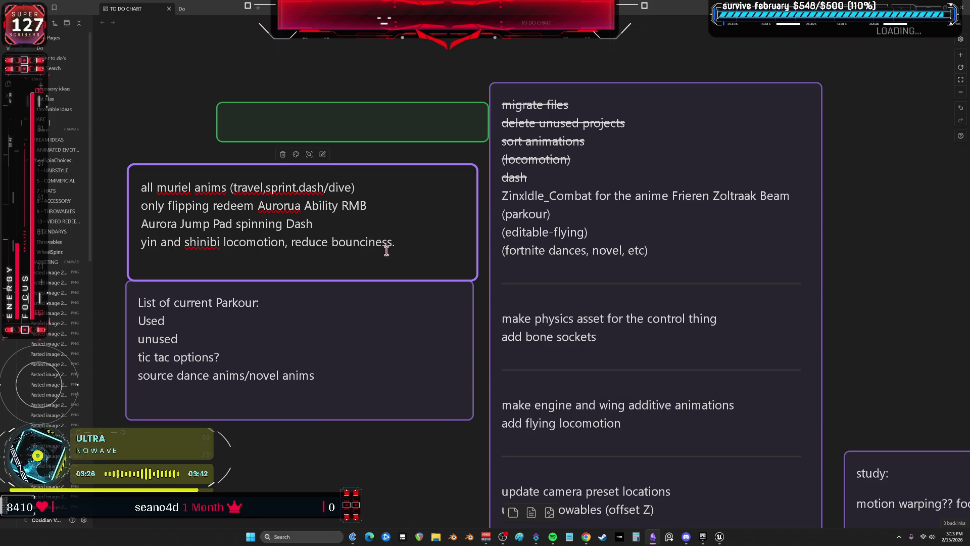
{"action": "key", "text": "shift+Home"}
{"action": "key", "text": "shift+Up"}
{"action": "key", "text": "shift+Up"}
{"action": "key", "text": "BackSpace"}
Move the all muriel anims text from the left card into the to-do card after (editable-flying).
{"action": "left_click", "coordinate": [281, 433]}
{"action": "left_click_drag", "start_coordinate": [353, 187], "coordinate": [178, 187]}
{"action": "key", "text": "shift+Home"}
{"action": "key", "text": "BackSpace"}
{"action": "double_click", "coordinate": [608, 227]}
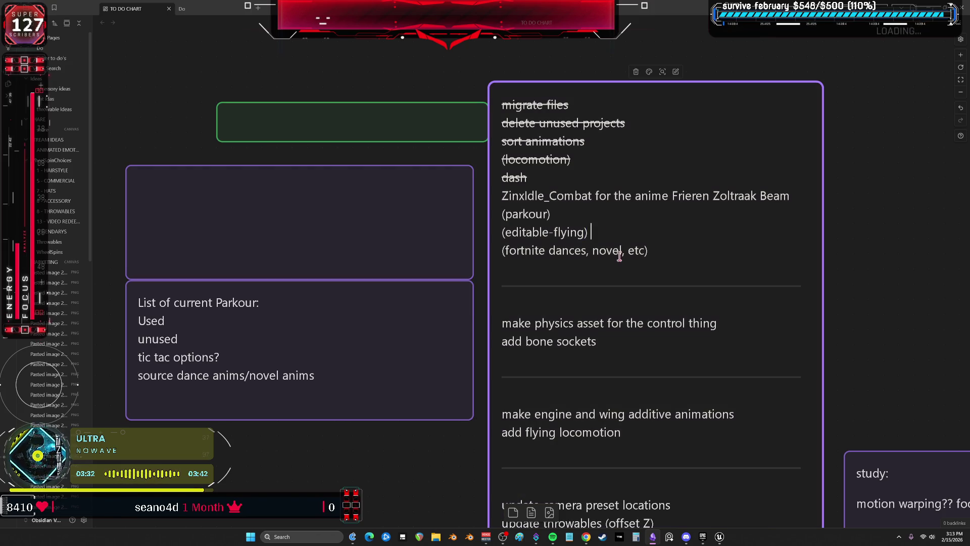
{"action": "type", "text": "all muriel anims (travel,sprint,dash/dive)"}
{"action": "left_click_drag", "start_coordinate": [876, 219], "coordinate": [602, 232]}
Delete the two emptied cards from the canvas.
{"action": "scroll", "coordinate": [602, 231], "scroll_direction": "left", "scroll_amount": 5}
{"action": "left_click_drag", "start_coordinate": [190, 101], "coordinate": [286, 242]}
{"action": "key", "text": "Delete"}
{"action": "scroll", "coordinate": [351, 284], "scroll_direction": "down", "scroll_amount": 5}
{"action": "scroll", "coordinate": [352, 284], "scroll_direction": "left", "scroll_amount": 3}
Move the Parkour card left and higher, and widen the to-do card toward the left.
{"action": "left_click_drag", "start_coordinate": [445, 215], "coordinate": [271, 244]}
{"action": "scroll", "coordinate": [501, 298], "scroll_direction": "up", "scroll_amount": 3}
{"action": "scroll", "coordinate": [501, 298], "scroll_direction": "left", "scroll_amount": 2}
{"action": "left_click_drag", "start_coordinate": [642, 222], "coordinate": [489, 222]}
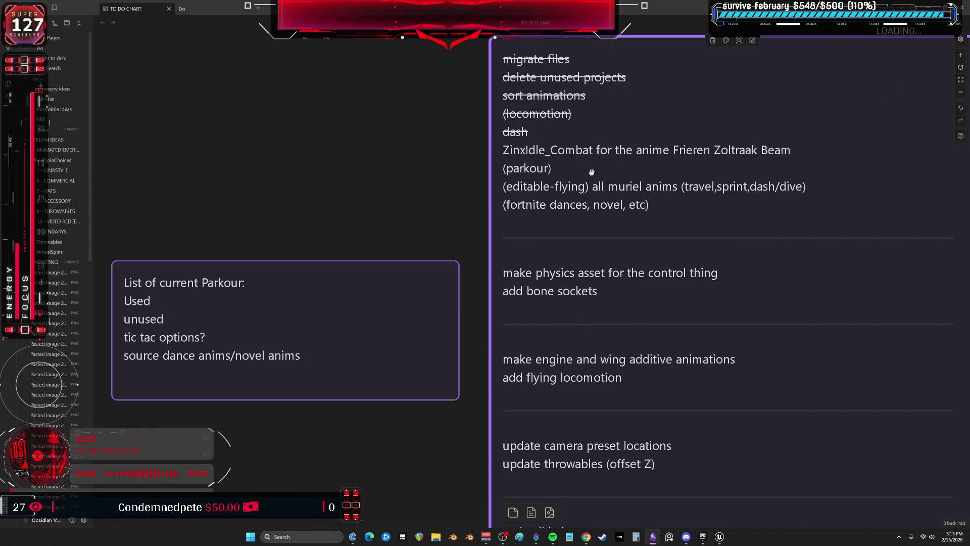
{"action": "left_click", "coordinate": [271, 289]}
{"action": "left_click_drag", "start_coordinate": [301, 310], "coordinate": [314, 190]}
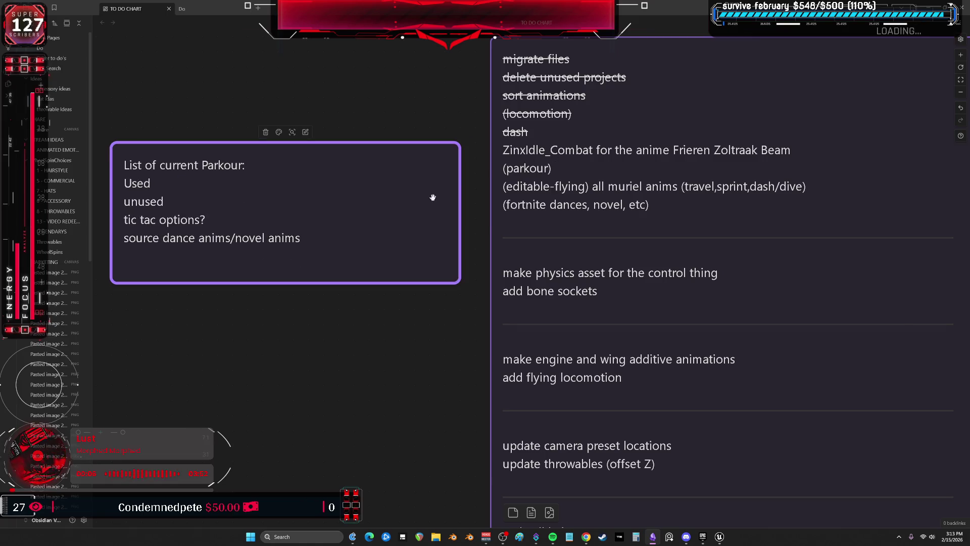
{"action": "left_click_drag", "start_coordinate": [457, 203], "coordinate": [494, 175]}
{"action": "key", "text": "ctrl+z"}
Select the to-do card, then switch over to the Epic Games Launcher library.
{"action": "scroll", "coordinate": [525, 220], "scroll_direction": "up", "scroll_amount": 2}
{"action": "left_click", "coordinate": [752, 217]}
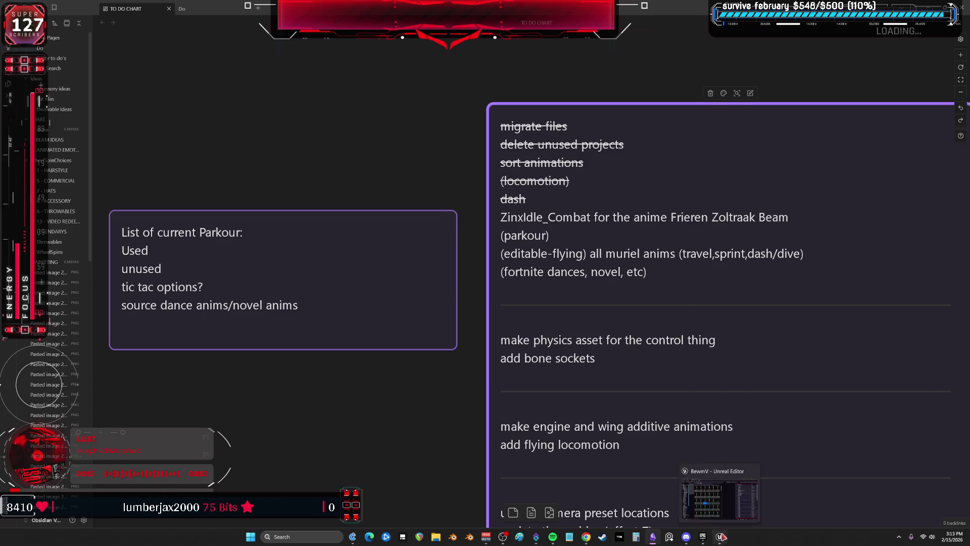
{"action": "left_click", "coordinate": [720, 536]}
{"action": "left_click", "coordinate": [704, 538]}
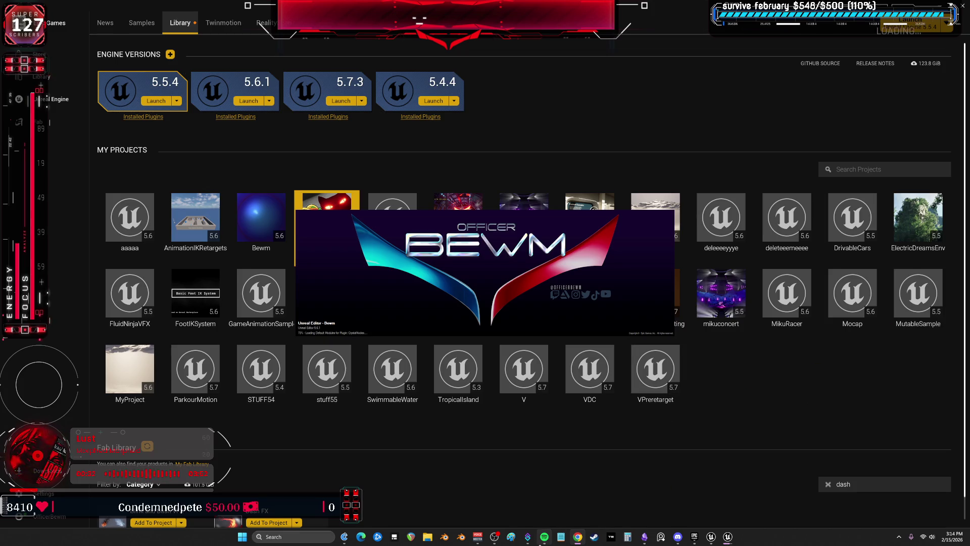
Bring Spotify's KRUSHED 2 DEATH Radio playlist in front of the launcher.
{"action": "left_click", "coordinate": [544, 536]}
{"action": "scroll", "coordinate": [204, 278], "scroll_direction": "down", "scroll_amount": 15}
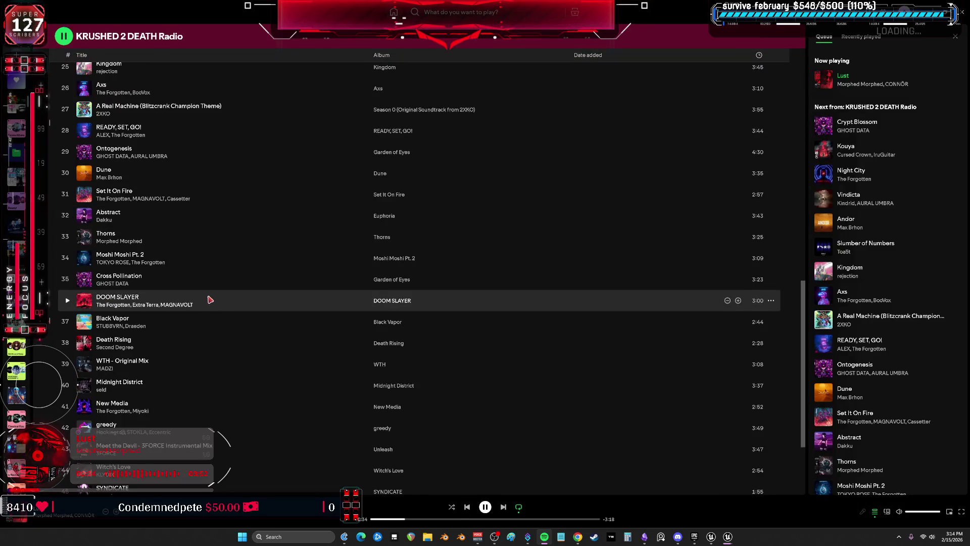
Play Crypt Blossom, then Kouya, then settle on Night City.
{"action": "scroll", "coordinate": [216, 302], "scroll_direction": "up", "scroll_amount": 10}
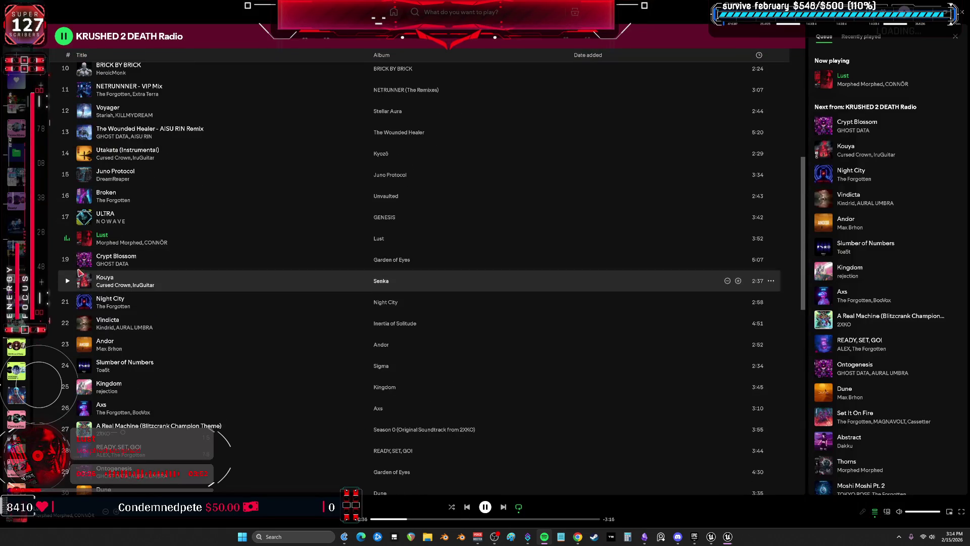
{"action": "double_click", "coordinate": [94, 258]}
{"action": "left_click", "coordinate": [68, 281]}
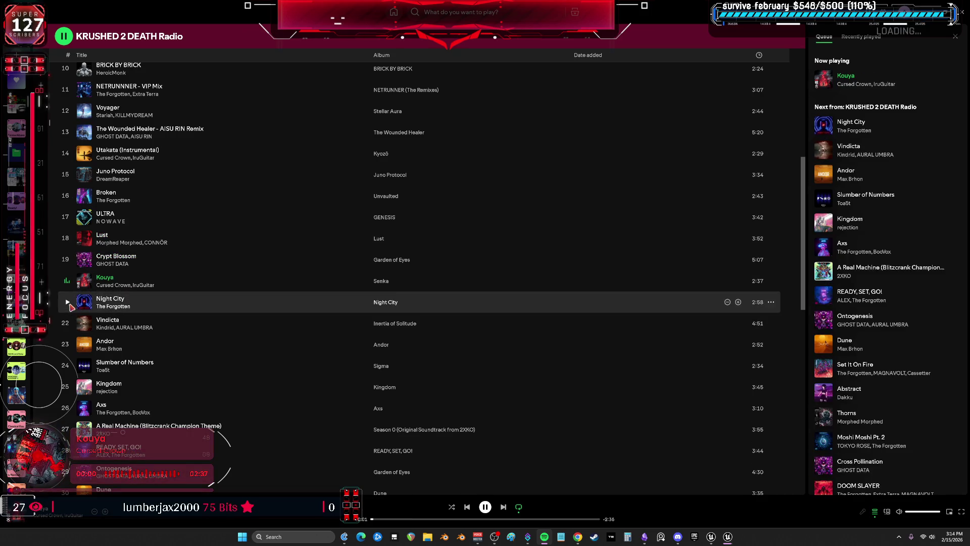
{"action": "left_click", "coordinate": [68, 302]}
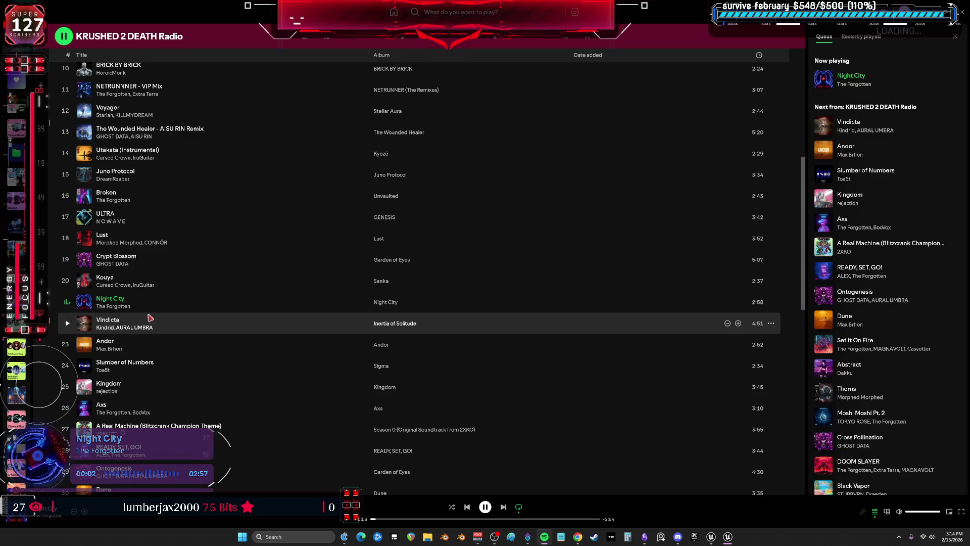
Open Night City's song radio, then return to the Unreal Editor.
{"action": "right_click", "coordinate": [206, 308]}
{"action": "left_click", "coordinate": [262, 423]}
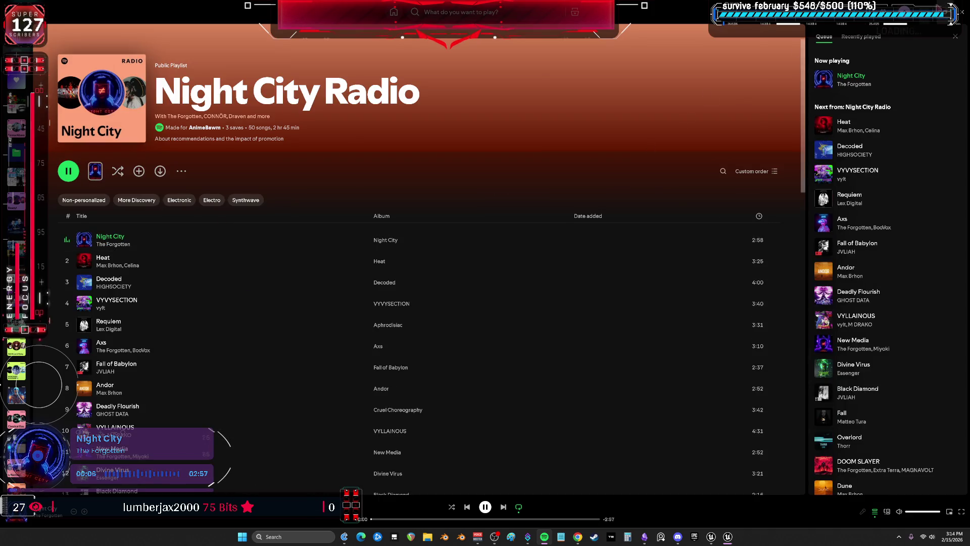
{"action": "key", "text": "alt+Tab"}
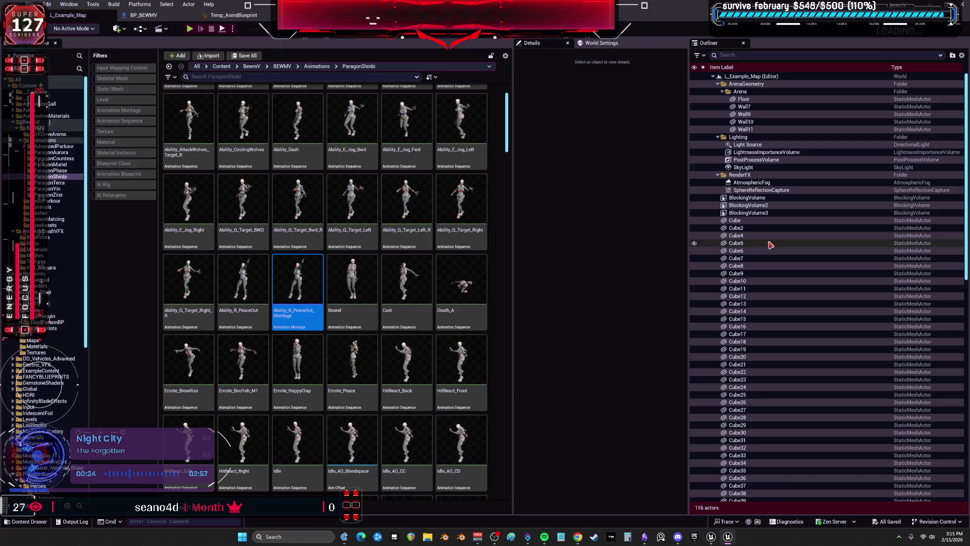
Open the BewmV content folder and switch to the Temp_AnimBlueprint AnimGraph.
{"action": "left_click", "coordinate": [30, 122]}
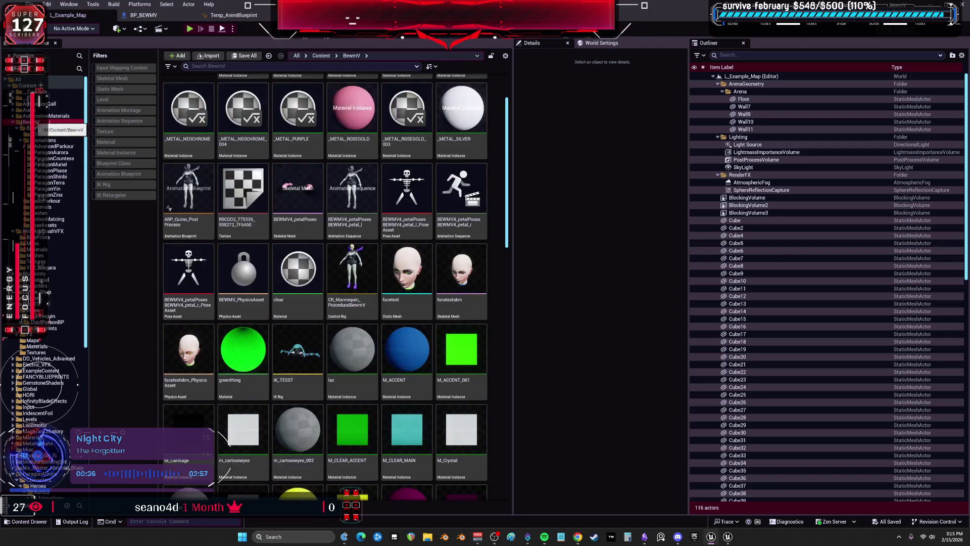
{"action": "left_click_drag", "start_coordinate": [507, 217], "coordinate": [509, 495]}
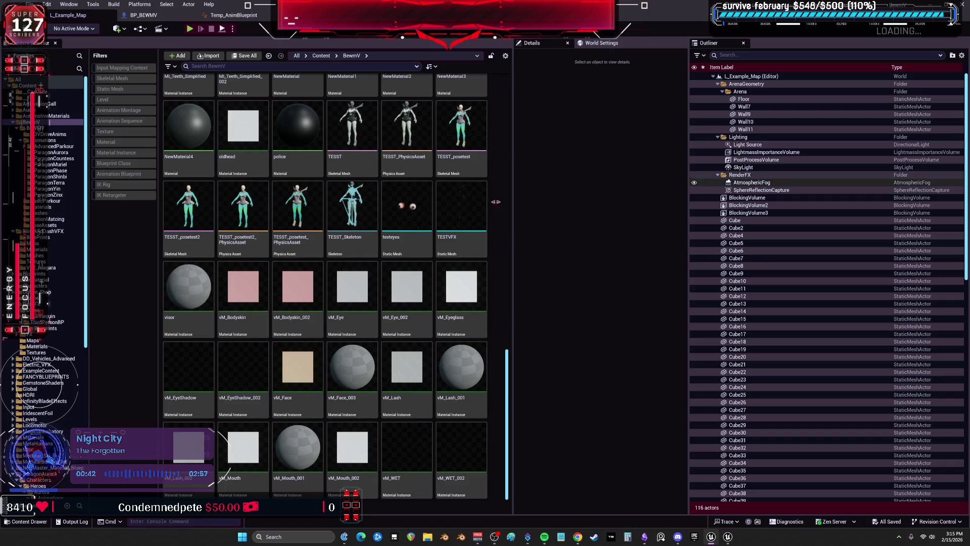
{"action": "left_click", "coordinate": [234, 15]}
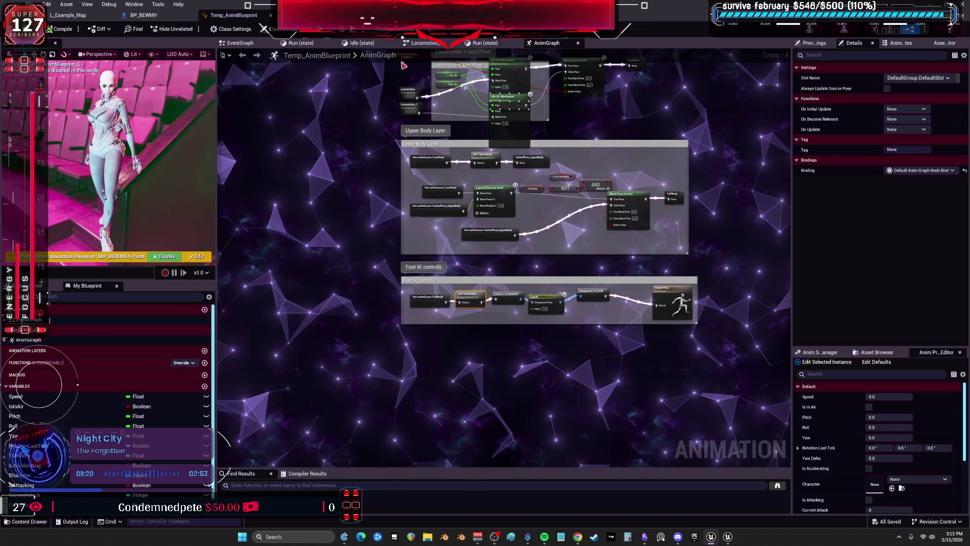
Paste the mouse-position nodes into the EventGraph, feed them from a Sequence, and promote SET to MouseLocation.
{"action": "left_click", "coordinate": [237, 43]}
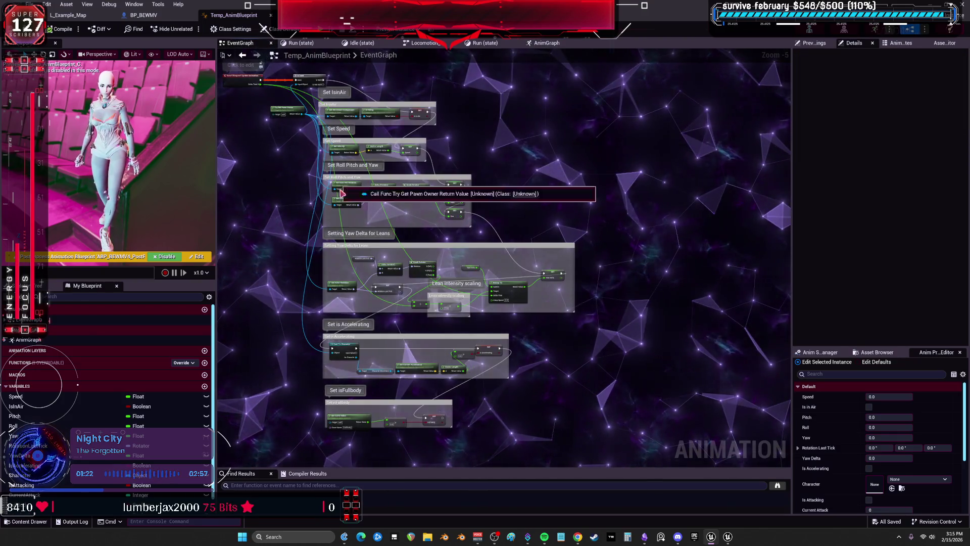
{"action": "key", "text": "ctrl+v"}
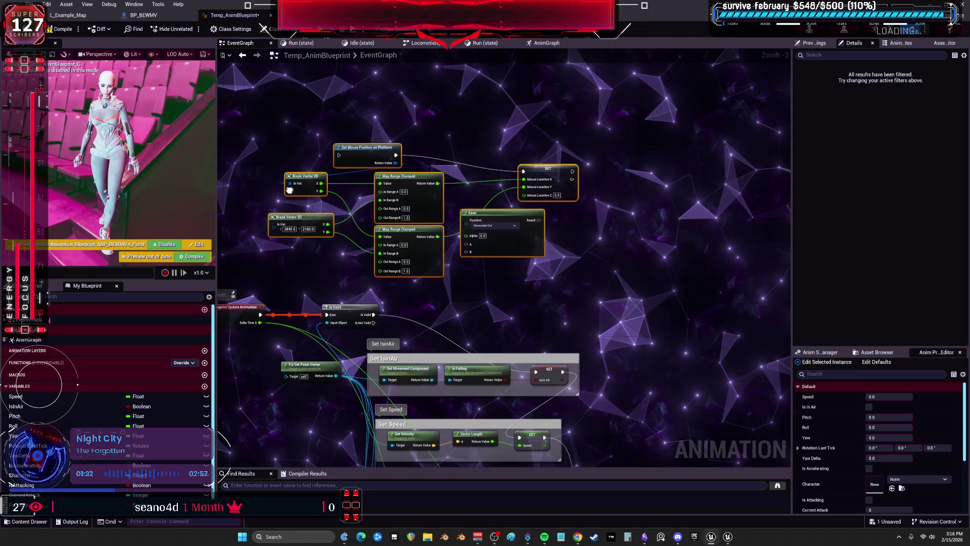
{"action": "scroll", "coordinate": [399, 314], "scroll_direction": "up", "scroll_amount": 3}
{"action": "left_click", "coordinate": [402, 265]}
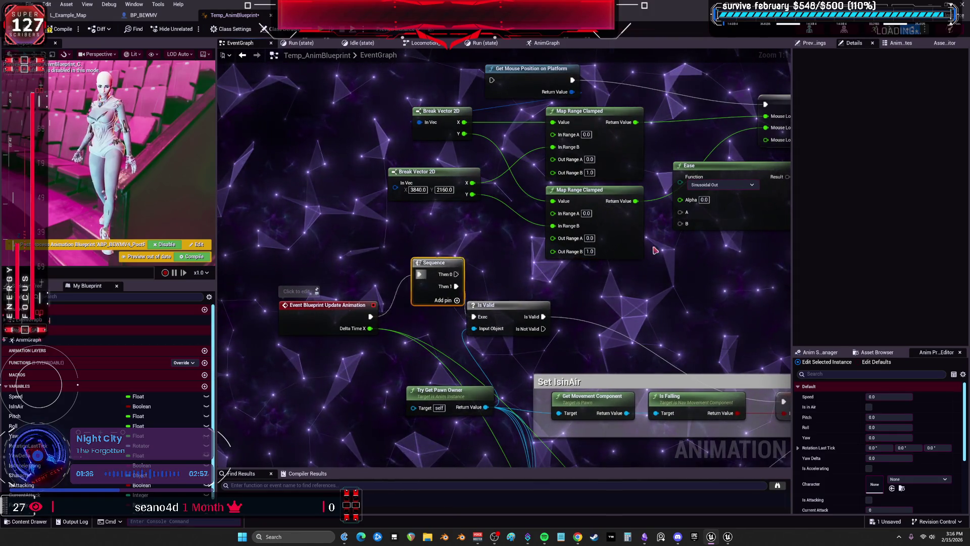
{"action": "mouse_move", "coordinate": [422, 214]}
{"action": "left_mouse_down"}
{"action": "mouse_move", "coordinate": [434, 257]}
{"action": "mouse_move", "coordinate": [494, 134]}
{"action": "left_mouse_up"}
{"action": "right_click", "coordinate": [556, 147]}
{"action": "left_click", "coordinate": [586, 160]}
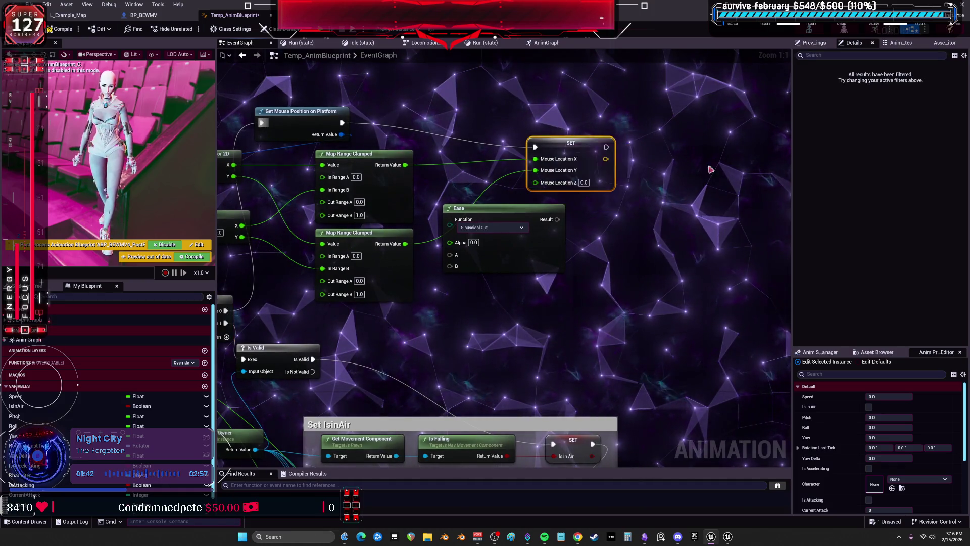
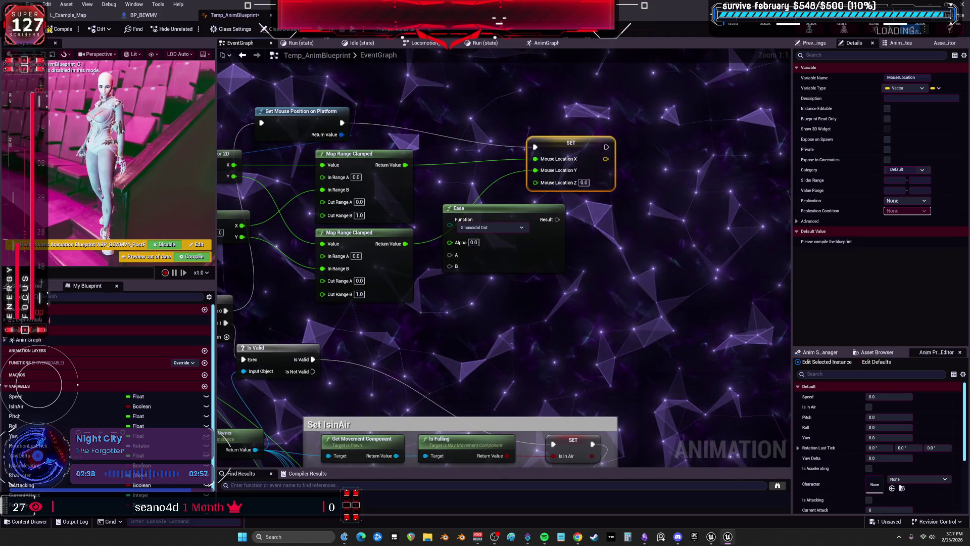
Select the Sequence Player node in the AnimGraph, then return to the L_Example_Map level editor.
{"action": "scroll", "coordinate": [575, 220], "scroll_direction": "down", "scroll_amount": 3}
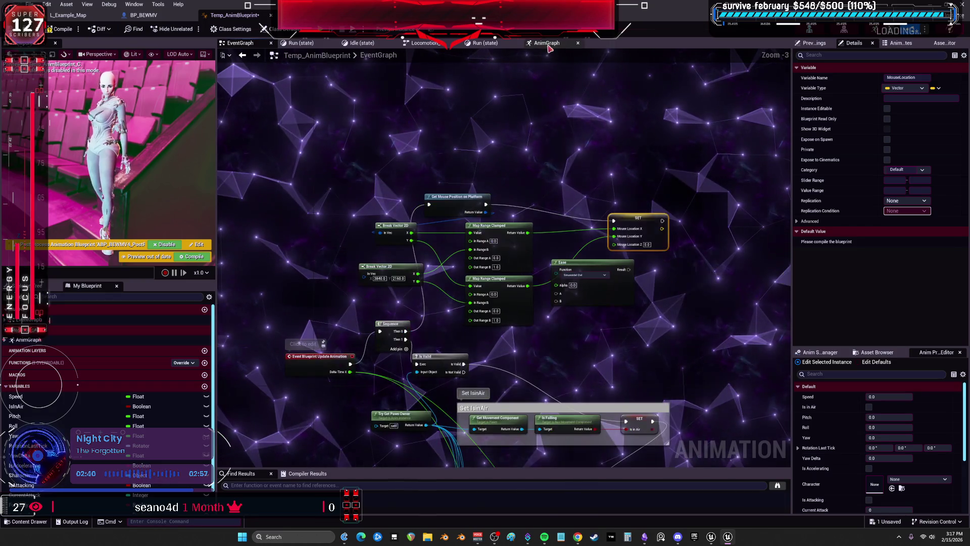
{"action": "left_click", "coordinate": [547, 43]}
{"action": "scroll", "coordinate": [576, 166], "scroll_direction": "up", "scroll_amount": 5}
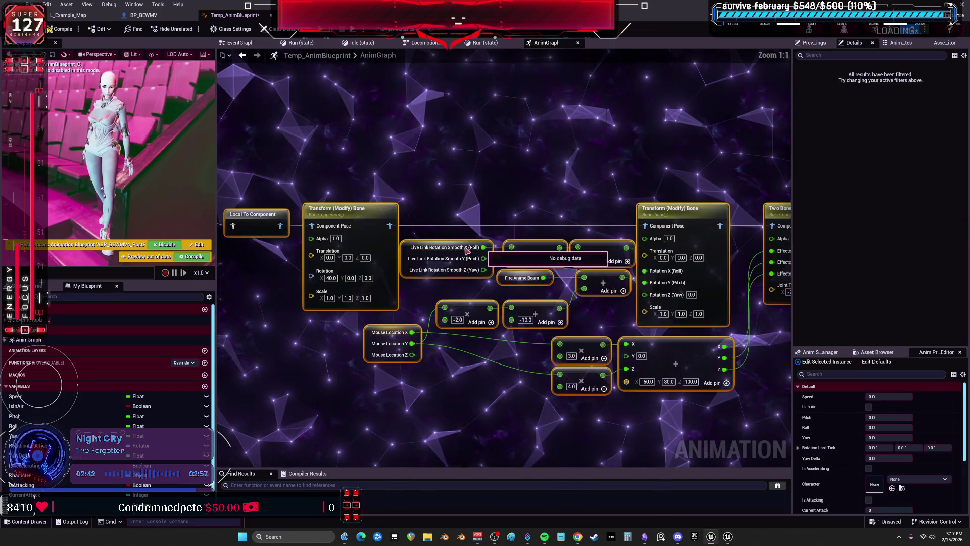
{"action": "left_click", "coordinate": [336, 211]}
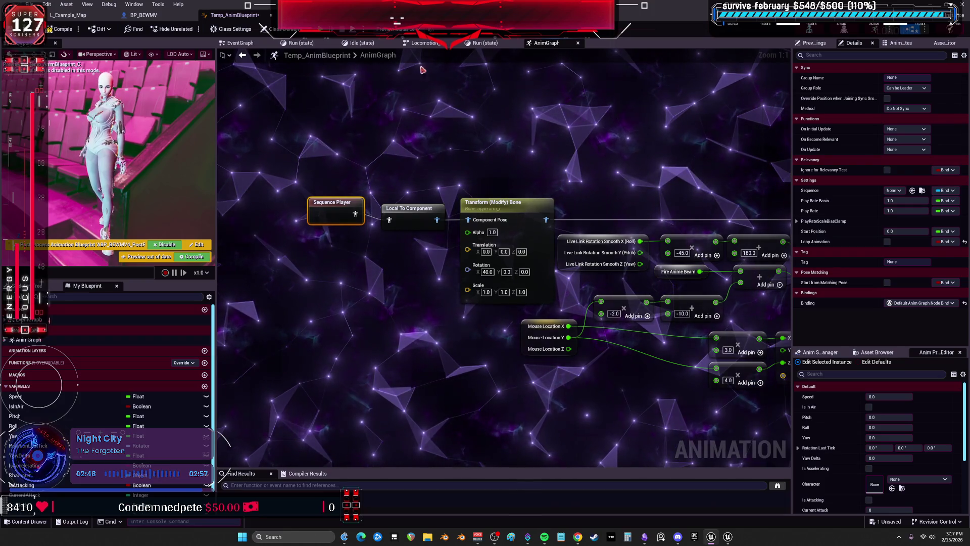
{"action": "left_click", "coordinate": [81, 16]}
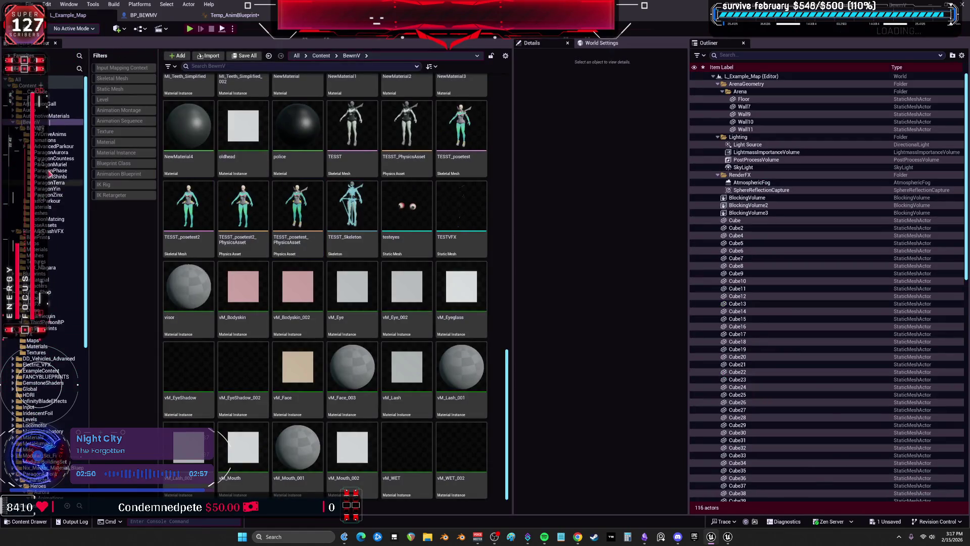
Browse the ParagonZinx and then ParagonYin animation folders in the Content Browser.
{"action": "left_click", "coordinate": [57, 195]}
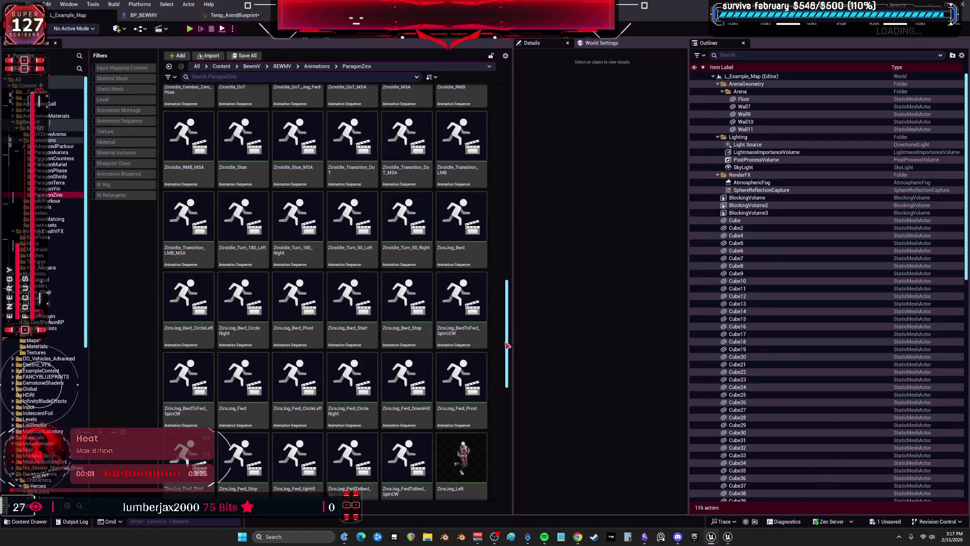
{"action": "left_click_drag", "start_coordinate": [507, 347], "coordinate": [506, 152]}
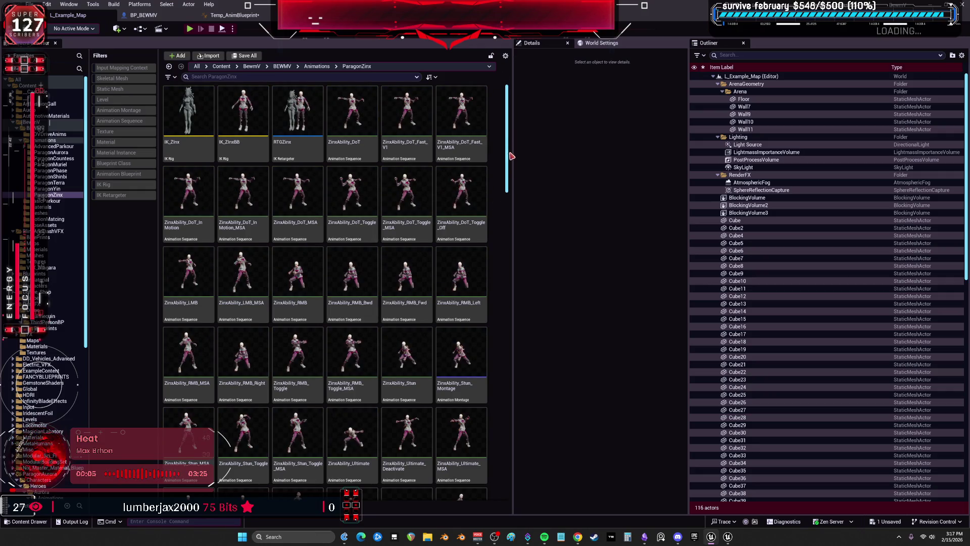
{"action": "mouse_move", "coordinate": [507, 187]}
{"action": "left_mouse_down"}
{"action": "mouse_move", "coordinate": [500, 308]}
{"action": "mouse_move", "coordinate": [488, 335]}
{"action": "mouse_move", "coordinate": [520, 422]}
{"action": "mouse_move", "coordinate": [520, 502]}
{"action": "left_mouse_up"}
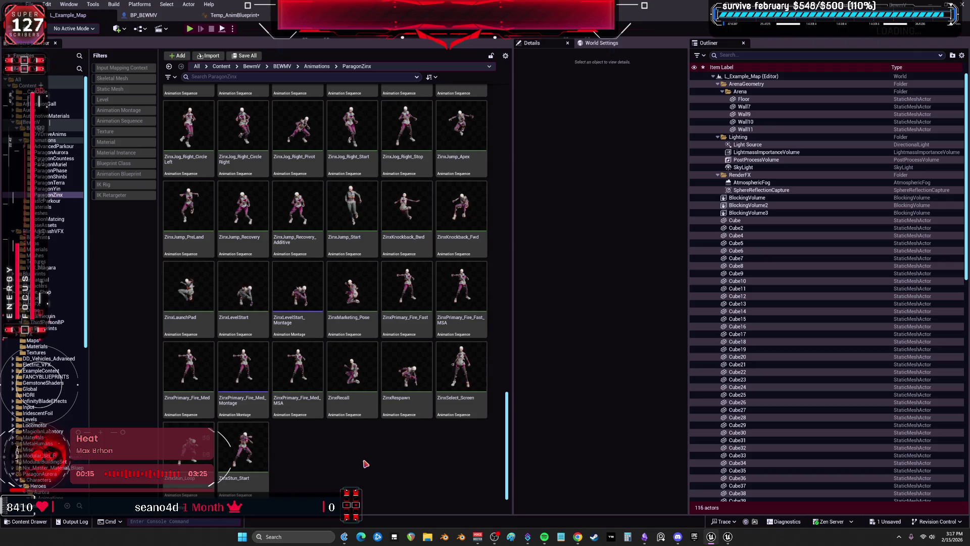
{"action": "mouse_move", "coordinate": [507, 466]}
{"action": "left_mouse_down"}
{"action": "mouse_move", "coordinate": [516, 434]}
{"action": "mouse_move", "coordinate": [510, 101]}
{"action": "left_mouse_up"}
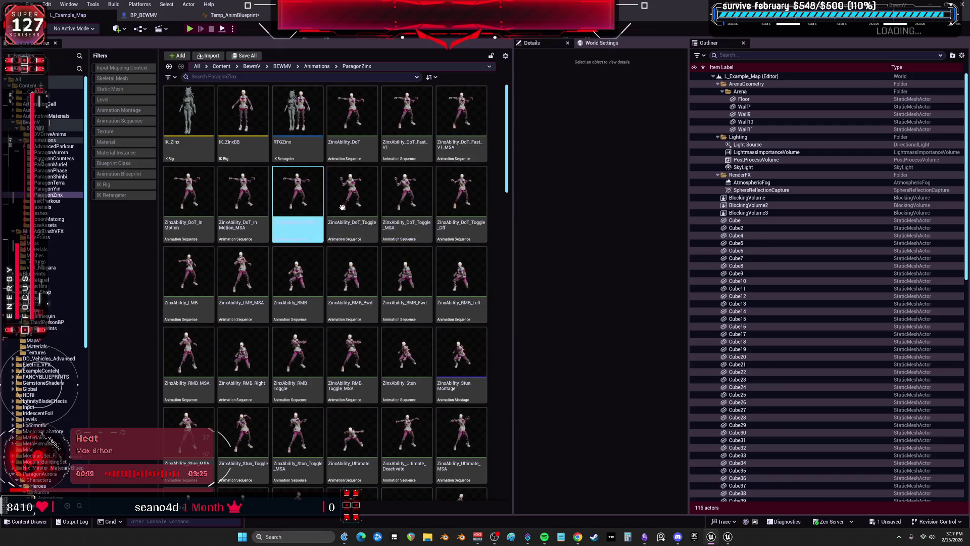
{"action": "mouse_move", "coordinate": [411, 209]}
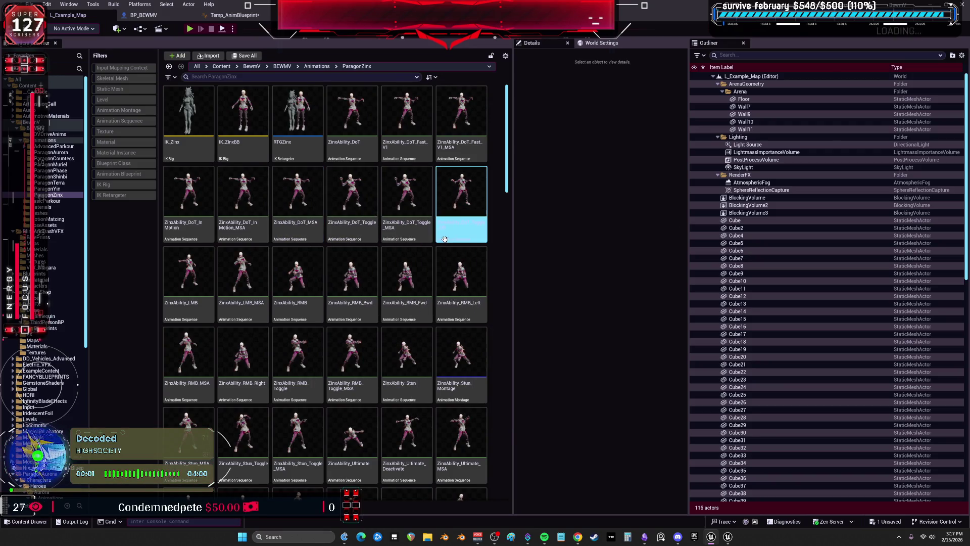
{"action": "left_click", "coordinate": [48, 189]}
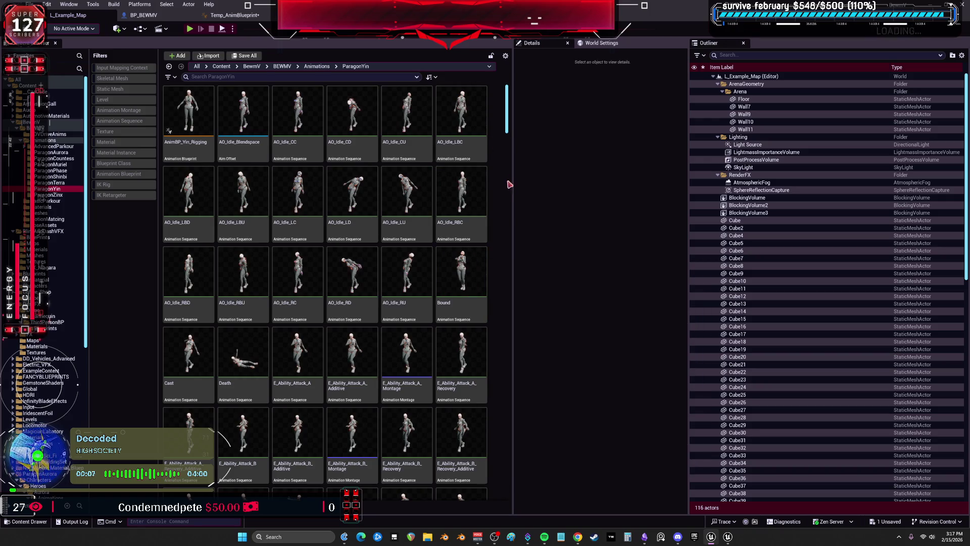
{"action": "left_click_drag", "start_coordinate": [507, 116], "coordinate": [512, 367]}
Scroll through the ParagonYin animations to find the aim-offset assets.
{"action": "left_click", "coordinate": [298, 273]}
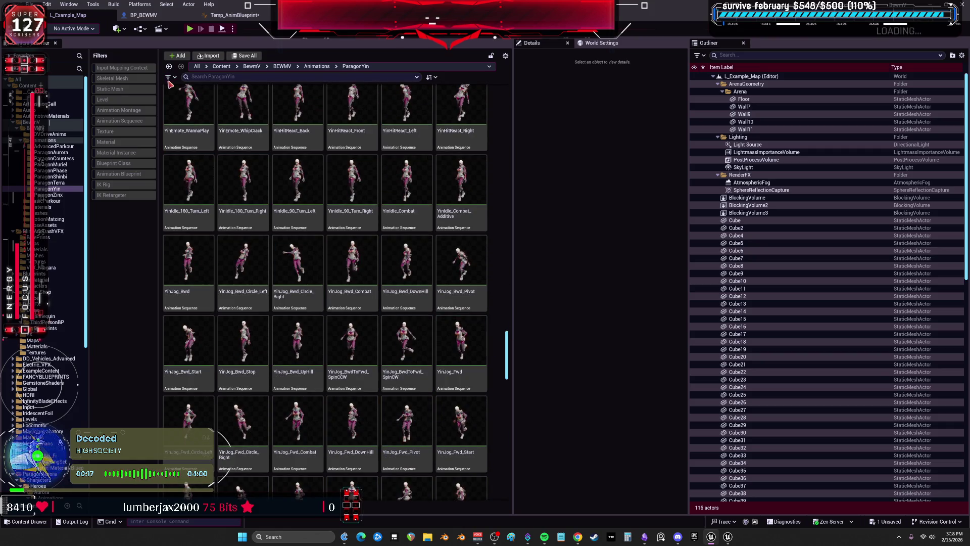
{"action": "left_click", "coordinate": [185, 145]}
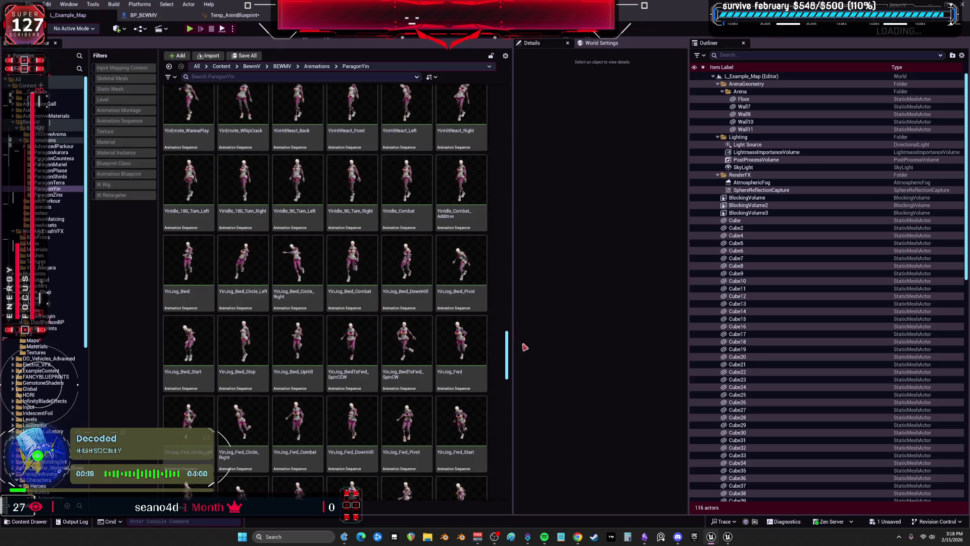
{"action": "mouse_move", "coordinate": [506, 351]}
{"action": "left_mouse_down"}
{"action": "mouse_move", "coordinate": [506, 404]}
{"action": "mouse_move", "coordinate": [506, 301]}
{"action": "left_mouse_up"}
{"action": "left_click", "coordinate": [446, 321]}
{"action": "scroll", "coordinate": [447, 321], "scroll_direction": "up", "scroll_amount": 5}
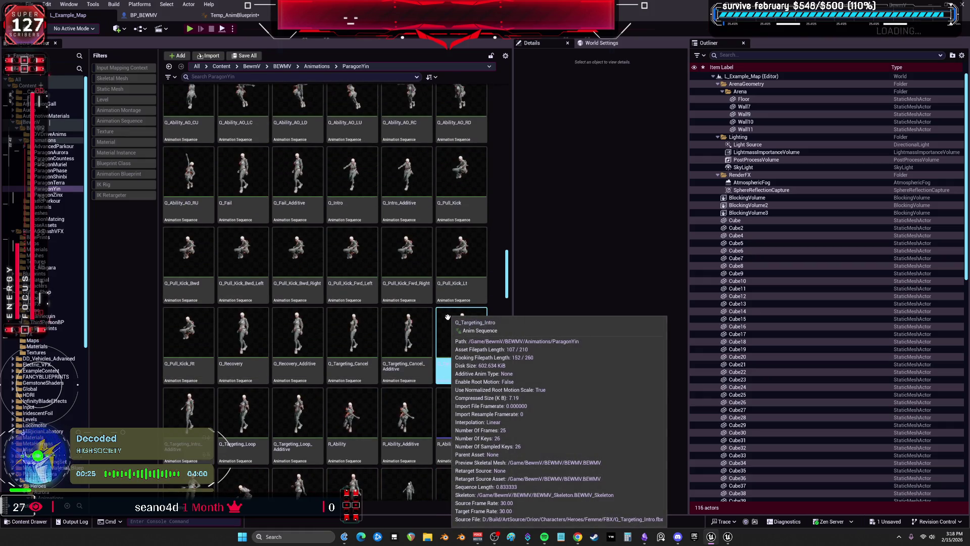
{"action": "scroll", "coordinate": [447, 317], "scroll_direction": "up", "scroll_amount": 6}
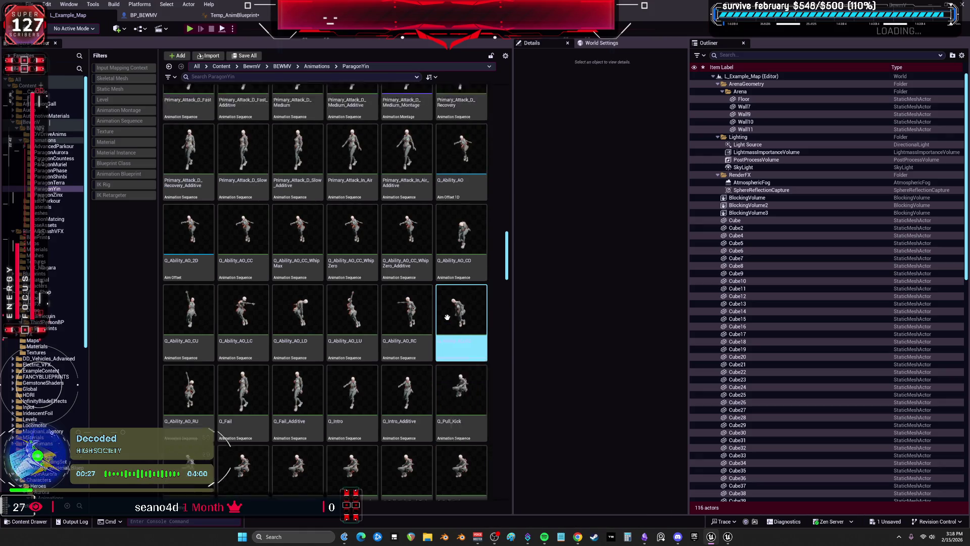
{"action": "scroll", "coordinate": [447, 318], "scroll_direction": "up", "scroll_amount": 5}
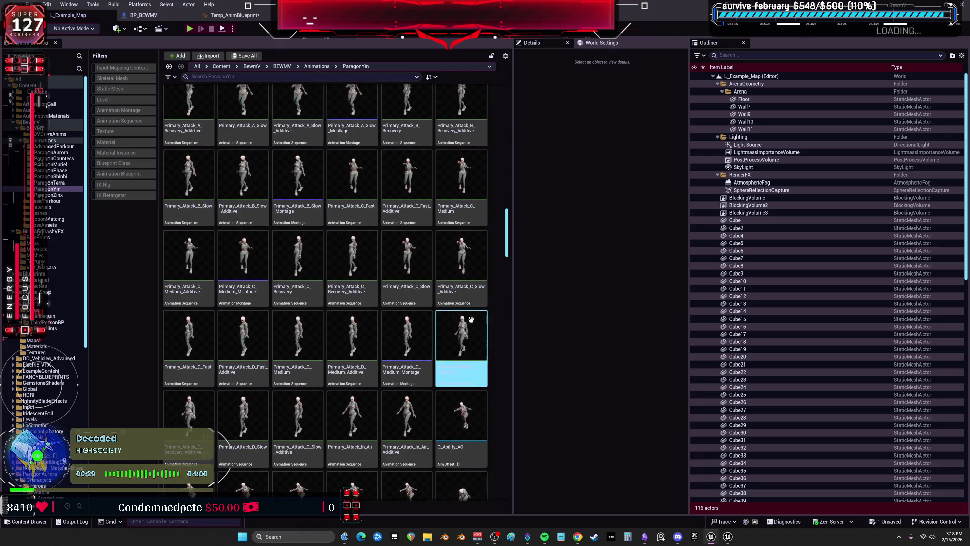
{"action": "scroll", "coordinate": [482, 319], "scroll_direction": "up", "scroll_amount": 5}
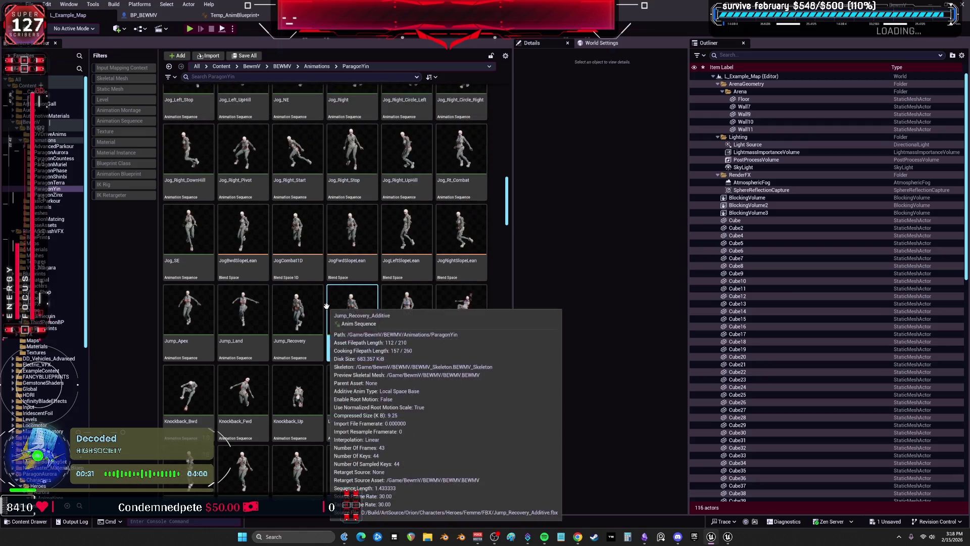
{"action": "scroll", "coordinate": [458, 320], "scroll_direction": "up", "scroll_amount": 5}
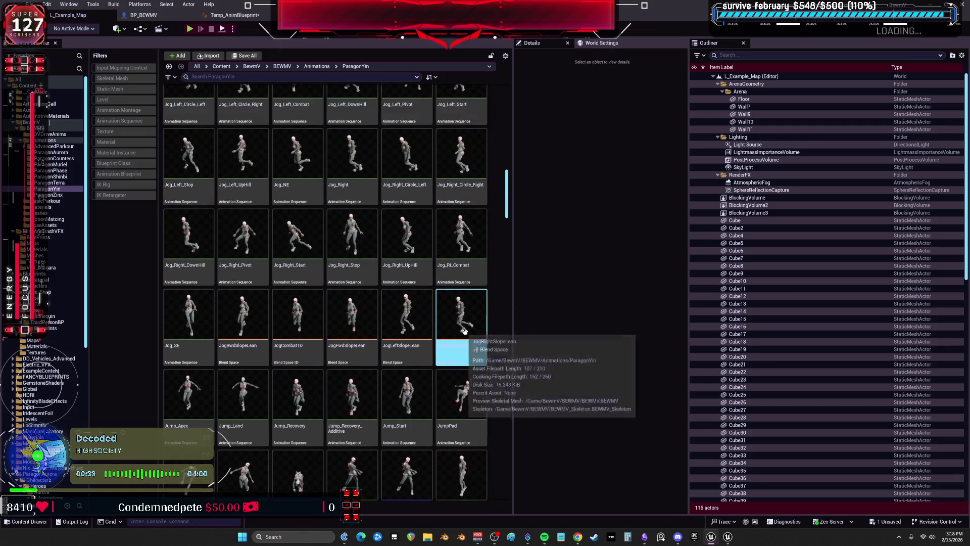
{"action": "scroll", "coordinate": [460, 322], "scroll_direction": "up", "scroll_amount": 5}
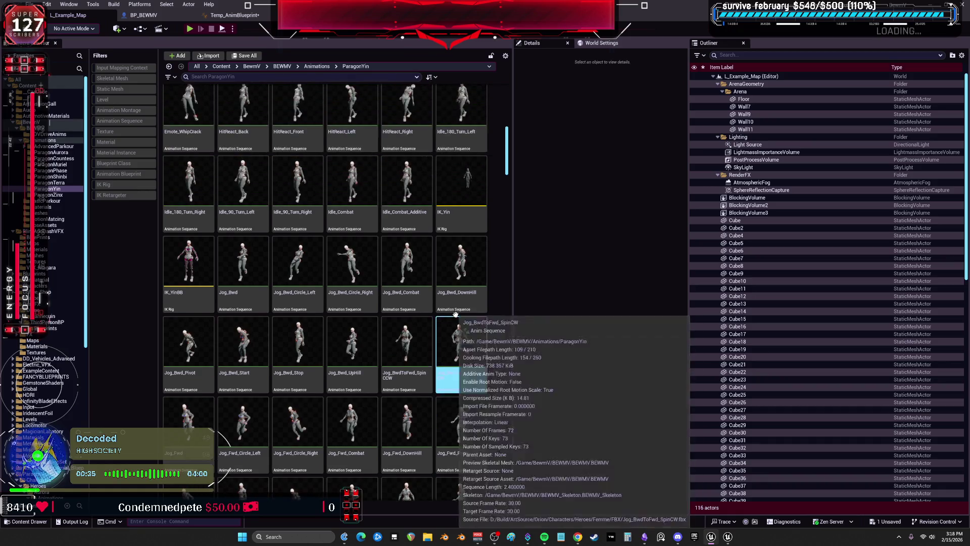
{"action": "scroll", "coordinate": [454, 315], "scroll_direction": "up", "scroll_amount": 3}
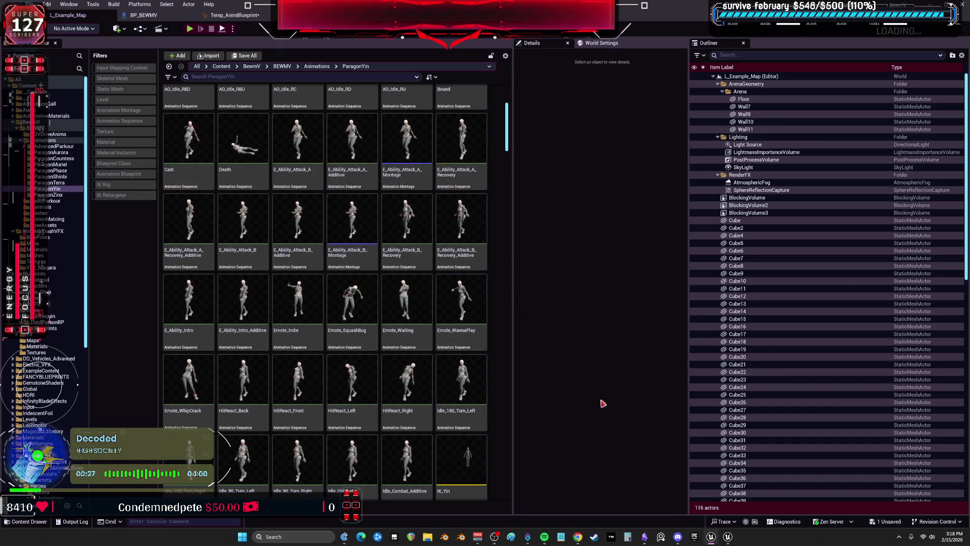
{"action": "scroll", "coordinate": [384, 323], "scroll_direction": "up", "scroll_amount": 3}
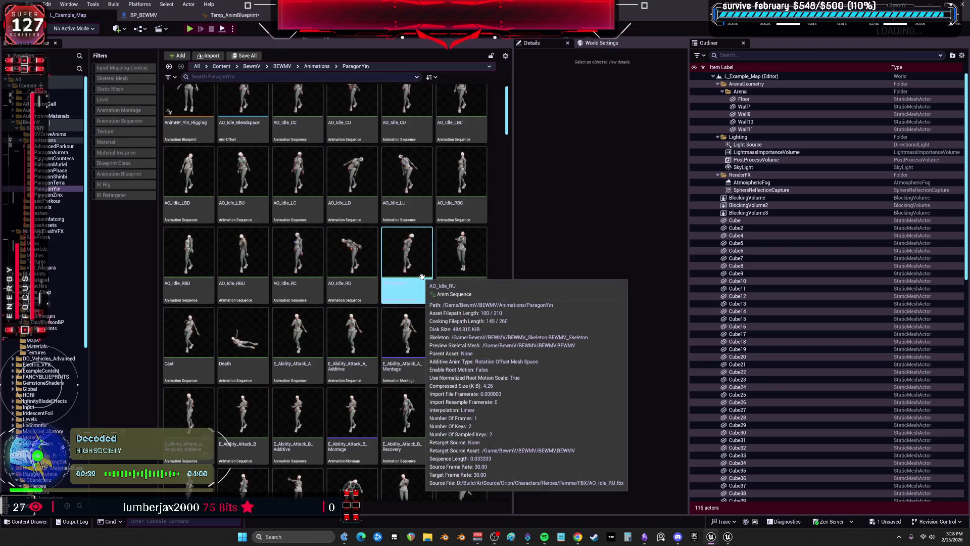
{"action": "scroll", "coordinate": [412, 305], "scroll_direction": "up", "scroll_amount": 1}
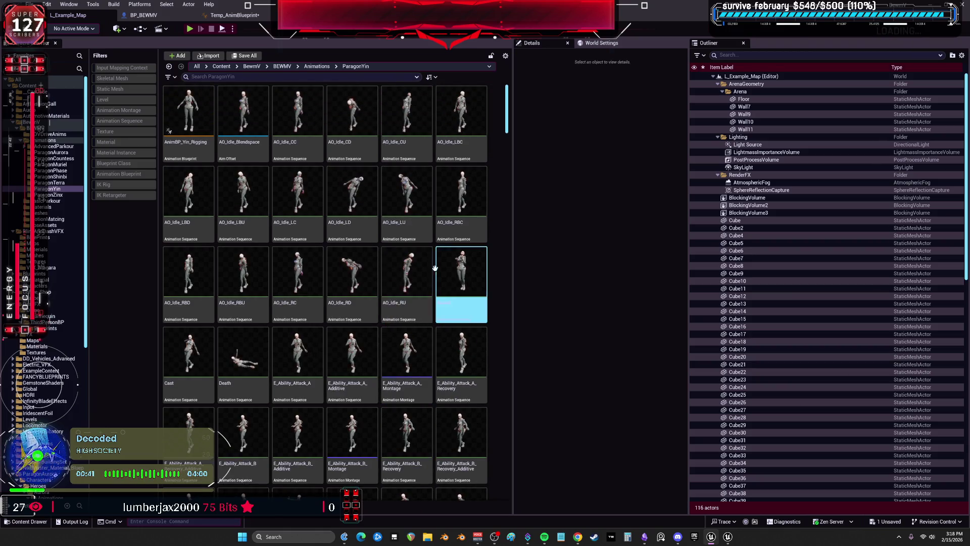
Locate AO_Idle_Blendspace in the Reference Viewer, starting from the AO_Idle_LD animation.
{"action": "left_click", "coordinate": [350, 188]}
{"action": "right_click", "coordinate": [351, 189]}
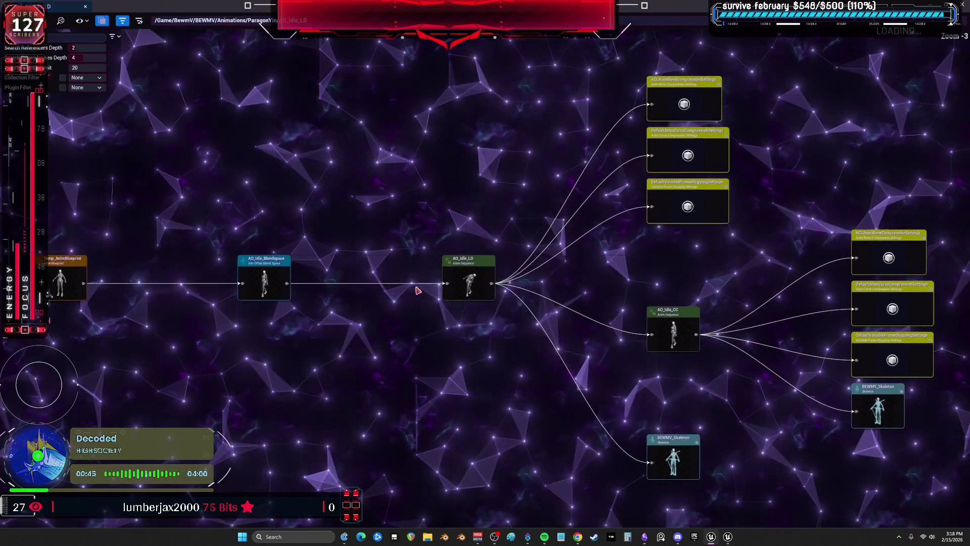
{"action": "right_click", "coordinate": [270, 279]}
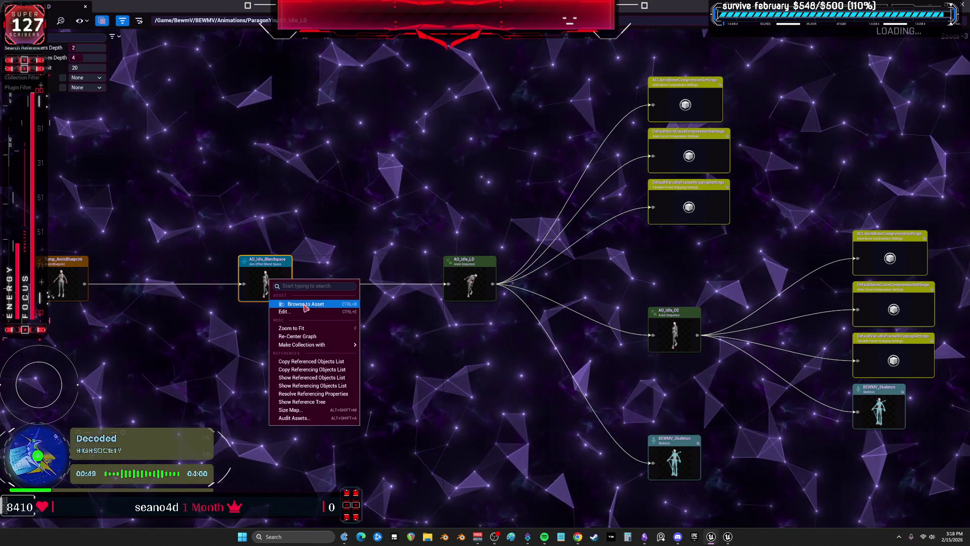
{"action": "left_click", "coordinate": [306, 304]}
Close the reference graph and maximize the Temp_AnimBlueprint editor window.
{"action": "left_click", "coordinate": [86, 8]}
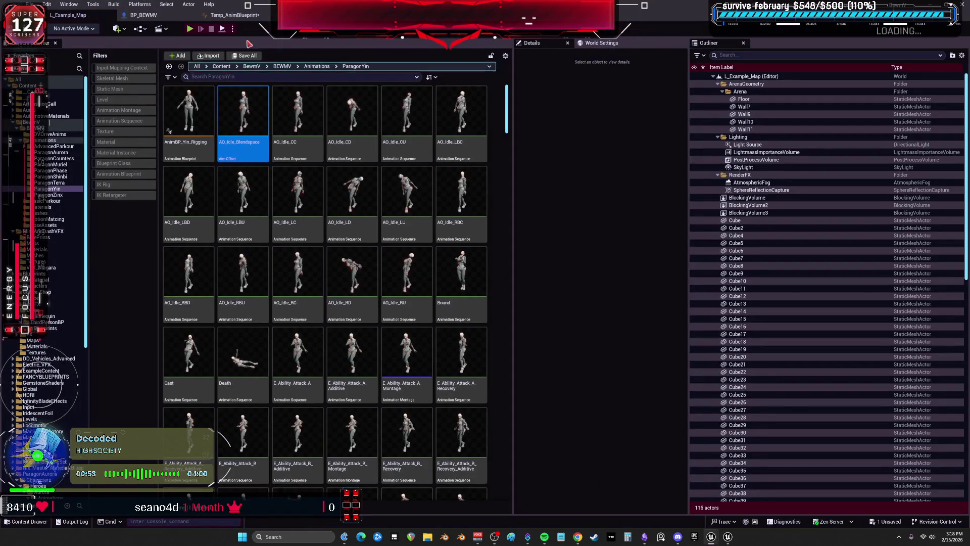
{"action": "left_click", "coordinate": [141, 15]}
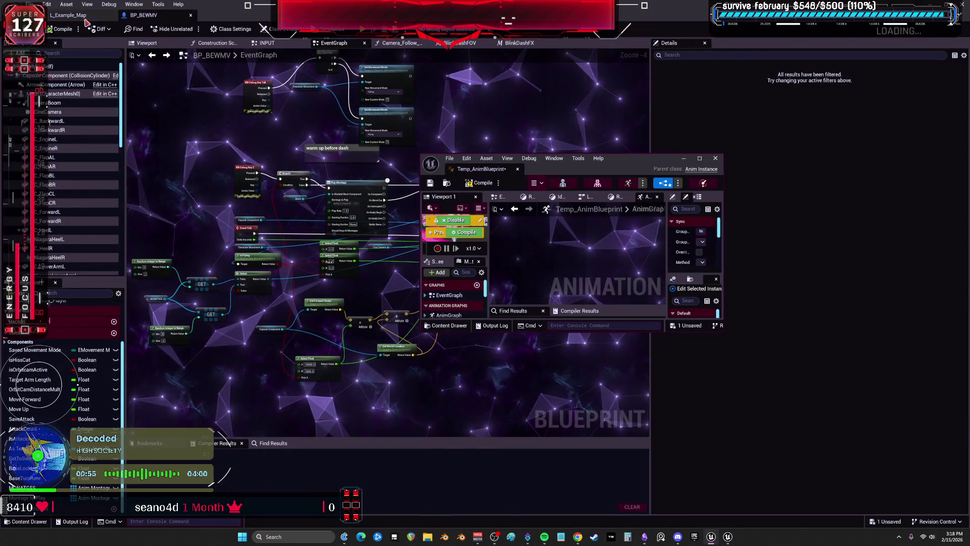
{"action": "left_click", "coordinate": [85, 19]}
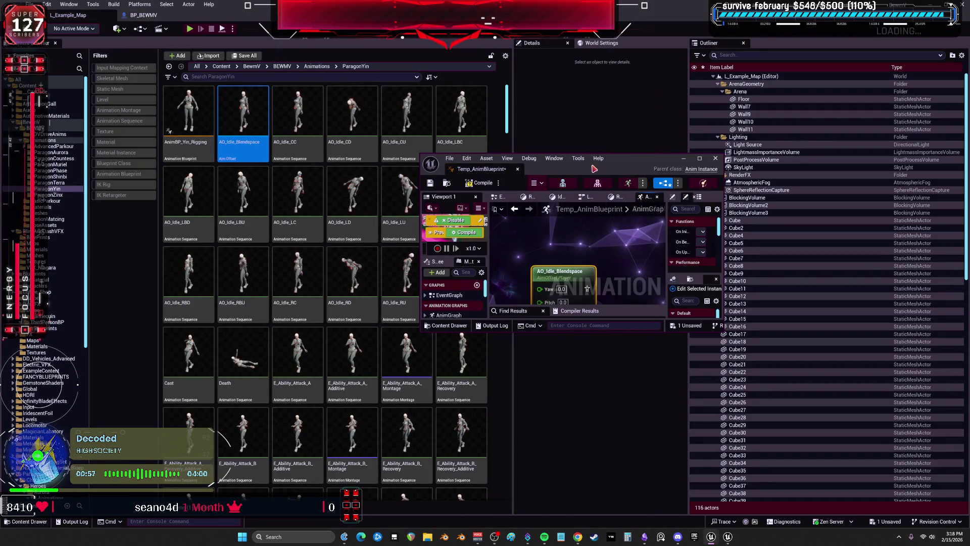
{"action": "double_click", "coordinate": [594, 167]}
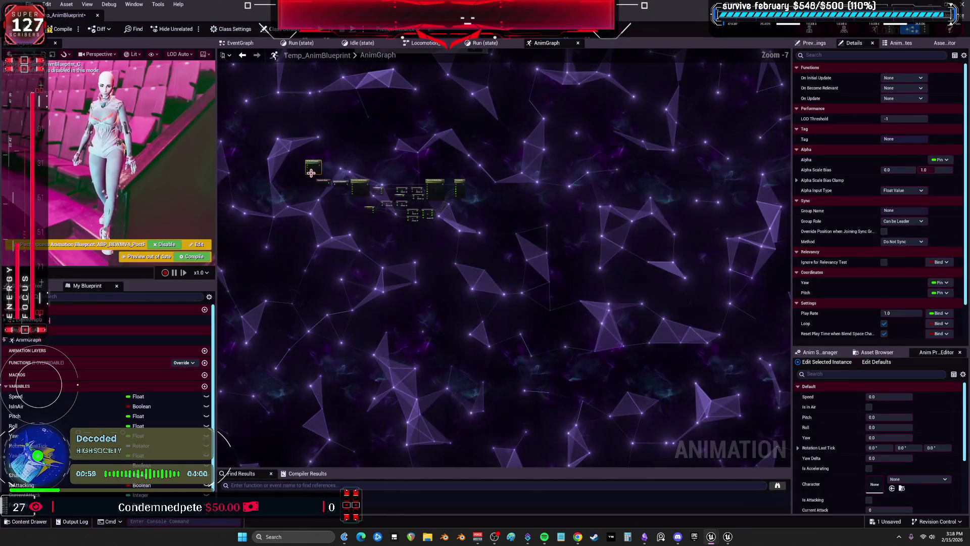
Move AO_Idle_Blendspace beside the node chain and paste a second Mouse Location node.
{"action": "scroll", "coordinate": [311, 174], "scroll_direction": "up", "scroll_amount": 4}
{"action": "mouse_move", "coordinate": [312, 174]}
{"action": "left_mouse_down"}
{"action": "mouse_move", "coordinate": [366, 125]}
{"action": "mouse_move", "coordinate": [619, 136]}
{"action": "left_mouse_up"}
{"action": "scroll", "coordinate": [536, 185], "scroll_direction": "up", "scroll_amount": 2}
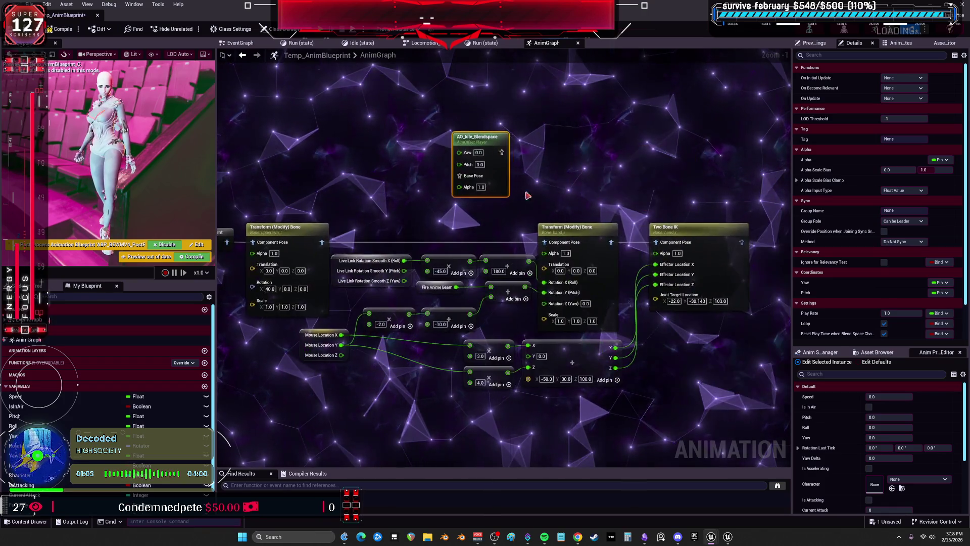
{"action": "scroll", "coordinate": [536, 185], "scroll_direction": "up", "scroll_amount": 1}
{"action": "left_click", "coordinate": [413, 181]}
{"action": "key", "text": "ctrl+v"}
{"action": "mouse_move", "coordinate": [606, 389]}
{"action": "left_mouse_down"}
{"action": "mouse_move", "coordinate": [587, 358]}
{"action": "mouse_move", "coordinate": [559, 341]}
{"action": "left_mouse_up"}
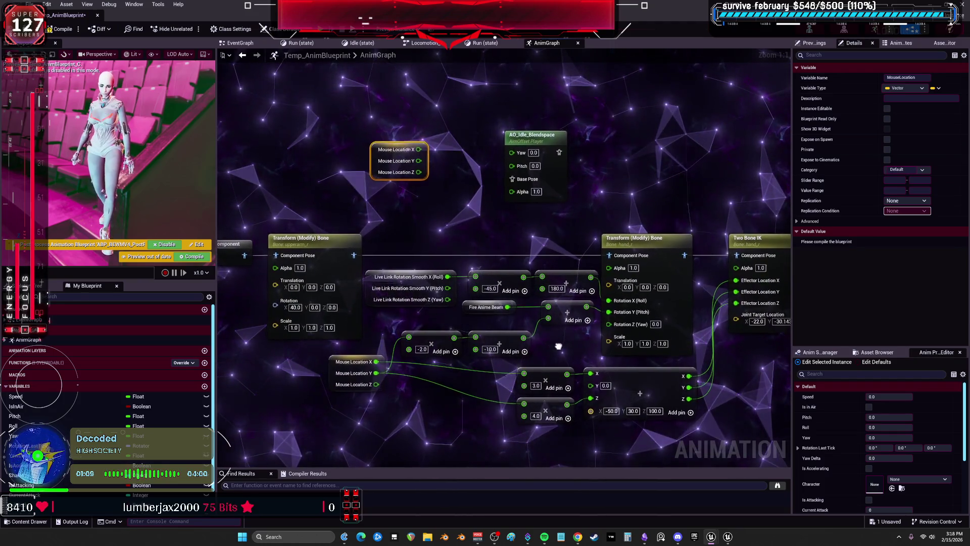
{"action": "left_click_drag", "start_coordinate": [430, 153], "coordinate": [433, 177]}
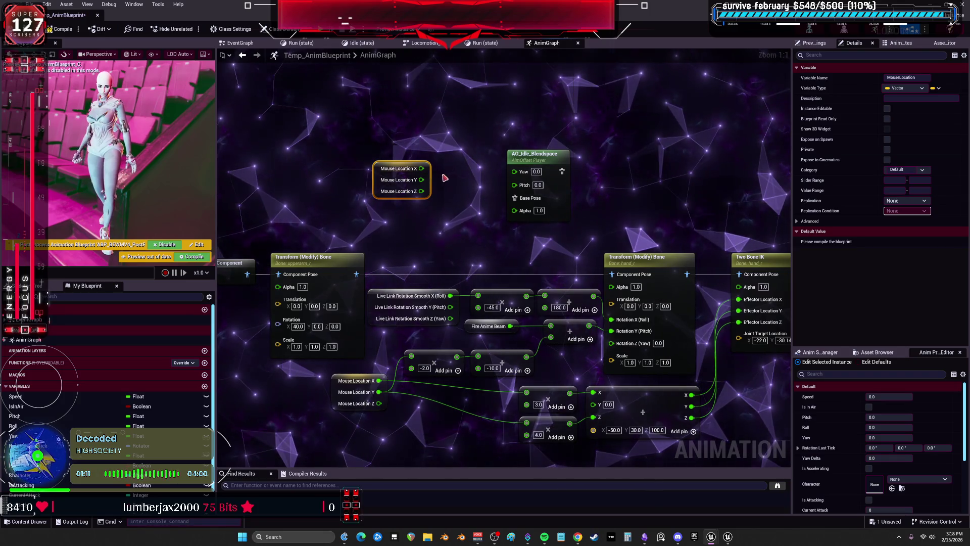
{"action": "left_click", "coordinate": [553, 443]}
{"action": "left_click_drag", "start_coordinate": [439, 85], "coordinate": [447, 145]}
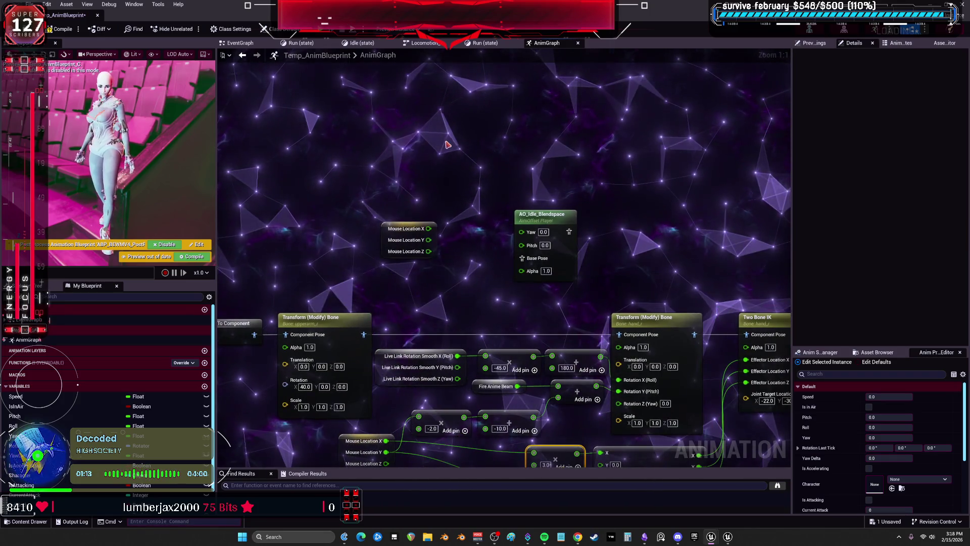
{"action": "left_click_drag", "start_coordinate": [389, 231], "coordinate": [345, 170]}
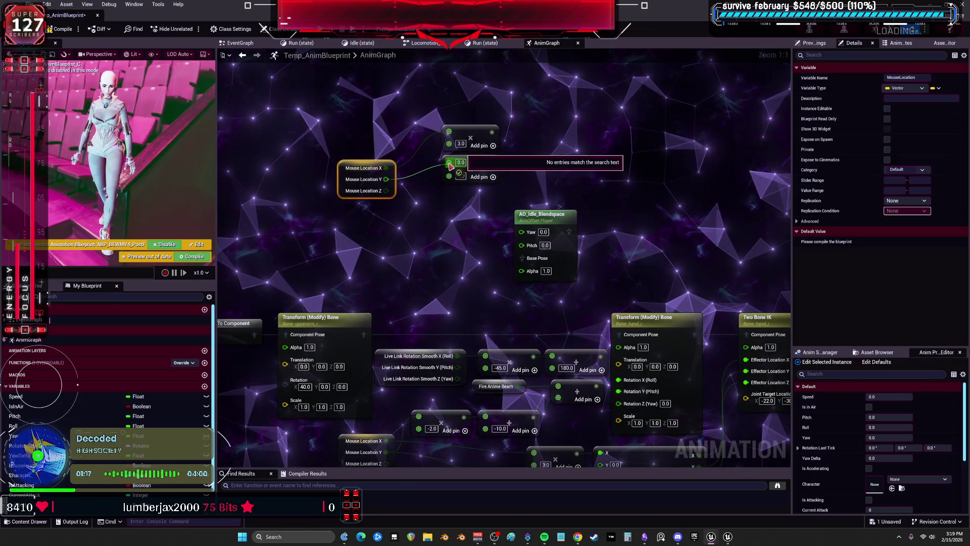
Wire Mouse Location Y into its multiply node so the scaled values drive Yaw and Pitch.
{"action": "left_click_drag", "start_coordinate": [451, 166], "coordinate": [448, 163]}
{"action": "left_click_drag", "start_coordinate": [536, 214], "coordinate": [541, 165]}
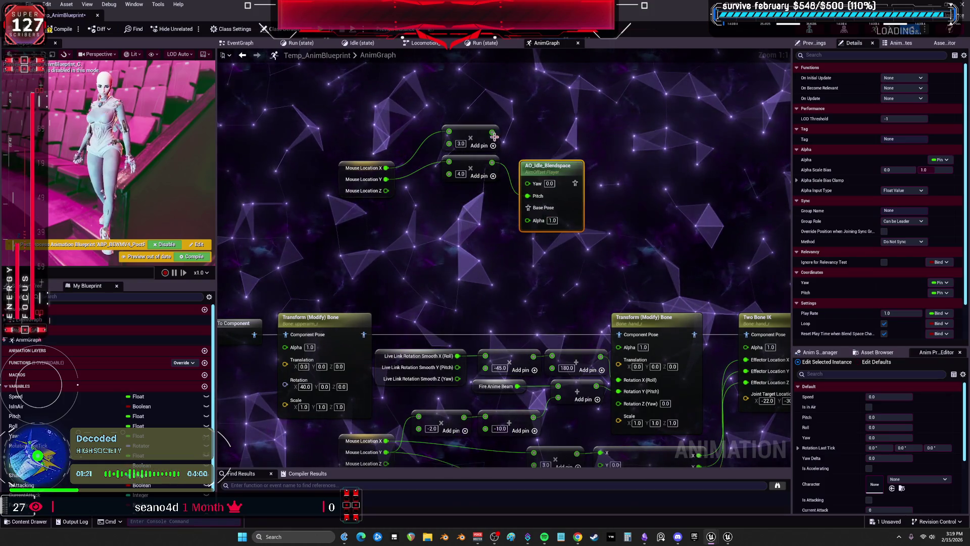
{"action": "mouse_move", "coordinate": [564, 175]}
{"action": "left_mouse_down"}
{"action": "mouse_move", "coordinate": [531, 232]}
{"action": "mouse_move", "coordinate": [607, 151]}
{"action": "mouse_move", "coordinate": [444, 312]}
{"action": "left_mouse_up"}
{"action": "mouse_move", "coordinate": [604, 255]}
{"action": "left_mouse_down"}
{"action": "mouse_move", "coordinate": [656, 205]}
{"action": "mouse_move", "coordinate": [772, 189]}
{"action": "mouse_move", "coordinate": [577, 254]}
{"action": "mouse_move", "coordinate": [503, 292]}
{"action": "left_mouse_up"}
{"action": "scroll", "coordinate": [579, 258], "scroll_direction": "down", "scroll_amount": 1}
{"action": "scroll", "coordinate": [426, 254], "scroll_direction": "down", "scroll_amount": 3}
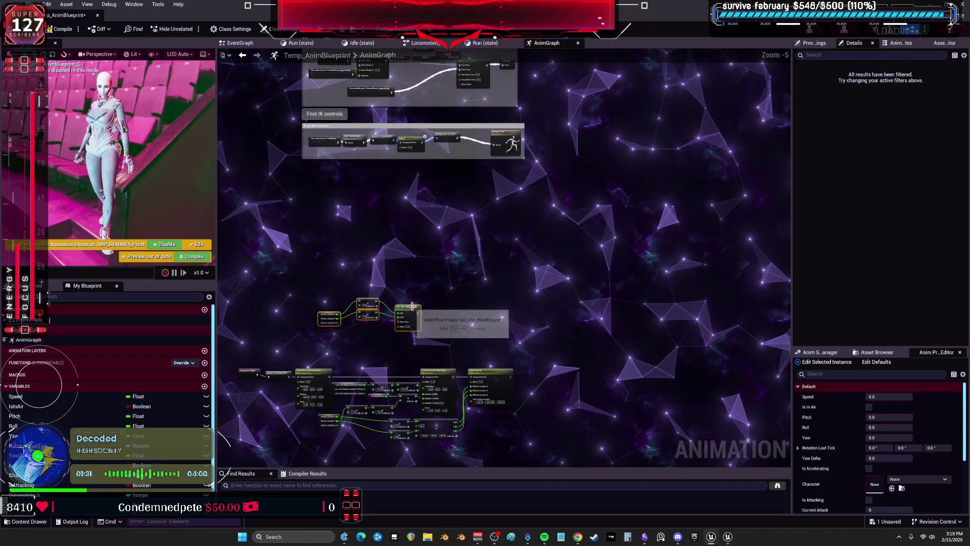
{"action": "scroll", "coordinate": [493, 222], "scroll_direction": "up", "scroll_amount": 6}
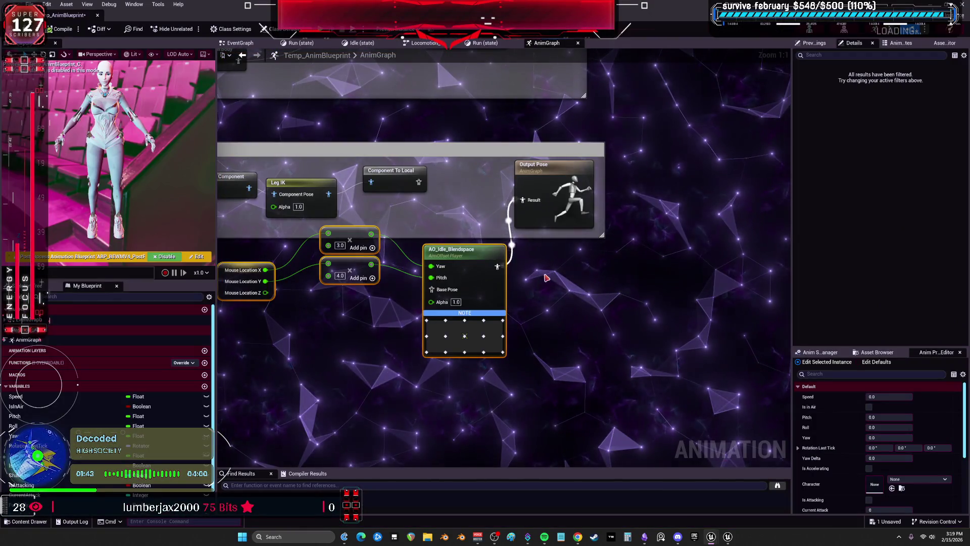
Preview AO_Idle_Blendspace in its own editor, then return to Temp_AnimBlueprint.
{"action": "left_click_drag", "start_coordinate": [567, 286], "coordinate": [615, 273]}
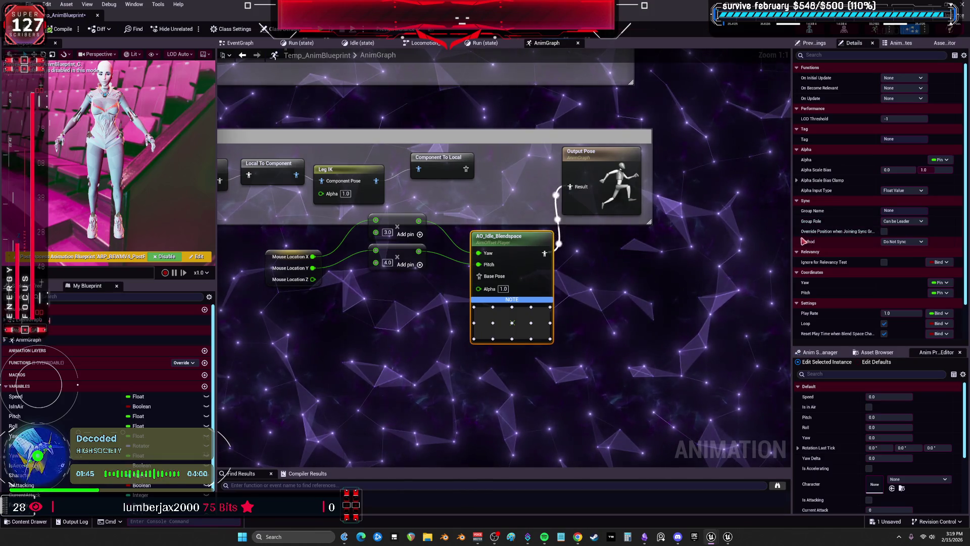
{"action": "mouse_move", "coordinate": [504, 302]}
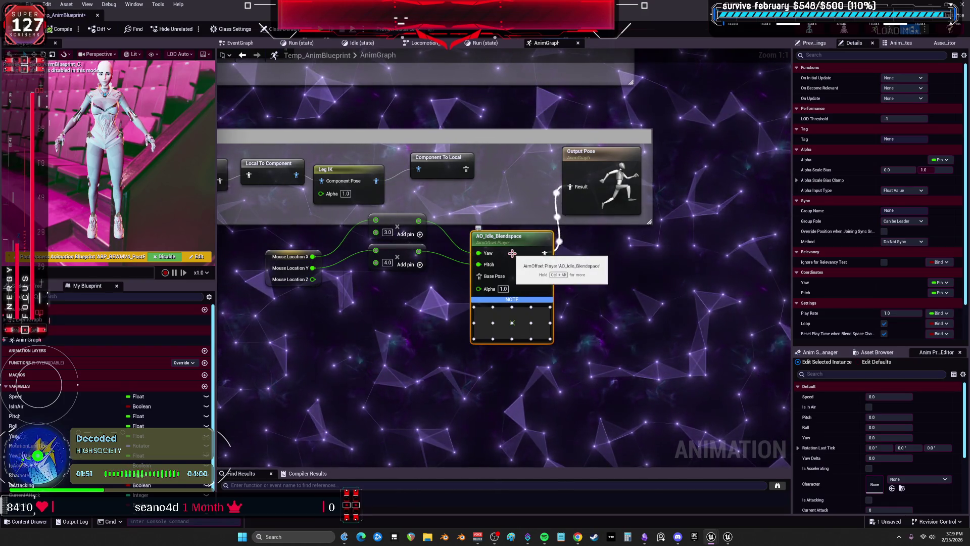
{"action": "left_click_drag", "start_coordinate": [589, 255], "coordinate": [586, 255]}
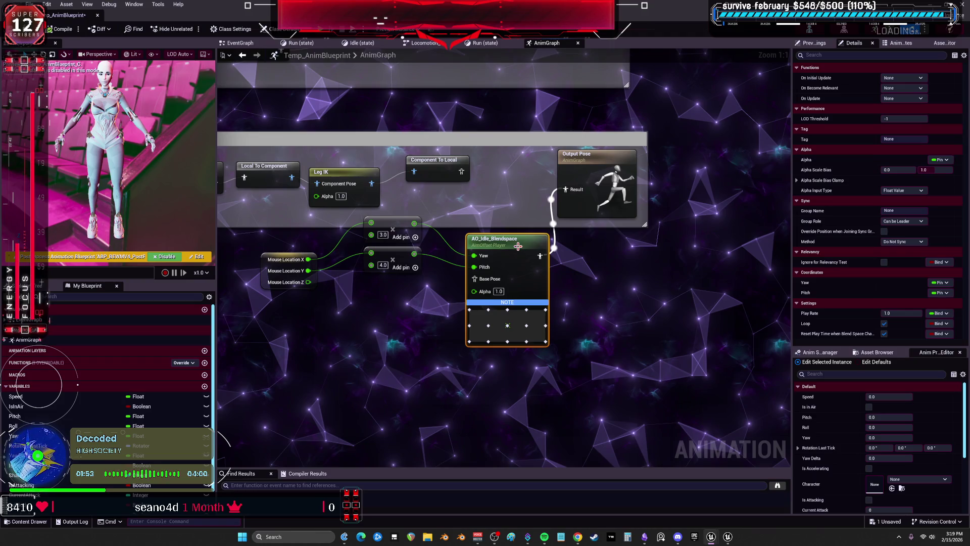
{"action": "double_click", "coordinate": [483, 238]}
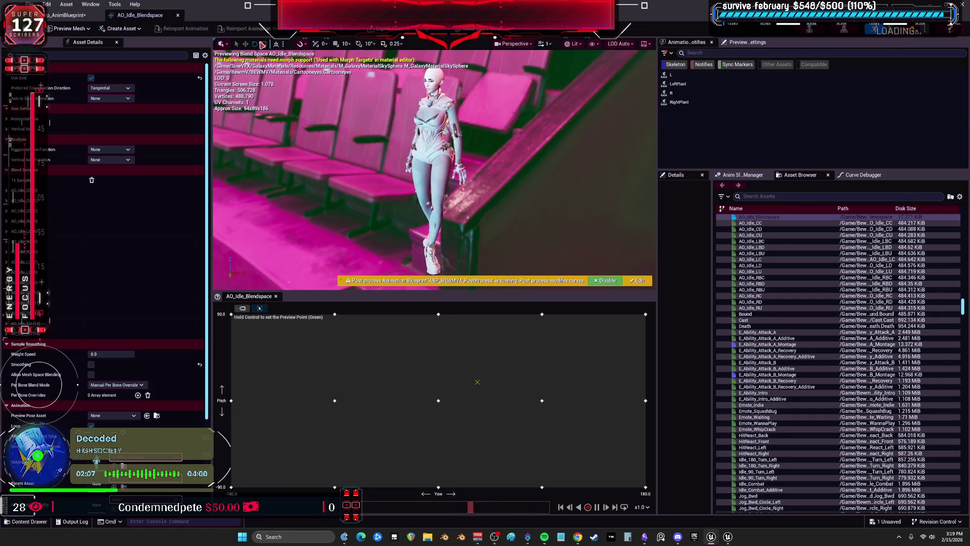
{"action": "left_click", "coordinate": [67, 16]}
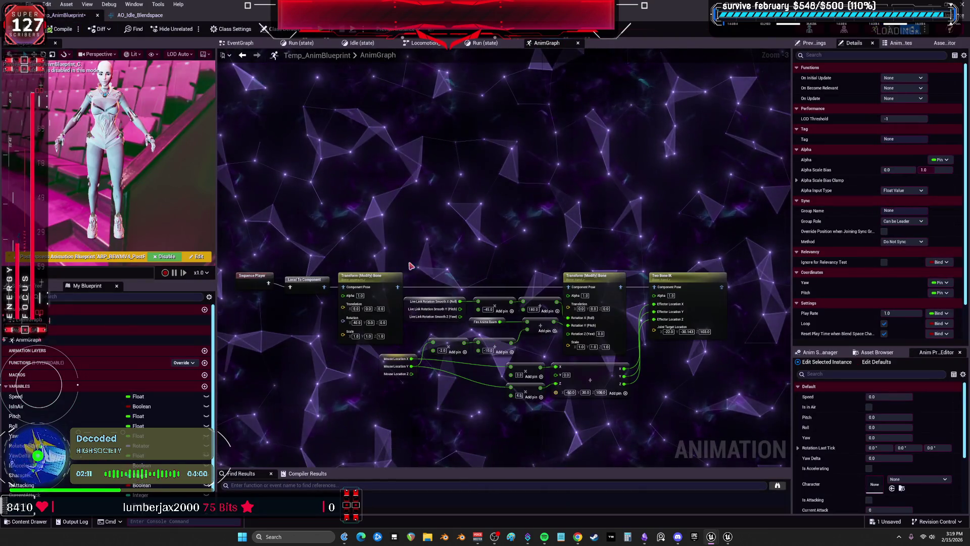
Delete the Sequence Player and Local To Component nodes and open the node search.
{"action": "scroll", "coordinate": [321, 241], "scroll_direction": "up", "scroll_amount": 1}
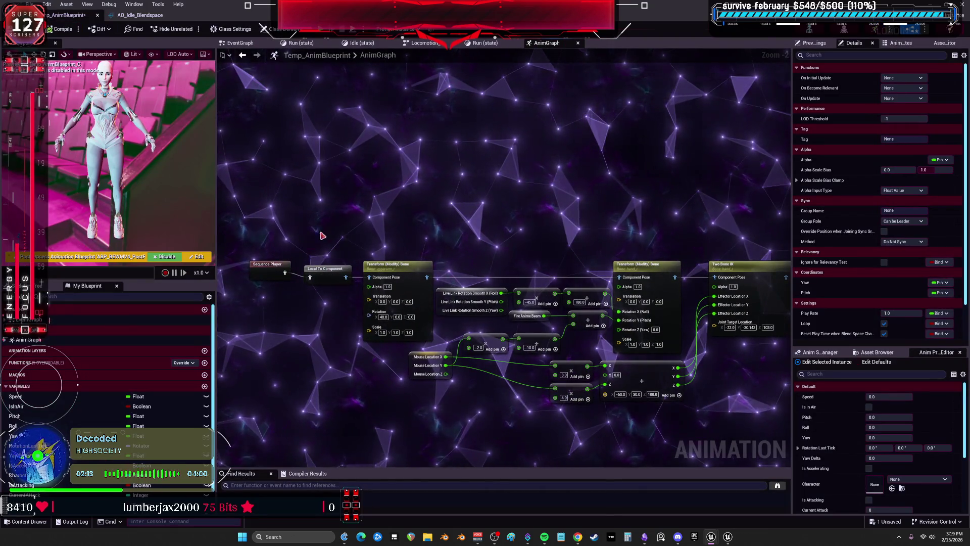
{"action": "key", "text": "Delete"}
{"action": "right_click", "coordinate": [293, 264]}
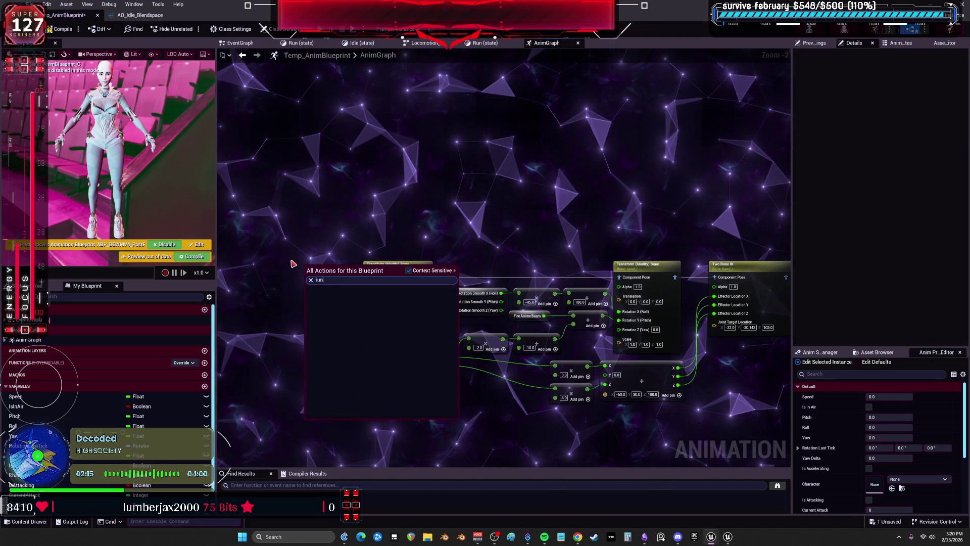
Add an Input Pose node, then delete it along with Local To Component.
{"action": "type", "text": "inou"}
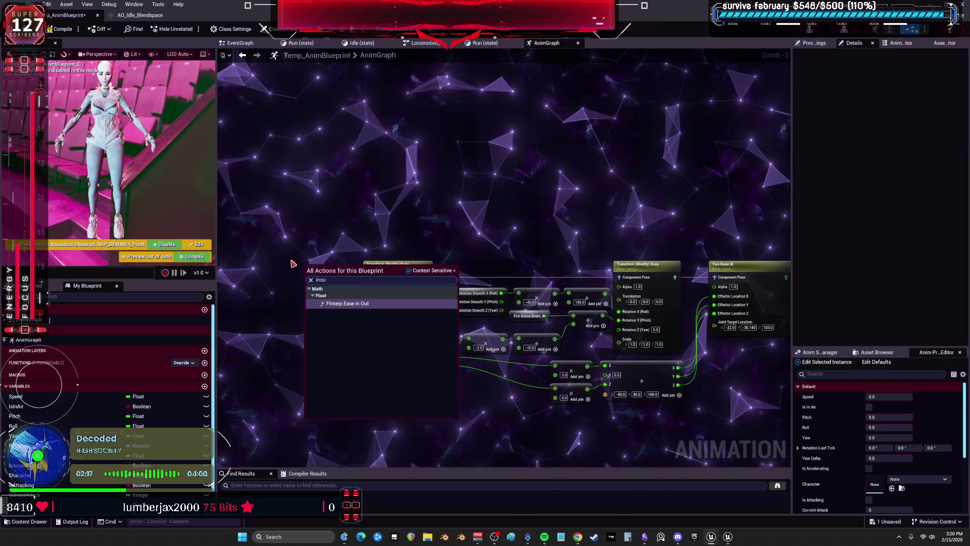
{"action": "key", "text": "BackSpace"}
{"action": "key", "text": "BackSpace"}
{"action": "type", "text": "put pose"}
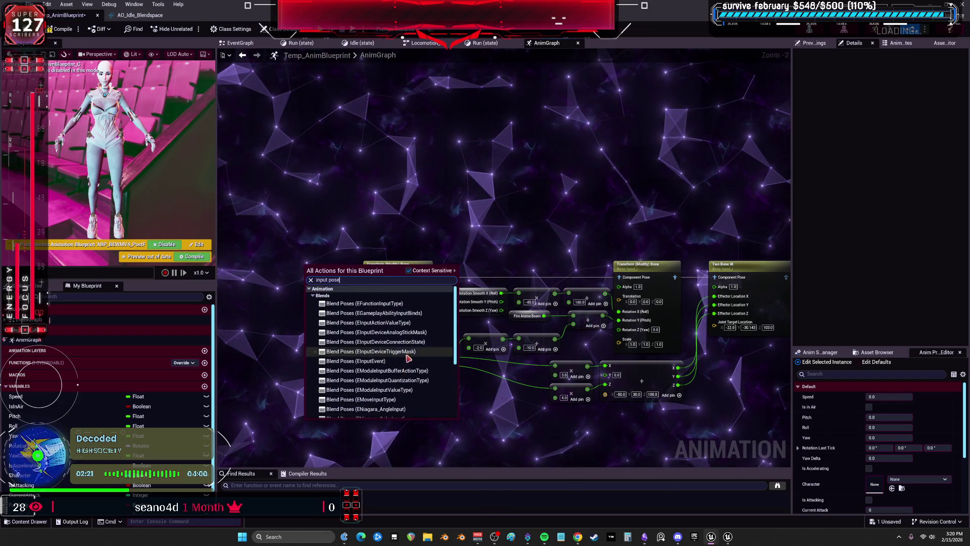
{"action": "left_click", "coordinate": [357, 374]}
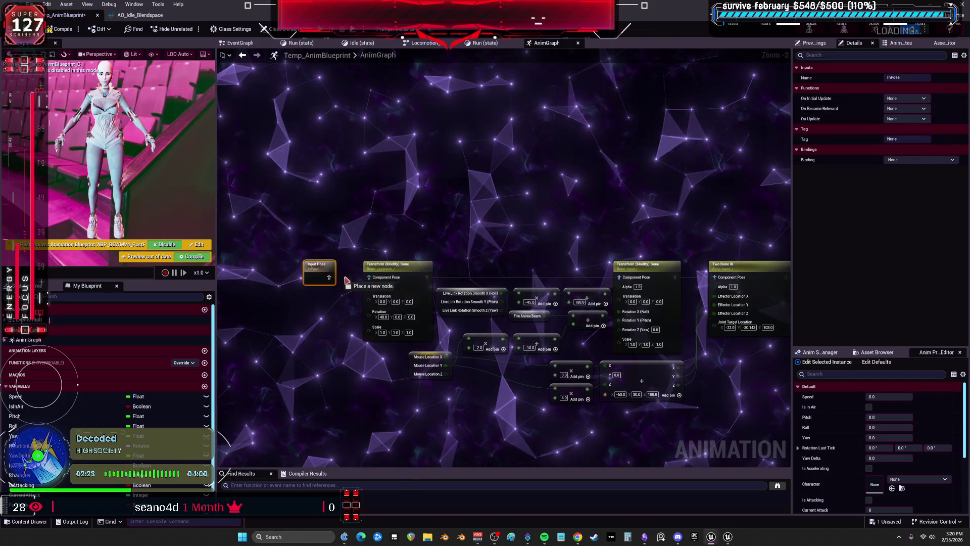
{"action": "left_click_drag", "start_coordinate": [371, 280], "coordinate": [369, 277]}
{"action": "scroll", "coordinate": [341, 239], "scroll_direction": "up", "scroll_amount": 2}
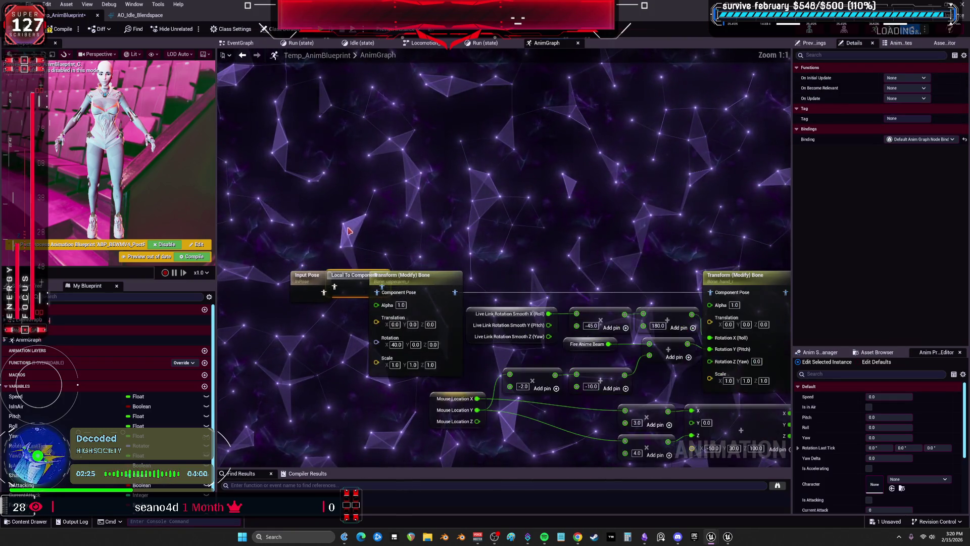
{"action": "left_click_drag", "start_coordinate": [304, 277], "coordinate": [286, 260]}
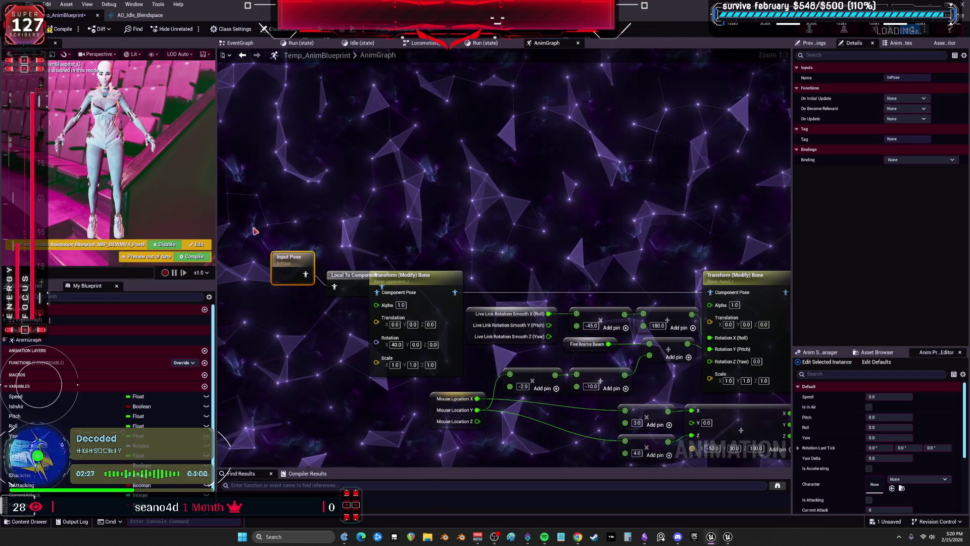
{"action": "left_click", "coordinate": [349, 275], "text": "shift"}
{"action": "scroll", "coordinate": [444, 244], "scroll_direction": "down", "scroll_amount": 2}
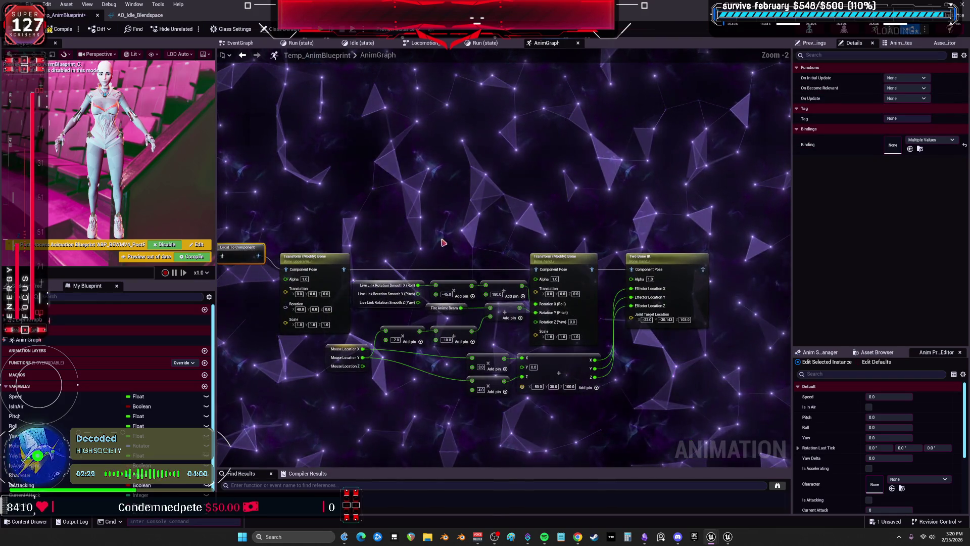
{"action": "key", "text": "Delete"}
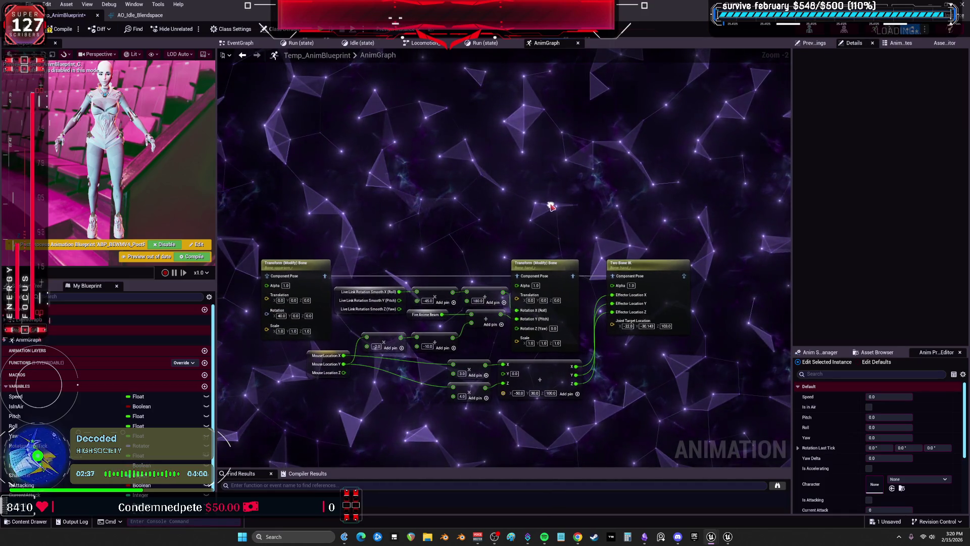
Select the arm bone chain and add a Component To Local node from Two Bone IK's output.
{"action": "left_click_drag", "start_coordinate": [380, 286], "coordinate": [410, 218]}
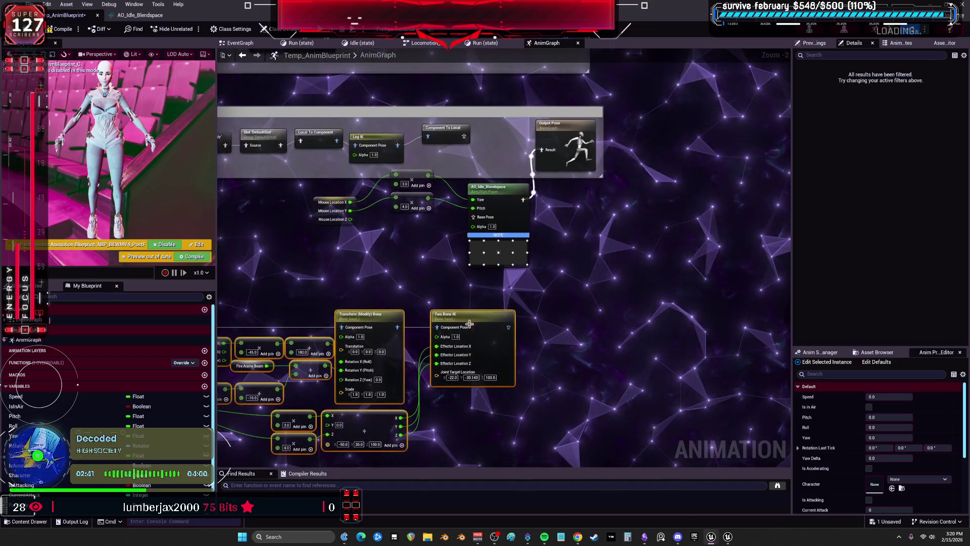
{"action": "left_click_drag", "start_coordinate": [408, 245], "coordinate": [480, 218]}
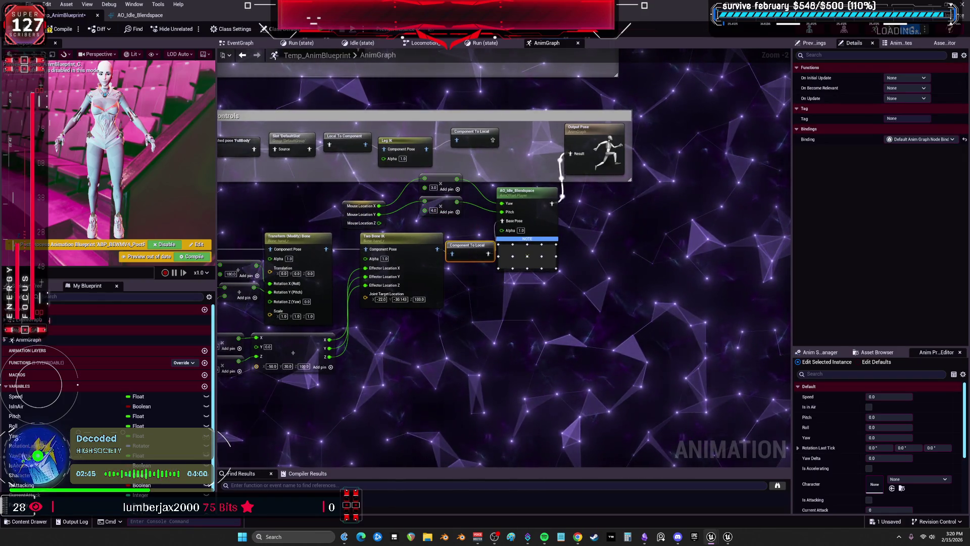
{"action": "scroll", "coordinate": [492, 253], "scroll_direction": "up", "scroll_amount": 2}
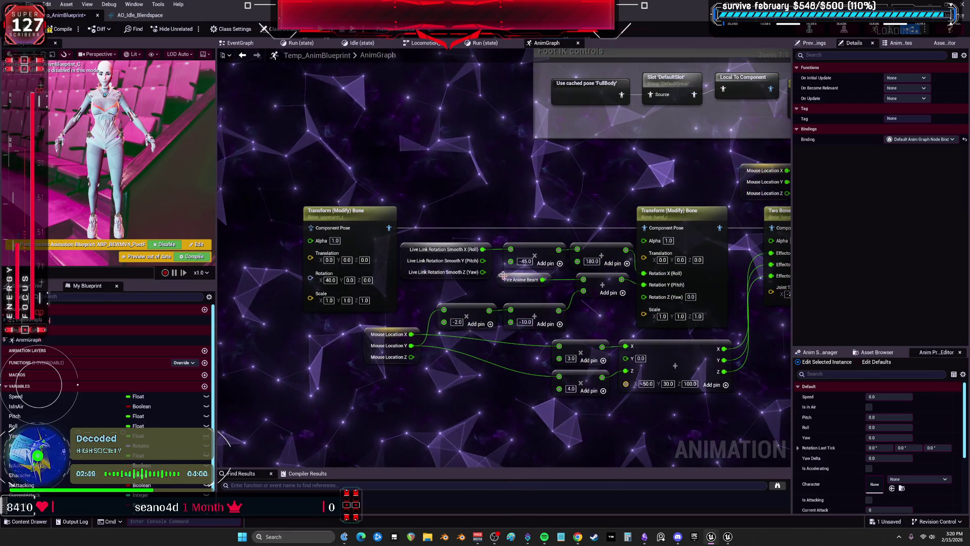
Promote Fire Anime Beam to a FireAnimeBeam variable and restore the editor to a floating window.
{"action": "right_click", "coordinate": [500, 279]}
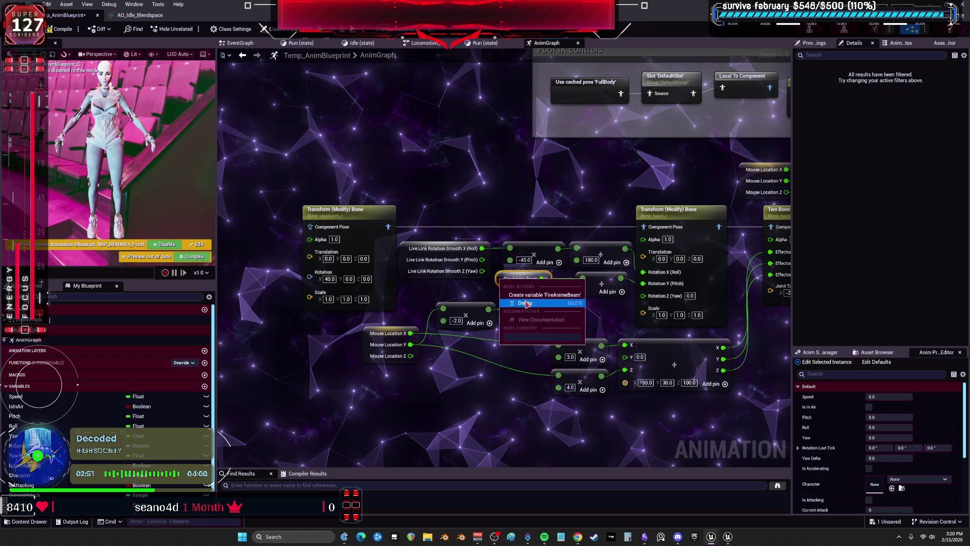
{"action": "left_click", "coordinate": [529, 296]}
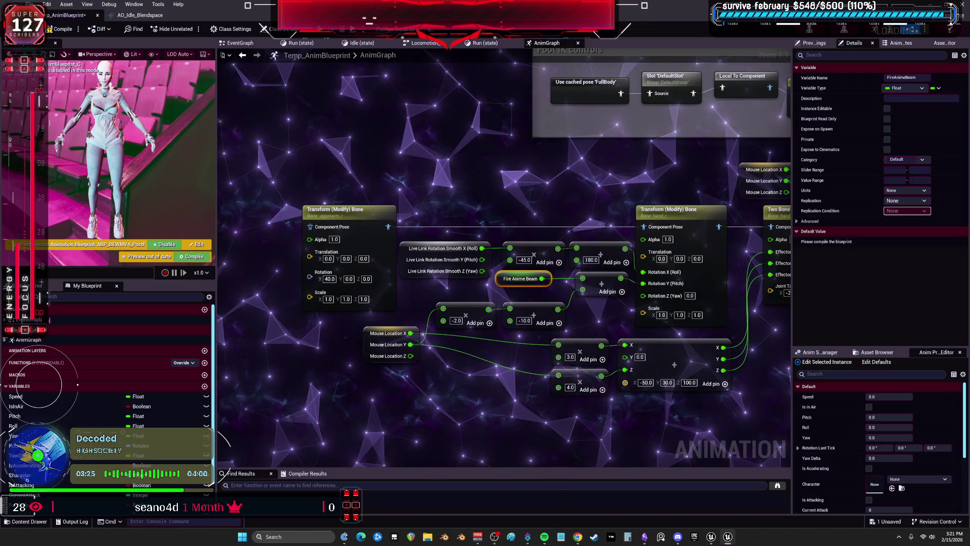
{"action": "key", "text": "super+Down"}
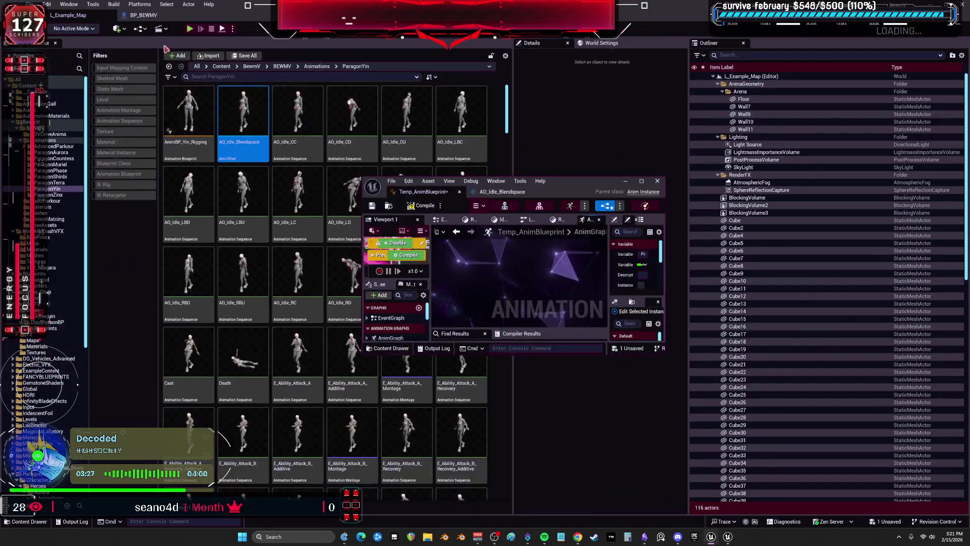
Re-dock Temp_AnimBlueprint into the main editor and switch to BP_BEWMV's graph.
{"action": "mouse_move", "coordinate": [439, 192]}
{"action": "left_mouse_down"}
{"action": "mouse_move", "coordinate": [263, 91]}
{"action": "mouse_move", "coordinate": [258, 20]}
{"action": "mouse_move", "coordinate": [238, 15]}
{"action": "left_mouse_up"}
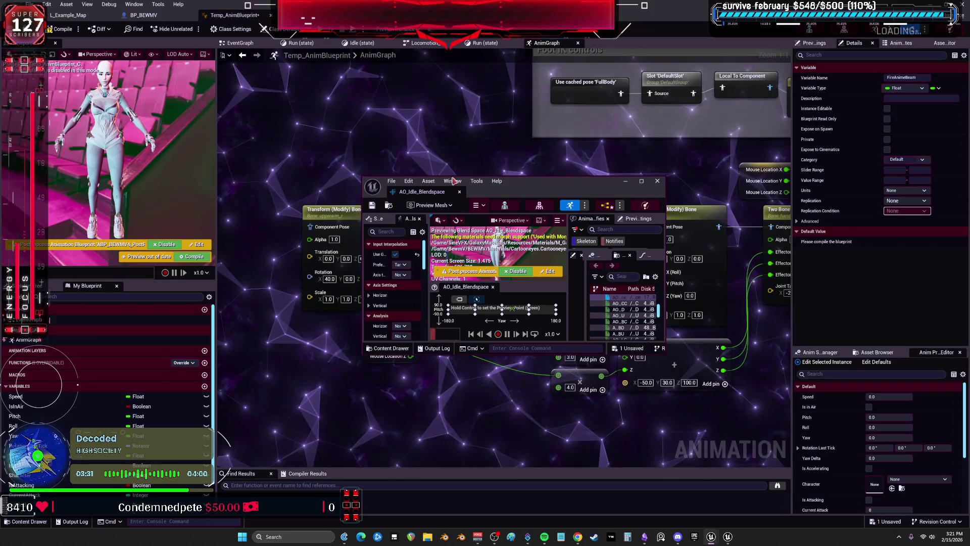
{"action": "mouse_move", "coordinate": [581, 180]}
{"action": "left_mouse_down"}
{"action": "mouse_move", "coordinate": [354, 151]}
{"action": "mouse_move", "coordinate": [158, 18]}
{"action": "left_mouse_up"}
{"action": "left_click", "coordinate": [158, 17]}
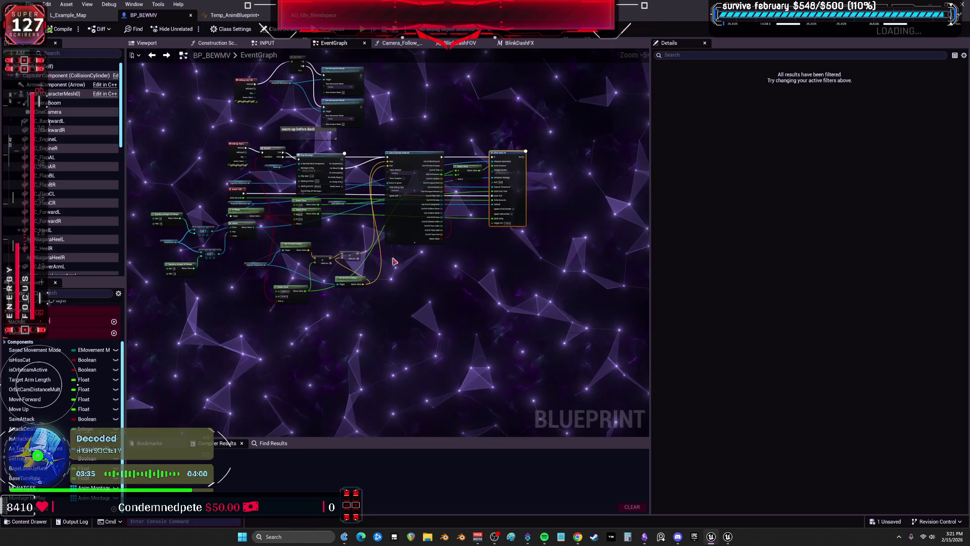
{"action": "left_click", "coordinate": [399, 269]}
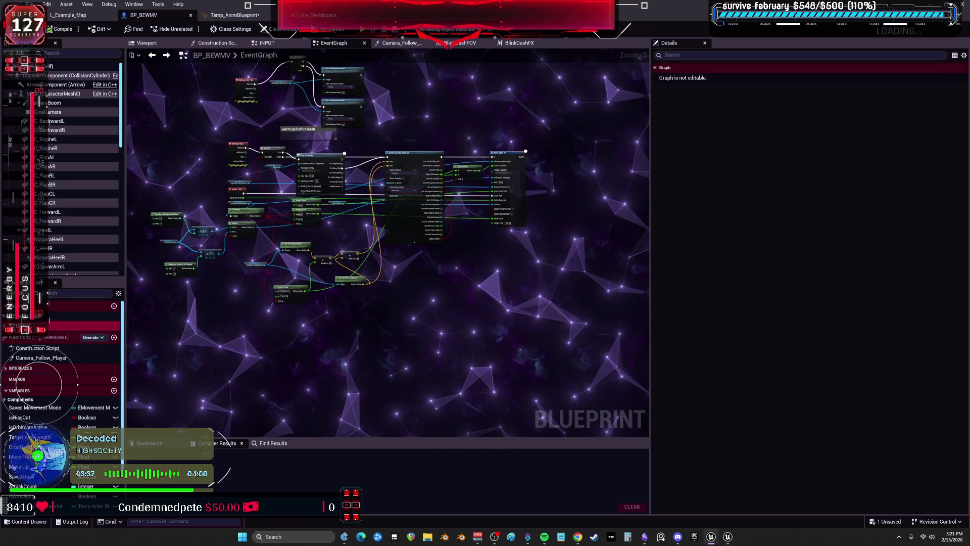
Paste the copied nodes into the INPUT graph, drop the Branch, and wire AnimeBeam into Do Once.
{"action": "key", "text": "alt+Right"}
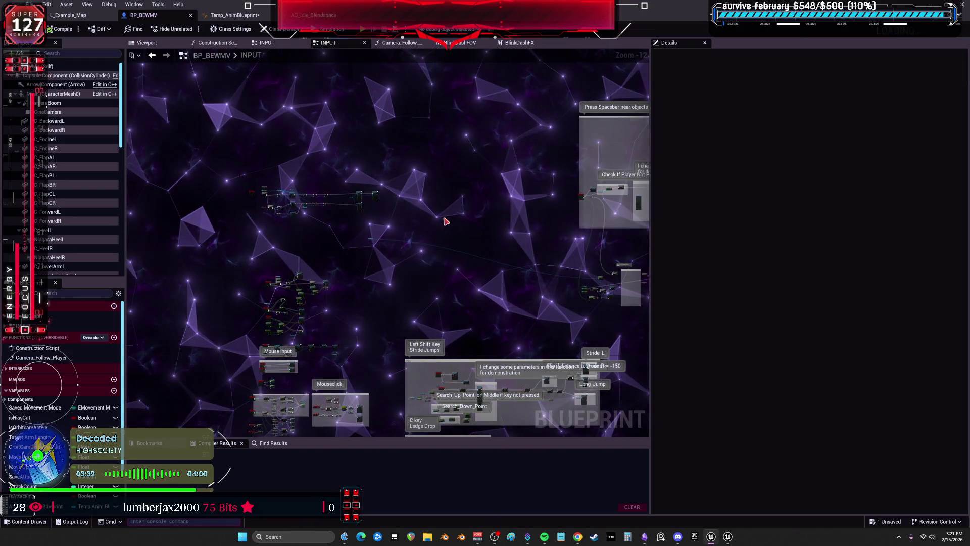
{"action": "key", "text": "ctrl+v"}
{"action": "scroll", "coordinate": [283, 192], "scroll_direction": "up", "scroll_amount": 12}
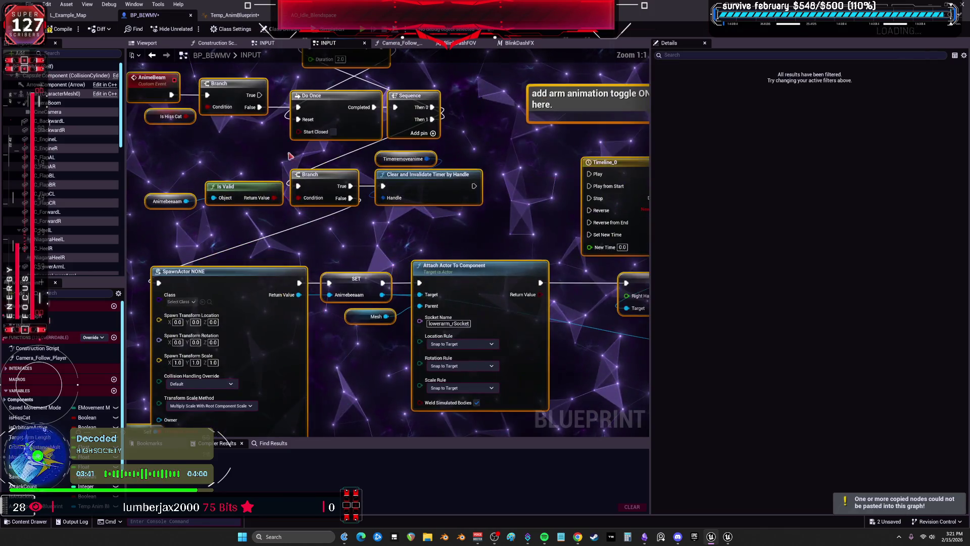
{"action": "left_click_drag", "start_coordinate": [283, 192], "coordinate": [282, 264]}
{"action": "key", "text": "Delete"}
{"action": "mouse_move", "coordinate": [202, 194]}
{"action": "left_mouse_down"}
{"action": "mouse_move", "coordinate": [328, 207]}
{"action": "mouse_move", "coordinate": [248, 202]}
{"action": "left_mouse_up"}
{"action": "type", "text": "debug 3"}
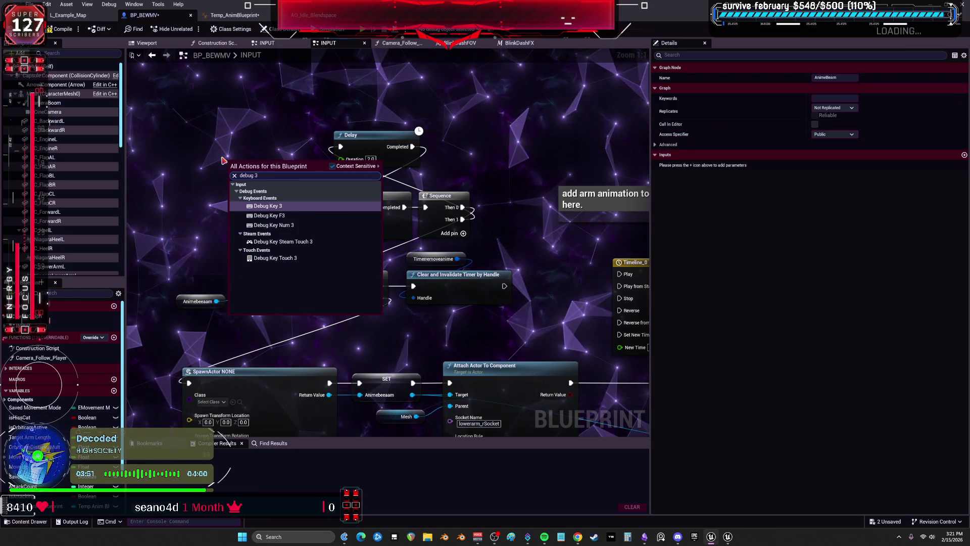
{"action": "key", "text": "Return"}
Connect Debug Key 3 Pressed to Do Once, delete the AnimeBeam event, and tidy the nodes.
{"action": "left_click_drag", "start_coordinate": [271, 170], "coordinate": [252, 130]}
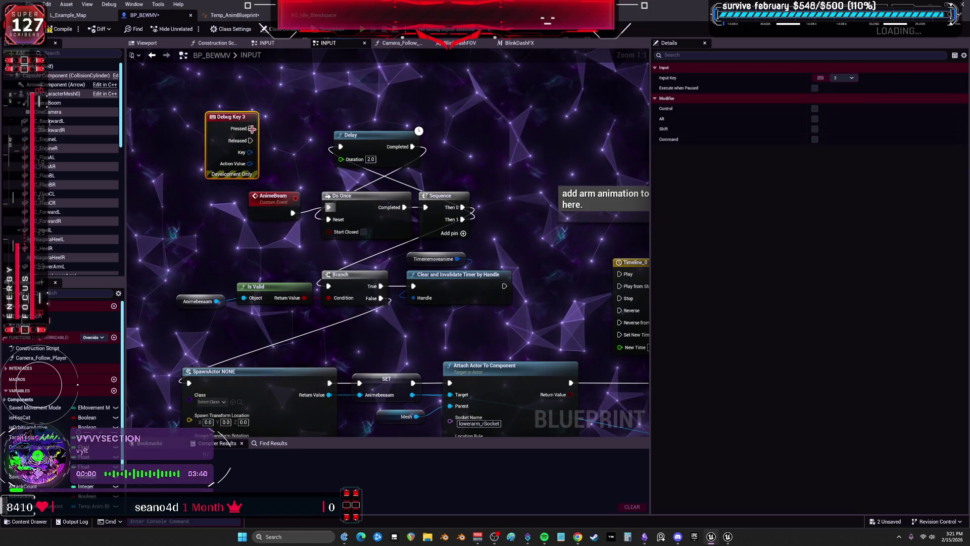
{"action": "mouse_move", "coordinate": [330, 209]}
{"action": "left_mouse_down"}
{"action": "mouse_move", "coordinate": [303, 213]}
{"action": "mouse_move", "coordinate": [335, 201]}
{"action": "left_mouse_up"}
{"action": "key", "text": "Delete"}
{"action": "left_click", "coordinate": [233, 117]}
{"action": "left_click_drag", "start_coordinate": [232, 117], "coordinate": [220, 159]}
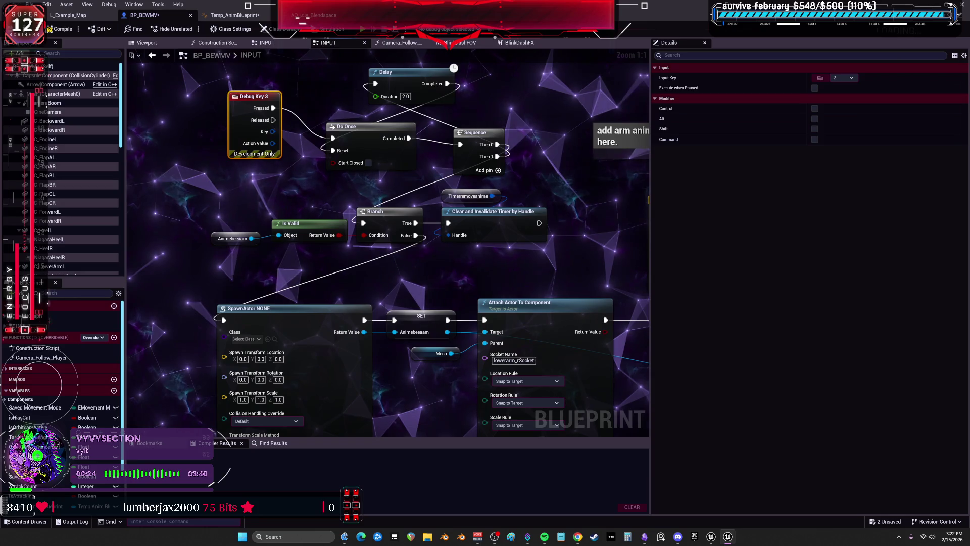
{"action": "left_click_drag", "start_coordinate": [533, 273], "coordinate": [493, 200]}
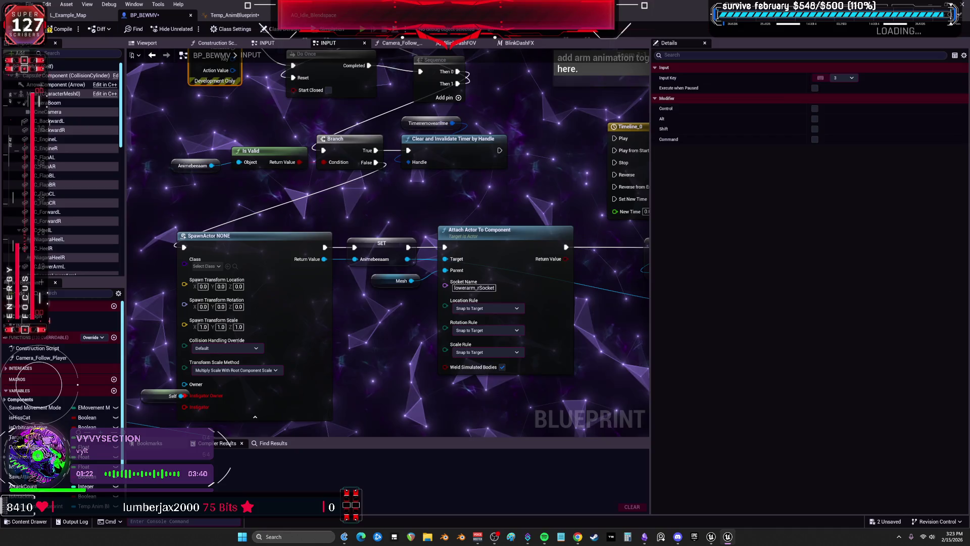
Enlarge AnimeBeam's event graph area and widen the details panel.
{"action": "key", "text": "alt+Tab"}
{"action": "left_click_drag", "start_coordinate": [650, 235], "coordinate": [882, 235]}
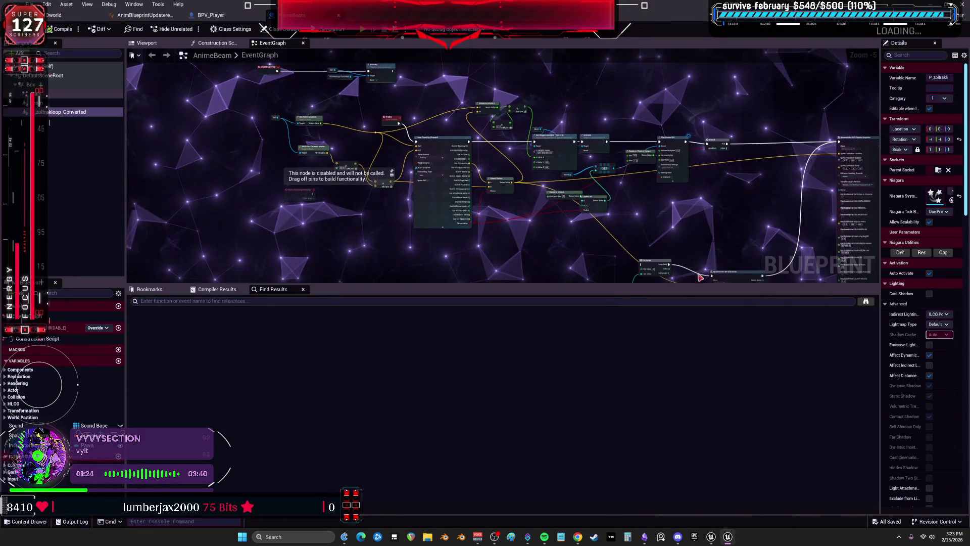
{"action": "left_click_drag", "start_coordinate": [610, 284], "coordinate": [610, 430]}
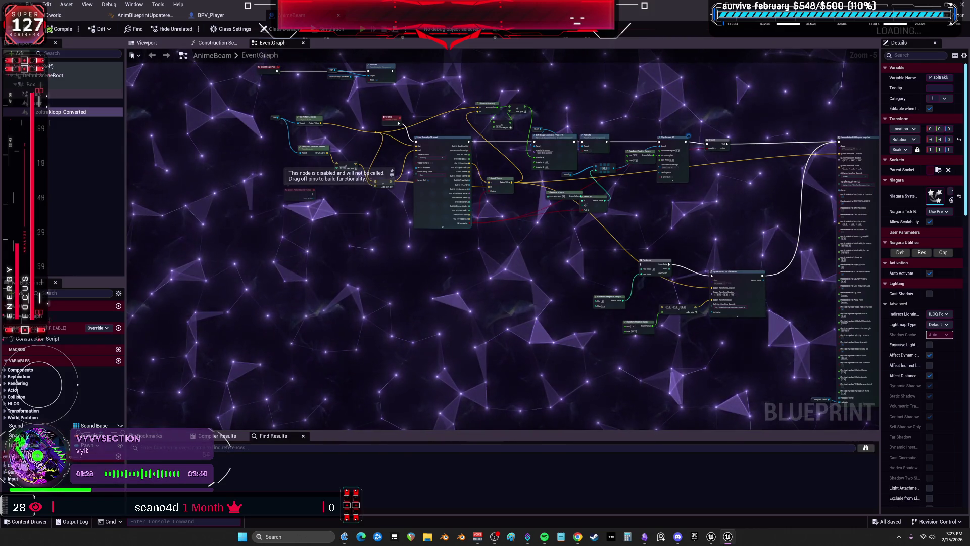
{"action": "left_click", "coordinate": [819, 399]}
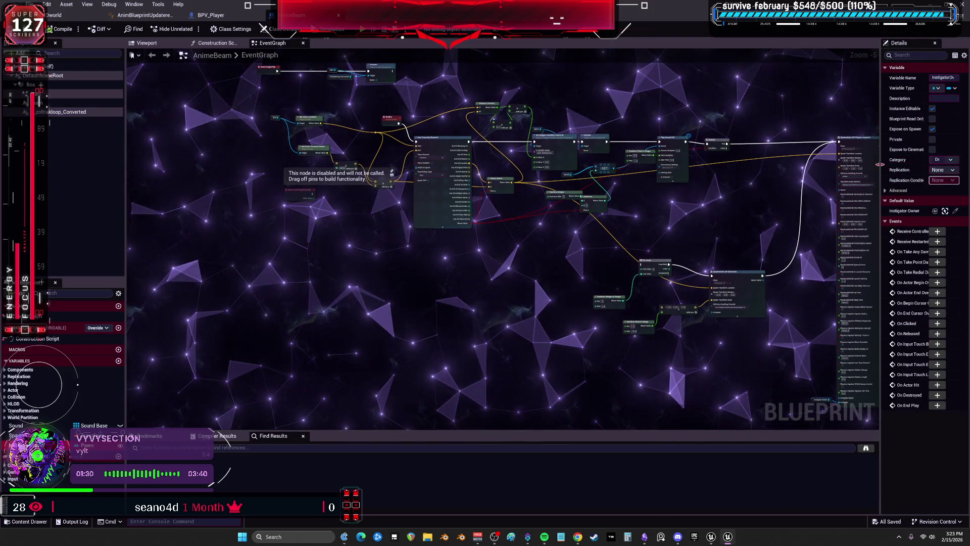
{"action": "left_click_drag", "start_coordinate": [882, 168], "coordinate": [694, 169]}
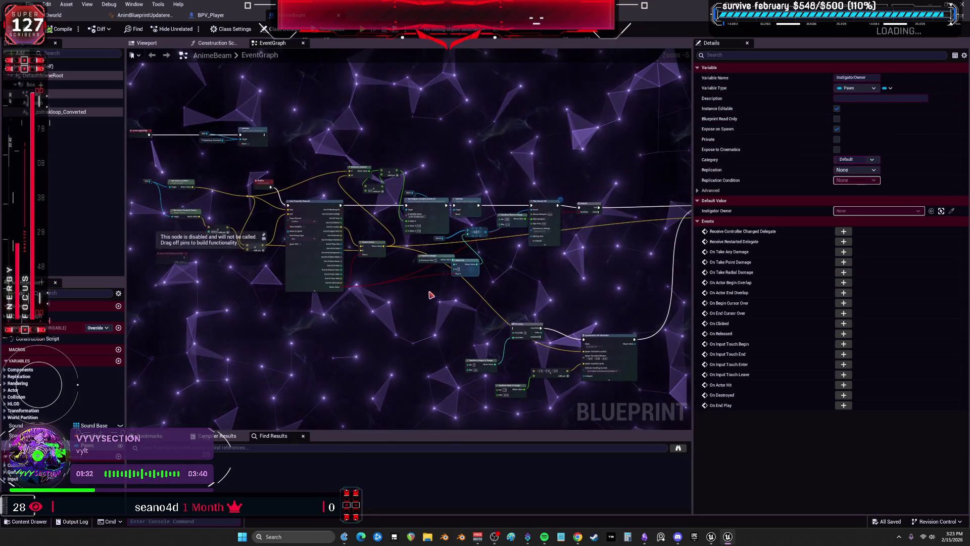
Delete the Branch and SpawnActor BP Physics Impulse nodes from AnimeBeam's EventGraph.
{"action": "mouse_move", "coordinate": [444, 162]}
{"action": "left_mouse_down"}
{"action": "mouse_move", "coordinate": [686, 312]}
{"action": "mouse_move", "coordinate": [676, 214]}
{"action": "mouse_move", "coordinate": [361, 14]}
{"action": "left_mouse_up"}
{"action": "left_click_drag", "start_coordinate": [555, 272], "coordinate": [429, 335]}
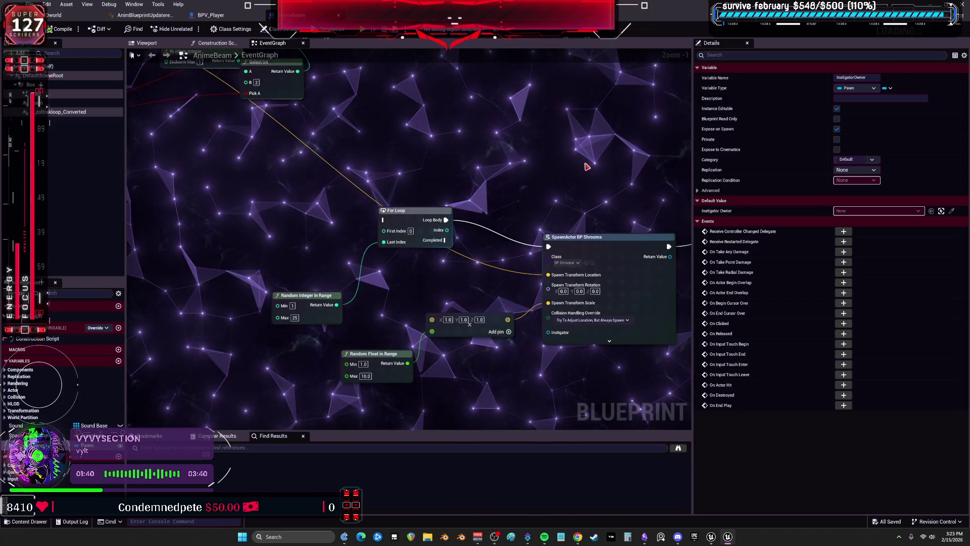
{"action": "left_click_drag", "start_coordinate": [586, 166], "coordinate": [467, 164]}
{"action": "left_click_drag", "start_coordinate": [564, 360], "coordinate": [328, 273]}
{"action": "mouse_move", "coordinate": [293, 173]}
{"action": "left_mouse_down"}
{"action": "mouse_move", "coordinate": [547, 262]}
{"action": "mouse_move", "coordinate": [451, 315]}
{"action": "left_mouse_up"}
{"action": "mouse_move", "coordinate": [596, 199]}
{"action": "left_mouse_down"}
{"action": "mouse_move", "coordinate": [373, 200]}
{"action": "mouse_move", "coordinate": [449, 123]}
{"action": "left_mouse_up"}
{"action": "key", "text": "Delete"}
Return to the Content Browser and bring up the AnimeBeam asset's actions.
{"action": "left_click_drag", "start_coordinate": [416, 221], "coordinate": [522, 262]}
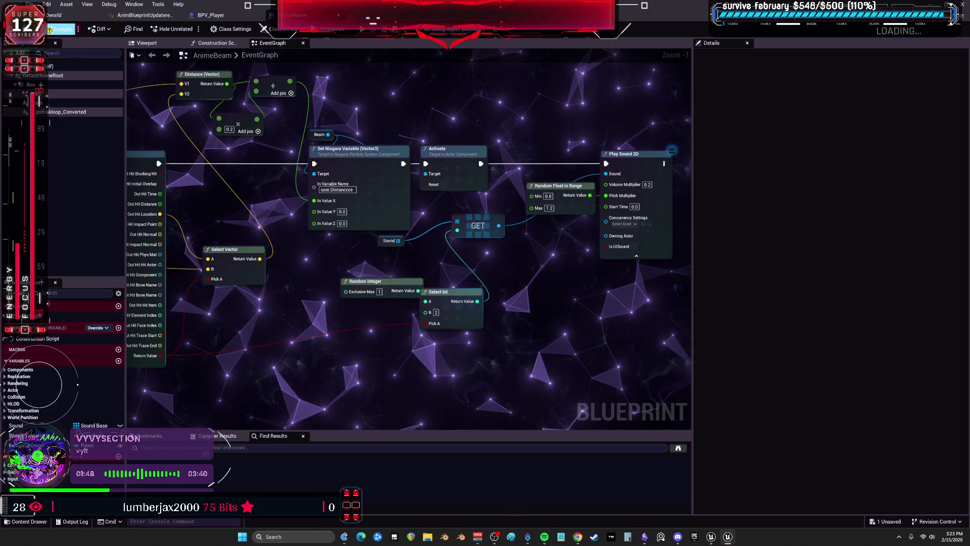
{"action": "key", "text": "ctrl+b"}
{"action": "right_click", "coordinate": [477, 195]}
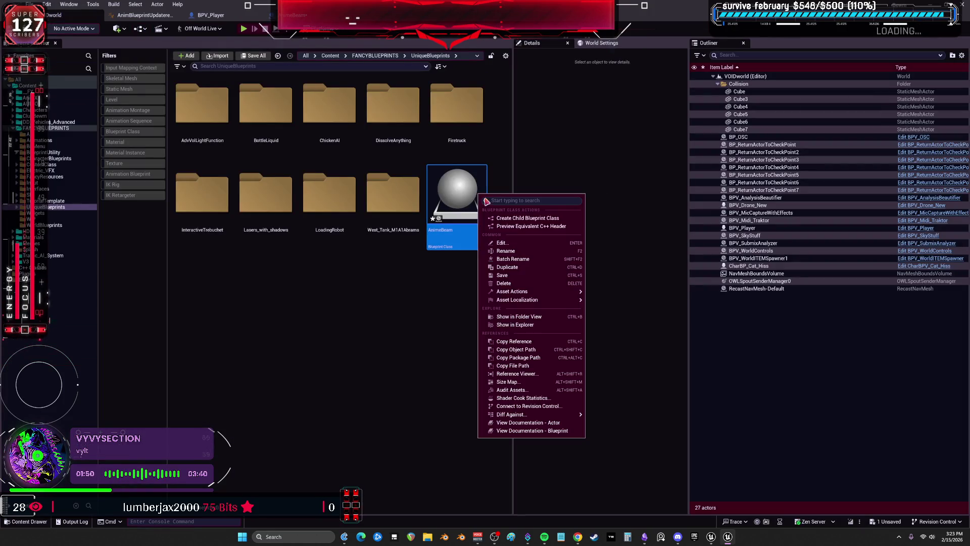
Start migrating AnimeBeam, skip saving, and cancel at the Asset Report.
{"action": "mouse_move", "coordinate": [533, 292]}
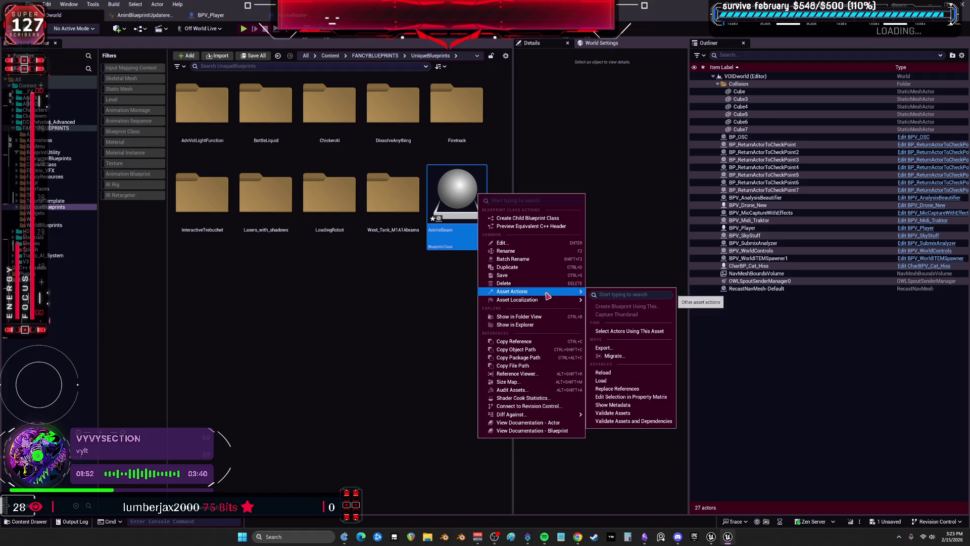
{"action": "left_click", "coordinate": [618, 360]}
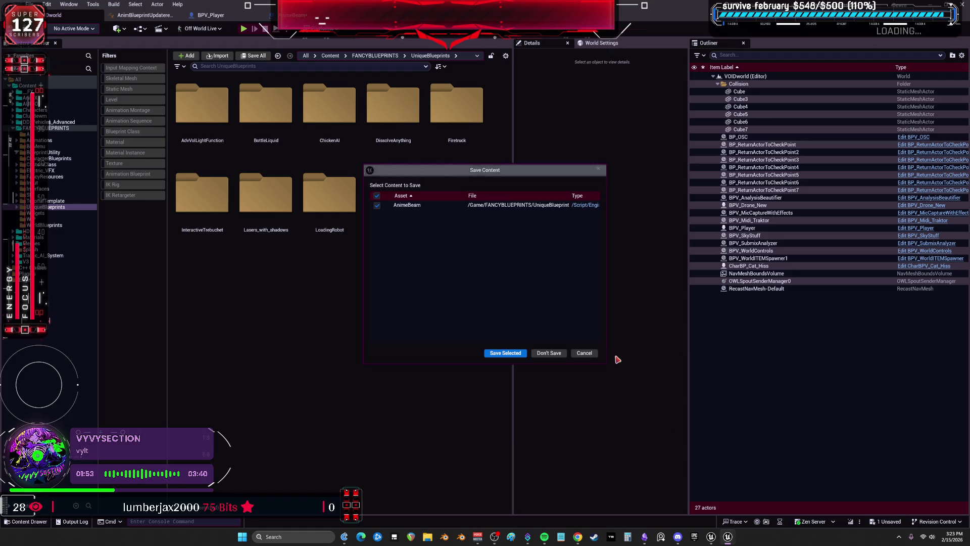
{"action": "left_click", "coordinate": [556, 353]}
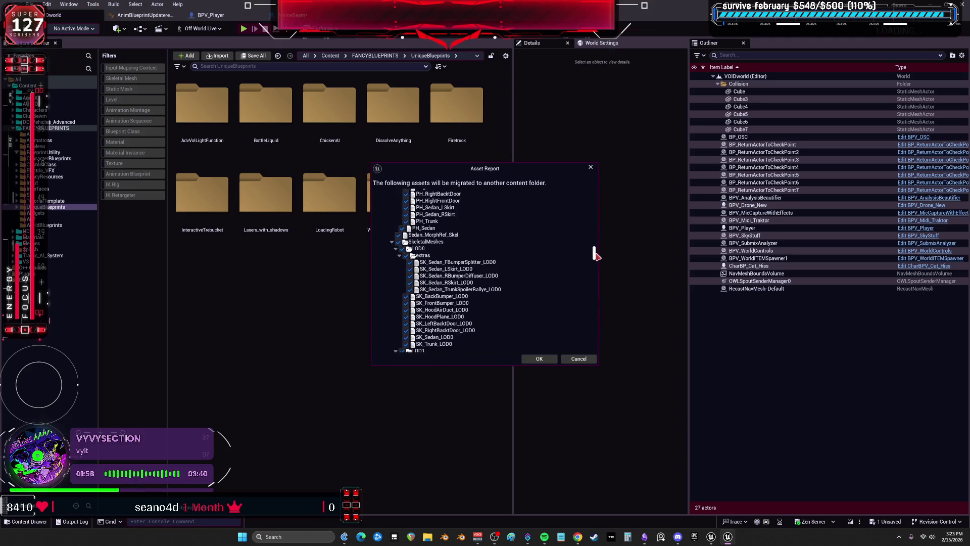
{"action": "left_click_drag", "start_coordinate": [600, 305], "coordinate": [599, 356]}
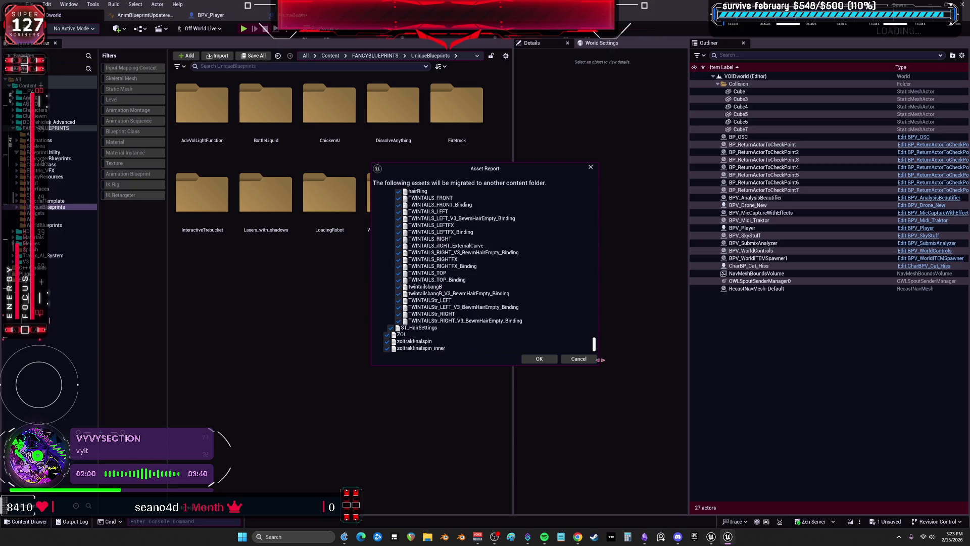
{"action": "left_click", "coordinate": [589, 359]}
Reopen AnimeBeam, undo to restore the Branch and SpawnActor nodes, then return to the Content Browser.
{"action": "double_click", "coordinate": [452, 196]}
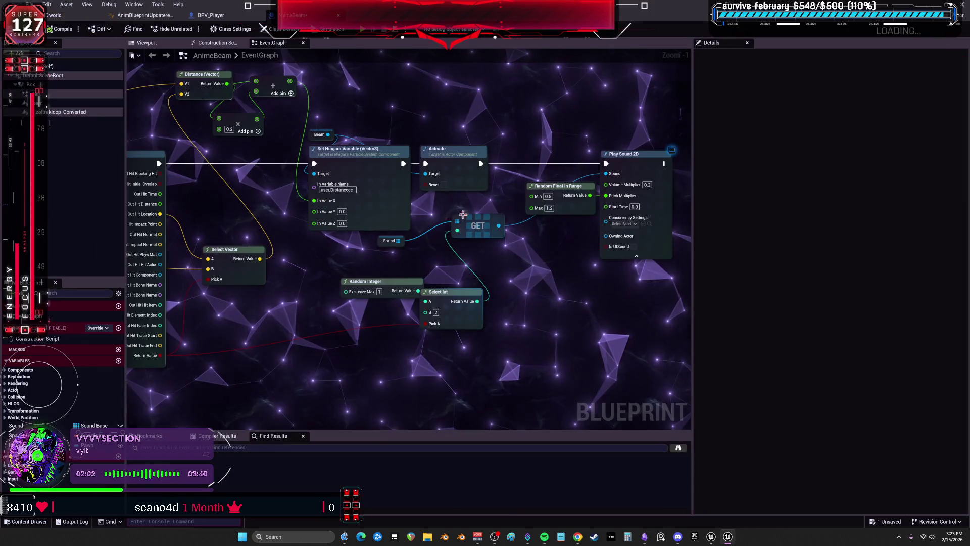
{"action": "scroll", "coordinate": [483, 282], "scroll_direction": "up", "scroll_amount": 1}
{"action": "mouse_move", "coordinate": [472, 304]}
{"action": "left_mouse_down"}
{"action": "mouse_move", "coordinate": [493, 298]}
{"action": "mouse_move", "coordinate": [430, 254]}
{"action": "left_mouse_up"}
{"action": "key", "text": "ctrl+z"}
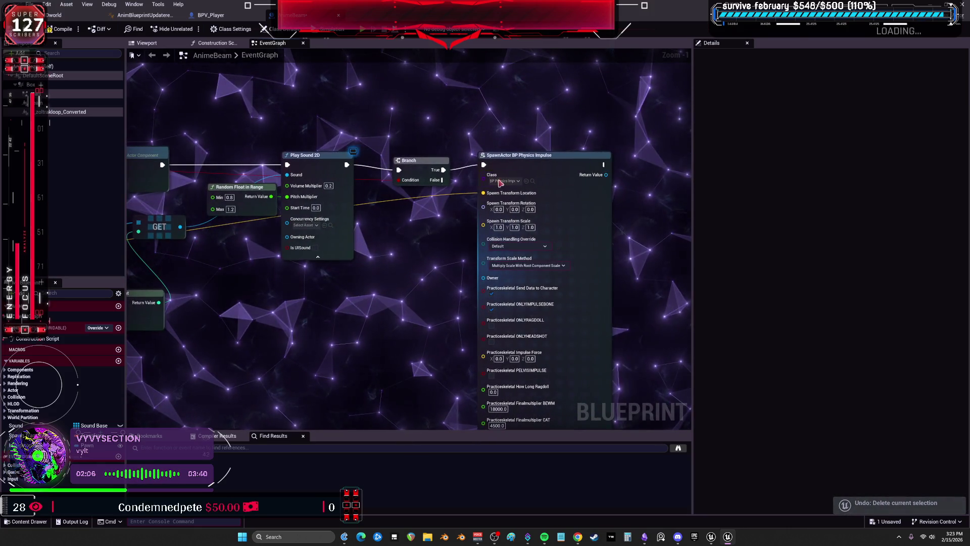
{"action": "scroll", "coordinate": [424, 299], "scroll_direction": "down", "scroll_amount": 1}
{"action": "key", "text": "ctrl+z"}
{"action": "scroll", "coordinate": [416, 306], "scroll_direction": "down", "scroll_amount": 2}
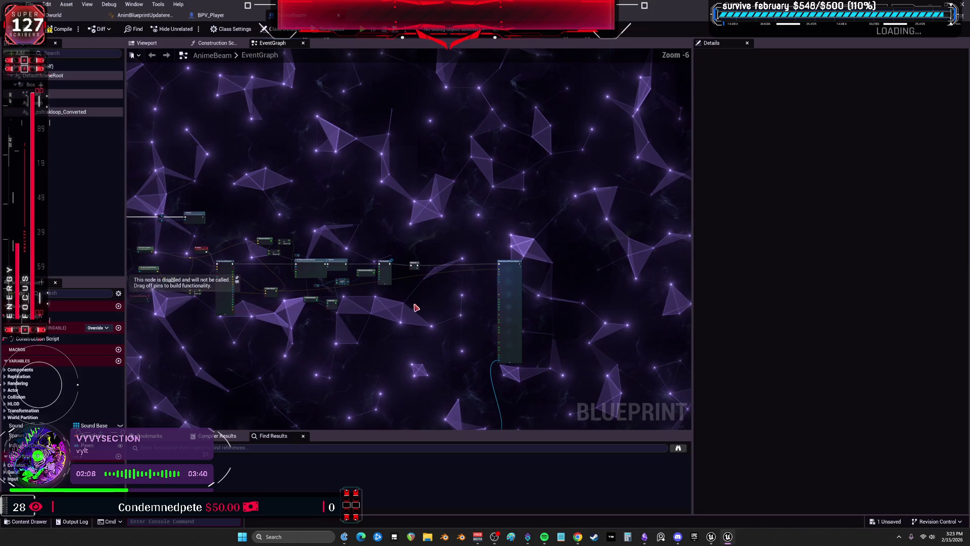
{"action": "key", "text": "ctrl+z"}
{"action": "left_click_drag", "start_coordinate": [498, 408], "coordinate": [307, 289]}
{"action": "scroll", "coordinate": [448, 286], "scroll_direction": "up", "scroll_amount": 3}
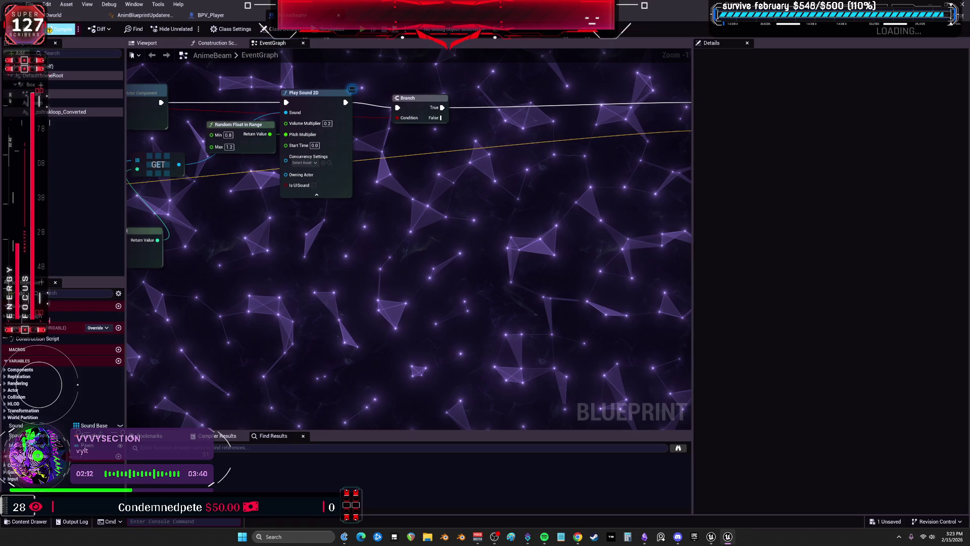
{"action": "left_click", "coordinate": [53, 15]}
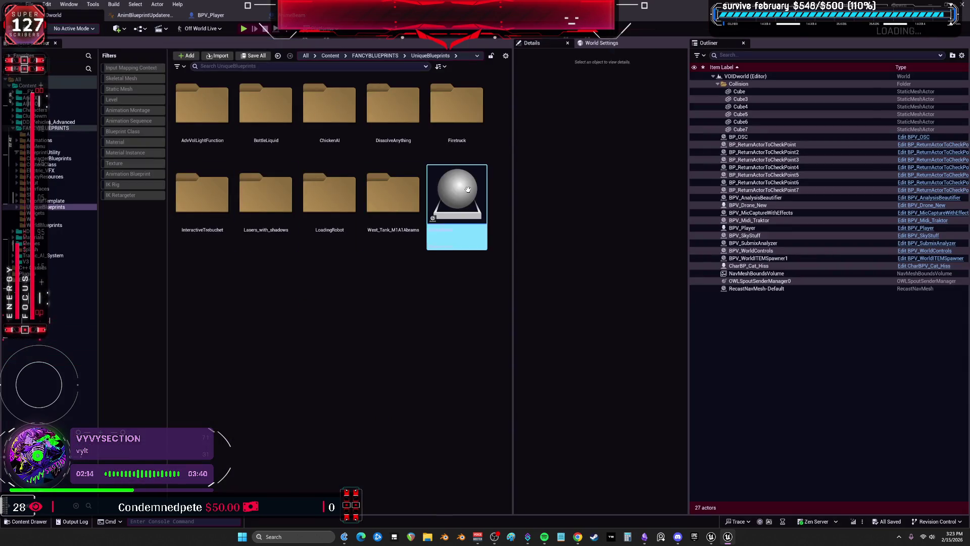
Duplicate AnimeBeam as AnimeBeamTemp and open the new blueprint.
{"action": "key", "text": "ctrl+d"}
{"action": "type", "text": "Temp"}
{"action": "key", "text": "Return"}
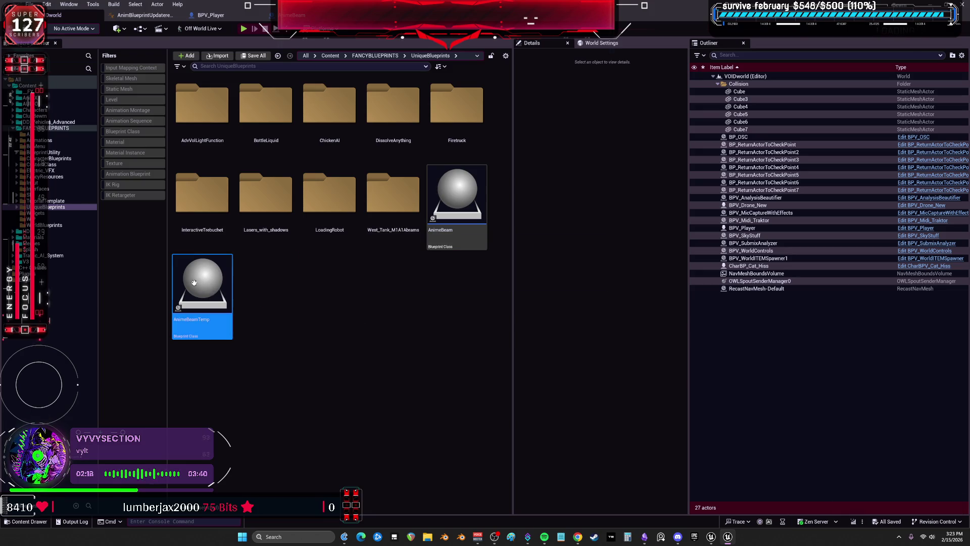
{"action": "double_click", "coordinate": [194, 282]}
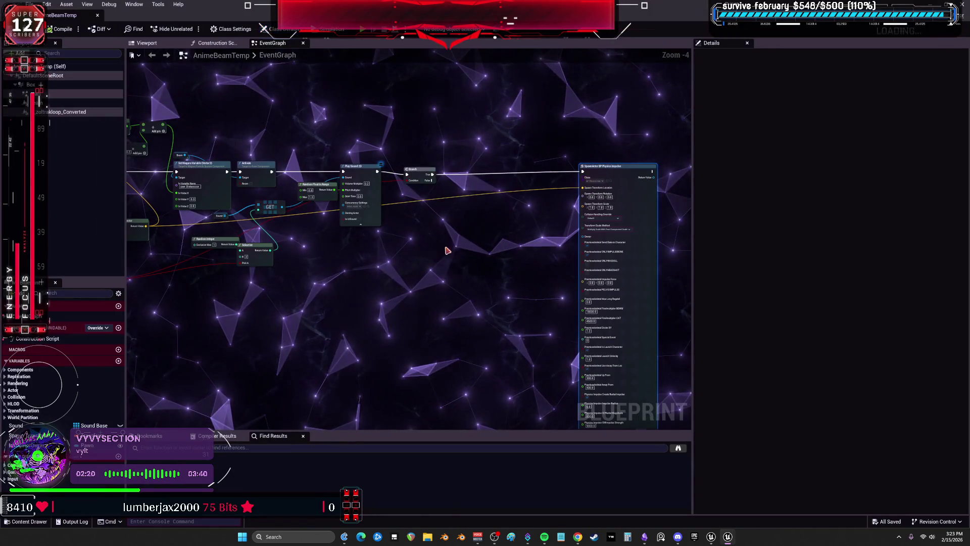
Delete the SpawnActor, Play Sound 2D, Random, GET and Select nodes, then compile.
{"action": "key", "text": "Delete"}
{"action": "scroll", "coordinate": [325, 266], "scroll_direction": "up", "scroll_amount": 2}
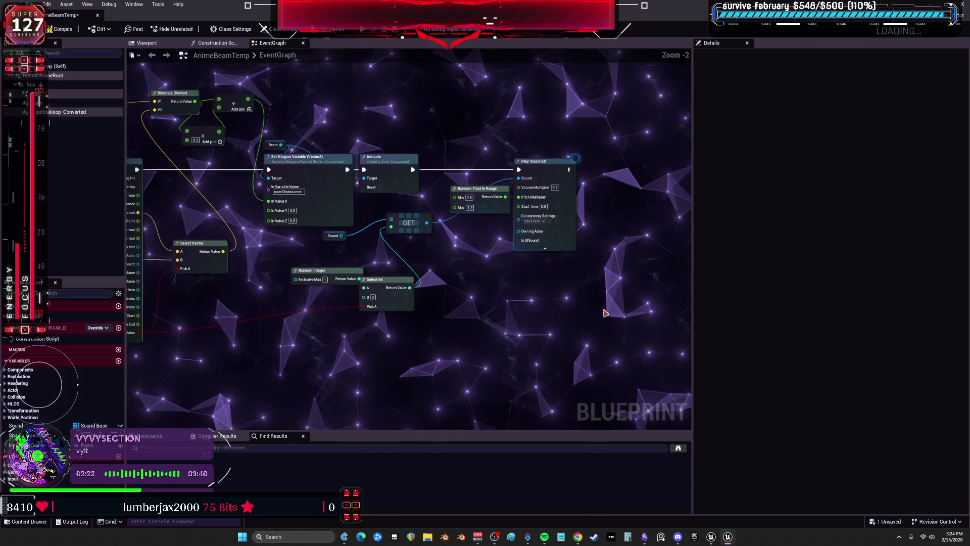
{"action": "mouse_move", "coordinate": [597, 299]}
{"action": "left_mouse_down"}
{"action": "mouse_move", "coordinate": [520, 162]}
{"action": "mouse_move", "coordinate": [488, 151]}
{"action": "left_mouse_up"}
{"action": "key", "text": "Delete"}
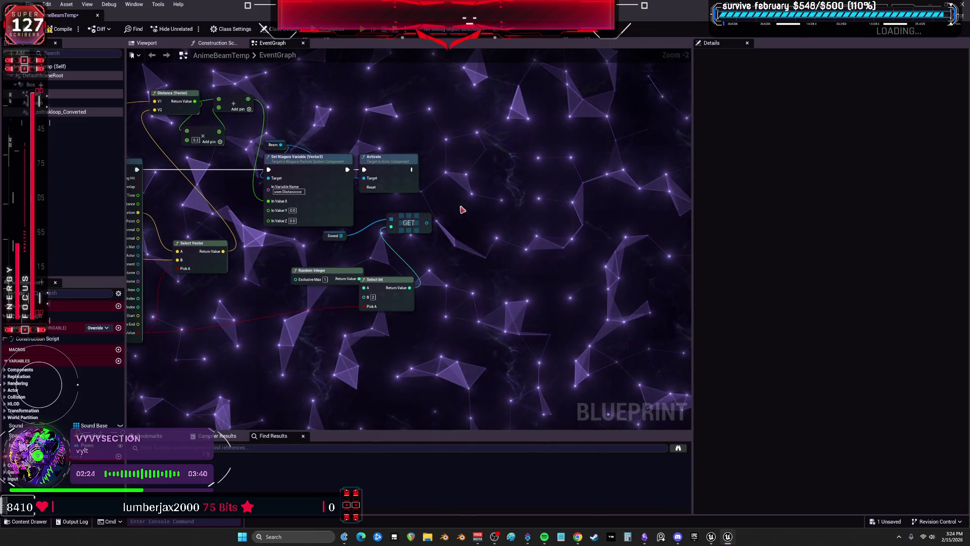
{"action": "left_click_drag", "start_coordinate": [463, 201], "coordinate": [288, 324]}
{"action": "key", "text": "Delete"}
{"action": "mouse_move", "coordinate": [137, 192]}
{"action": "left_mouse_down"}
{"action": "mouse_move", "coordinate": [265, 233]}
{"action": "mouse_move", "coordinate": [624, 244]}
{"action": "left_mouse_up"}
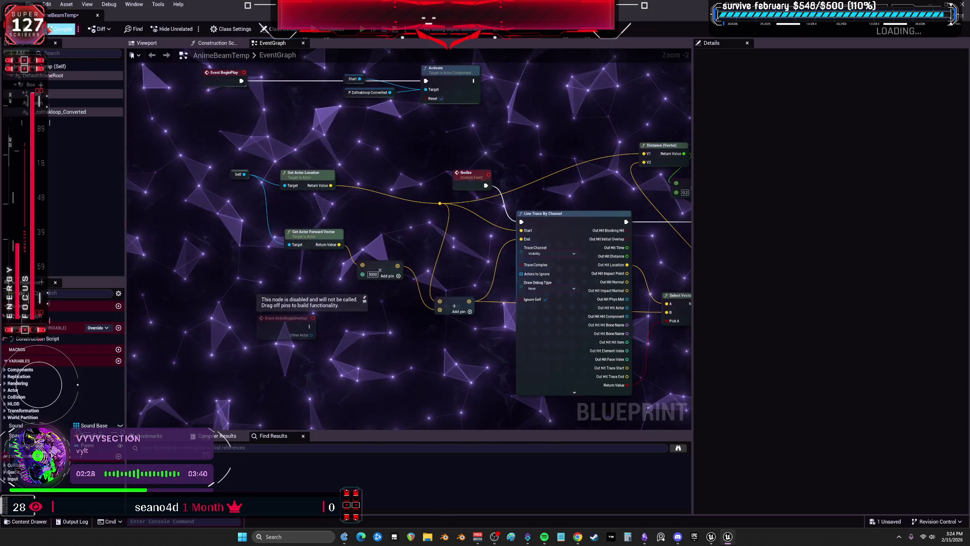
{"action": "left_click", "coordinate": [51, 30]}
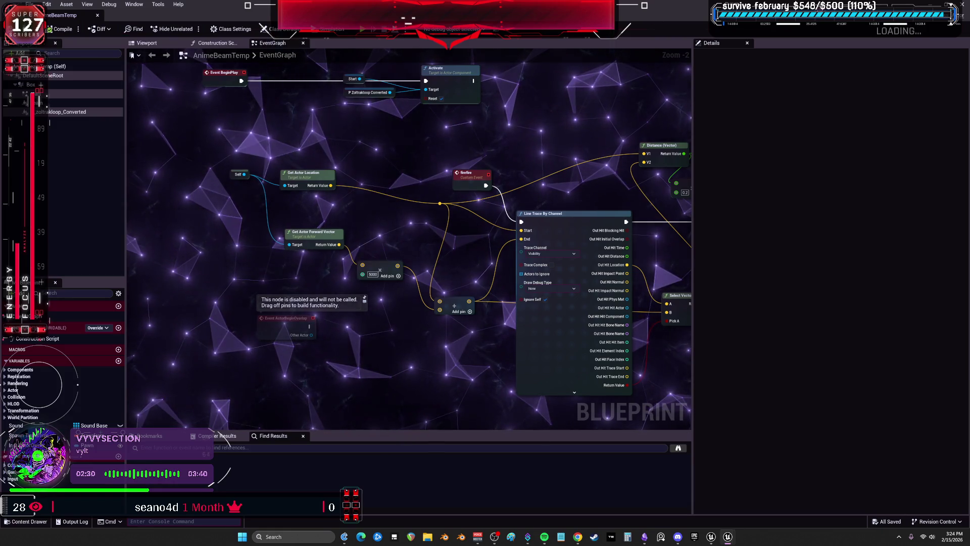
Close the editor and start migrating AnimeBeamTemp with its dependencies.
{"action": "left_click", "coordinate": [97, 15]}
{"action": "right_click", "coordinate": [183, 309]}
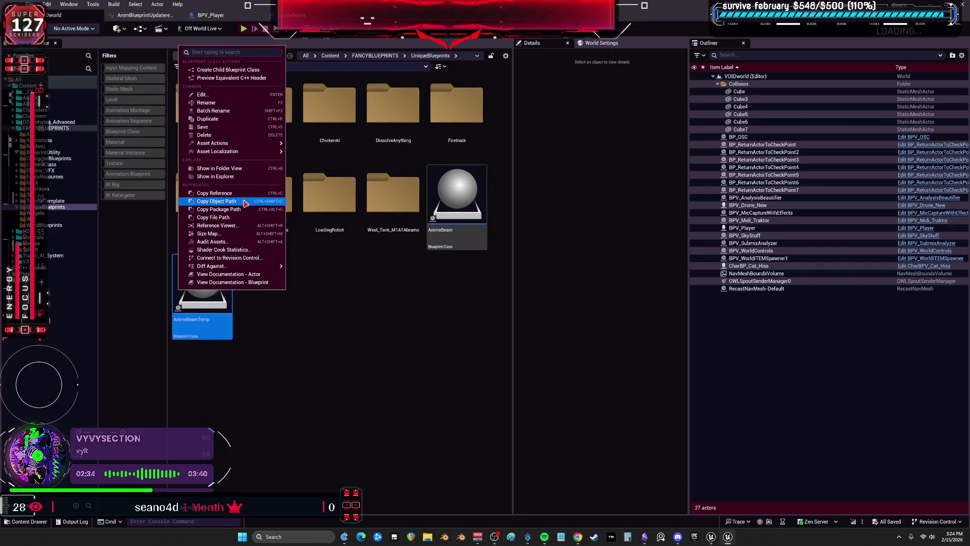
{"action": "mouse_move", "coordinate": [227, 143]}
{"action": "left_click", "coordinate": [323, 212]}
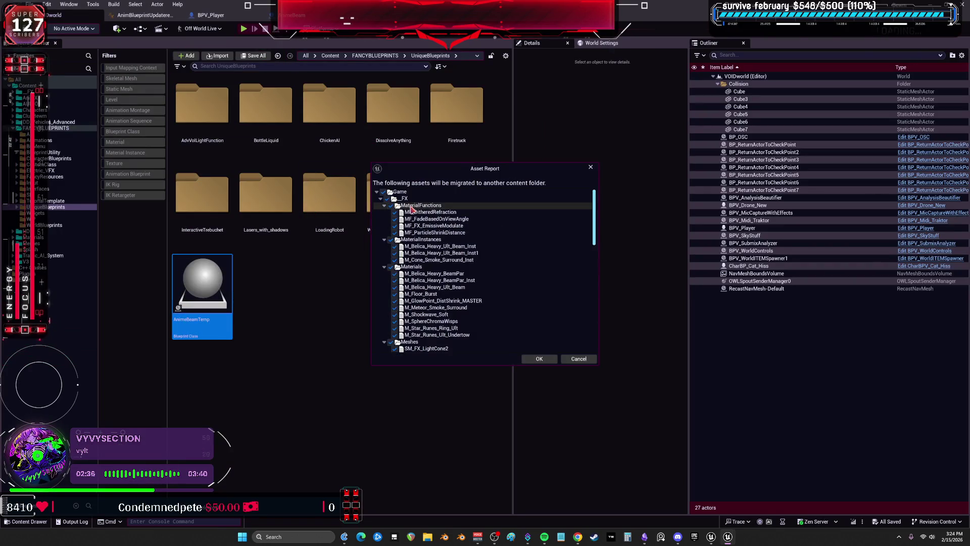
Exclude the SFX glitch sounds, target BewmV's Content folder, and skip overwriting existing assets.
{"action": "left_click", "coordinate": [381, 199]}
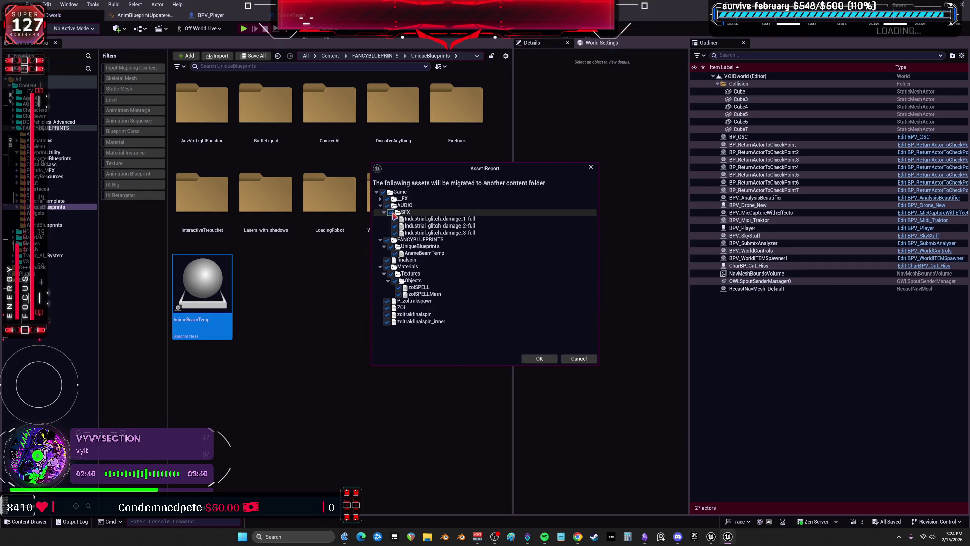
{"action": "left_click", "coordinate": [392, 212]}
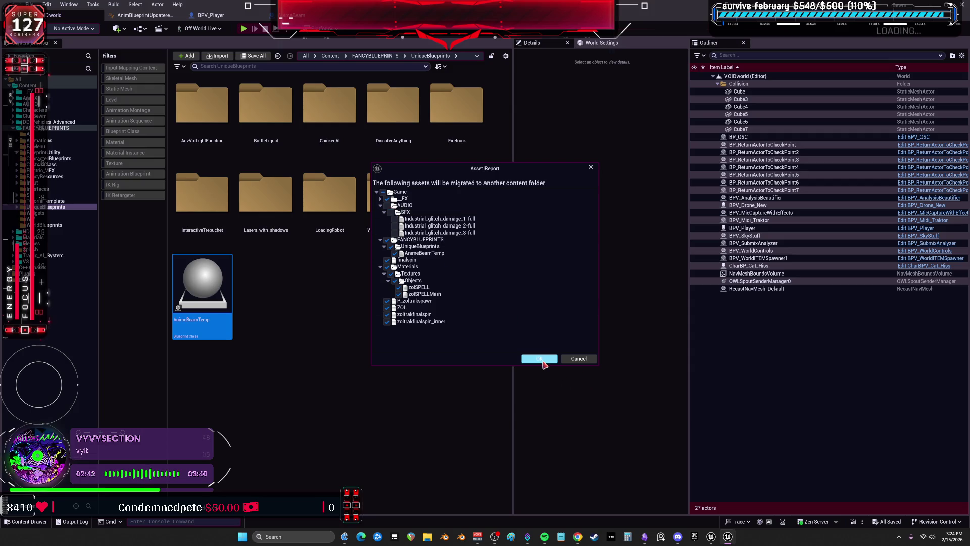
{"action": "left_click", "coordinate": [540, 360]}
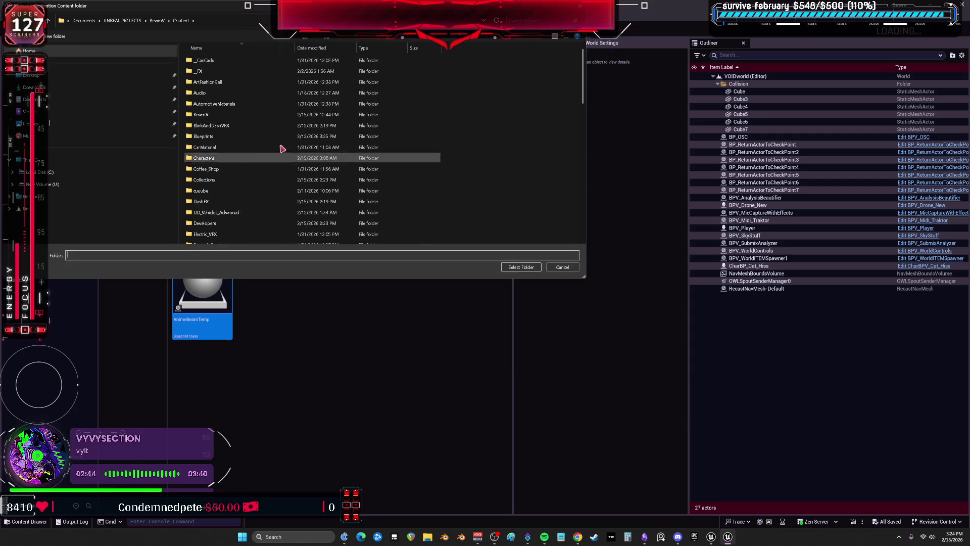
{"action": "left_click", "coordinate": [526, 272]}
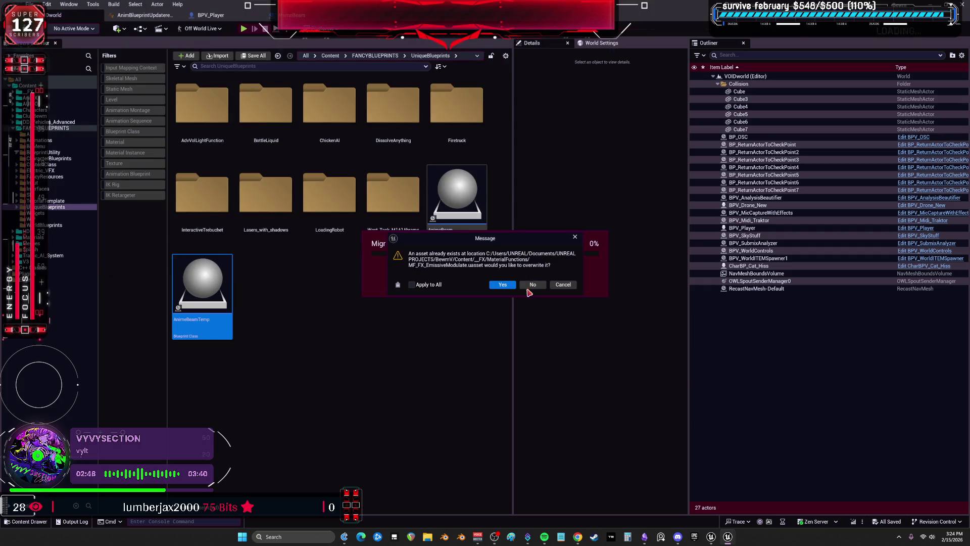
{"action": "left_click", "coordinate": [533, 286]}
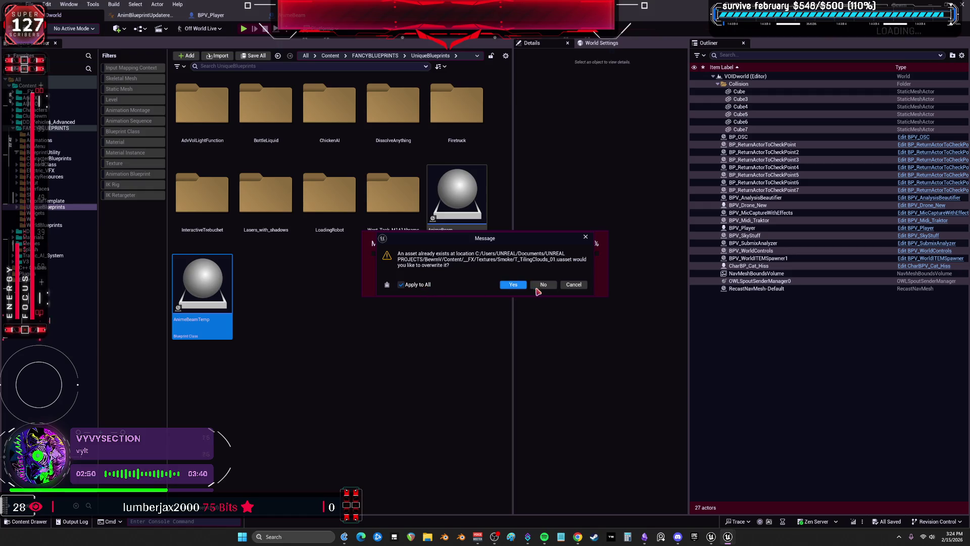
{"action": "left_click", "coordinate": [523, 286]}
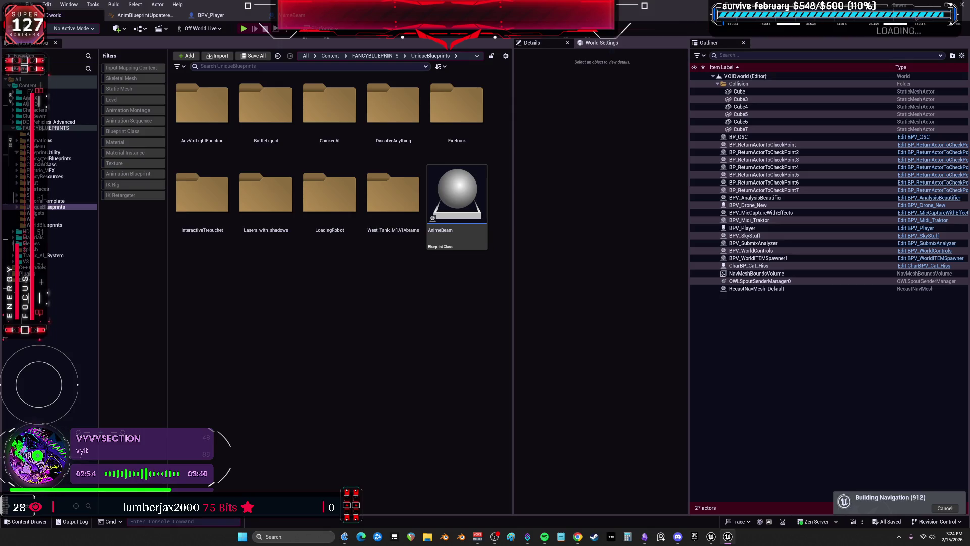
In BP_BEWMV, set the SpawnActor node's class to Anime Beam Temp.
{"action": "key", "text": "alt+Tab"}
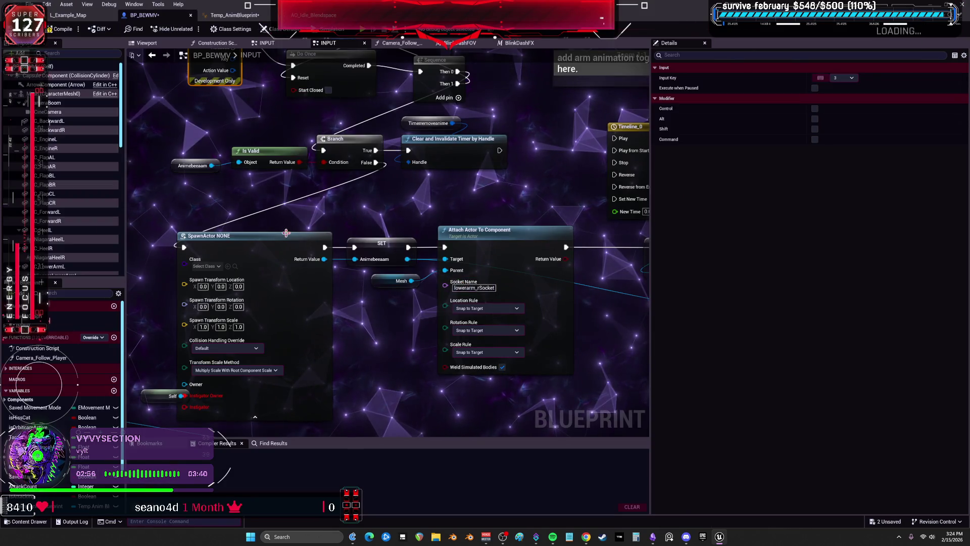
{"action": "left_click", "coordinate": [217, 267]}
{"action": "type", "text": "anim"}
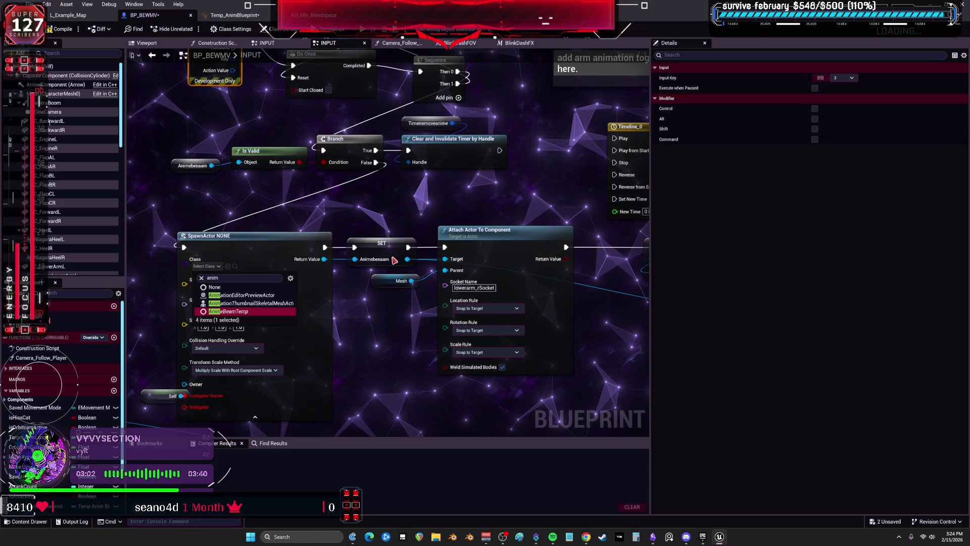
{"action": "left_click", "coordinate": [266, 311]}
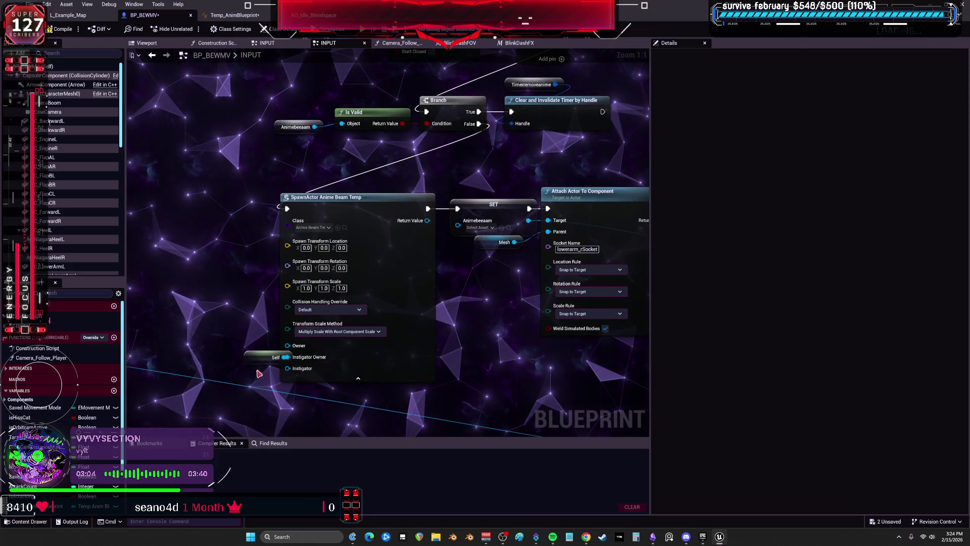
{"action": "left_click_drag", "start_coordinate": [273, 357], "coordinate": [219, 351]}
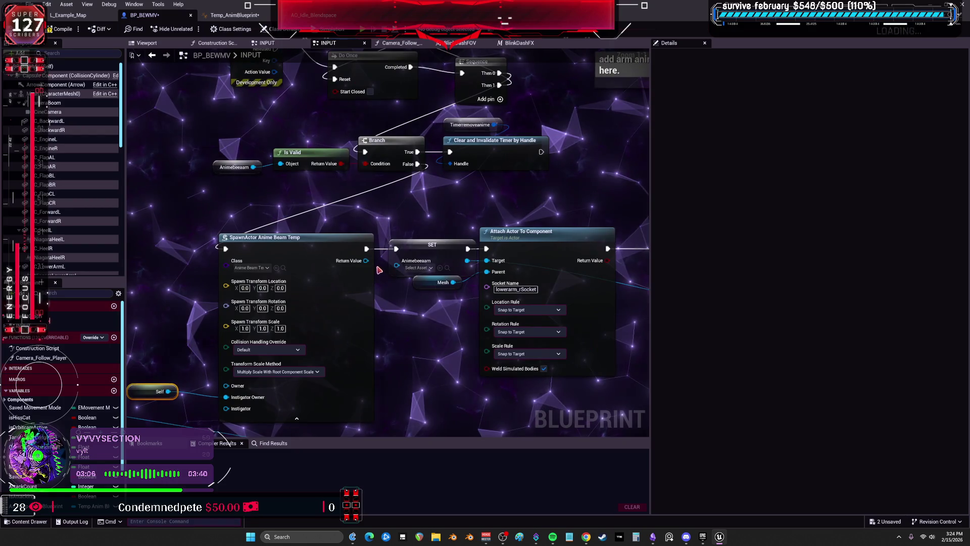
{"action": "left_click", "coordinate": [422, 248]}
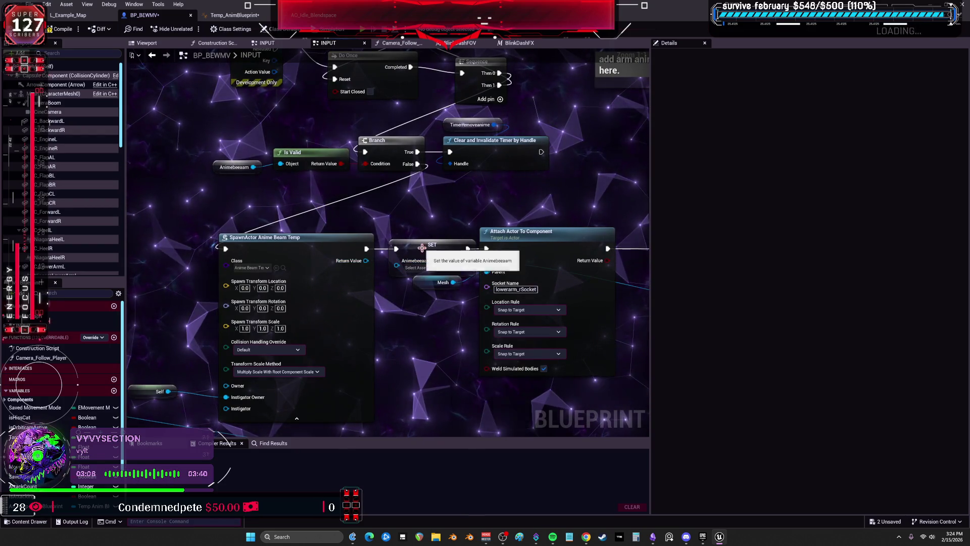
Promote the spawned Return Value to NewVar and wire it into Attach Actor and Set Actor Relative Transform's Target.
{"action": "right_click", "coordinate": [368, 263]}
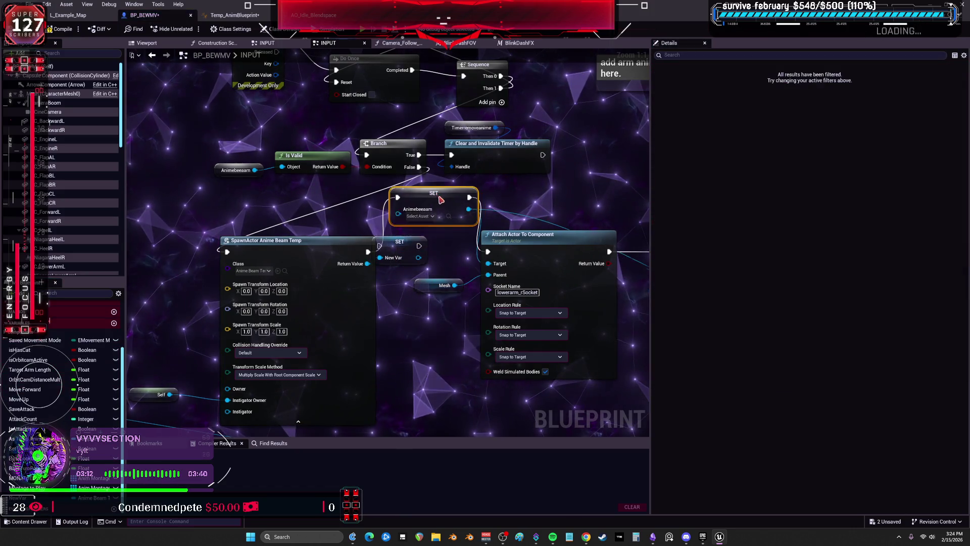
{"action": "left_click_drag", "start_coordinate": [456, 246], "coordinate": [487, 251]}
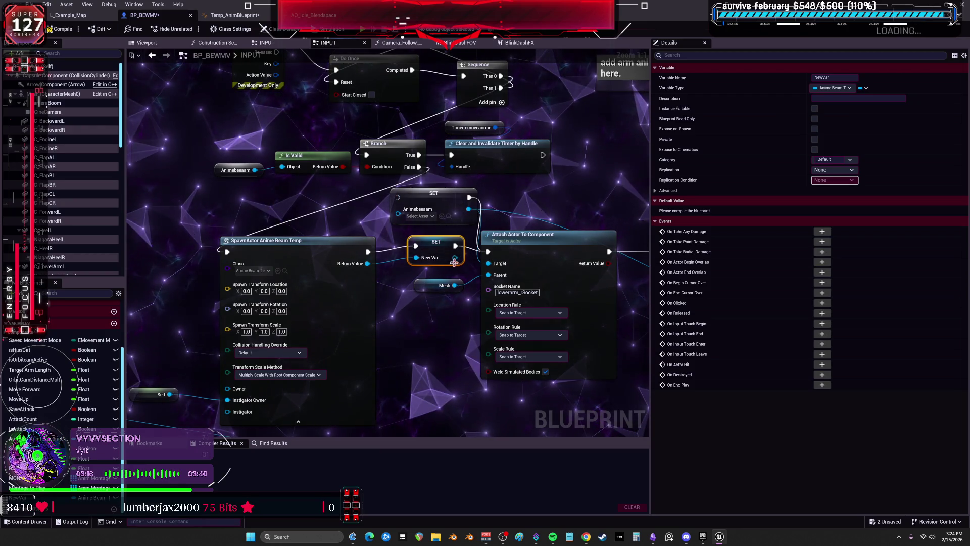
{"action": "left_click_drag", "start_coordinate": [556, 207], "coordinate": [370, 236]}
{"action": "mouse_move", "coordinate": [306, 277]}
{"action": "left_mouse_down"}
{"action": "mouse_move", "coordinate": [642, 299]}
{"action": "mouse_move", "coordinate": [314, 311]}
{"action": "mouse_move", "coordinate": [328, 376]}
{"action": "mouse_move", "coordinate": [328, 315]}
{"action": "left_mouse_up"}
{"action": "mouse_move", "coordinate": [197, 221]}
{"action": "left_mouse_down"}
{"action": "mouse_move", "coordinate": [443, 275]}
{"action": "mouse_move", "coordinate": [425, 244]}
{"action": "mouse_move", "coordinate": [440, 267]}
{"action": "left_mouse_up"}
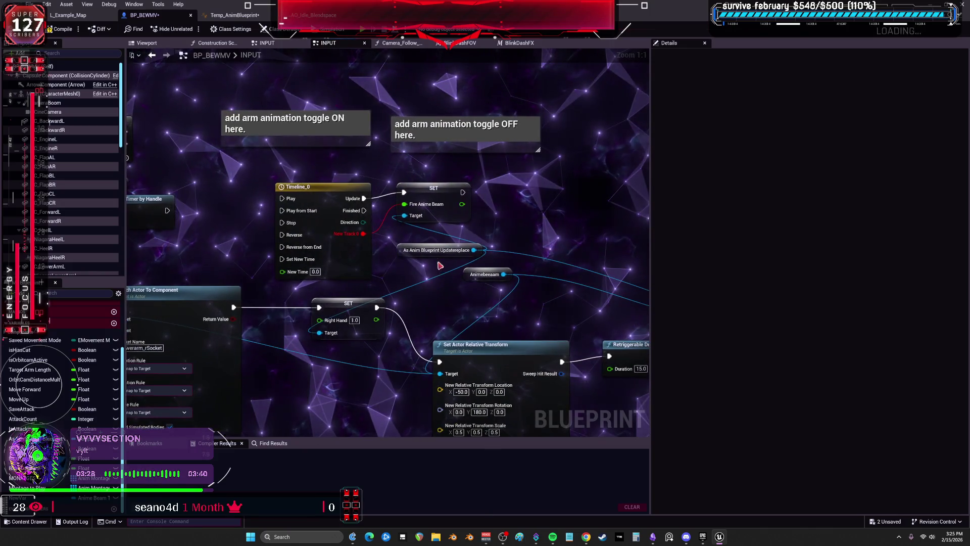
Set Timeline_0's length to 2.00 and add a float track named NewTrack_0.
{"action": "right_click", "coordinate": [420, 188]}
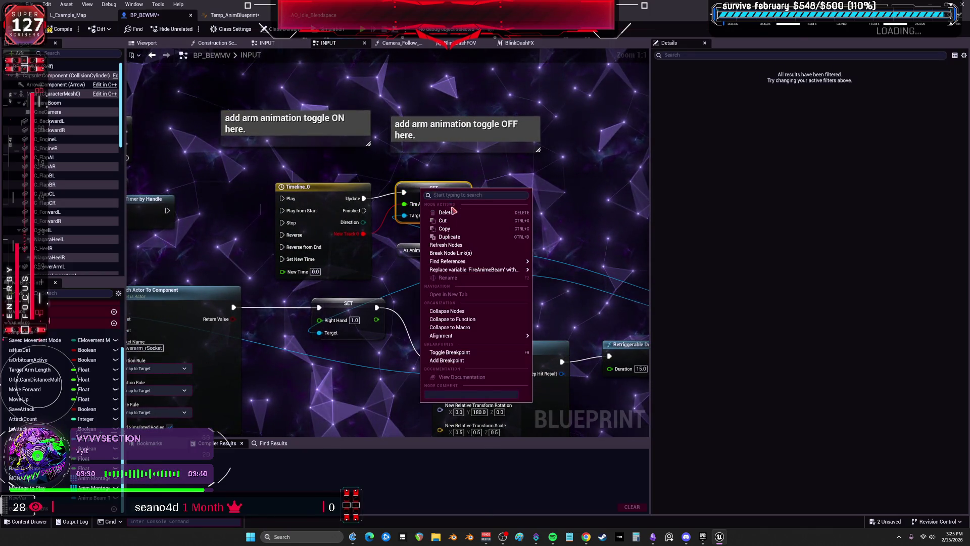
{"action": "left_click", "coordinate": [394, 168]}
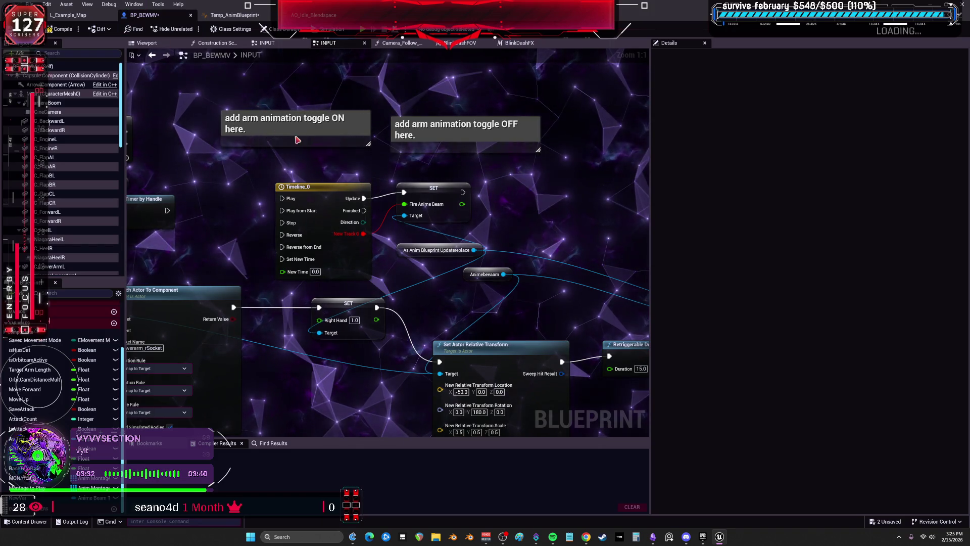
{"action": "double_click", "coordinate": [312, 184]}
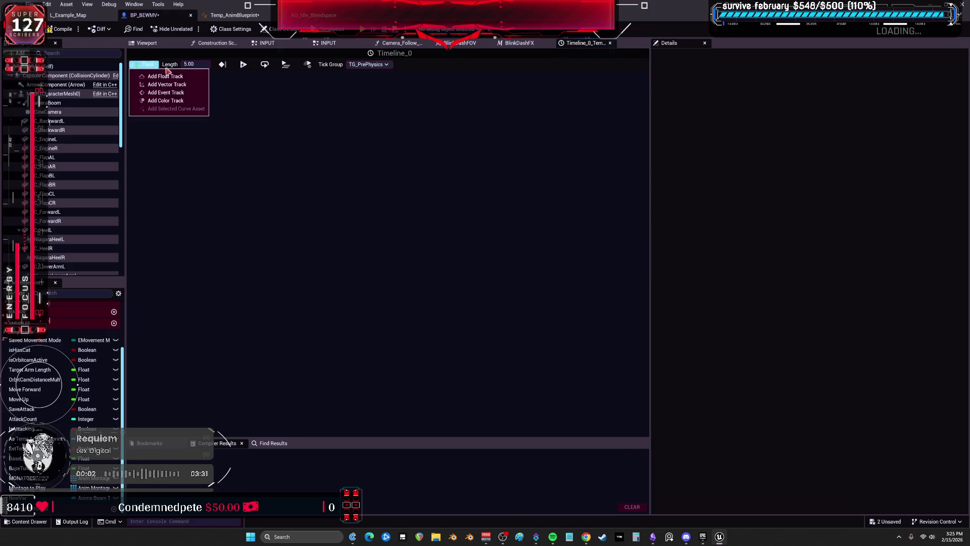
{"action": "left_click", "coordinate": [198, 64]}
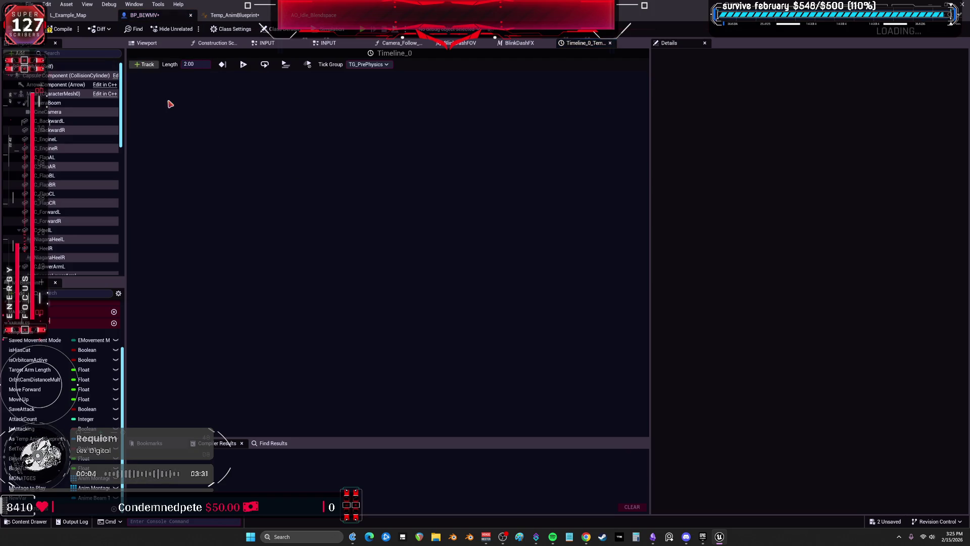
{"action": "left_click", "coordinate": [144, 65]}
{"action": "left_click", "coordinate": [175, 76]}
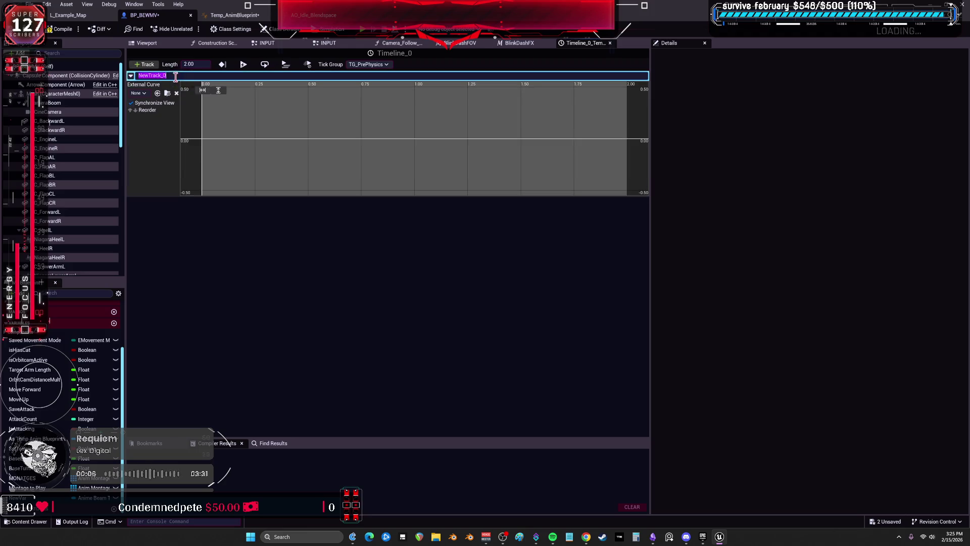
{"action": "left_click", "coordinate": [209, 147]}
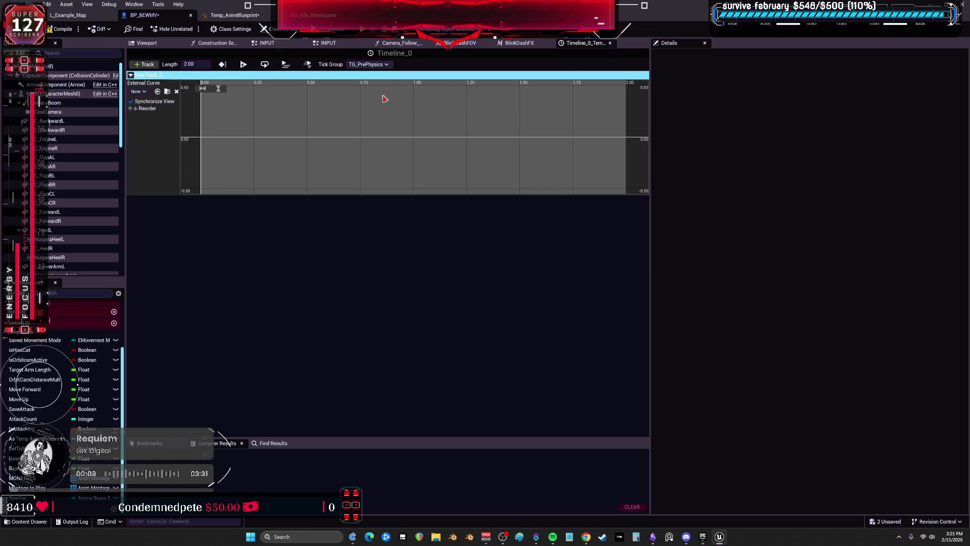
Add three keys on NewTrack_0, ending near 1.95 s, with the middle key's value set to 5.
{"action": "left_click", "coordinate": [214, 137], "text": "shift"}
{"action": "left_click", "coordinate": [346, 137], "text": "shift"}
{"action": "left_click", "coordinate": [616, 139], "text": "shift"}
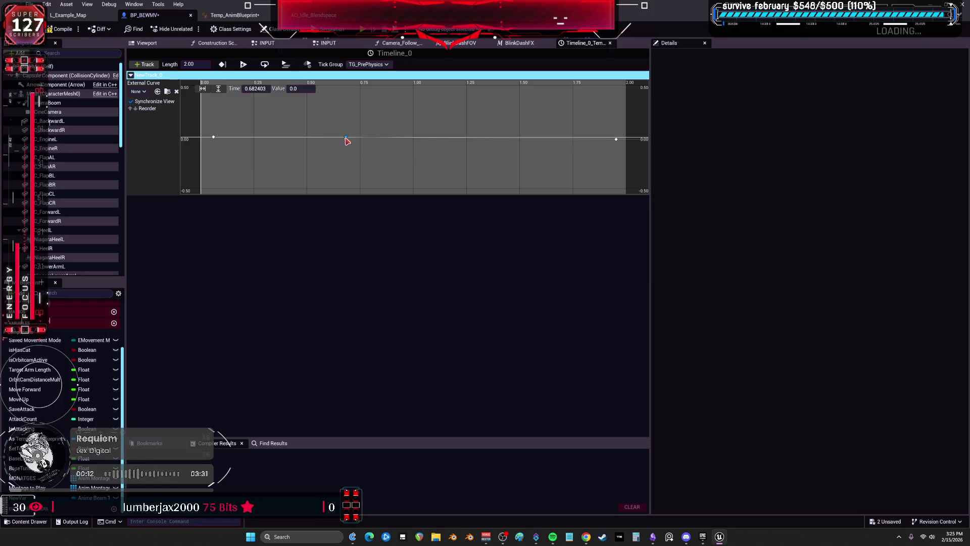
{"action": "scroll", "coordinate": [292, 143], "scroll_direction": "down", "scroll_amount": 2}
{"action": "scroll", "coordinate": [331, 93], "scroll_direction": "down", "scroll_amount": 2}
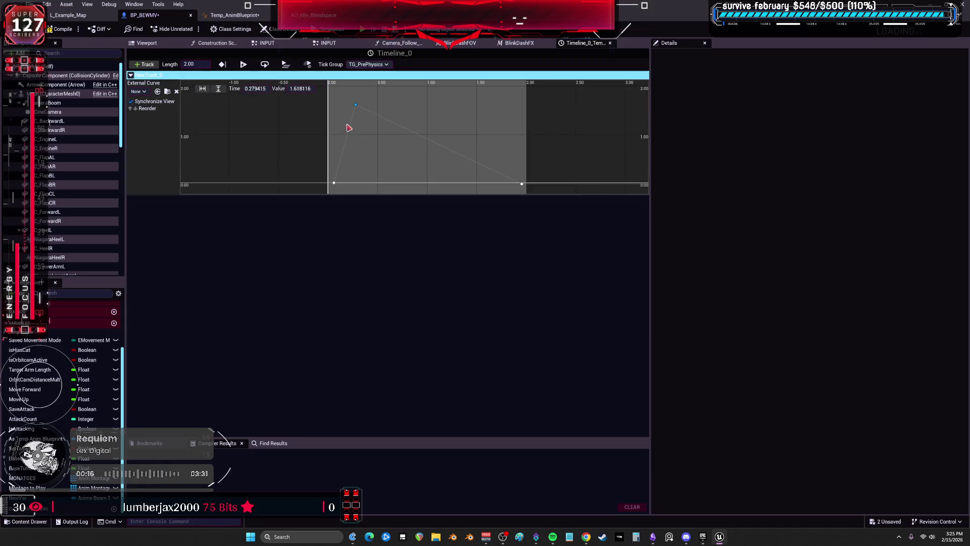
{"action": "type", "text": "5"}
{"action": "key", "text": "Return"}
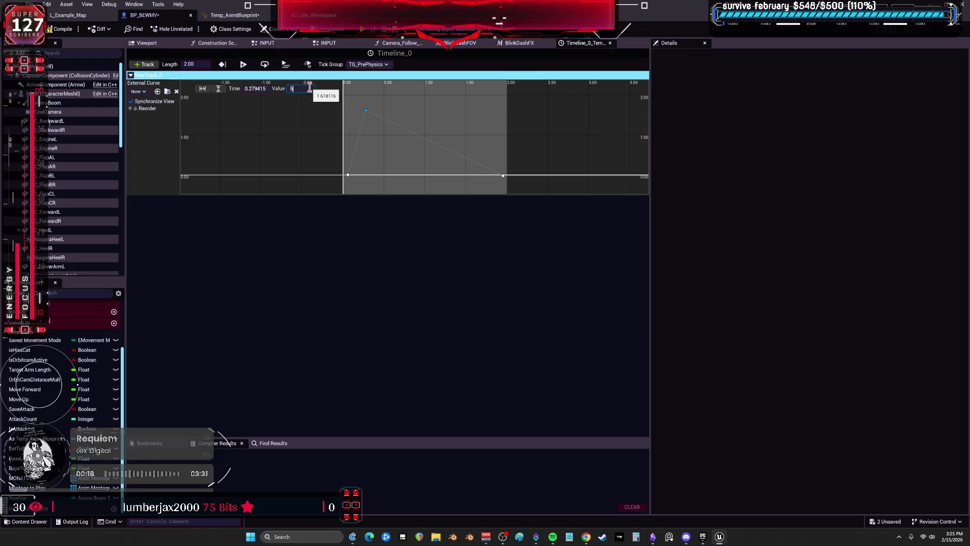
{"action": "left_click", "coordinate": [347, 175]}
{"action": "left_click", "coordinate": [276, 132]}
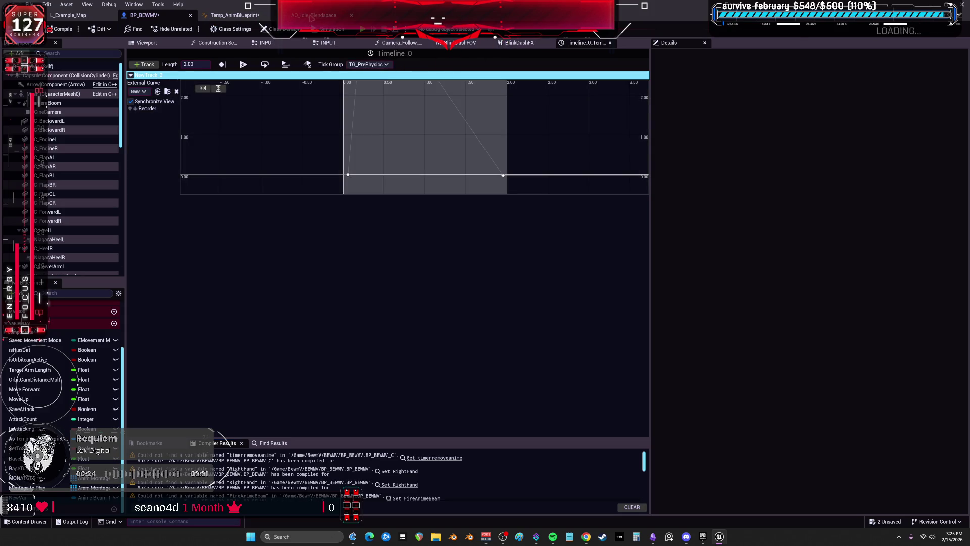
{"action": "left_click", "coordinate": [241, 13]}
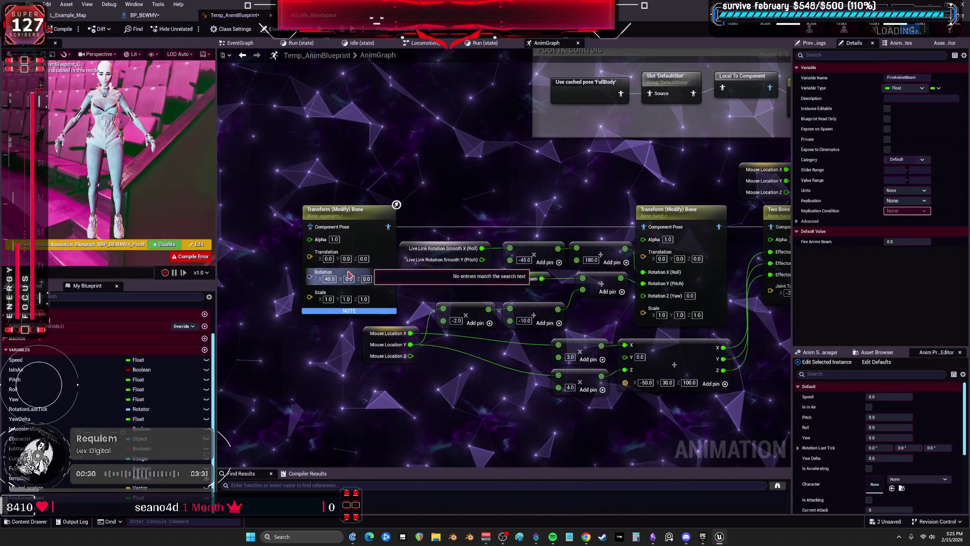
Tick Instance Editable for Fire Anime Beam, compile the anim blueprint, and return to BP_BEWMV's INPUT graph.
{"action": "left_click", "coordinate": [887, 109]}
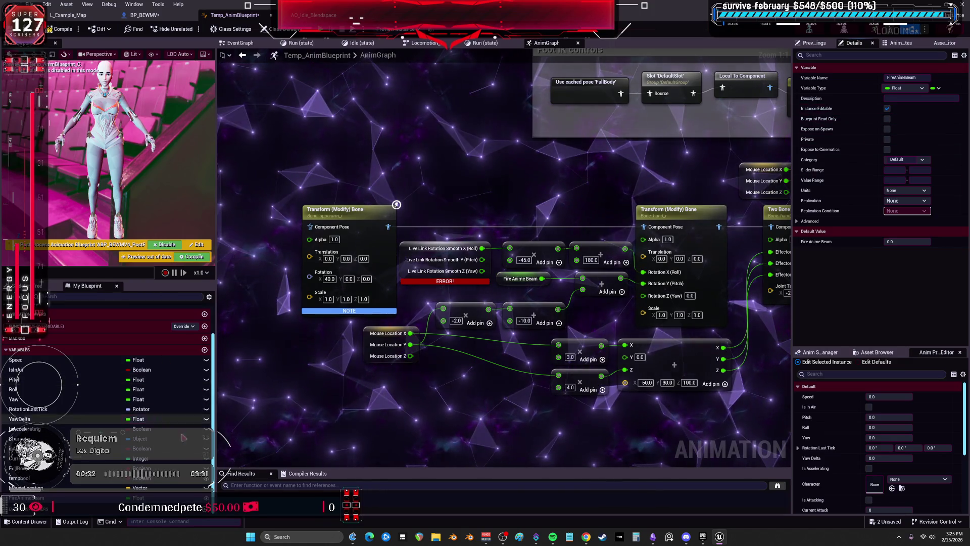
{"action": "left_click", "coordinate": [60, 29]}
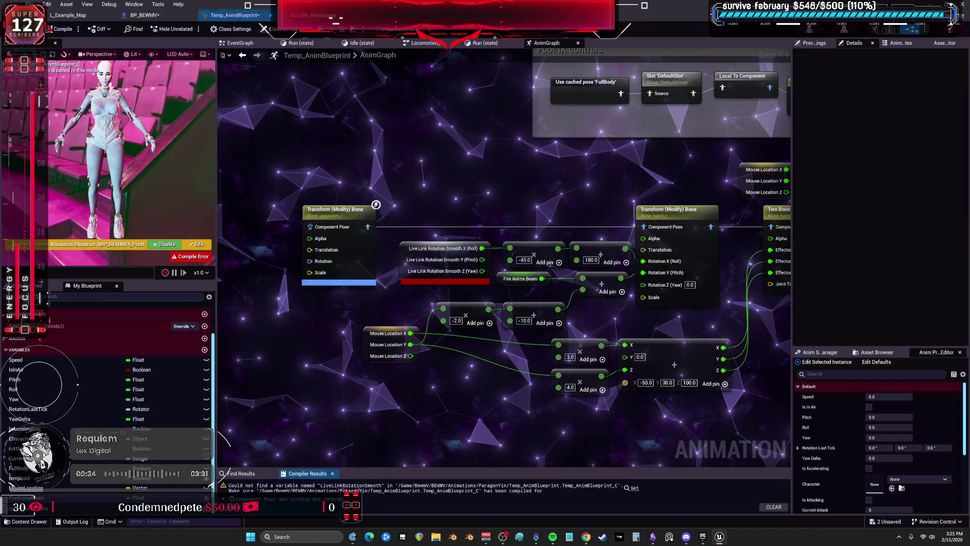
{"action": "left_click", "coordinate": [144, 15]}
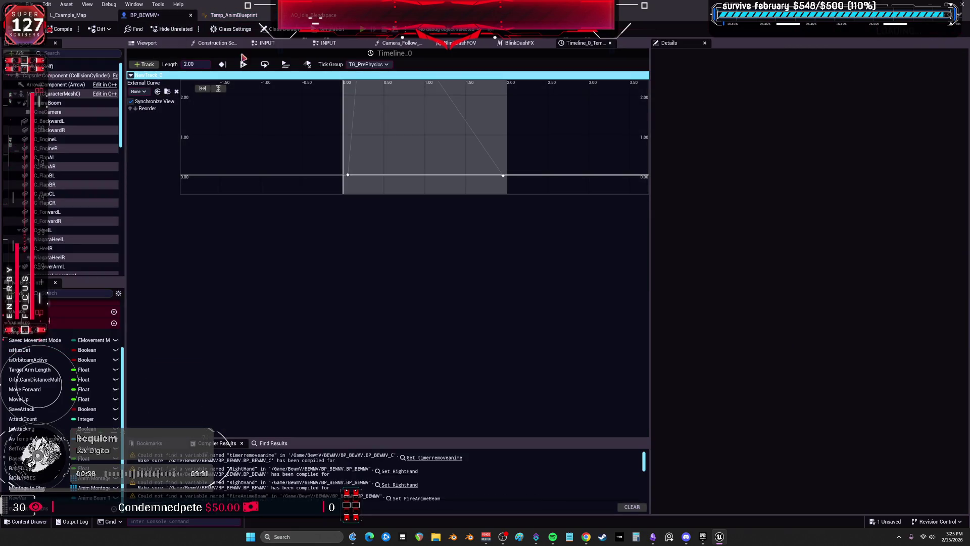
{"action": "left_click", "coordinate": [267, 43]}
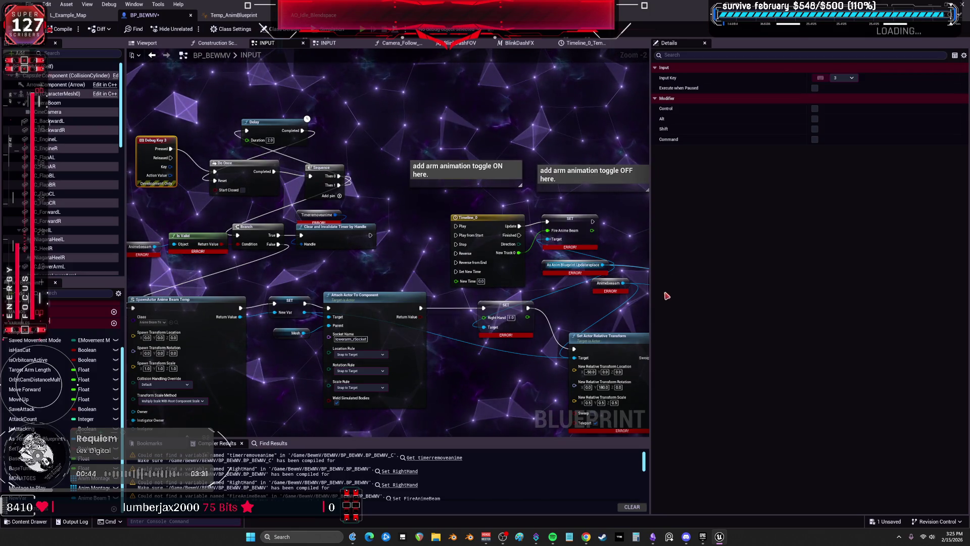
Replace the erroring SET Fire Anime Beam with a new one on an As Temp Anim Blueprint getter.
{"action": "left_click_drag", "start_coordinate": [650, 299], "coordinate": [827, 298]}
{"action": "scroll", "coordinate": [348, 245], "scroll_direction": "up", "scroll_amount": 2}
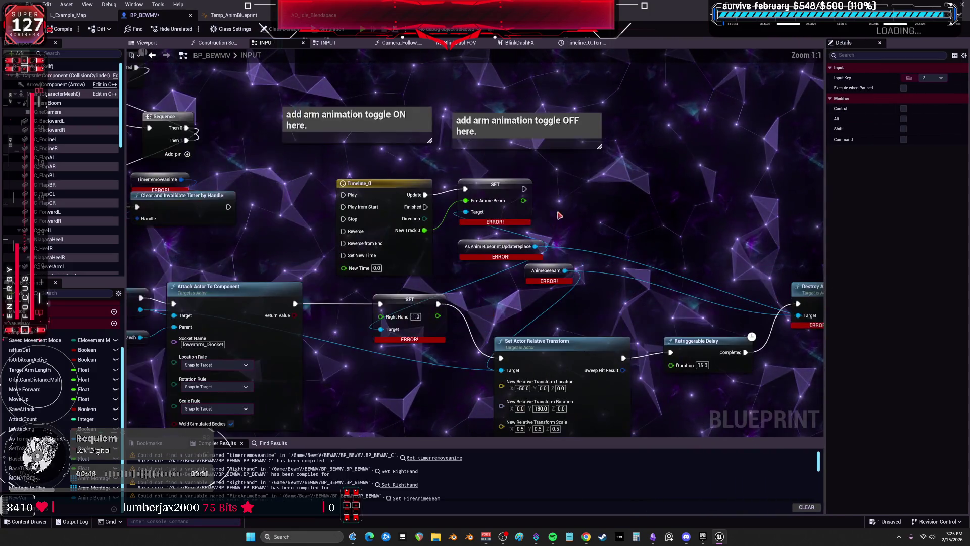
{"action": "mouse_move", "coordinate": [35, 439]}
{"action": "left_mouse_down"}
{"action": "mouse_move", "coordinate": [101, 420]}
{"action": "mouse_move", "coordinate": [146, 384]}
{"action": "mouse_move", "coordinate": [150, 407]}
{"action": "mouse_move", "coordinate": [588, 180]}
{"action": "mouse_move", "coordinate": [660, 210]}
{"action": "mouse_move", "coordinate": [650, 234]}
{"action": "mouse_move", "coordinate": [616, 204]}
{"action": "left_mouse_up"}
{"action": "left_click", "coordinate": [685, 287]}
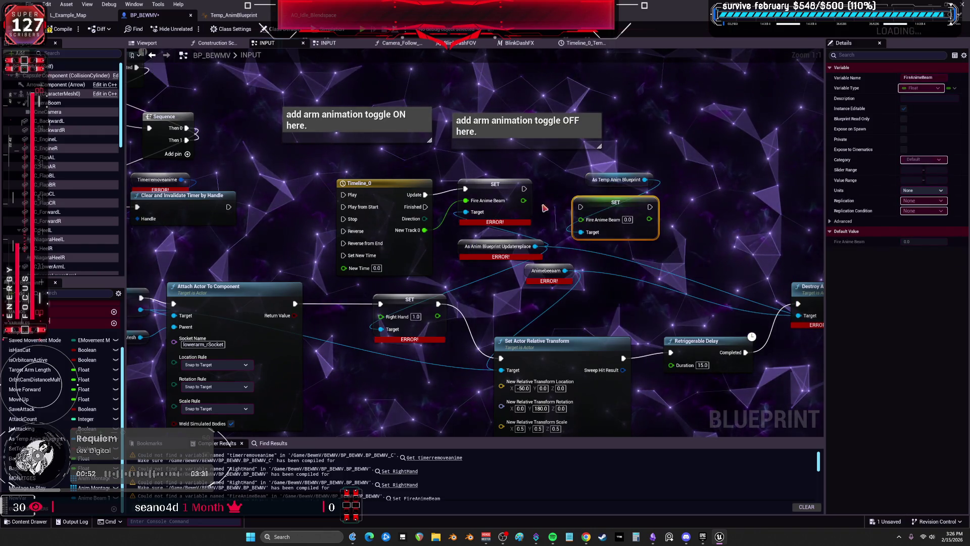
{"action": "mouse_move", "coordinate": [431, 196]}
{"action": "left_mouse_down"}
{"action": "mouse_move", "coordinate": [581, 207]}
{"action": "mouse_move", "coordinate": [503, 189]}
{"action": "left_mouse_up"}
{"action": "left_click", "coordinate": [495, 184]}
{"action": "key", "text": "Delete"}
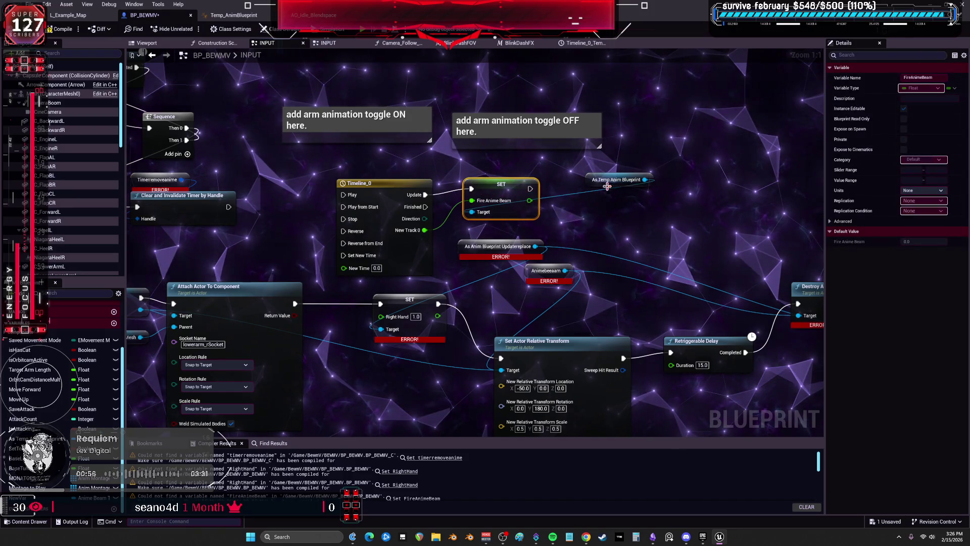
Remove the SET Right Hand node and rewire execution into Set Actor Relative Transform.
{"action": "mouse_move", "coordinate": [608, 187]}
{"action": "left_mouse_down"}
{"action": "mouse_move", "coordinate": [487, 203]}
{"action": "mouse_move", "coordinate": [450, 223]}
{"action": "left_mouse_up"}
{"action": "left_click", "coordinate": [251, 276]}
{"action": "mouse_move", "coordinate": [354, 263]}
{"action": "left_mouse_down"}
{"action": "mouse_move", "coordinate": [503, 321]}
{"action": "mouse_move", "coordinate": [424, 324]}
{"action": "left_mouse_up"}
{"action": "scroll", "coordinate": [354, 278], "scroll_direction": "down", "scroll_amount": 2}
{"action": "key", "text": "Delete"}
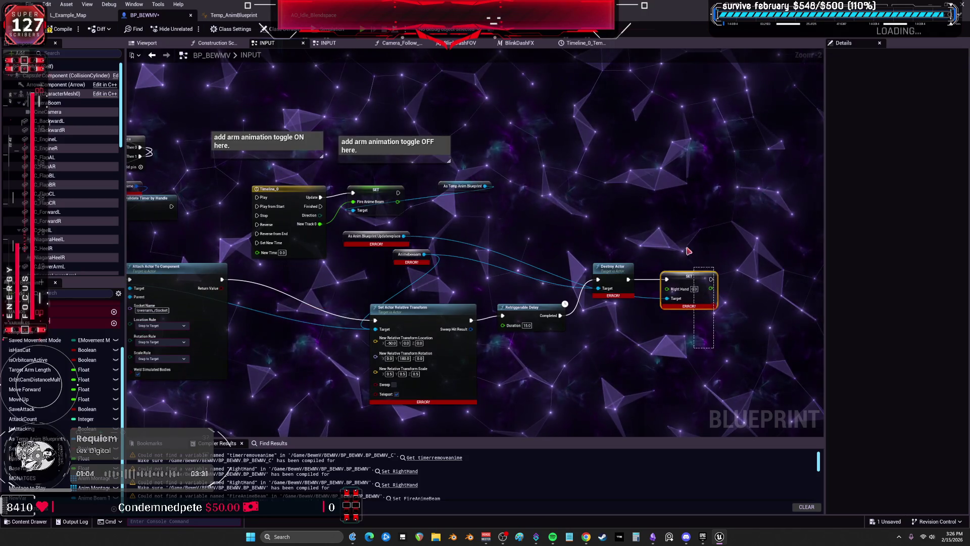
{"action": "left_click_drag", "start_coordinate": [647, 237], "coordinate": [601, 233]}
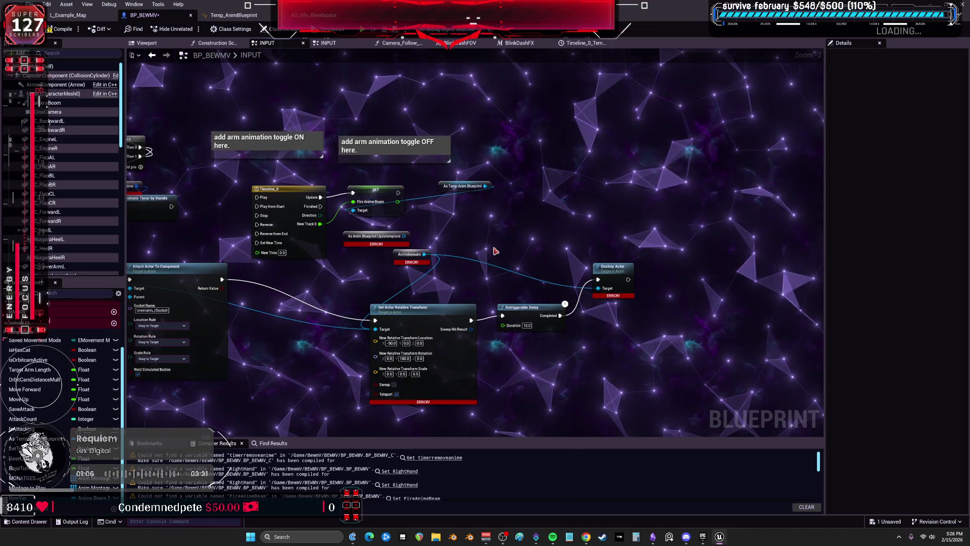
Rename NewVar to animebea and drop an animebea reference into the graph.
{"action": "mouse_move", "coordinate": [398, 261]}
{"action": "left_mouse_down"}
{"action": "mouse_move", "coordinate": [353, 278]}
{"action": "mouse_move", "coordinate": [429, 269]}
{"action": "left_mouse_up"}
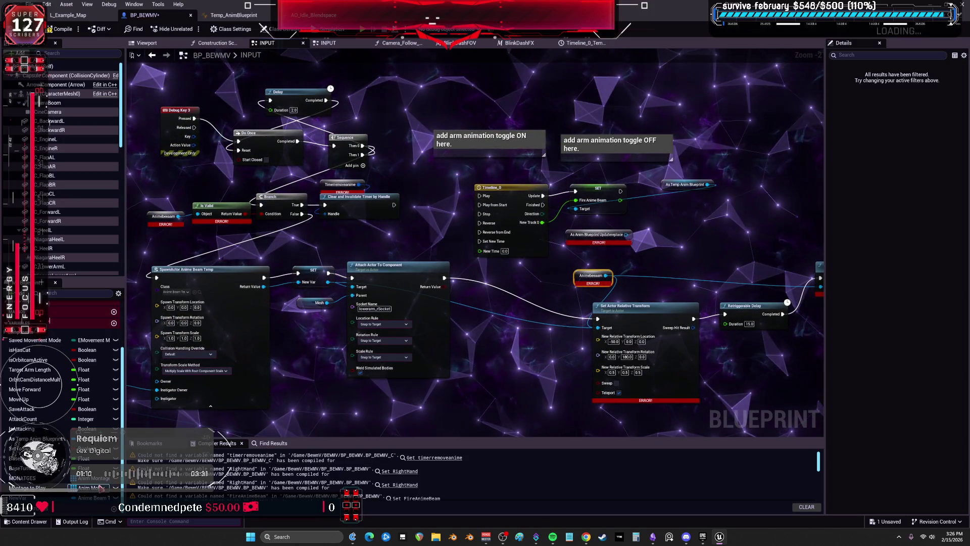
{"action": "left_click", "coordinate": [51, 498]}
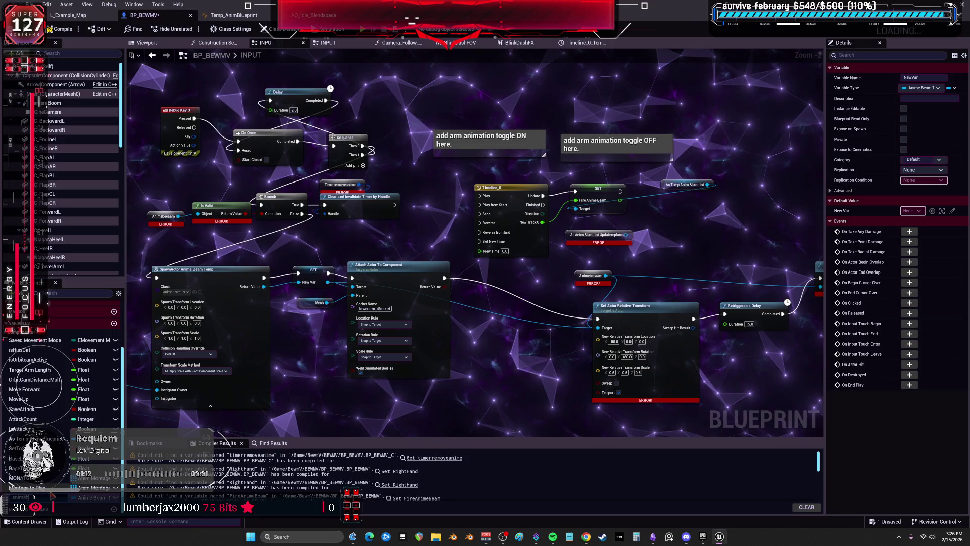
{"action": "key", "text": "Return"}
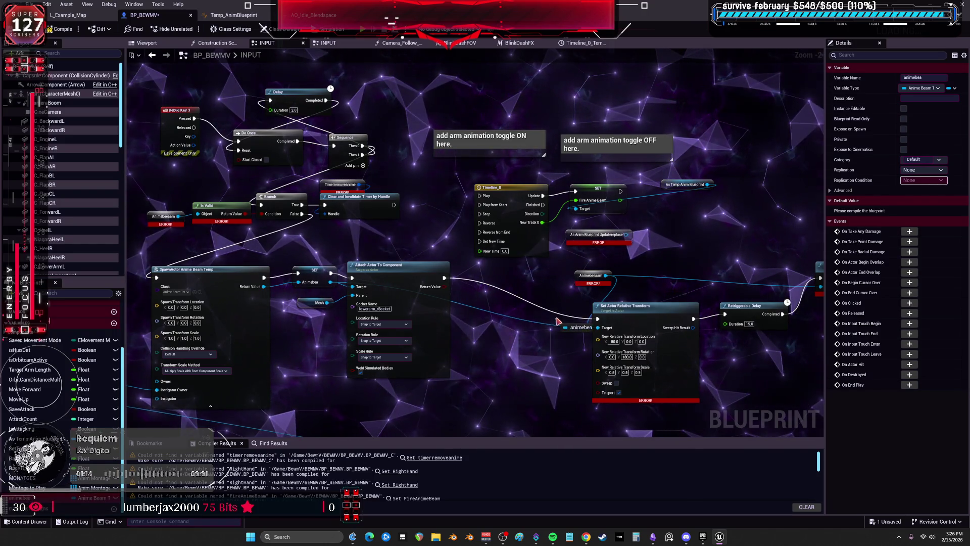
{"action": "scroll", "coordinate": [587, 291], "scroll_direction": "up", "scroll_amount": 2}
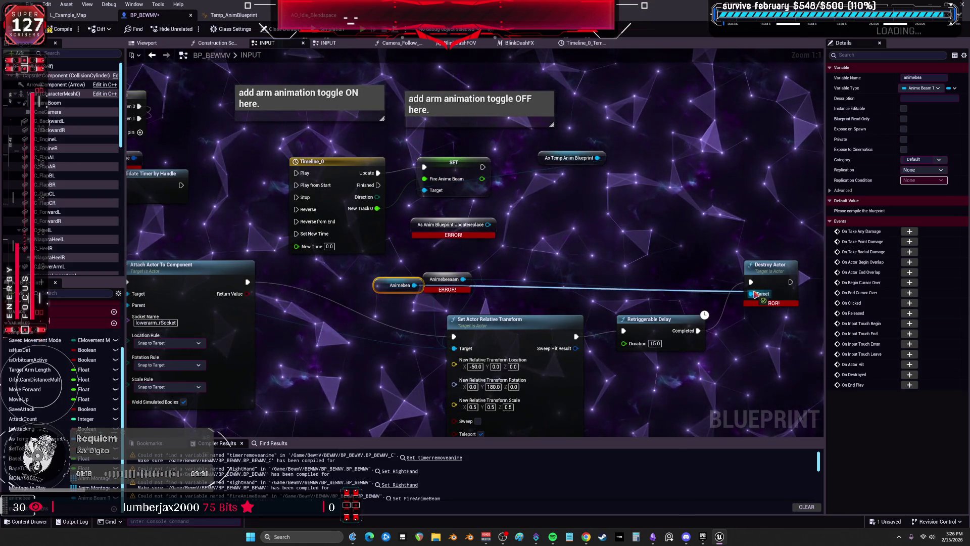
{"action": "mouse_move", "coordinate": [306, 274]}
{"action": "left_mouse_down"}
{"action": "mouse_move", "coordinate": [363, 320]}
{"action": "mouse_move", "coordinate": [640, 337]}
{"action": "mouse_move", "coordinate": [613, 304]}
{"action": "left_mouse_up"}
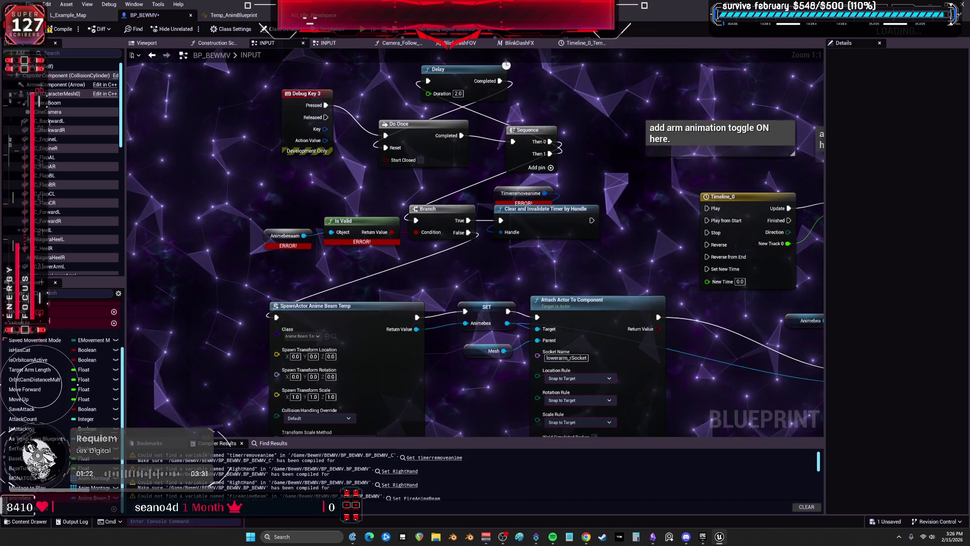
{"action": "left_click_drag", "start_coordinate": [20, 498], "coordinate": [286, 209]}
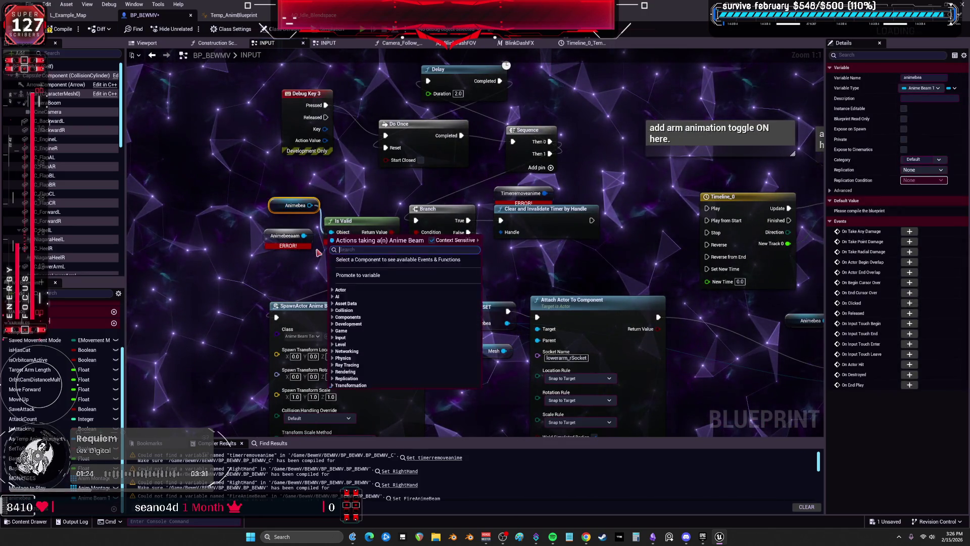
{"action": "left_click_drag", "start_coordinate": [488, 201], "coordinate": [438, 226]}
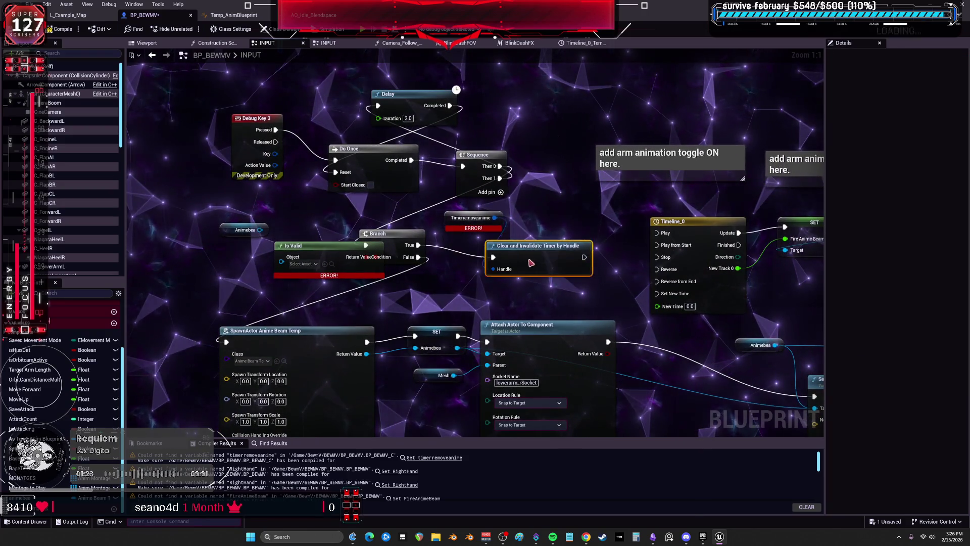
Delete the Timerremoveanime getter and Clear and Invalidate Timer by Handle node near Timeline_0.
{"action": "mouse_move", "coordinate": [488, 258]}
{"action": "left_mouse_down"}
{"action": "mouse_move", "coordinate": [330, 131]}
{"action": "mouse_move", "coordinate": [536, 334]}
{"action": "mouse_move", "coordinate": [542, 106]}
{"action": "mouse_move", "coordinate": [369, 106]}
{"action": "left_mouse_up"}
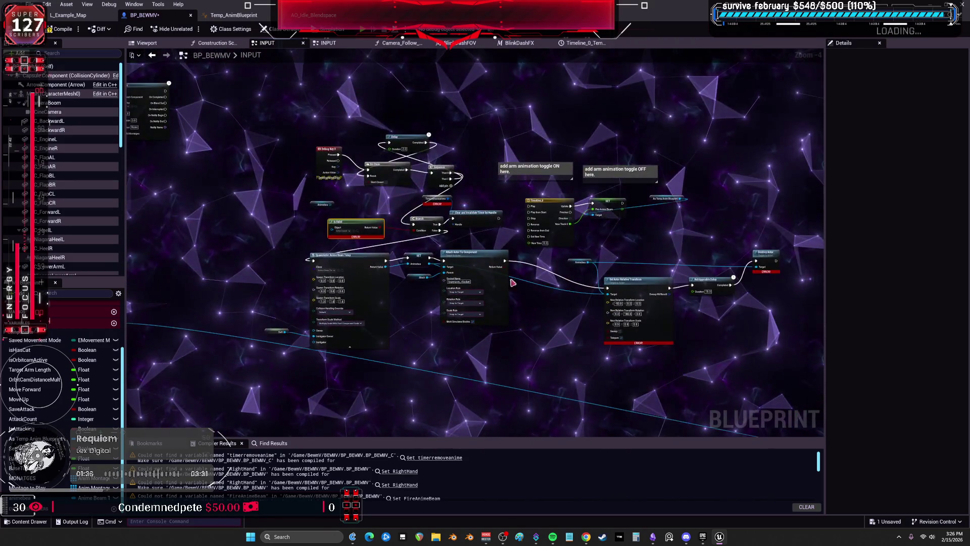
{"action": "scroll", "coordinate": [442, 257], "scroll_direction": "up", "scroll_amount": 3}
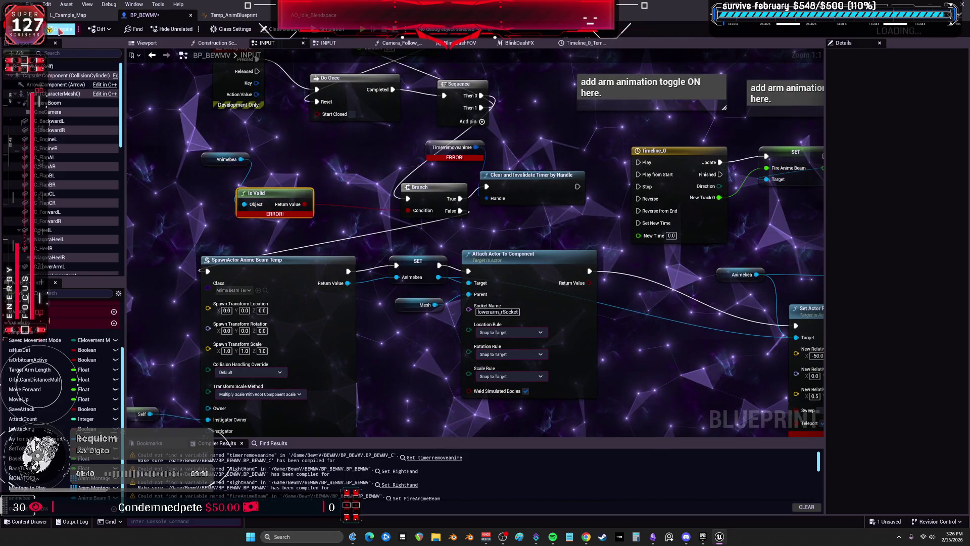
{"action": "left_click_drag", "start_coordinate": [528, 139], "coordinate": [527, 171]}
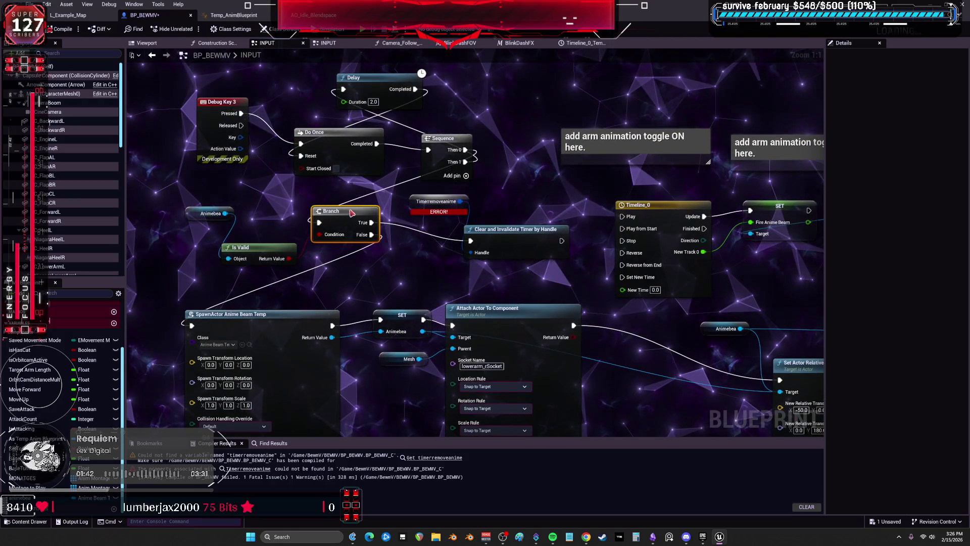
{"action": "mouse_move", "coordinate": [457, 267]}
{"action": "left_mouse_down"}
{"action": "mouse_move", "coordinate": [406, 240]}
{"action": "mouse_move", "coordinate": [537, 264]}
{"action": "left_mouse_up"}
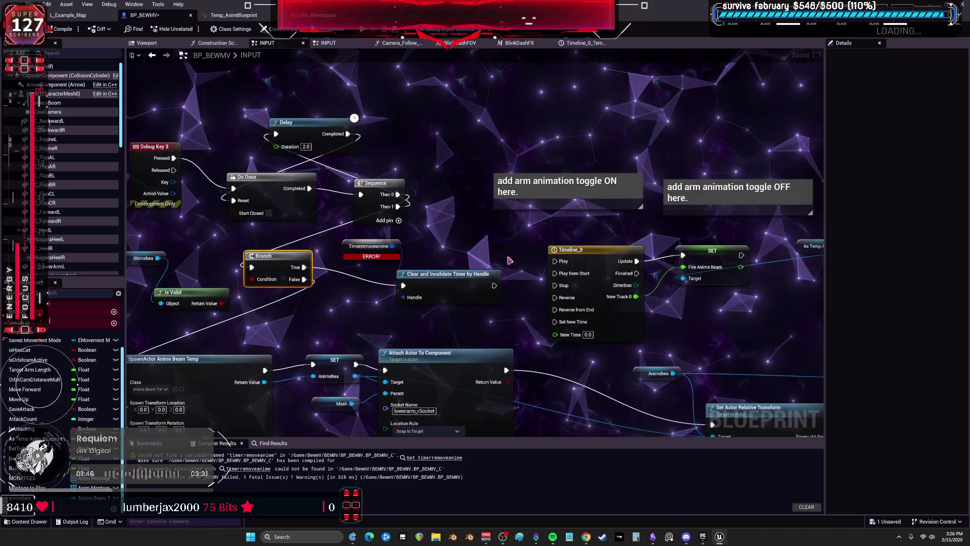
{"action": "left_click_drag", "start_coordinate": [445, 322], "coordinate": [558, 300]}
{"action": "key", "text": "Delete"}
{"action": "mouse_move", "coordinate": [453, 266]}
{"action": "left_mouse_down"}
{"action": "mouse_move", "coordinate": [451, 242]}
{"action": "mouse_move", "coordinate": [534, 288]}
{"action": "mouse_move", "coordinate": [435, 260]}
{"action": "mouse_move", "coordinate": [444, 267]}
{"action": "left_mouse_up"}
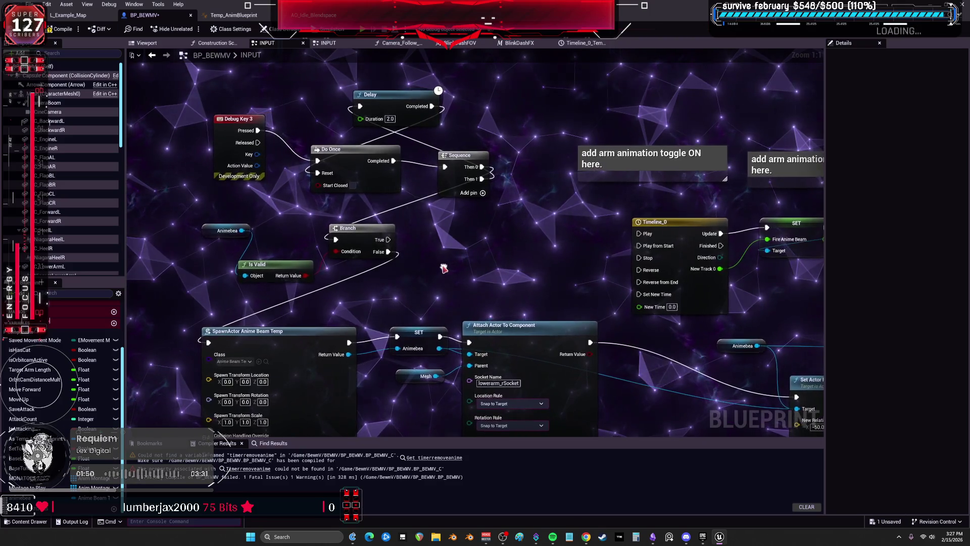
{"action": "scroll", "coordinate": [444, 266], "scroll_direction": "down", "scroll_amount": 3}
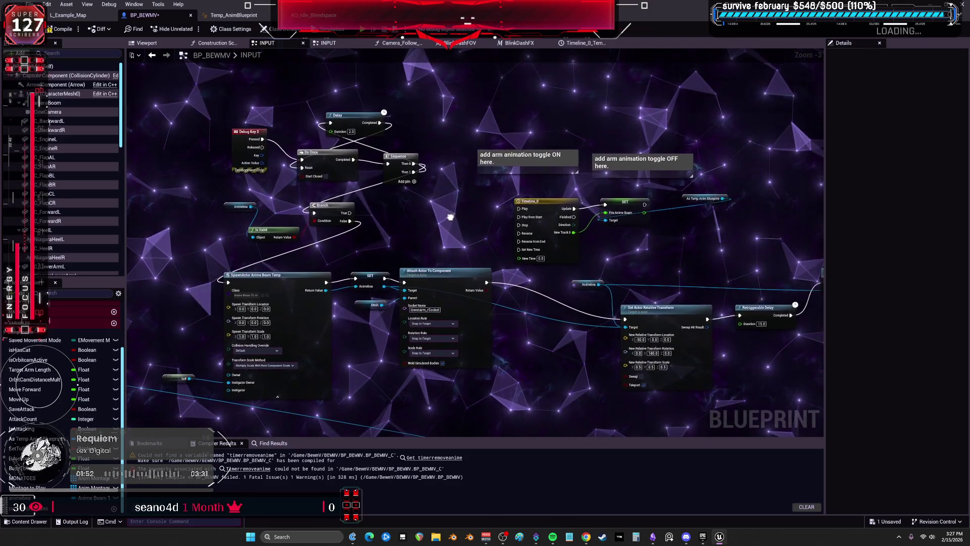
{"action": "left_click_drag", "start_coordinate": [450, 216], "coordinate": [445, 217]}
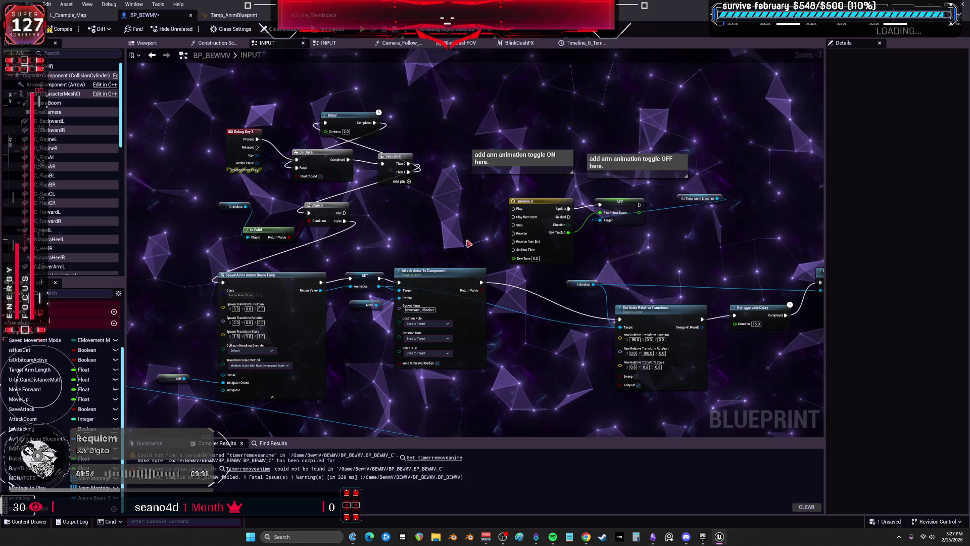
{"action": "left_click_drag", "start_coordinate": [461, 241], "coordinate": [457, 240]}
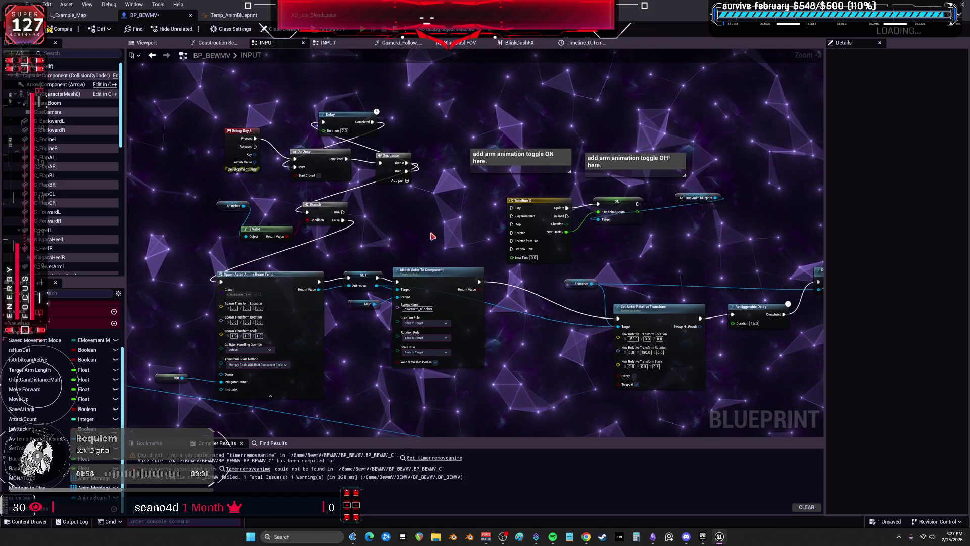
{"action": "scroll", "coordinate": [432, 236], "scroll_direction": "up", "scroll_amount": 1}
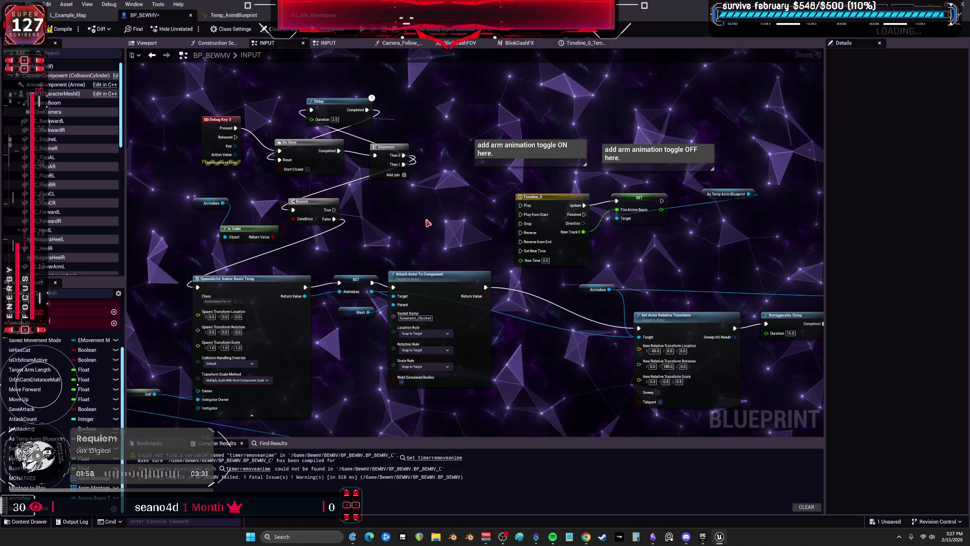
Move the Branch's link from False to True and tidy Timeline_0, SET Fire Anime Beam and As Temp Anim Blueprint.
{"action": "left_click", "coordinate": [334, 219], "text": "alt"}
{"action": "left_click_drag", "start_coordinate": [334, 209], "coordinate": [455, 221]}
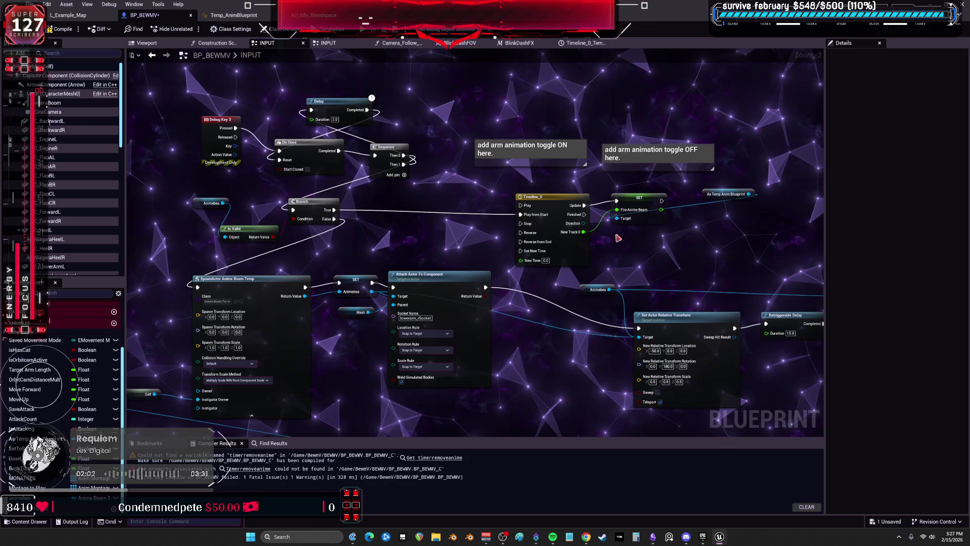
{"action": "left_click_drag", "start_coordinate": [544, 199], "coordinate": [466, 186]}
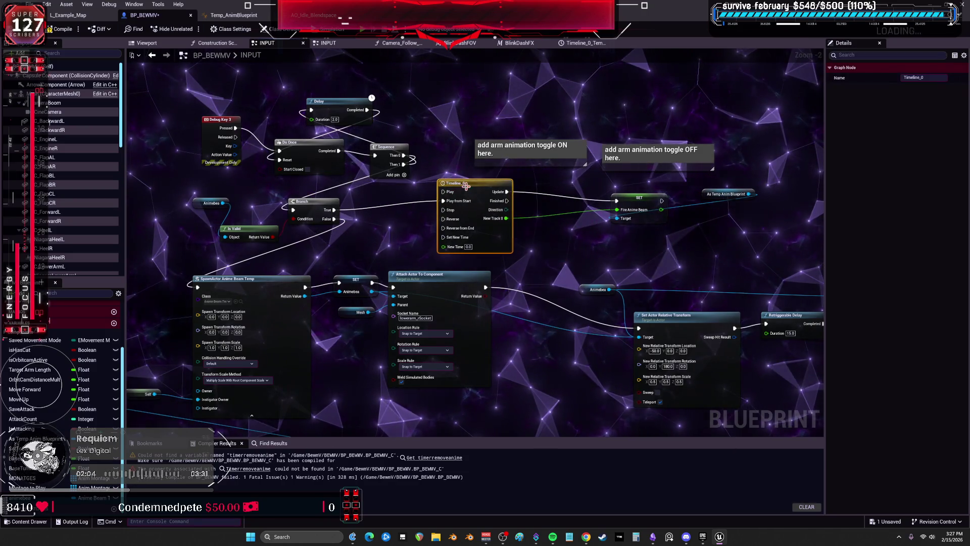
{"action": "left_click_drag", "start_coordinate": [640, 198], "coordinate": [596, 192]}
{"action": "left_click_drag", "start_coordinate": [705, 199], "coordinate": [660, 231]}
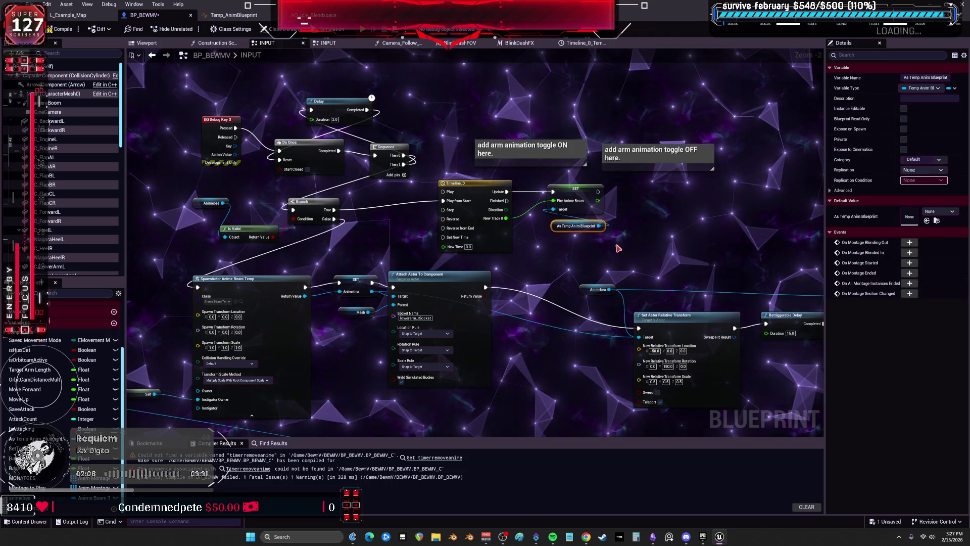
{"action": "mouse_move", "coordinate": [644, 223]}
{"action": "left_mouse_down"}
{"action": "mouse_move", "coordinate": [471, 222]}
{"action": "mouse_move", "coordinate": [663, 223]}
{"action": "mouse_move", "coordinate": [522, 261]}
{"action": "left_mouse_up"}
Add an Animebea getter with a Firefire call feeding Timeline_0's Play from Start, then compile BP_BEWMV.
{"action": "mouse_move", "coordinate": [20, 498]}
{"action": "left_mouse_down"}
{"action": "mouse_move", "coordinate": [500, 238]}
{"action": "mouse_move", "coordinate": [570, 255]}
{"action": "left_mouse_up"}
{"action": "left_click", "coordinate": [518, 247]}
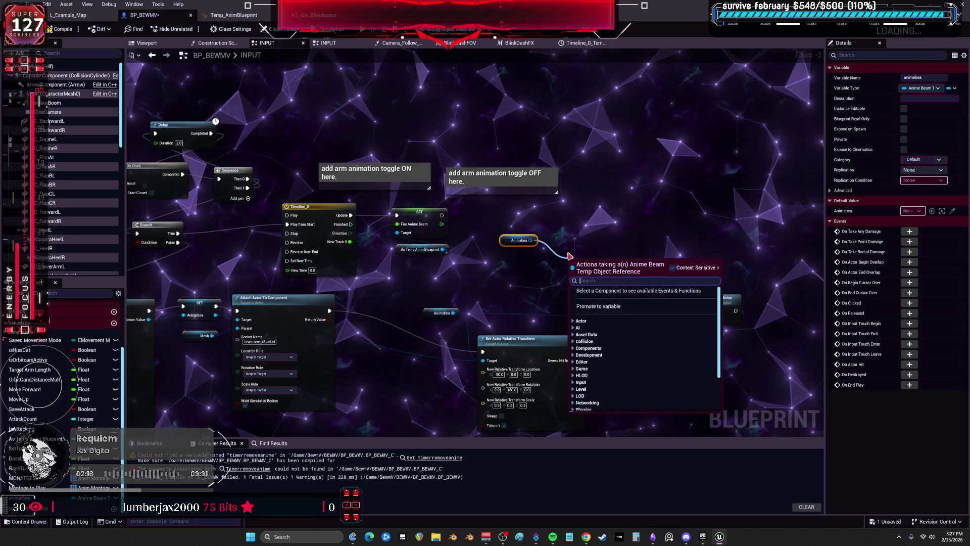
{"action": "type", "text": "fire"}
{"action": "left_click", "coordinate": [594, 297]}
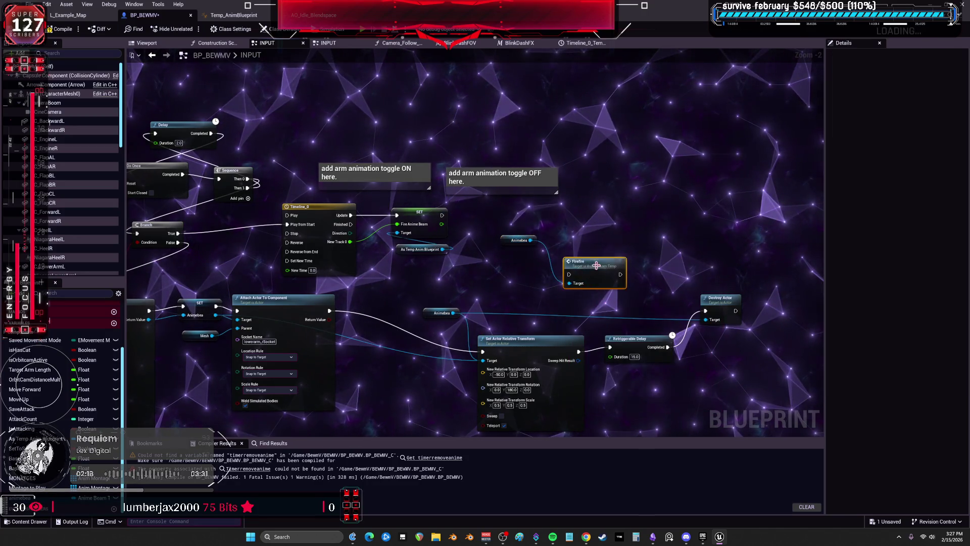
{"action": "left_click", "coordinate": [520, 240], "text": "ctrl"}
{"action": "mouse_move", "coordinate": [514, 264]}
{"action": "left_mouse_down"}
{"action": "mouse_move", "coordinate": [246, 260]}
{"action": "mouse_move", "coordinate": [303, 268]}
{"action": "mouse_move", "coordinate": [292, 228]}
{"action": "left_mouse_up"}
{"action": "left_click_drag", "start_coordinate": [354, 283], "coordinate": [506, 280]}
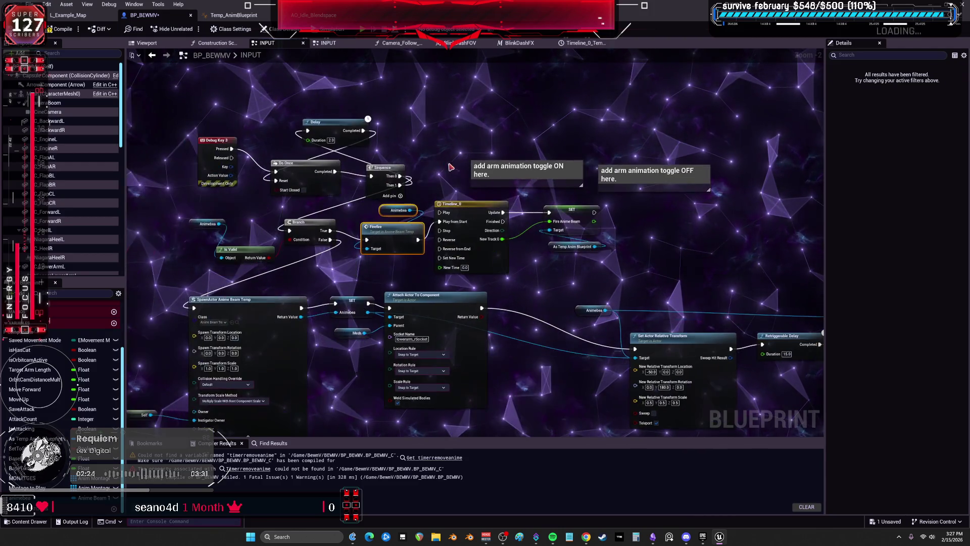
{"action": "left_click", "coordinate": [58, 31]}
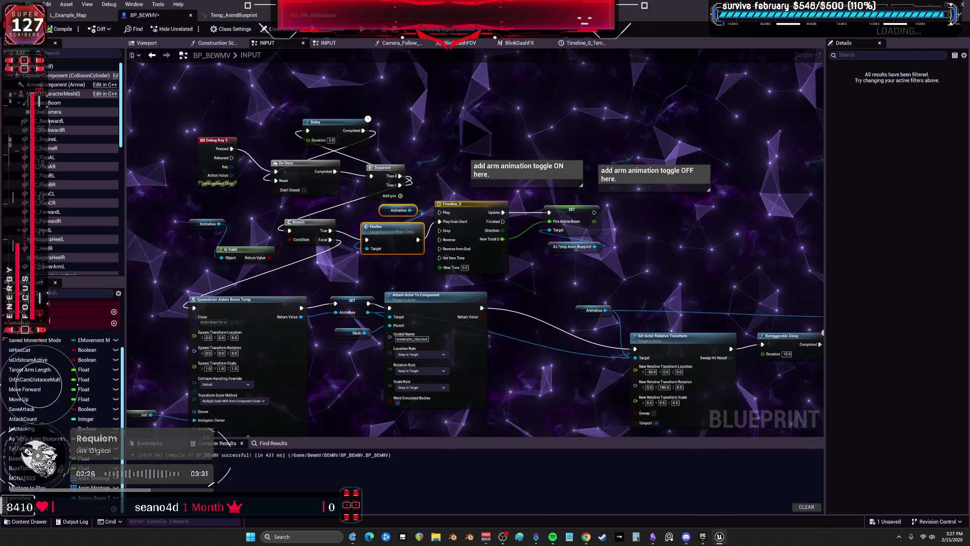
{"action": "left_click", "coordinate": [238, 15]}
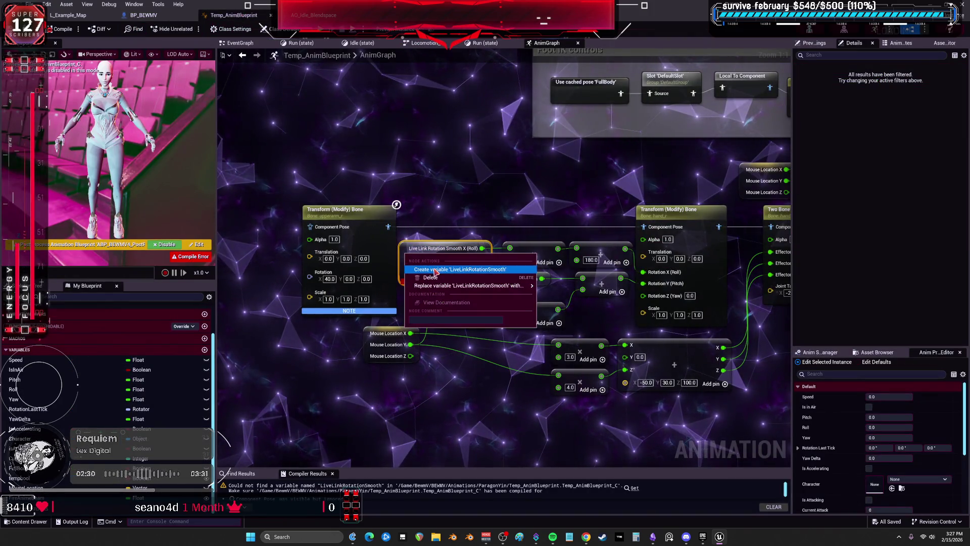
Unlink the Roll wire to the -45.0 multiply, delete Live Link Rotation Smooth, and compile.
{"action": "left_click", "coordinate": [405, 253]}
{"action": "left_click_drag", "start_coordinate": [543, 193], "coordinate": [488, 197]}
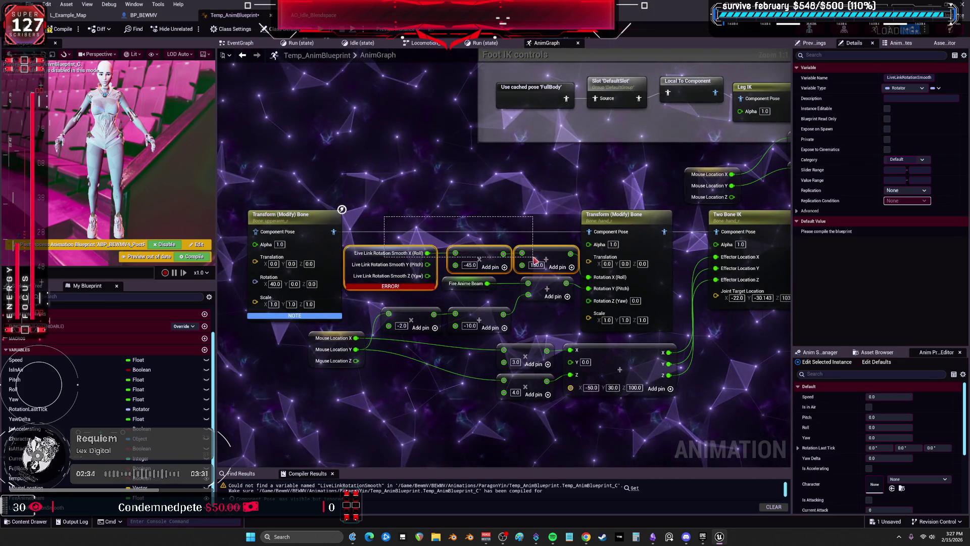
{"action": "left_click_drag", "start_coordinate": [535, 260], "coordinate": [535, 261]}
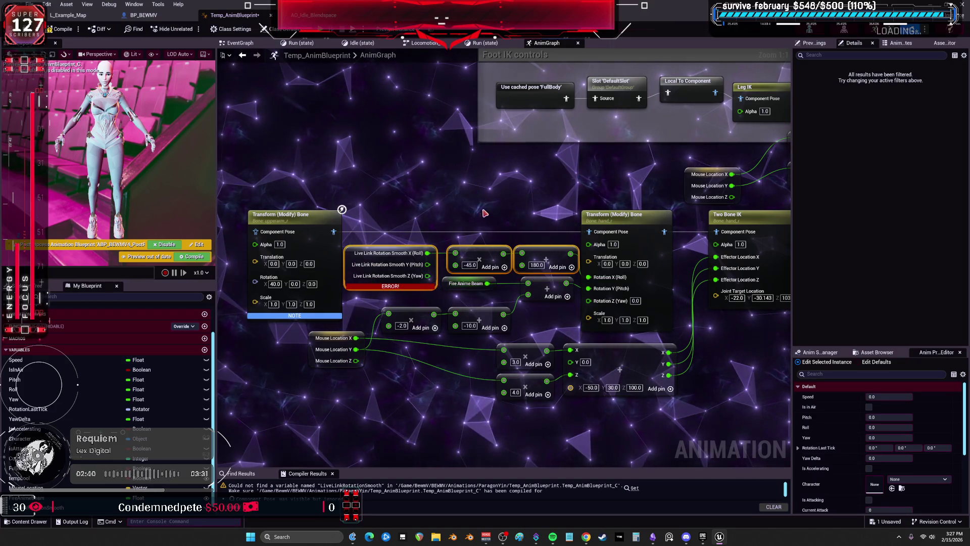
{"action": "left_click", "coordinate": [456, 253], "text": "alt"}
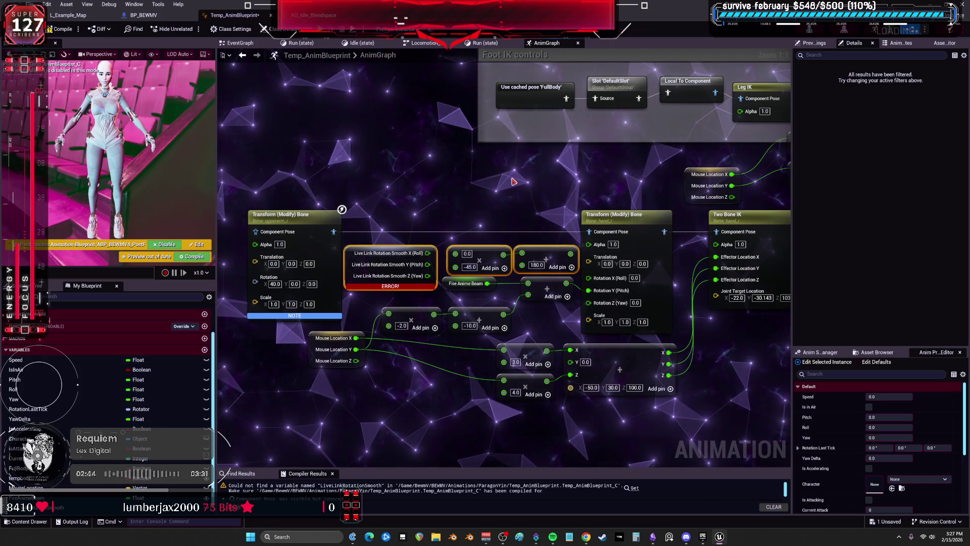
{"action": "left_click", "coordinate": [389, 259]}
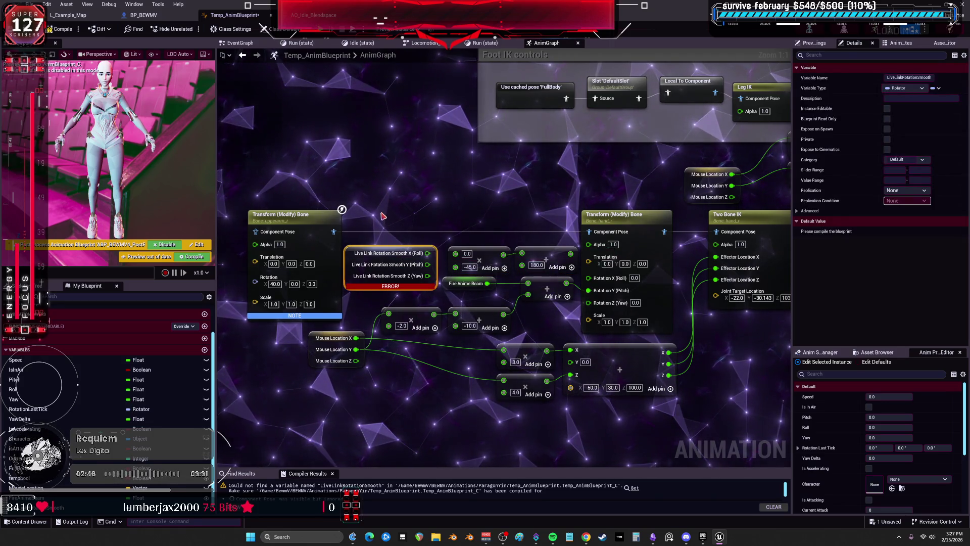
{"action": "right_click", "coordinate": [386, 253]}
{"action": "left_click", "coordinate": [400, 237]}
{"action": "left_click", "coordinate": [61, 29]}
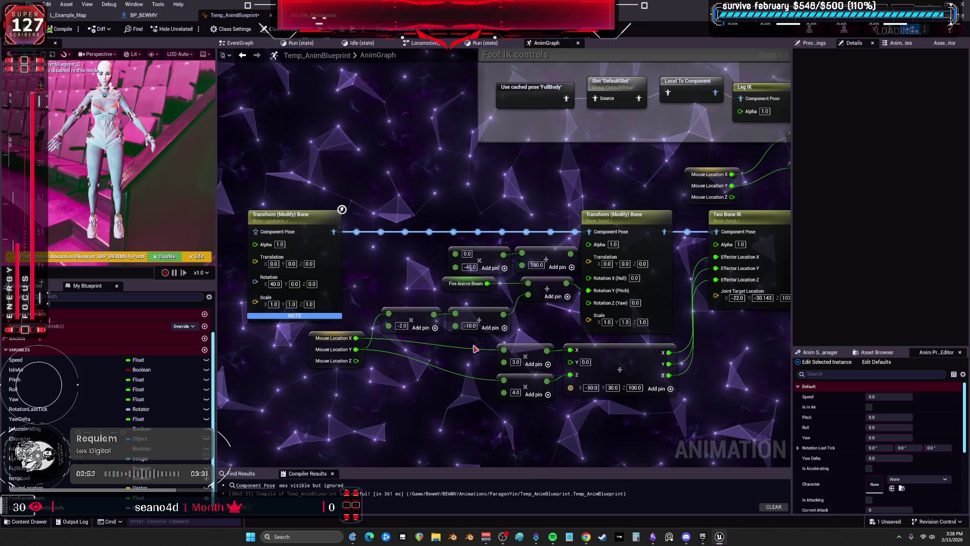
Edit the 3.0 multiplier and check Two Bone IK's effector location space options.
{"action": "left_click_drag", "start_coordinate": [479, 343], "coordinate": [450, 265]}
{"action": "left_click", "coordinate": [488, 284]}
{"action": "type", "text": "0."}
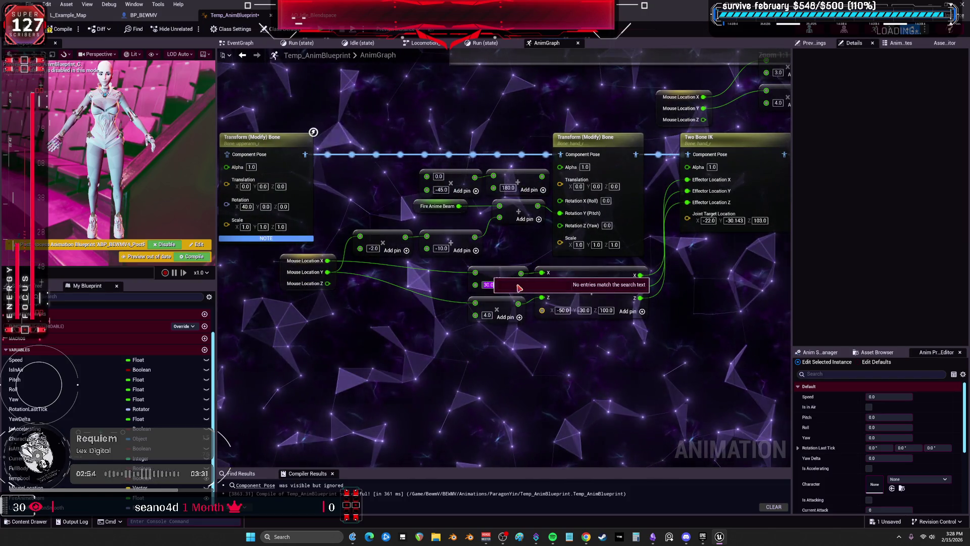
{"action": "type", "text": "0"}
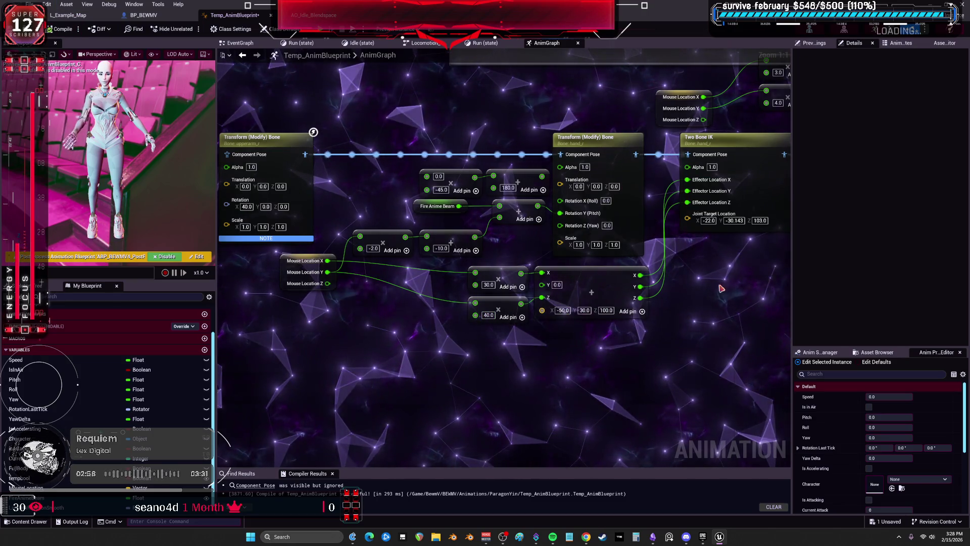
{"action": "key", "text": "Home"}
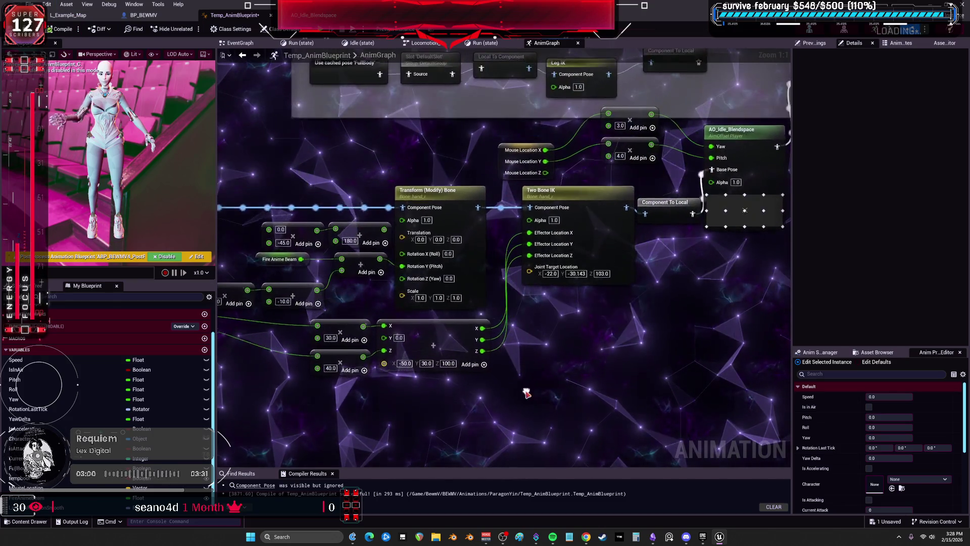
{"action": "left_click", "coordinate": [504, 230]}
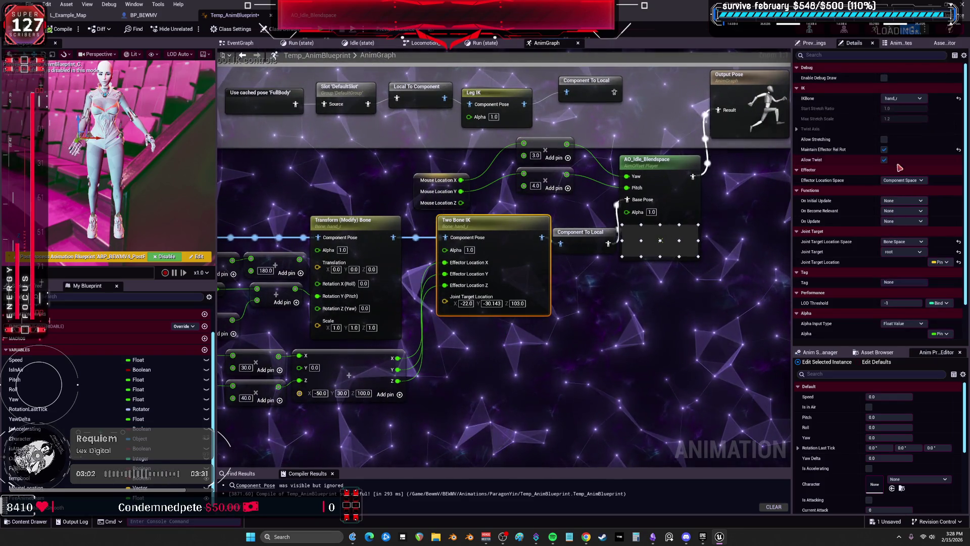
{"action": "left_click", "coordinate": [910, 181]}
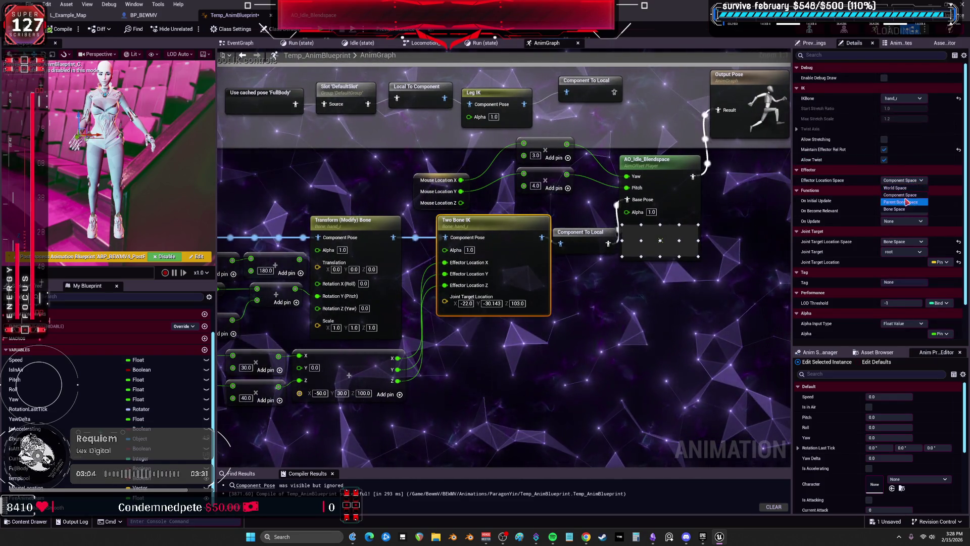
{"action": "left_click", "coordinate": [700, 351]}
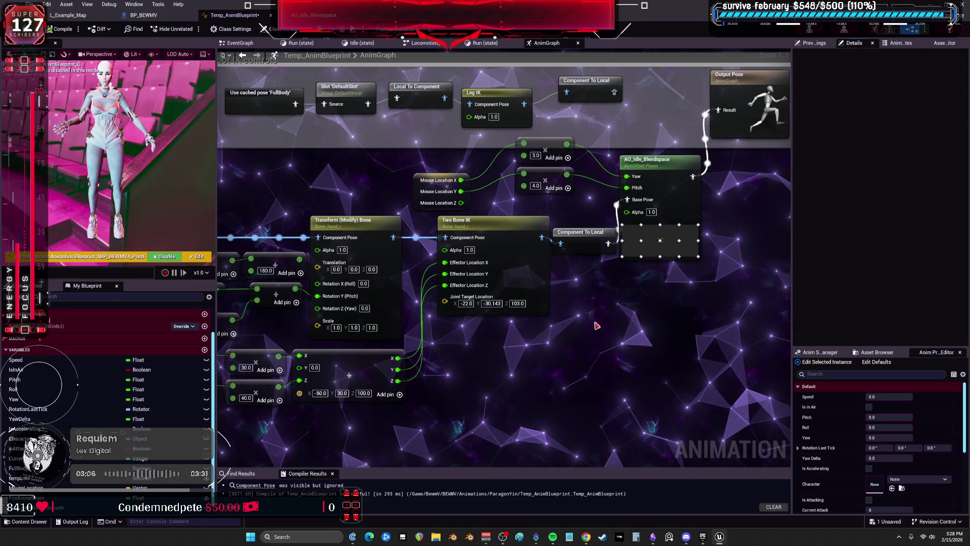
{"action": "left_click", "coordinate": [651, 242]}
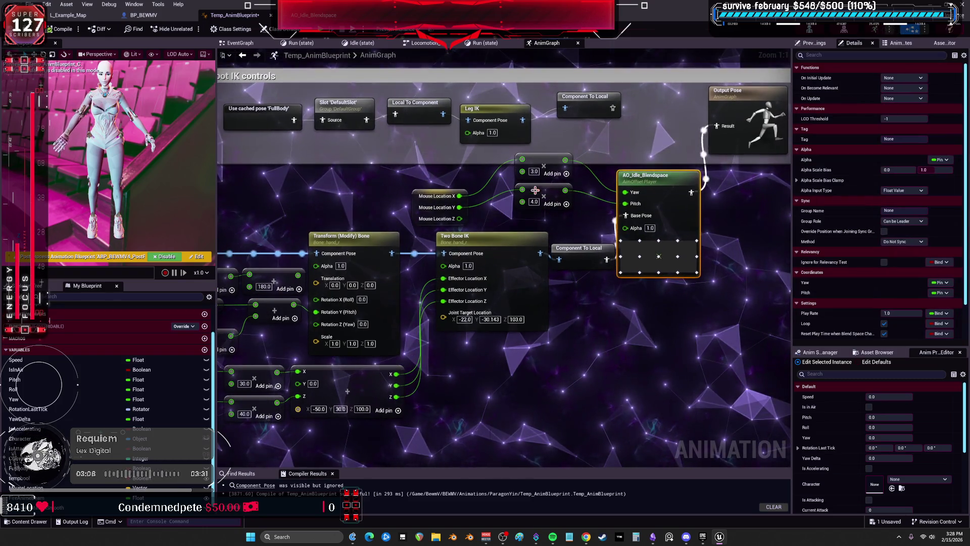
Retype the blendspace multipliers (30, 40, then -100.0 for the lower one) and recompile.
{"action": "double_click", "coordinate": [534, 172]}
{"action": "type", "text": "30"}
{"action": "double_click", "coordinate": [534, 201]}
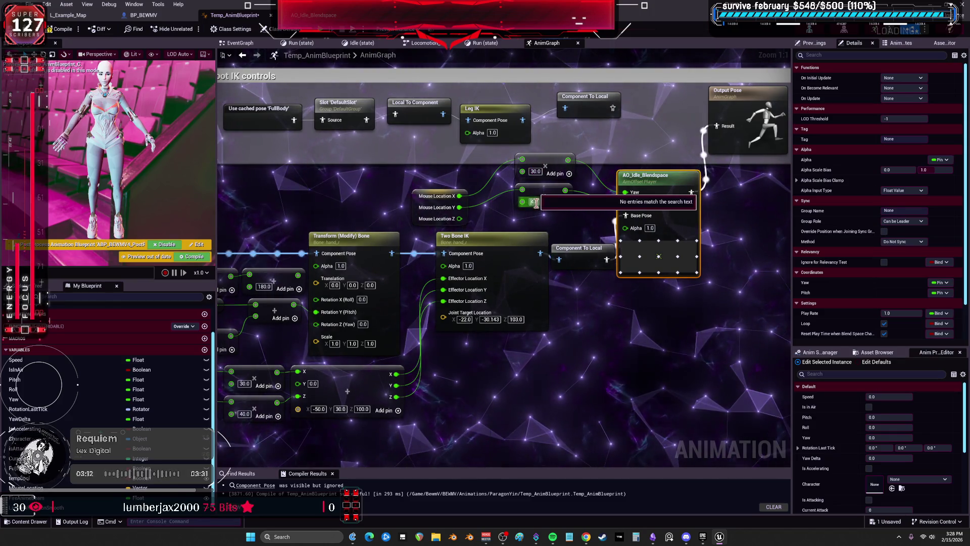
{"action": "type", "text": "40"}
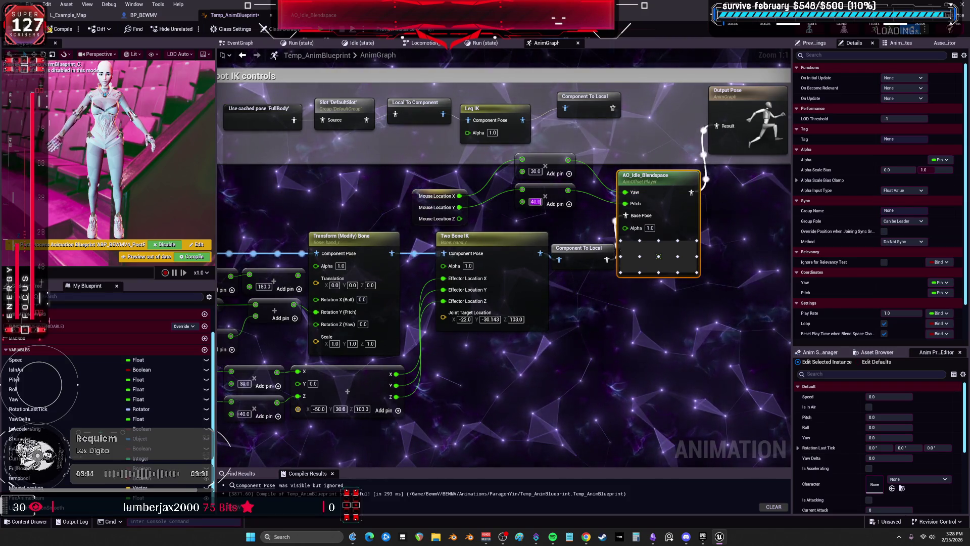
{"action": "left_click", "coordinate": [60, 29]}
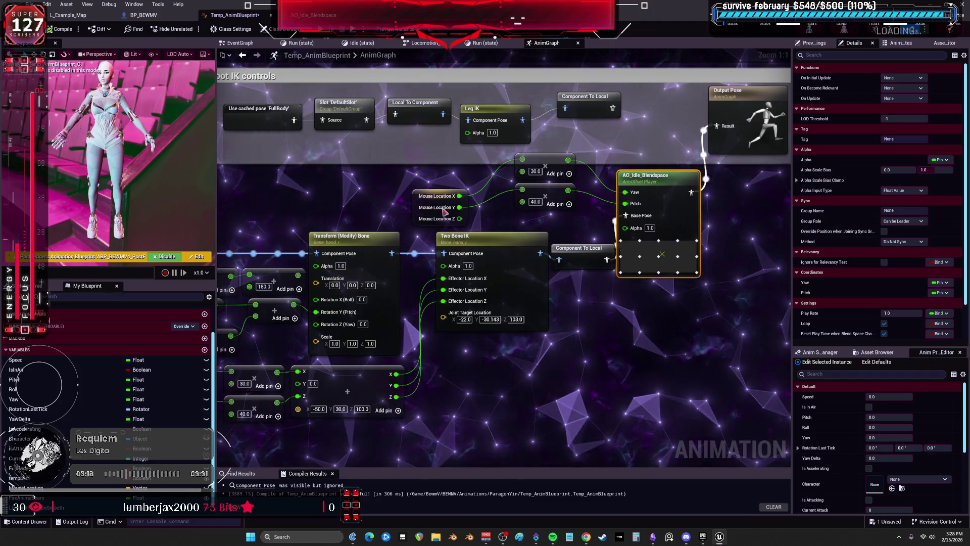
{"action": "type", "text": "-"}
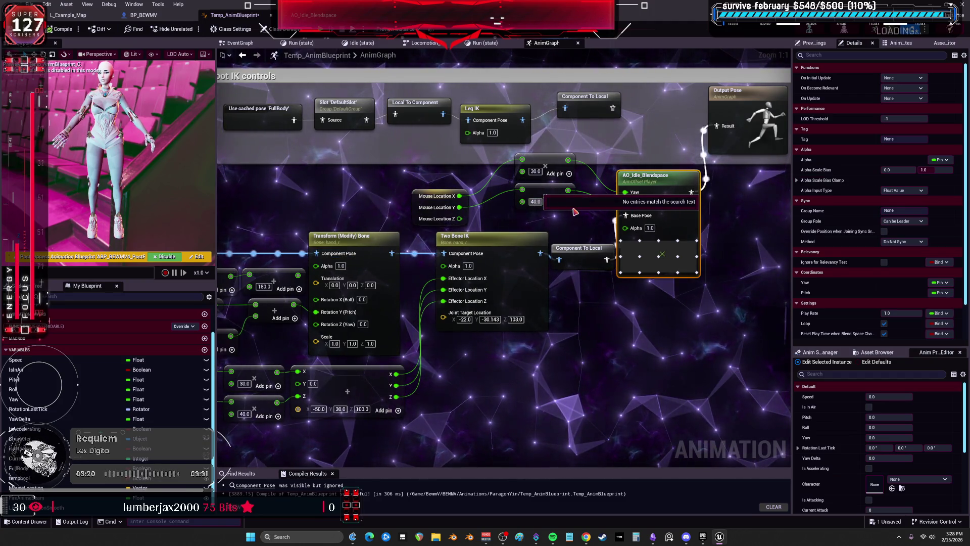
{"action": "type", "text": "100"}
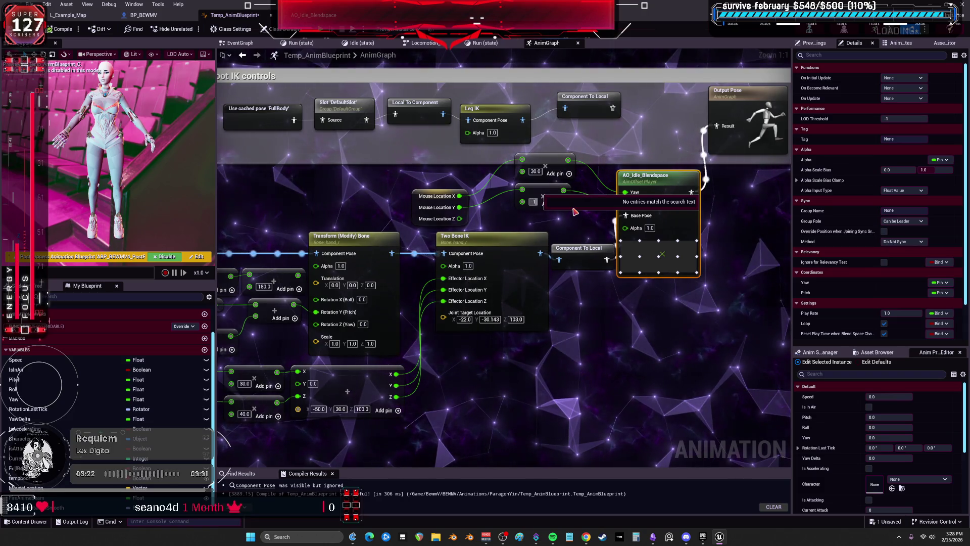
{"action": "key", "text": "Return"}
{"action": "key", "text": "Return"}
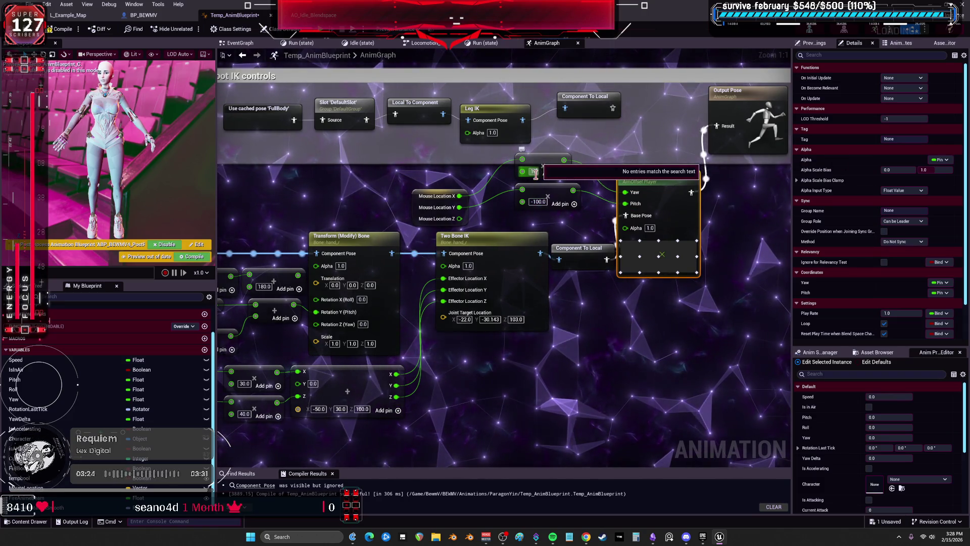
{"action": "type", "text": "100"}
{"action": "key", "text": "F7"}
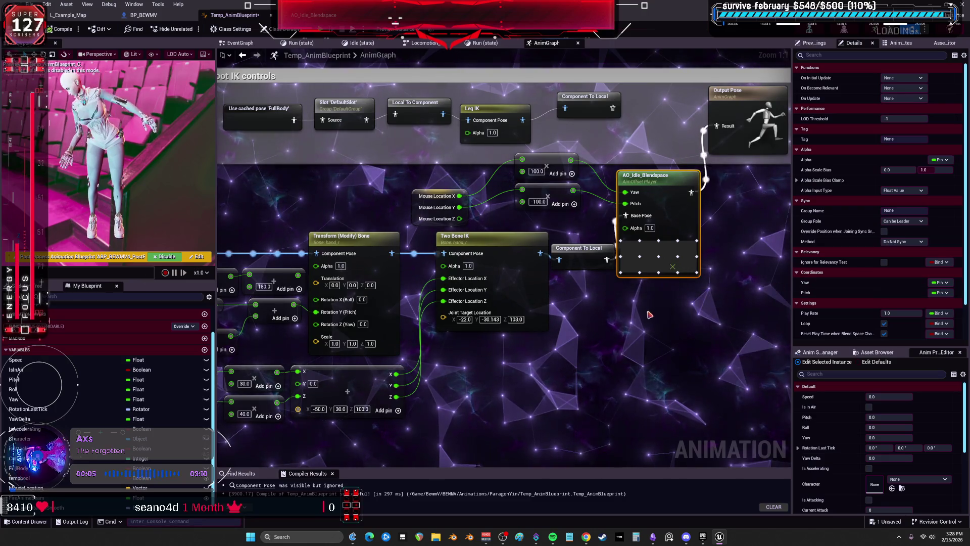
Rewire AO_Idle_Blendspace's Pitch to a multiplier output, unlink its Yaw input, and recompile.
{"action": "left_click_drag", "start_coordinate": [625, 203], "coordinate": [573, 190]}
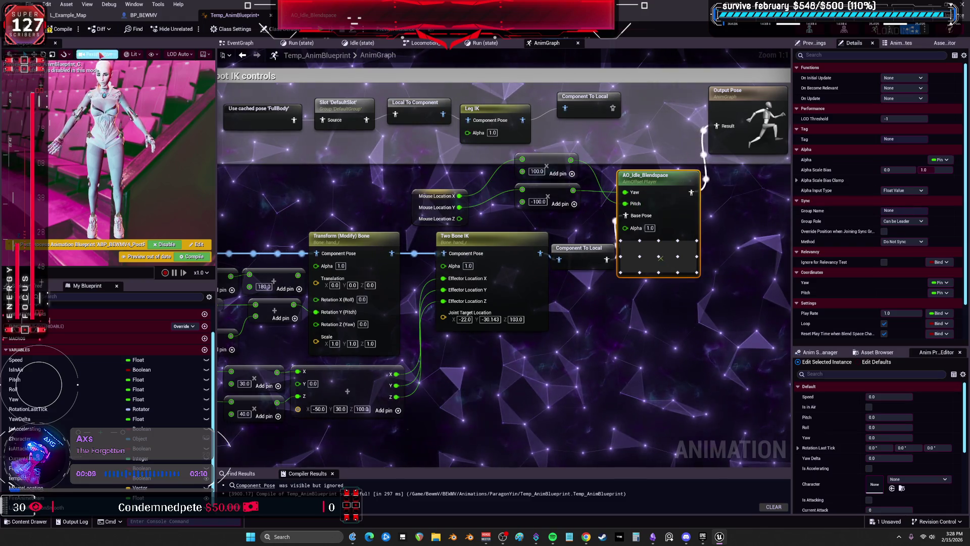
{"action": "left_click", "coordinate": [56, 29]}
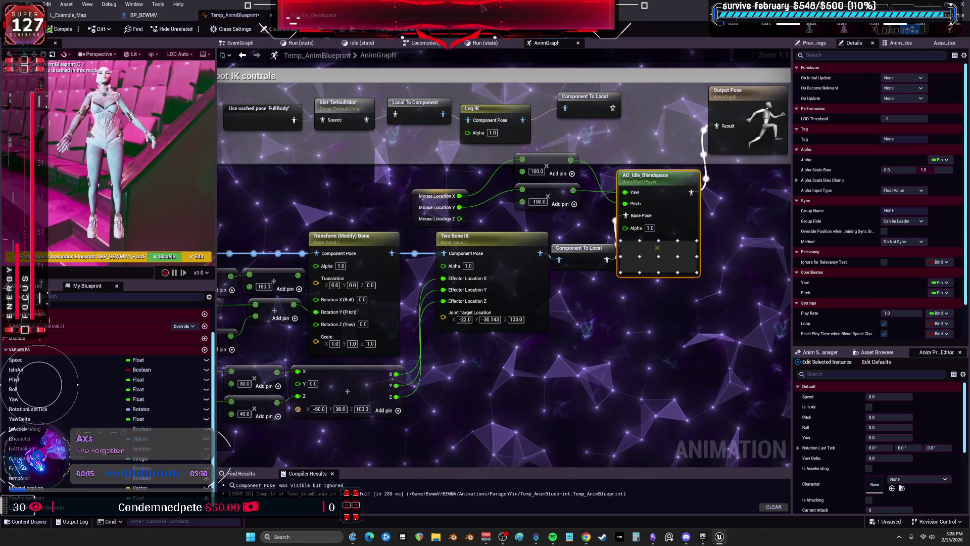
{"action": "left_click_drag", "start_coordinate": [626, 203], "coordinate": [618, 199]}
{"action": "mouse_move", "coordinate": [735, 224]}
{"action": "left_mouse_down"}
{"action": "mouse_move", "coordinate": [592, 253]}
{"action": "mouse_move", "coordinate": [485, 252]}
{"action": "left_mouse_up"}
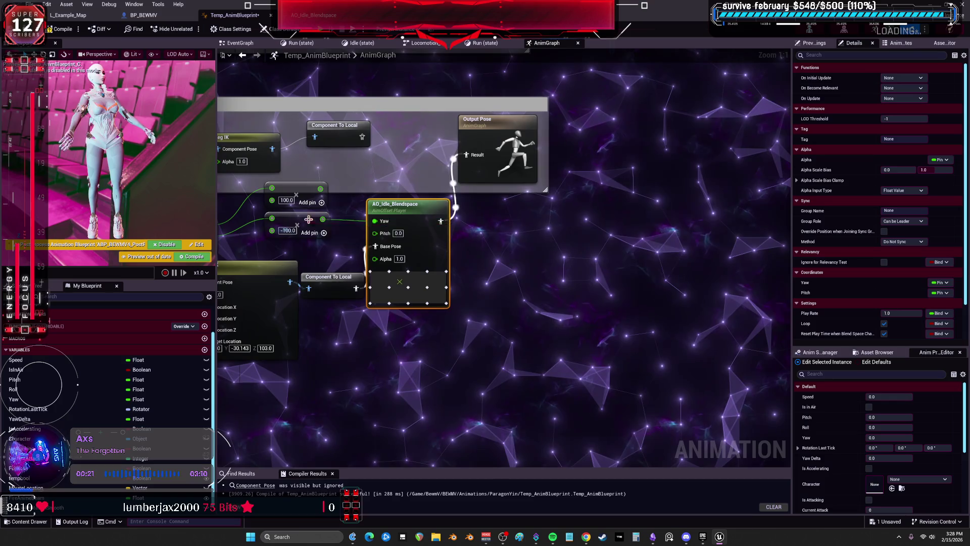
{"action": "left_click_drag", "start_coordinate": [323, 218], "coordinate": [375, 232]}
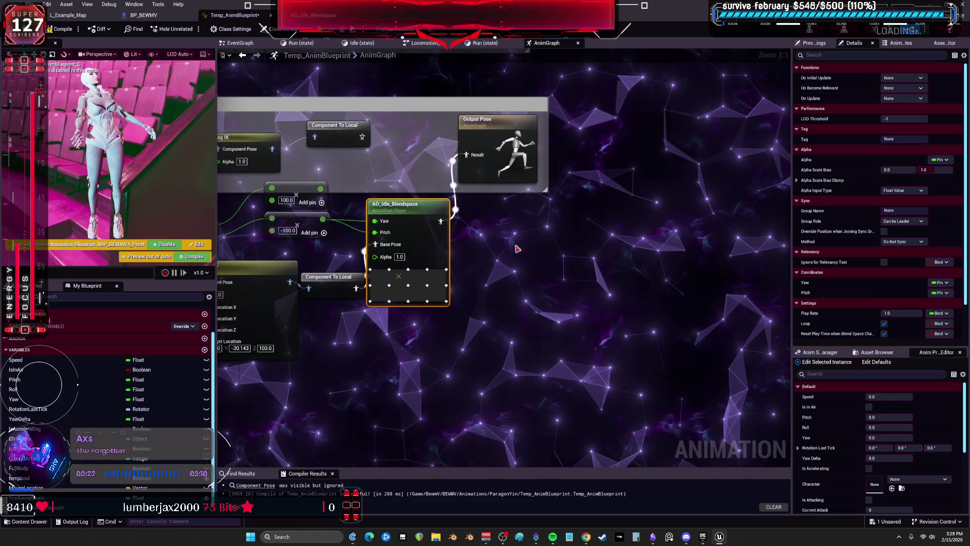
{"action": "left_click", "coordinate": [375, 221], "text": "alt"}
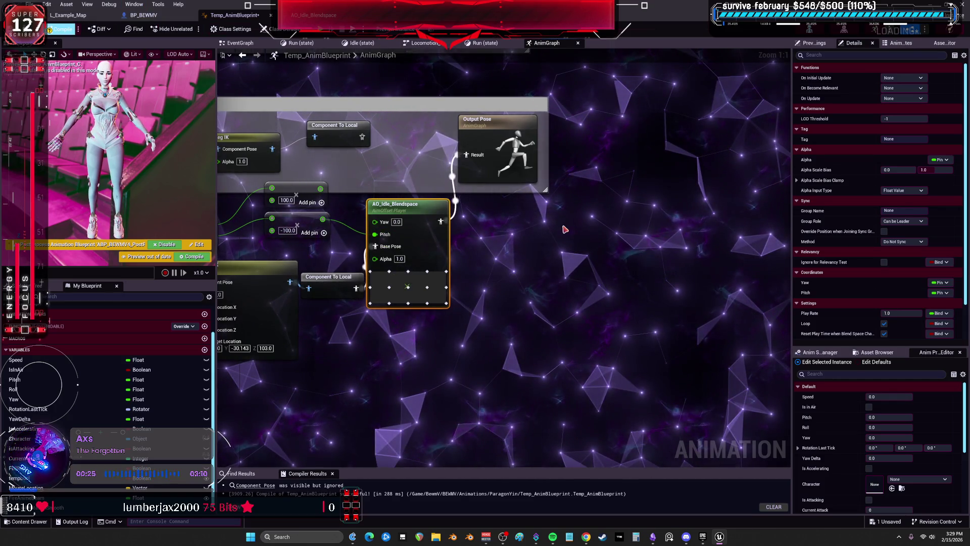
{"action": "key", "text": "F7"}
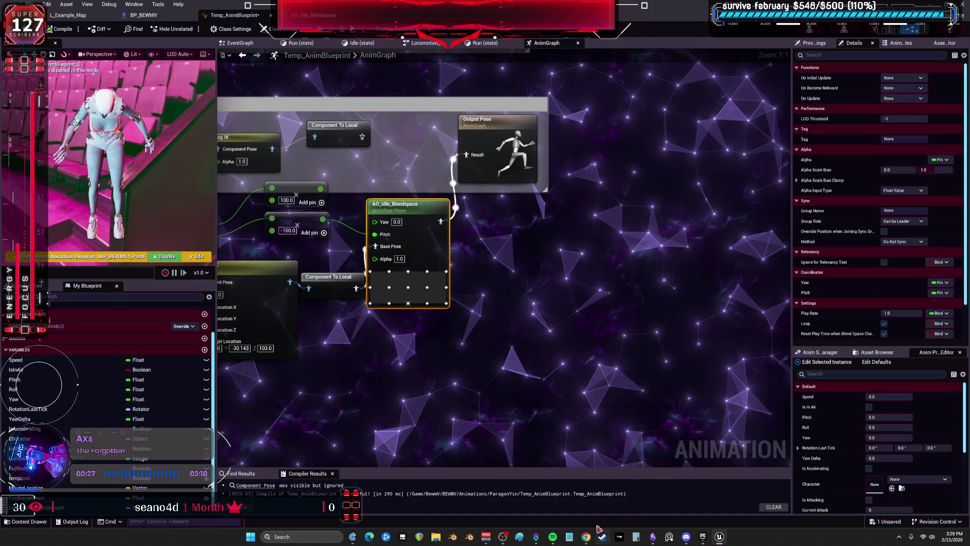
{"action": "left_click_drag", "start_coordinate": [323, 214], "coordinate": [367, 249]}
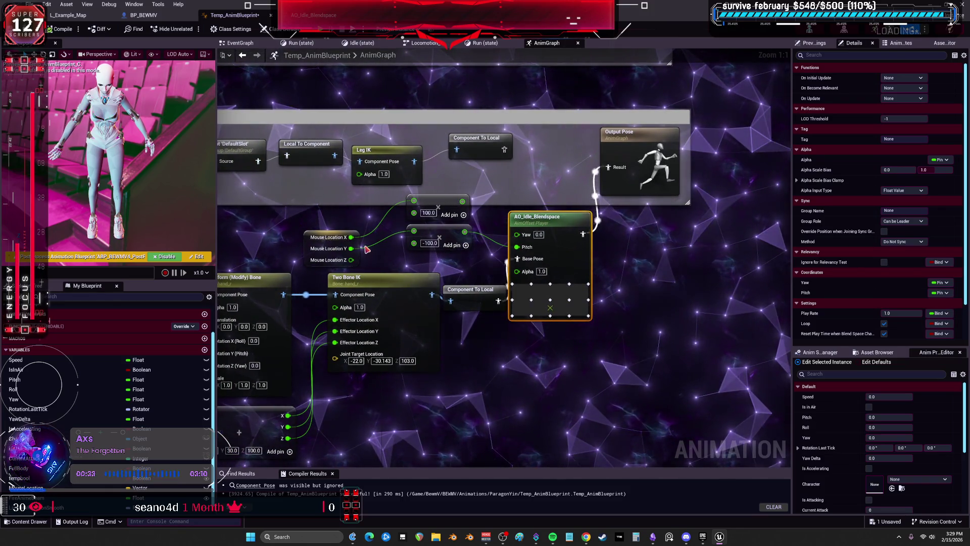
Wire the upper 100.0 multiplier output into AO_Idle_Blendspace's Yaw and recompile.
{"action": "left_click_drag", "start_coordinate": [326, 253], "coordinate": [307, 240]}
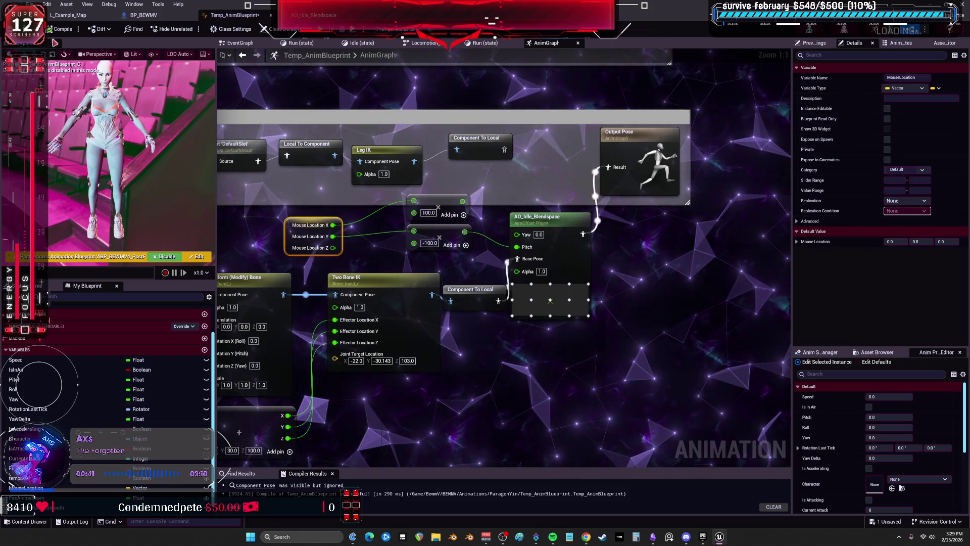
{"action": "mouse_move", "coordinate": [462, 202]}
{"action": "left_mouse_down"}
{"action": "mouse_move", "coordinate": [518, 203]}
{"action": "mouse_move", "coordinate": [526, 234]}
{"action": "left_mouse_up"}
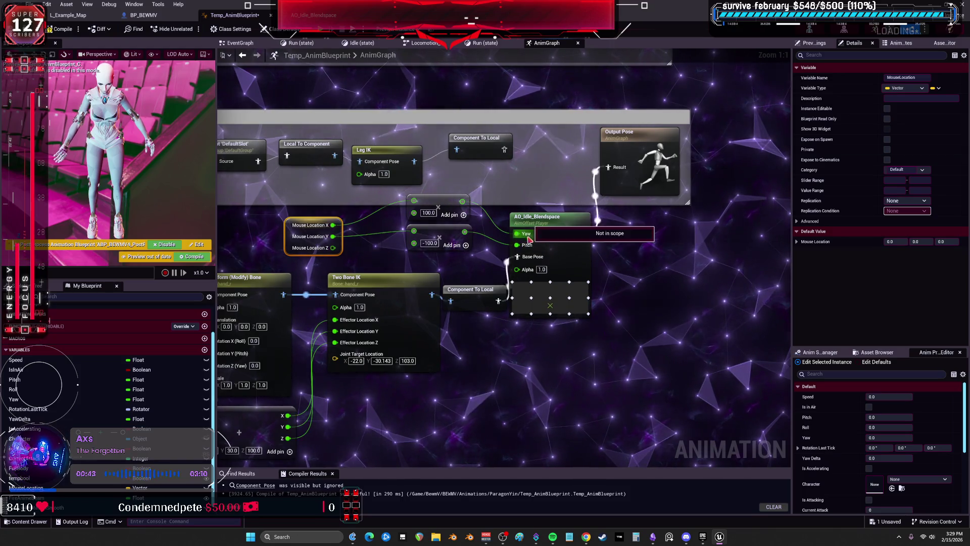
{"action": "key", "text": "F7"}
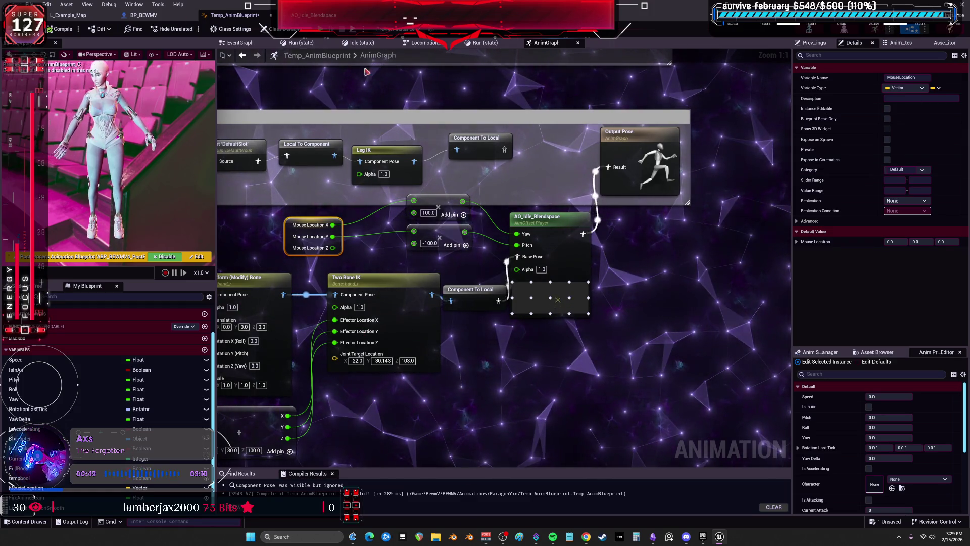
{"action": "left_click", "coordinate": [240, 43]}
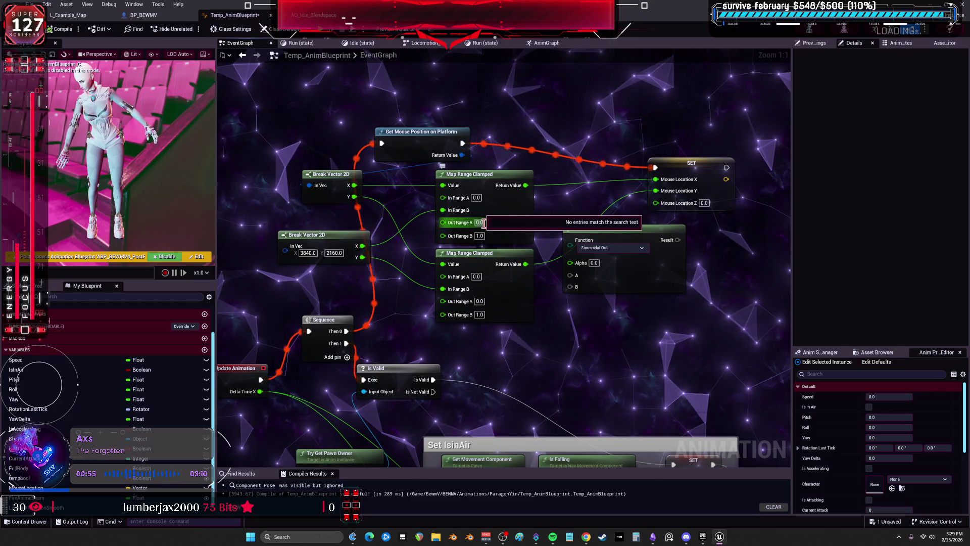
Set Out Range A to -1.0 on the Map Range Clamped nodes and recompile.
{"action": "left_click", "coordinate": [480, 223]}
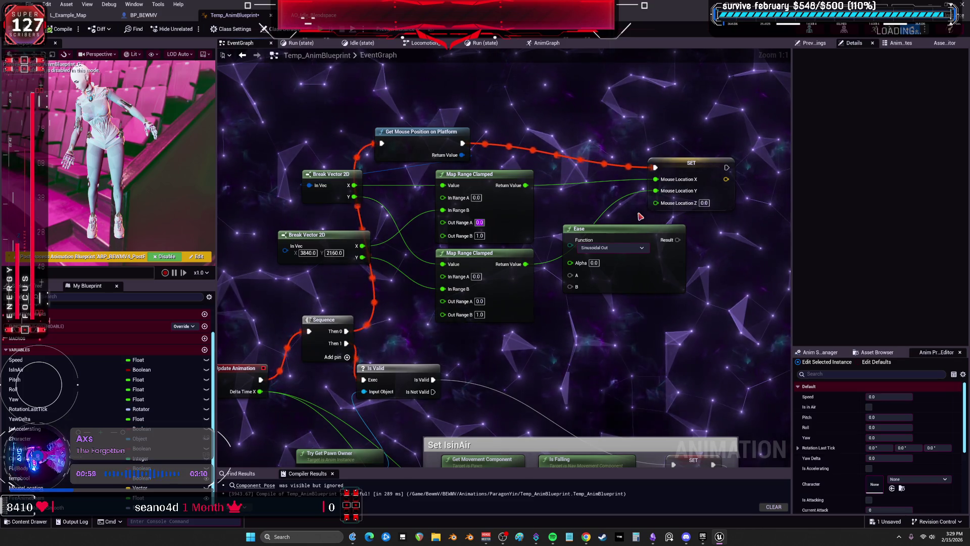
{"action": "type", "text": "-1"}
{"action": "key", "text": "Return"}
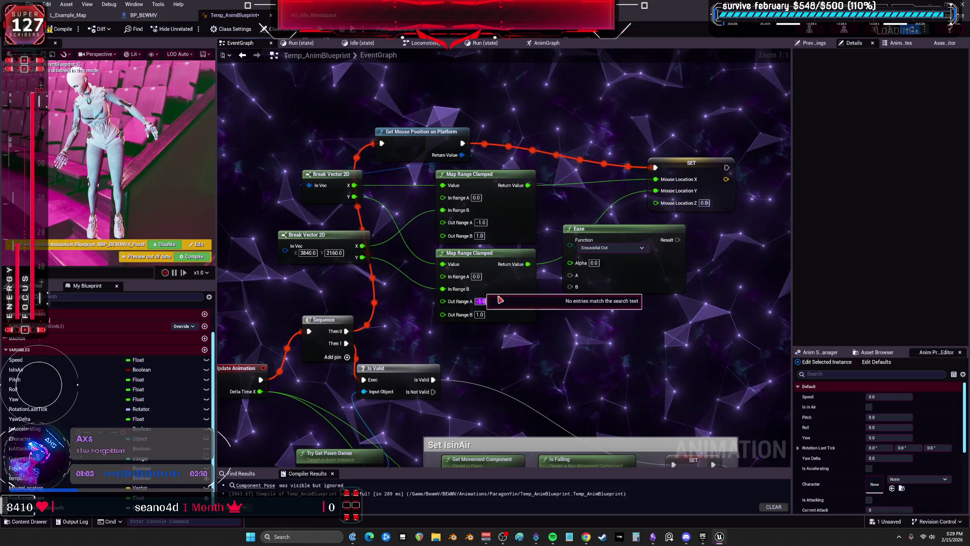
{"action": "left_click", "coordinate": [63, 31]}
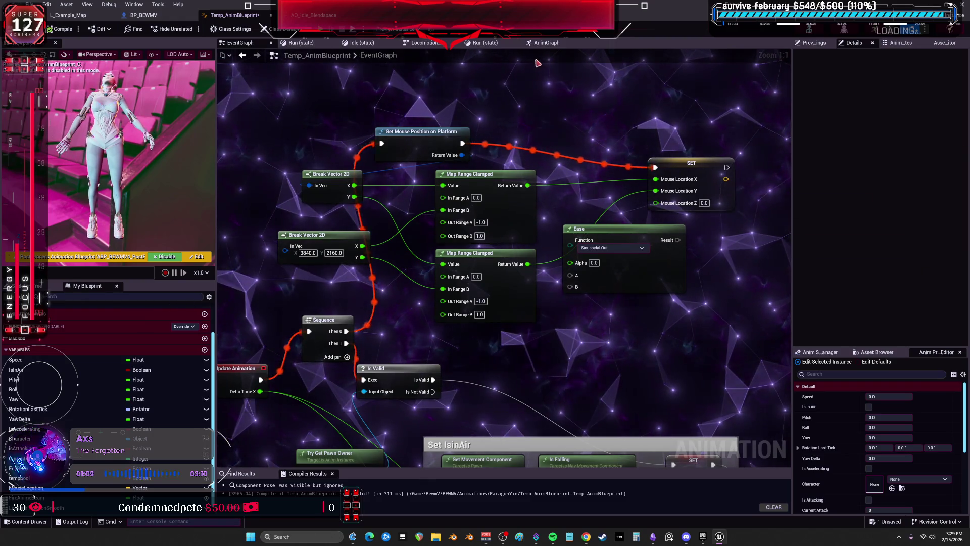
{"action": "left_click", "coordinate": [546, 43]}
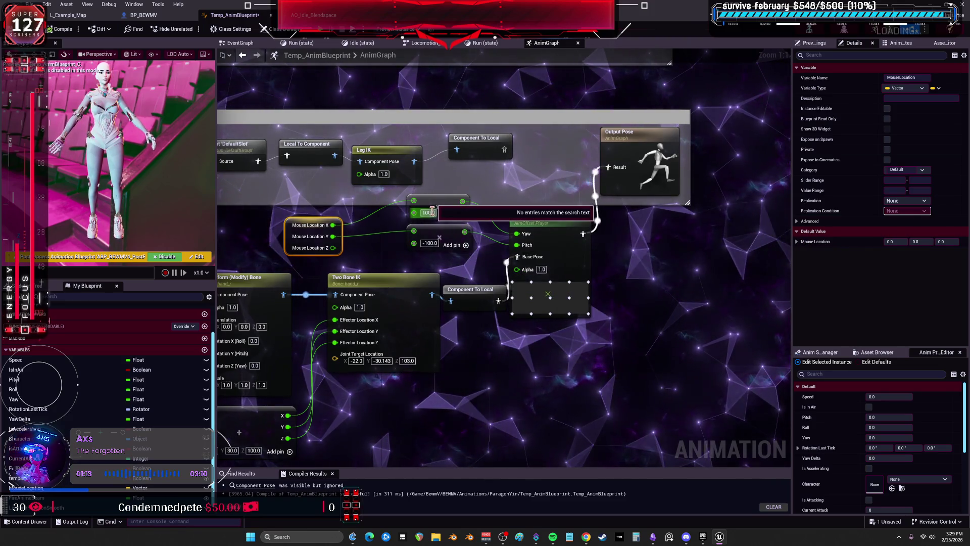
Change the aim-offset multipliers to 170 and -170, recompile, and play in editor.
{"action": "type", "text": "00"}
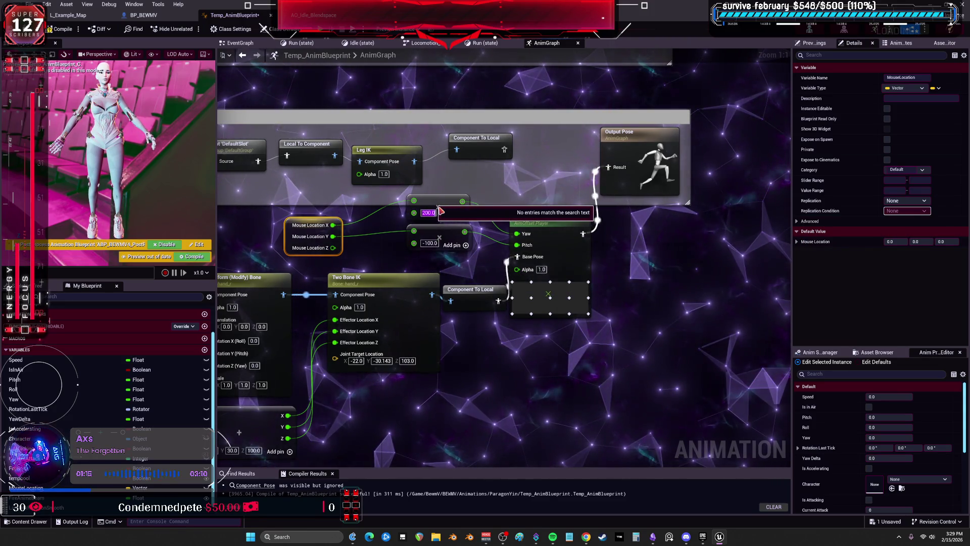
{"action": "left_click", "coordinate": [430, 243]}
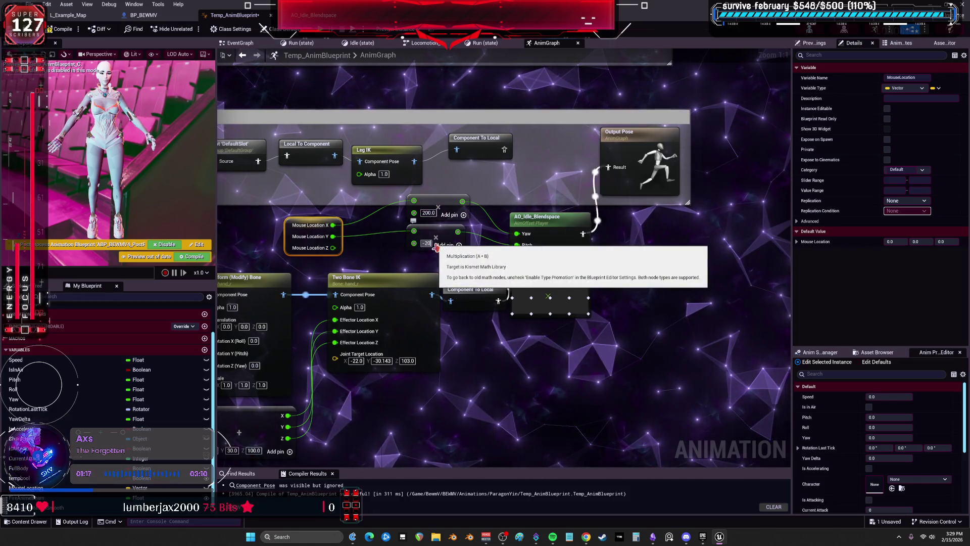
{"action": "type", "text": "-170"}
{"action": "key", "text": "Return"}
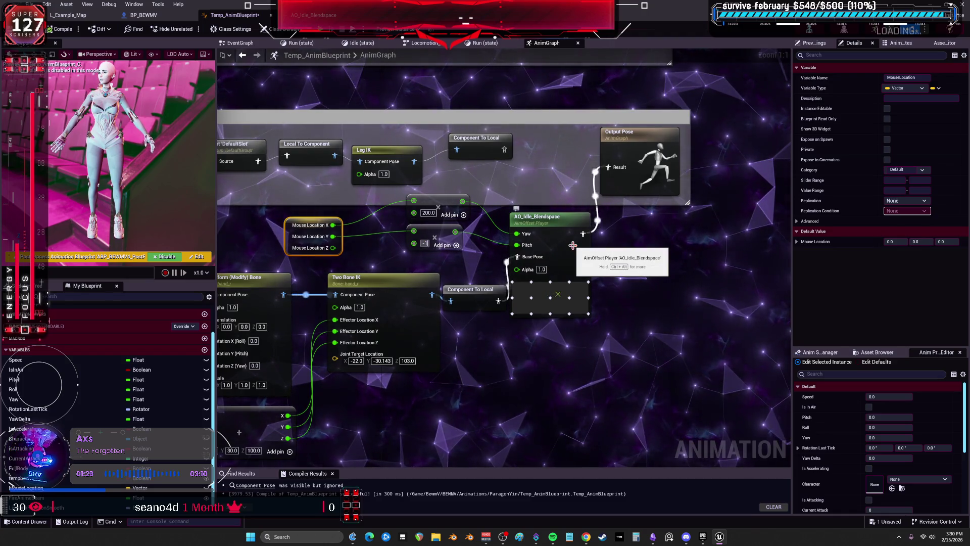
{"action": "key", "text": "Return"}
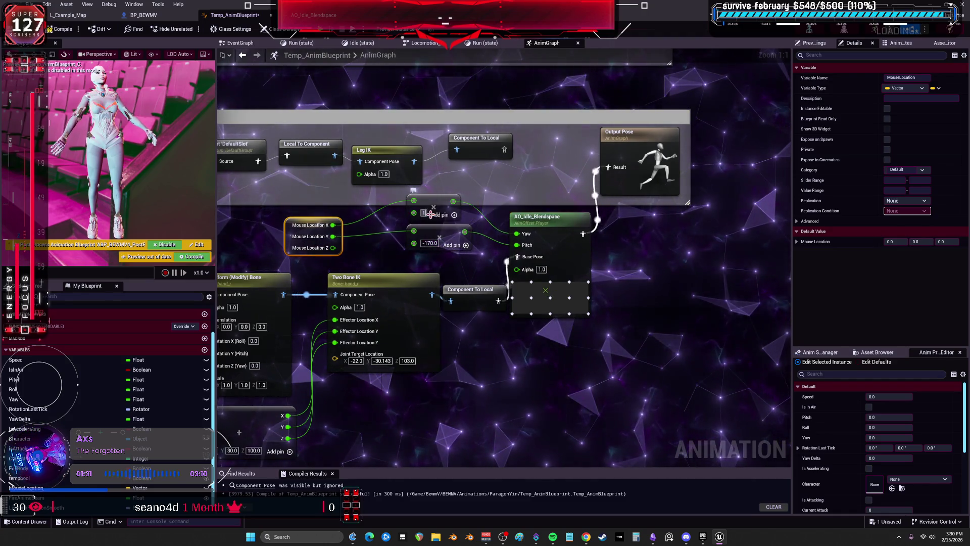
{"action": "type", "text": "170"}
{"action": "left_click", "coordinate": [67, 30]}
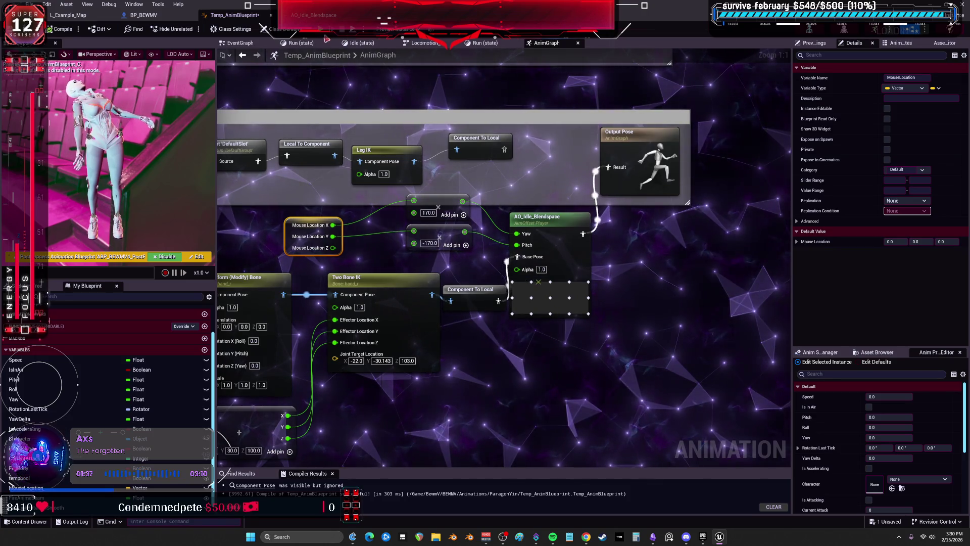
{"action": "key", "text": "alt+Tab"}
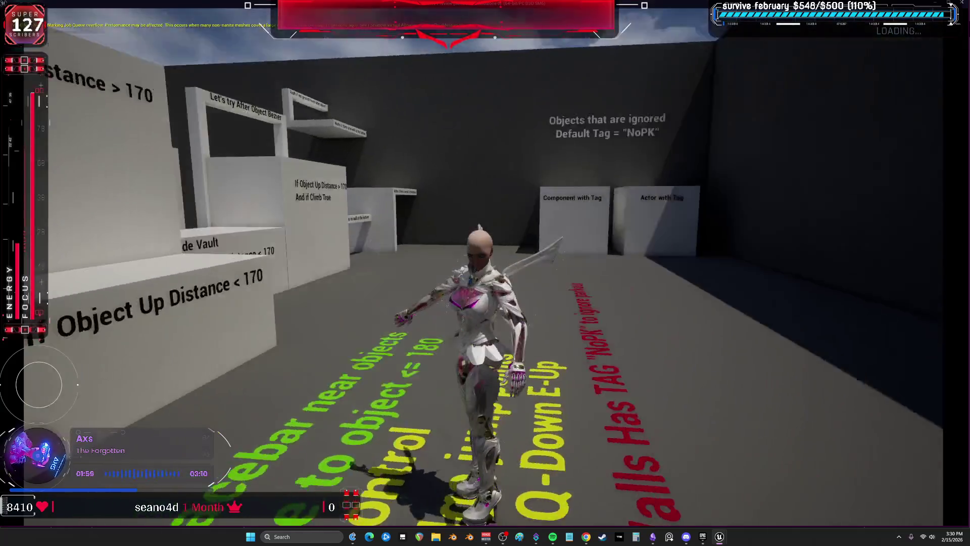
Stop the play session to return to the animation blueprint.
{"action": "key", "text": "Escape"}
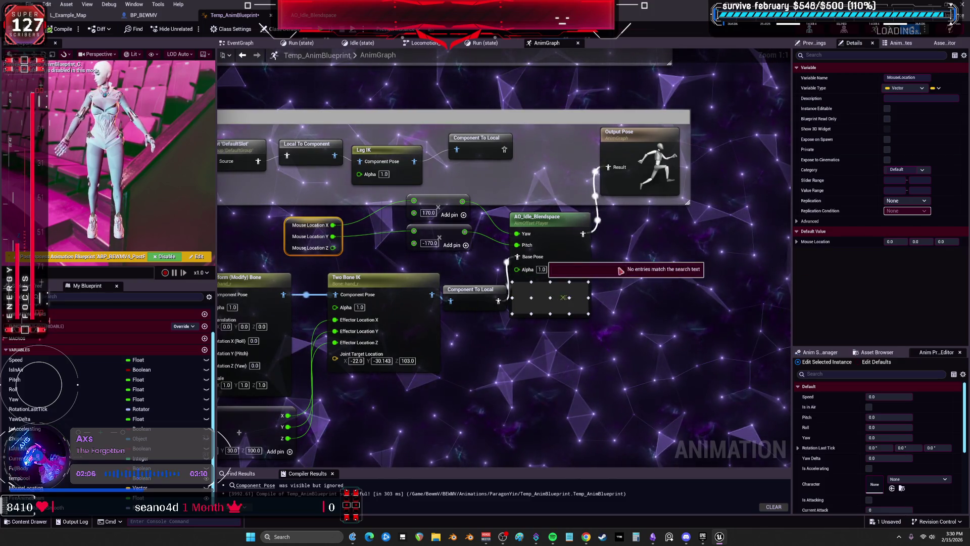
Change the upper multiplier from 170.0 to 90.0 after trying 120, recompiling the preview.
{"action": "key", "text": "Escape"}
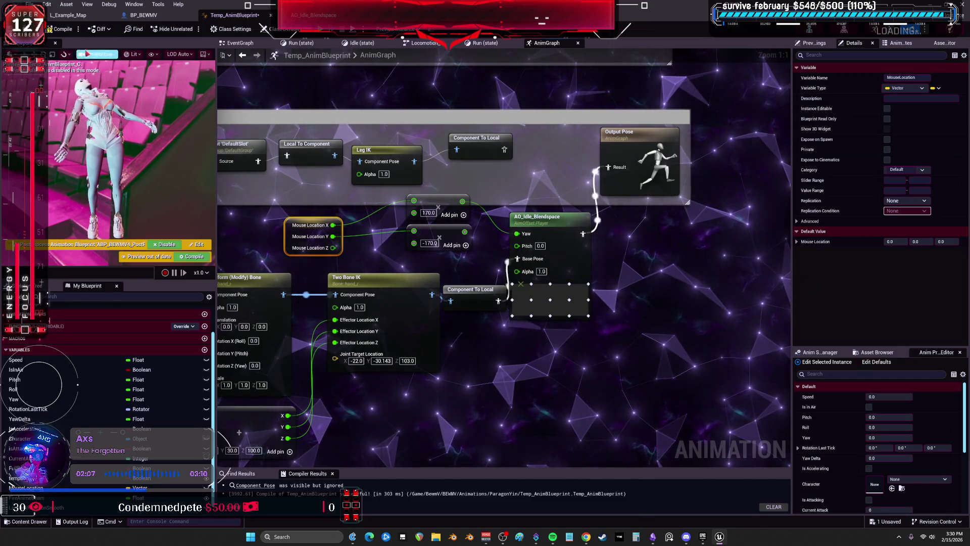
{"action": "key", "text": "F7"}
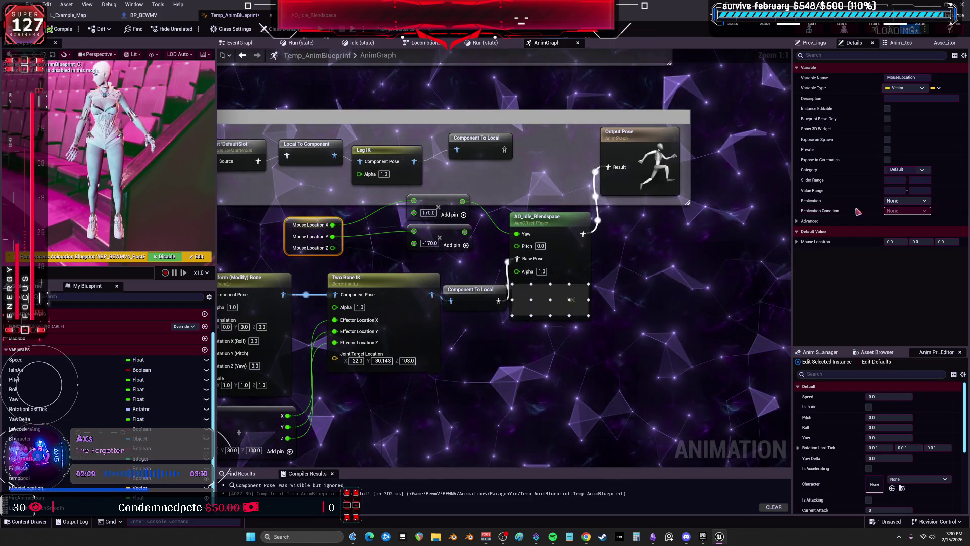
{"action": "left_click_drag", "start_coordinate": [522, 251], "coordinate": [436, 213]}
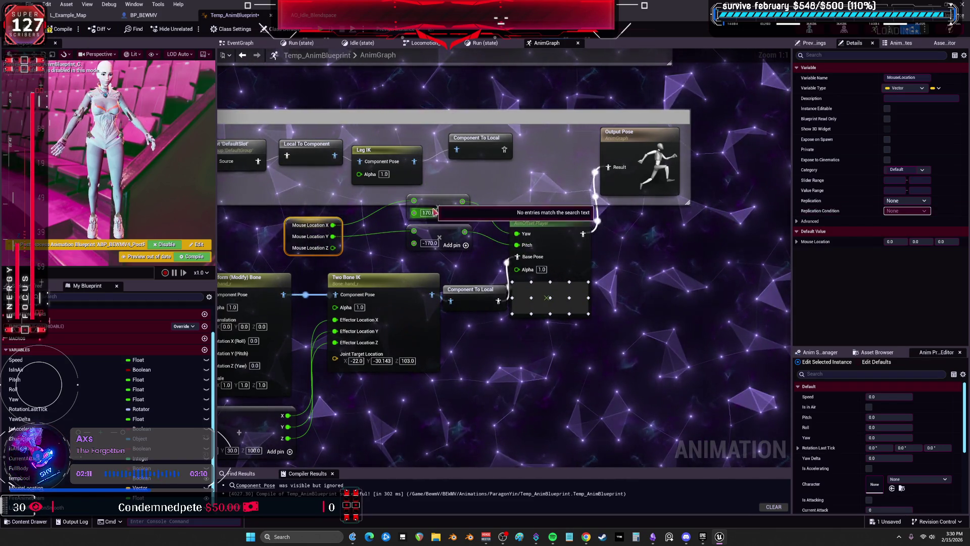
{"action": "left_click", "coordinate": [430, 212]}
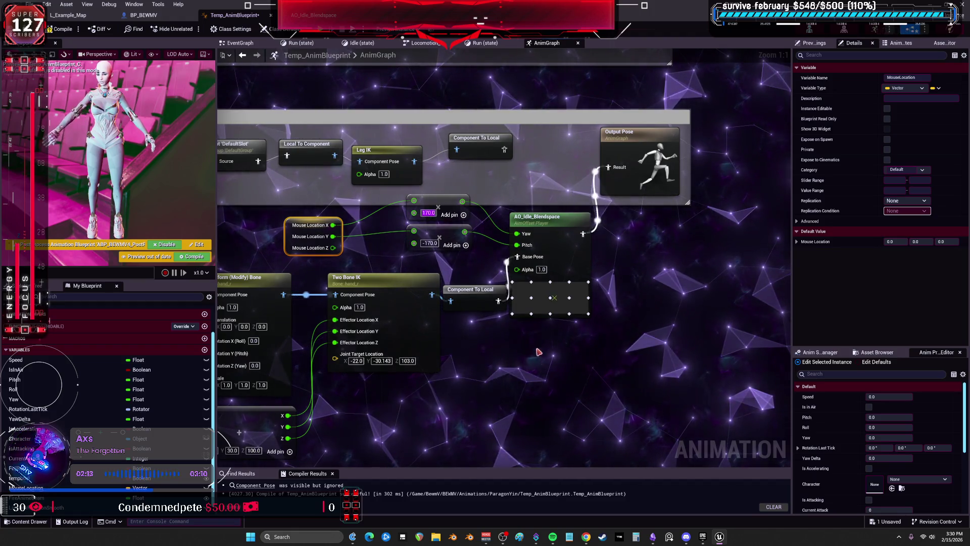
{"action": "type", "text": "120"}
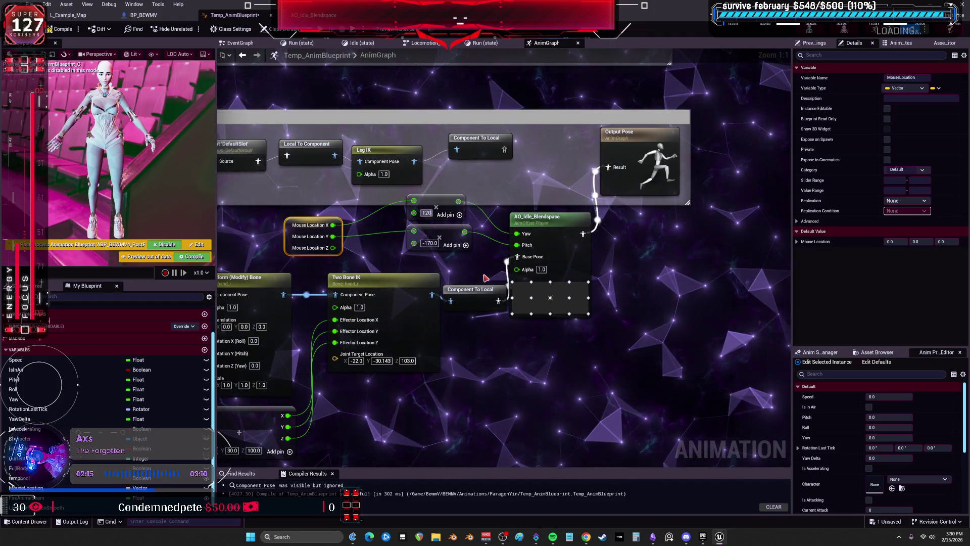
{"action": "key", "text": "Return"}
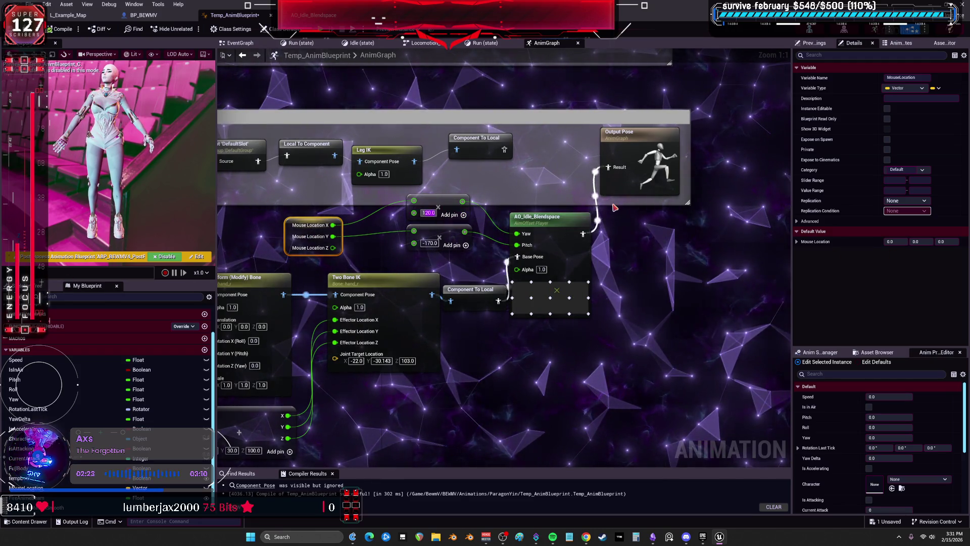
{"action": "key", "text": "BackSpace"}
{"action": "key", "text": "BackSpace"}
{"action": "type", "text": "90"}
{"action": "key", "text": "Return"}
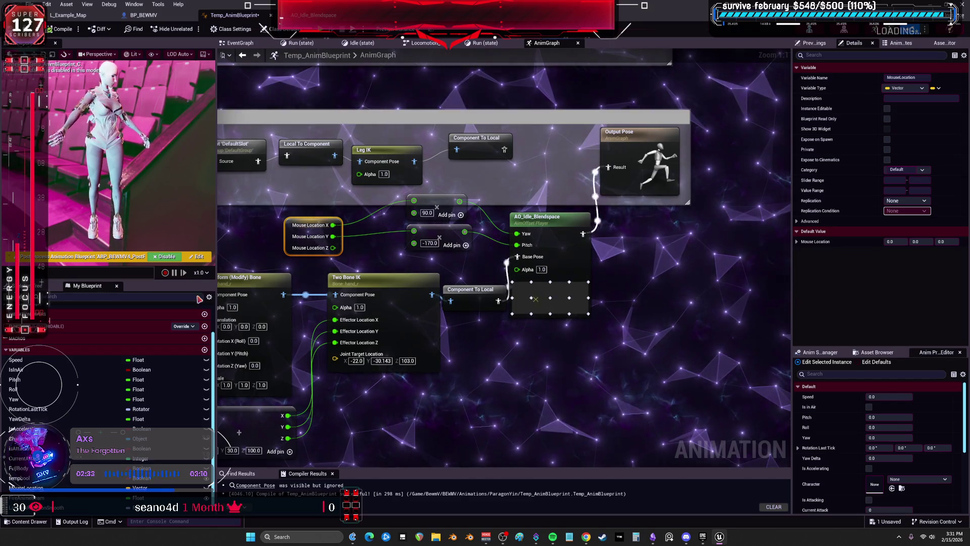
{"action": "left_click_drag", "start_coordinate": [476, 386], "coordinate": [668, 318]}
Set Rotation X to 40.0 on the upperarm_r Transform (Modify) Bone node and verify its bone.
{"action": "left_click_drag", "start_coordinate": [191, 220], "coordinate": [470, 206]}
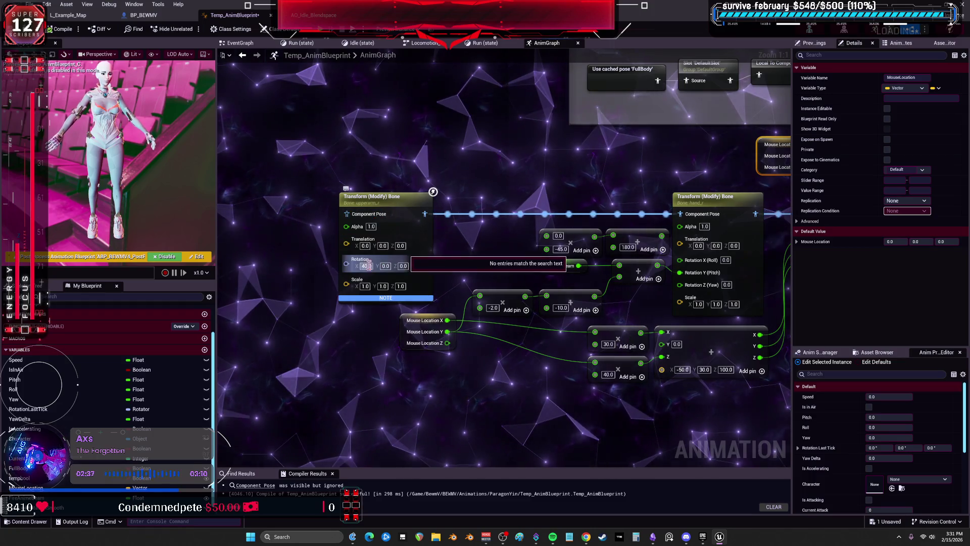
{"action": "key", "text": "Return"}
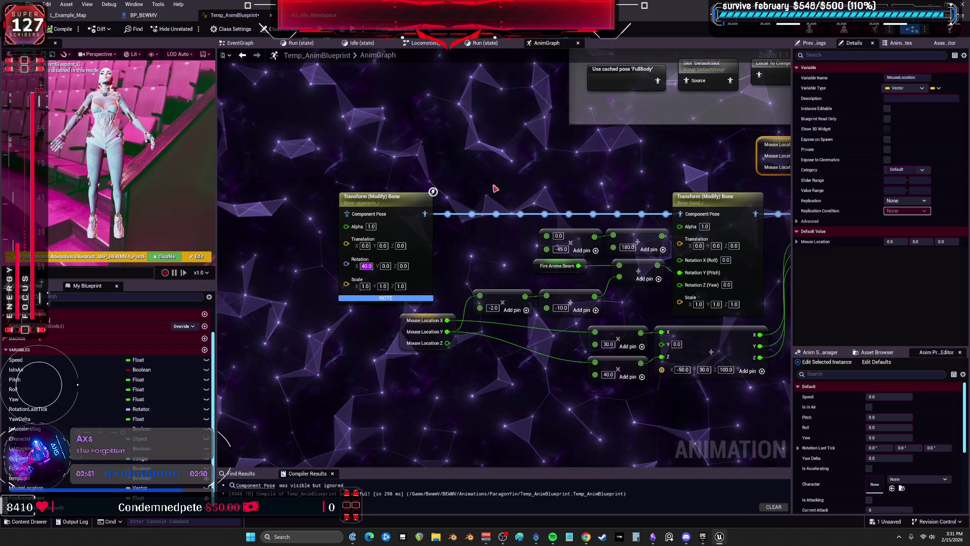
{"action": "left_click", "coordinate": [371, 197]}
{"action": "left_click", "coordinate": [902, 119]}
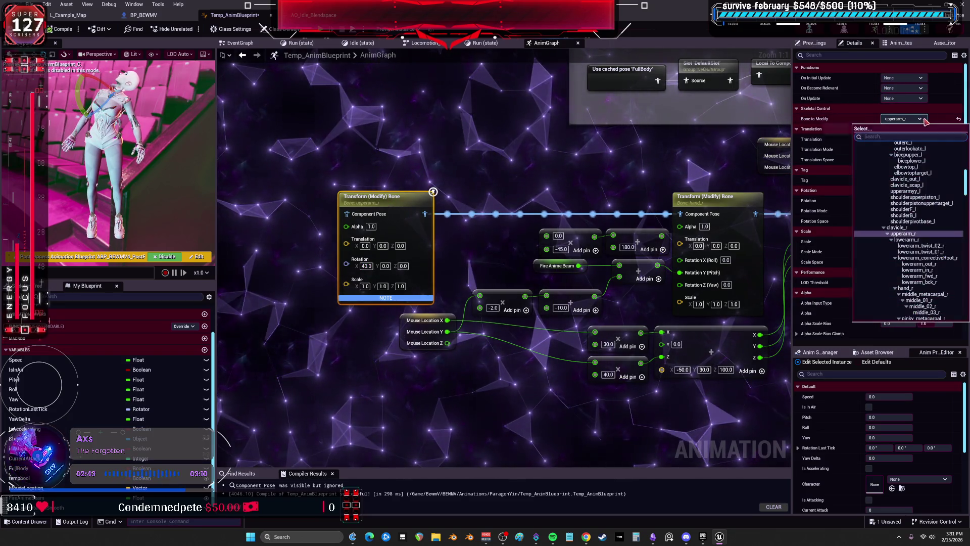
{"action": "left_click", "coordinate": [496, 144]}
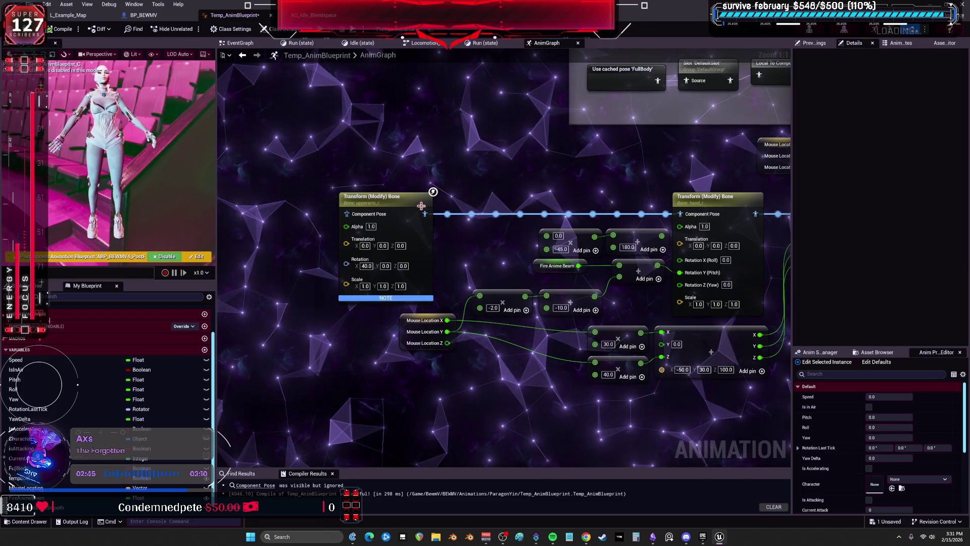
{"action": "left_click", "coordinate": [422, 204]}
{"action": "left_click_drag", "start_coordinate": [584, 179], "coordinate": [430, 175]}
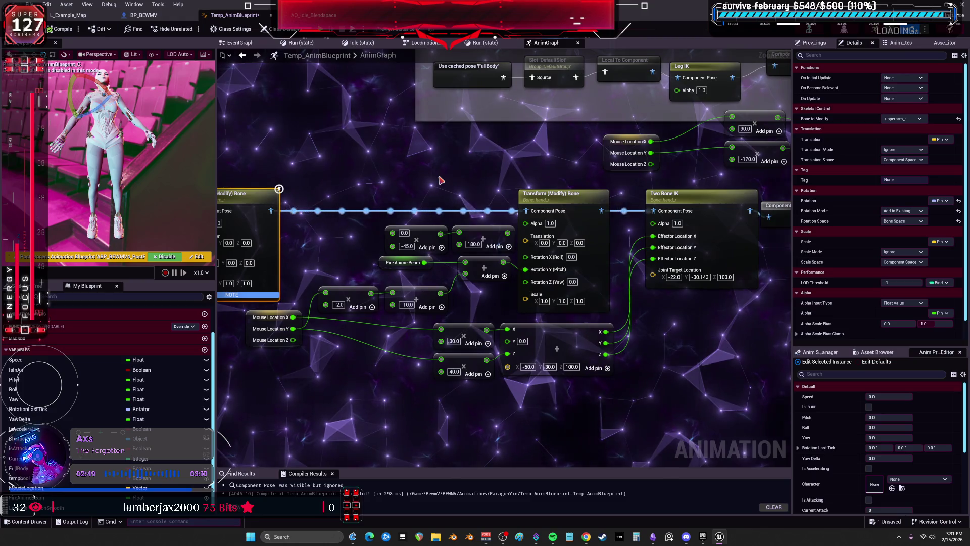
{"action": "left_click_drag", "start_coordinate": [325, 201], "coordinate": [435, 260]}
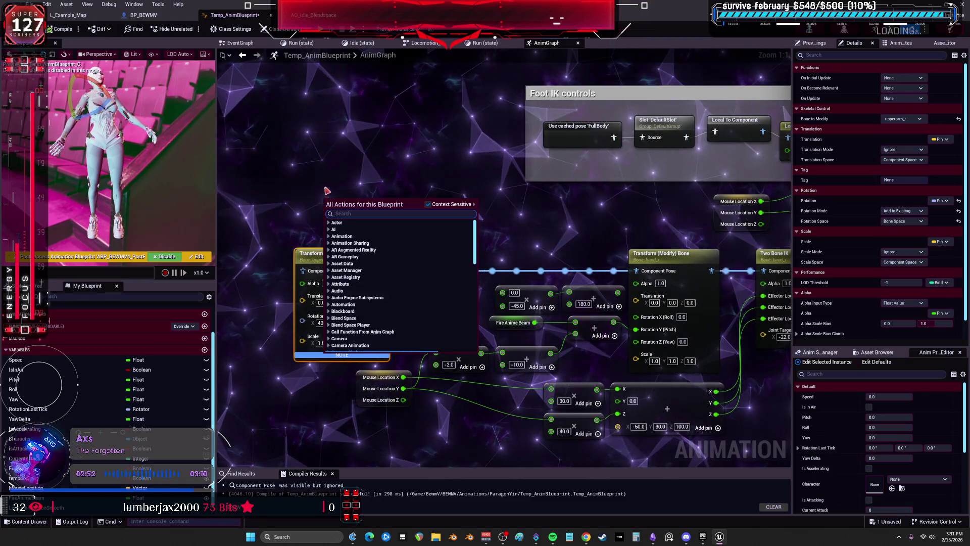
Add a Look At node above the arm nodes with upperarm_r as bone to modify.
{"action": "type", "text": "lok"}
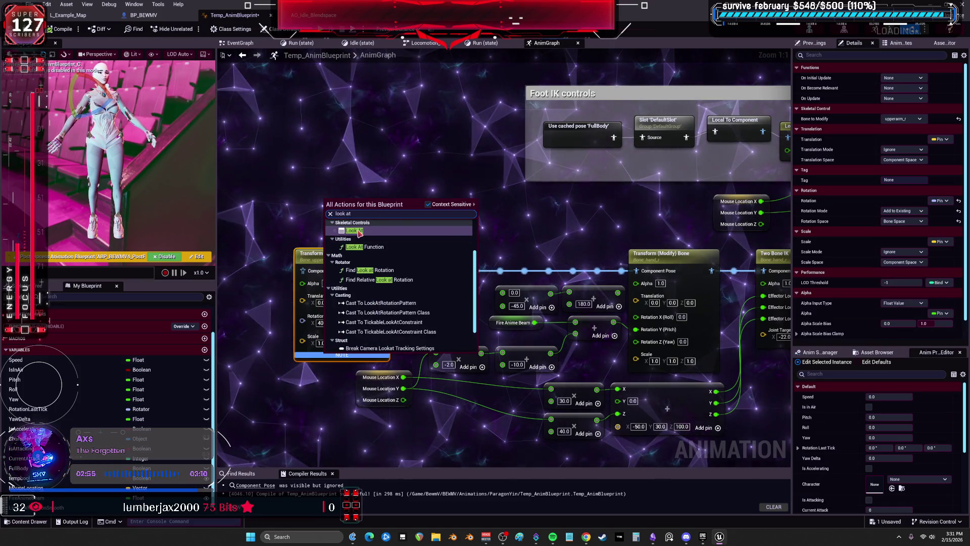
{"action": "left_click", "coordinate": [355, 231]}
{"action": "left_click_drag", "start_coordinate": [359, 230], "coordinate": [352, 193]}
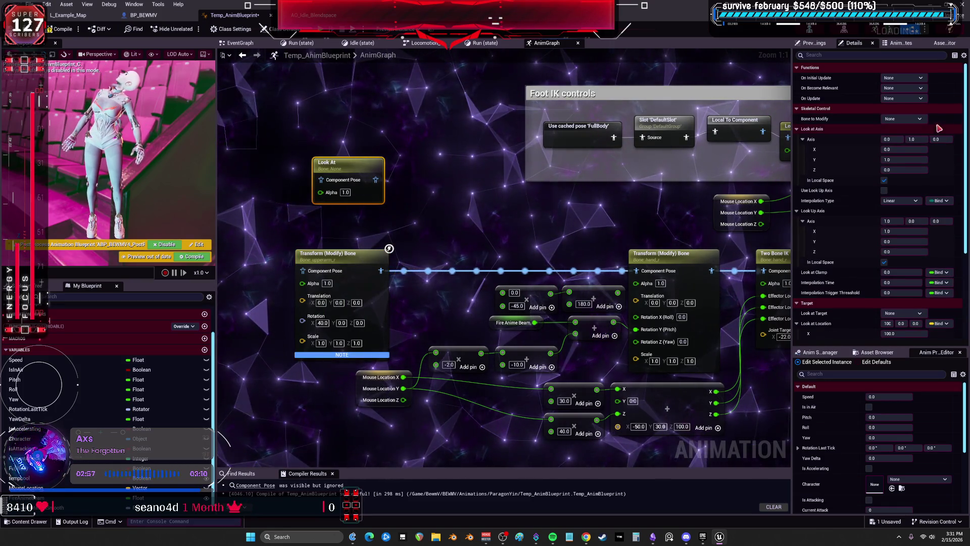
{"action": "left_click", "coordinate": [905, 119]}
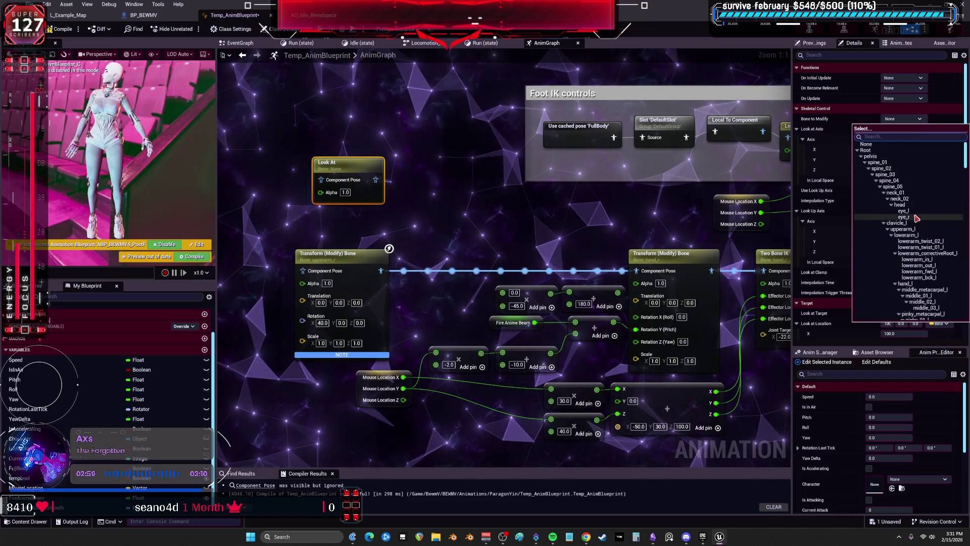
{"action": "scroll", "coordinate": [933, 280], "scroll_direction": "down", "scroll_amount": 5}
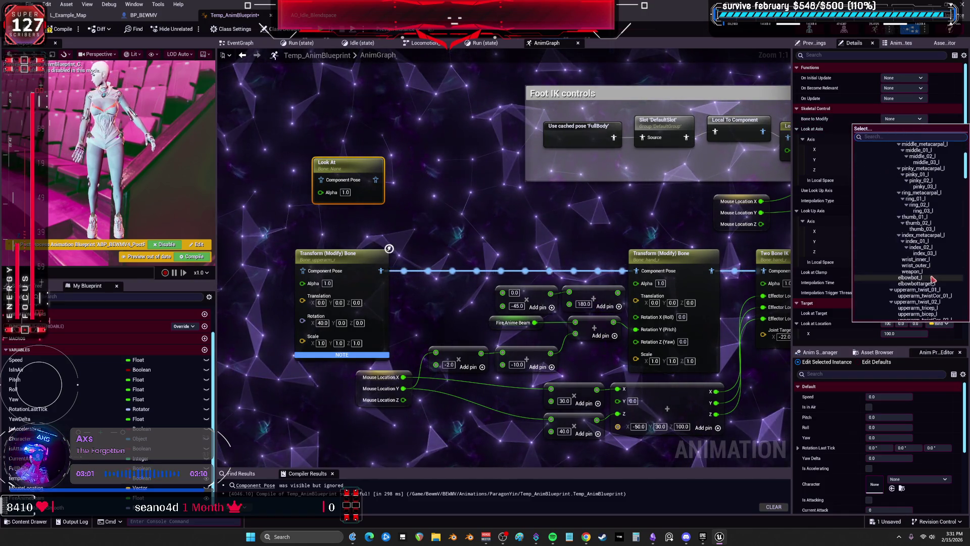
{"action": "scroll", "coordinate": [933, 279], "scroll_direction": "down", "scroll_amount": 4}
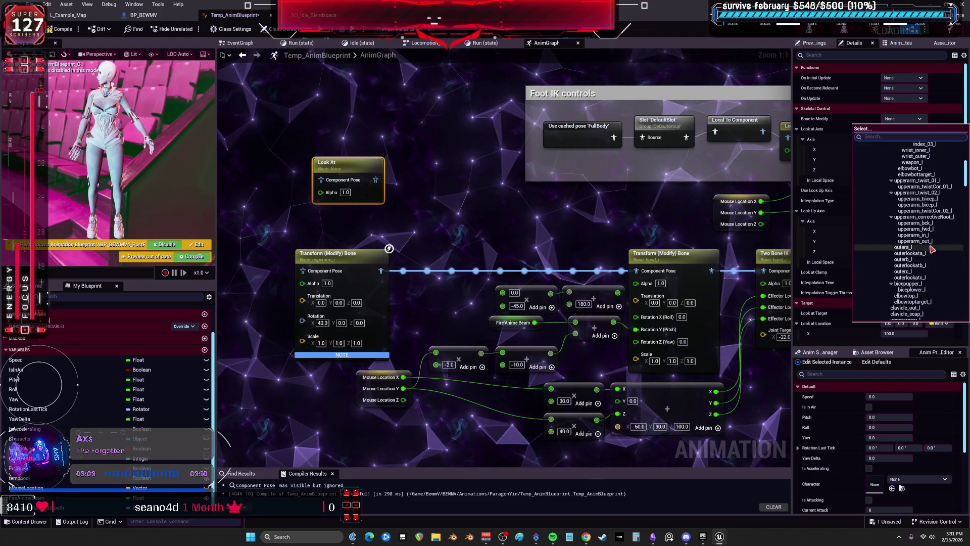
{"action": "scroll", "coordinate": [933, 249], "scroll_direction": "down", "scroll_amount": 3}
{"action": "left_click", "coordinate": [925, 294]}
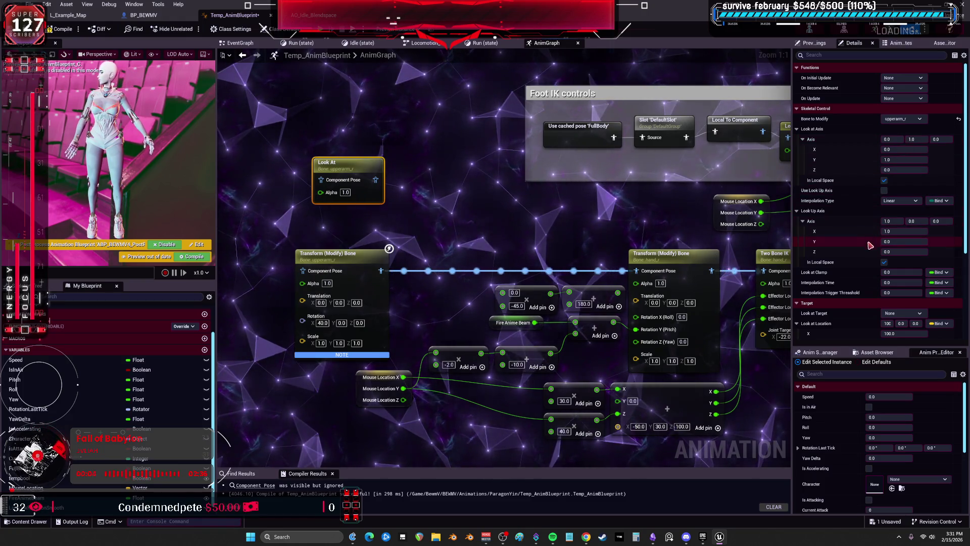
Leave the Look At node's target bone set to None.
{"action": "scroll", "coordinate": [877, 279], "scroll_direction": "down", "scroll_amount": 2}
{"action": "left_click", "coordinate": [904, 278]}
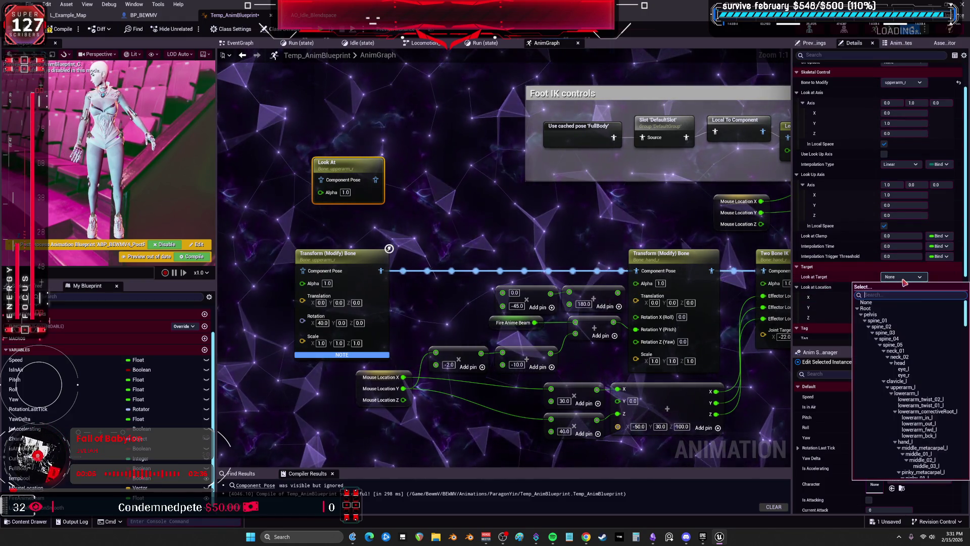
{"action": "left_click", "coordinate": [904, 278]}
{"action": "scroll", "coordinate": [834, 233], "scroll_direction": "down", "scroll_amount": 4}
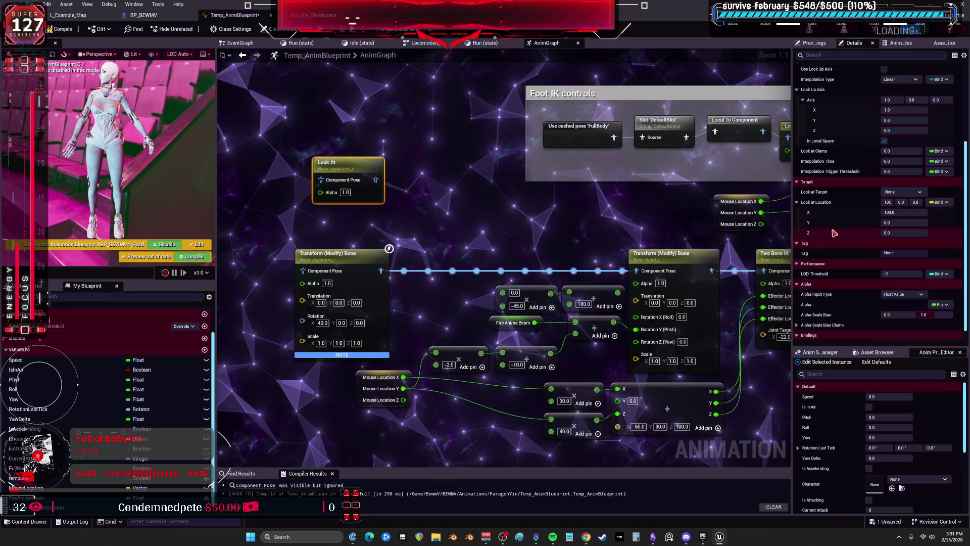
{"action": "mouse_move", "coordinate": [792, 232]}
{"action": "left_mouse_down"}
{"action": "mouse_move", "coordinate": [614, 234]}
{"action": "mouse_move", "coordinate": [774, 237]}
{"action": "left_mouse_up"}
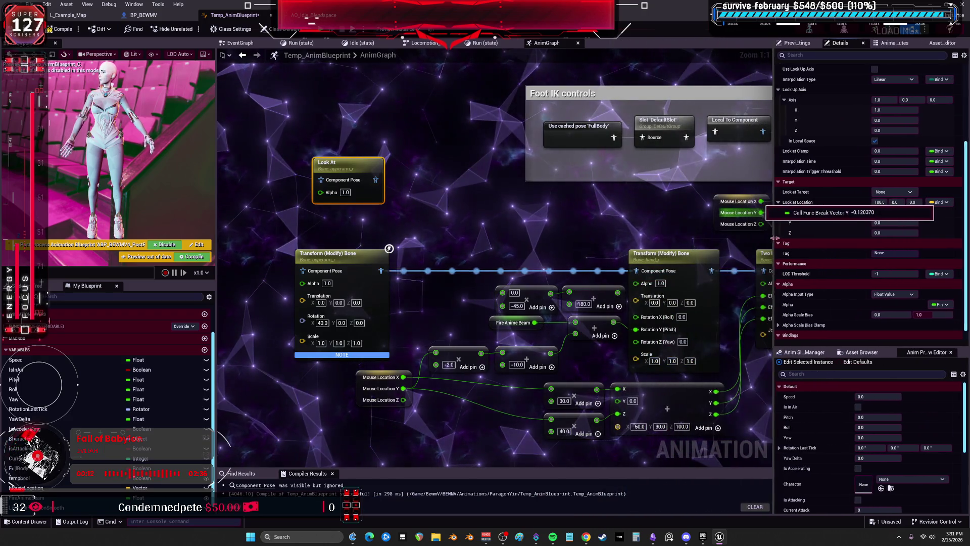
{"action": "left_click", "coordinate": [748, 237]}
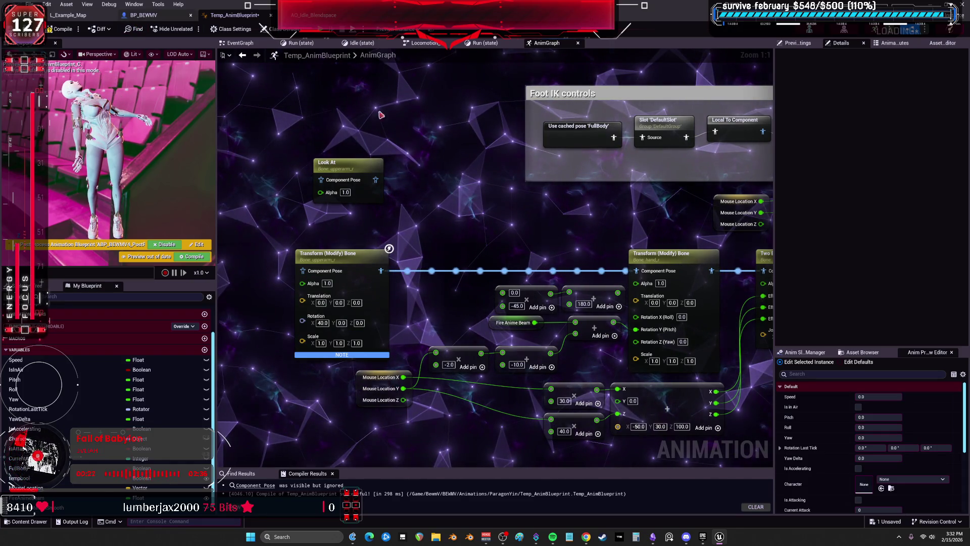
Open BP_BEWMV's EventGraph and bring the Line Trace By Channel node into view.
{"action": "left_click", "coordinate": [141, 16]}
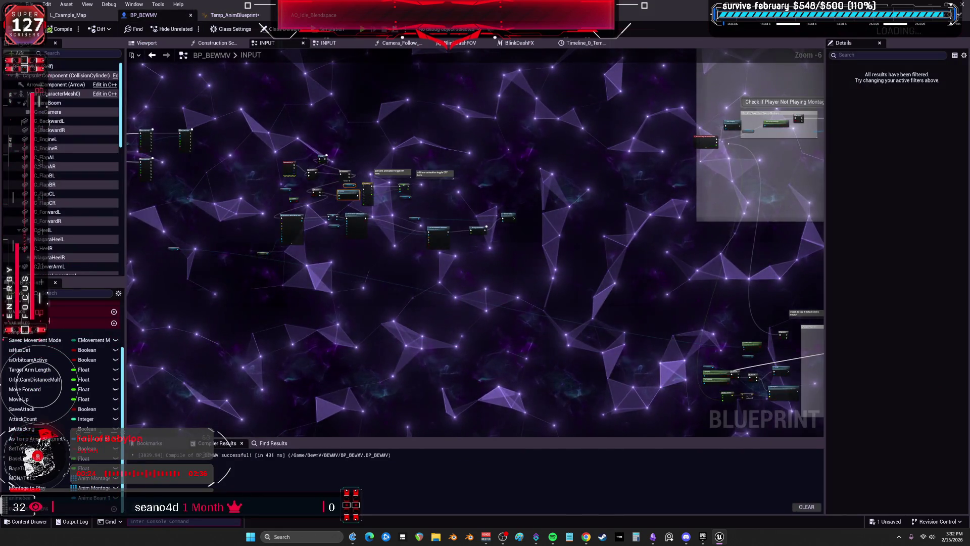
{"action": "scroll", "coordinate": [714, 181], "scroll_direction": "down", "scroll_amount": 3}
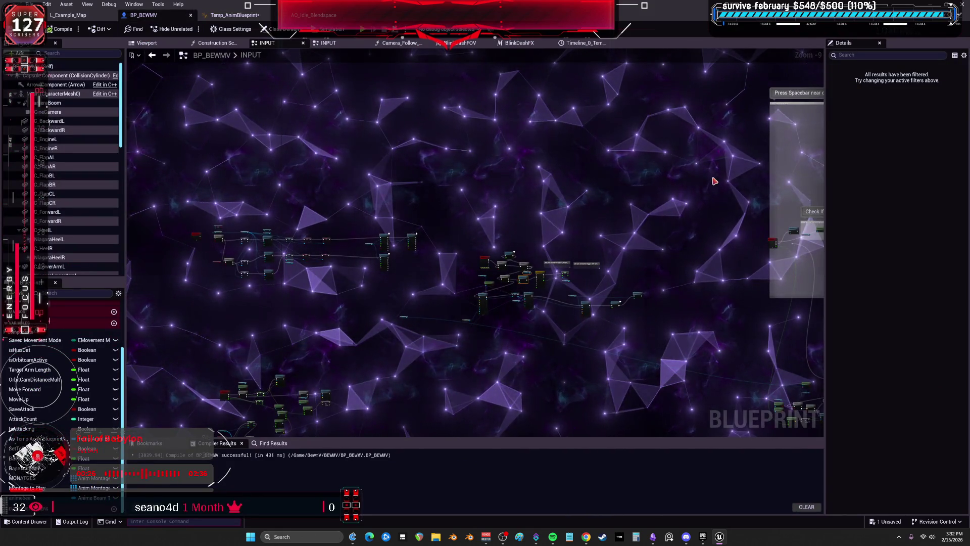
{"action": "scroll", "coordinate": [35, 343], "scroll_direction": "up", "scroll_amount": 3}
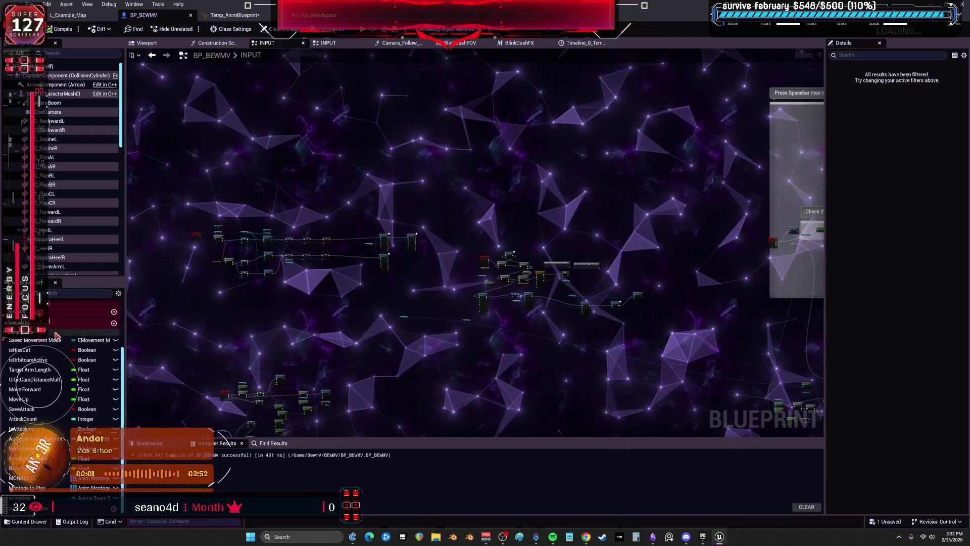
{"action": "double_click", "coordinate": [31, 316]}
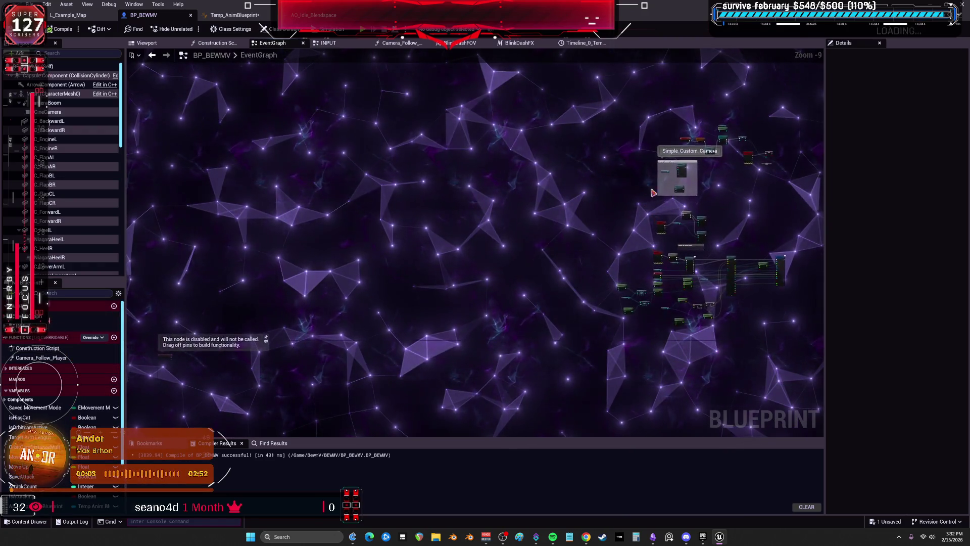
{"action": "scroll", "coordinate": [657, 177], "scroll_direction": "up", "scroll_amount": 6}
{"action": "left_click_drag", "start_coordinate": [560, 184], "coordinate": [471, 261]}
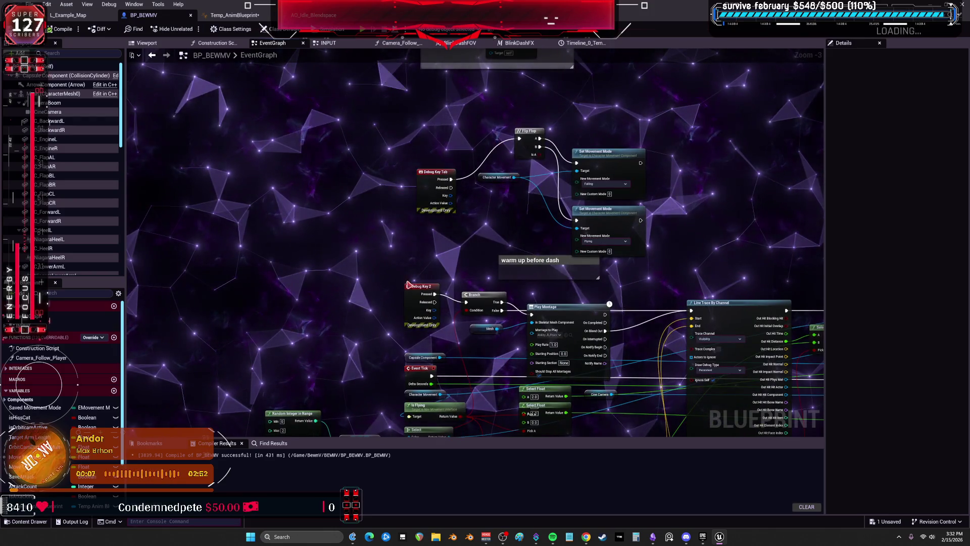
{"action": "left_click_drag", "start_coordinate": [591, 392], "coordinate": [585, 263]}
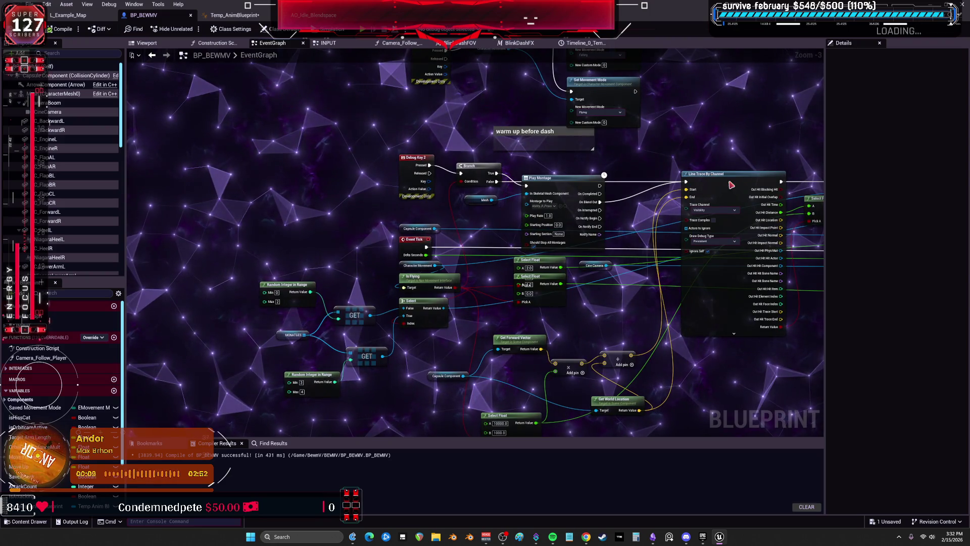
Duplicate the Line Trace By Channel node and move the copy into empty space.
{"action": "left_click", "coordinate": [733, 314]}
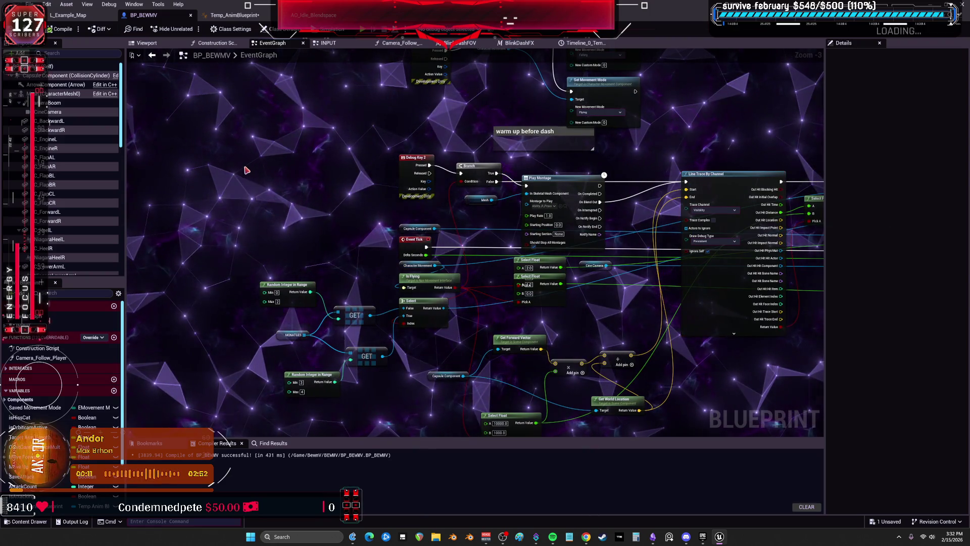
{"action": "key", "text": "ctrl+c"}
{"action": "key", "text": "ctrl+v"}
{"action": "scroll", "coordinate": [325, 173], "scroll_direction": "up", "scroll_amount": 2}
{"action": "left_click_drag", "start_coordinate": [408, 282], "coordinate": [291, 116]}
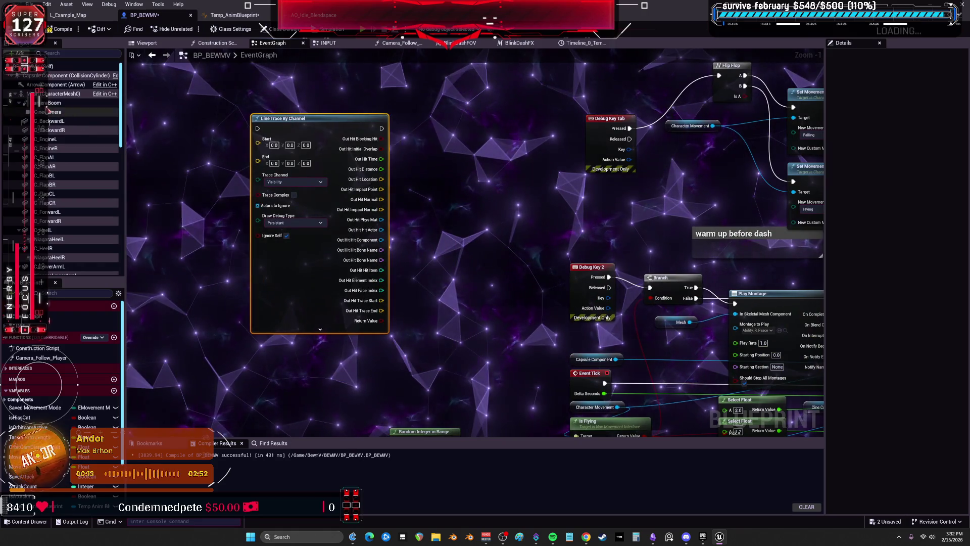
{"action": "left_click", "coordinate": [45, 94]}
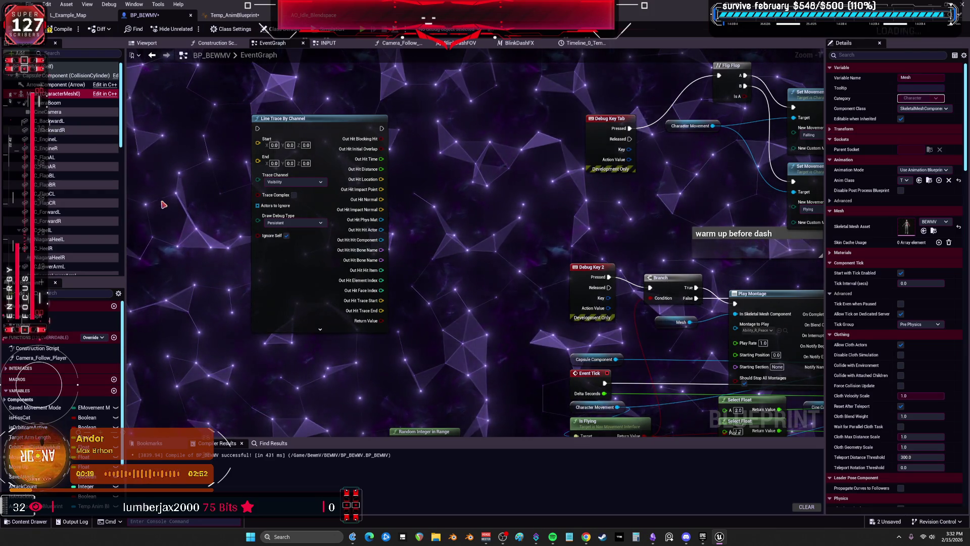
{"action": "left_click_drag", "start_coordinate": [151, 202], "coordinate": [304, 230]}
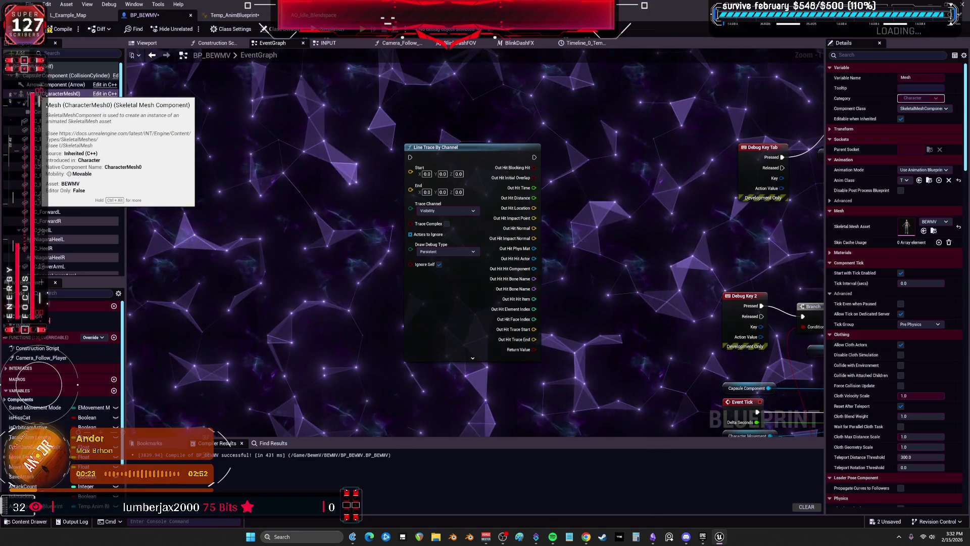
{"action": "left_click", "coordinate": [21, 53]}
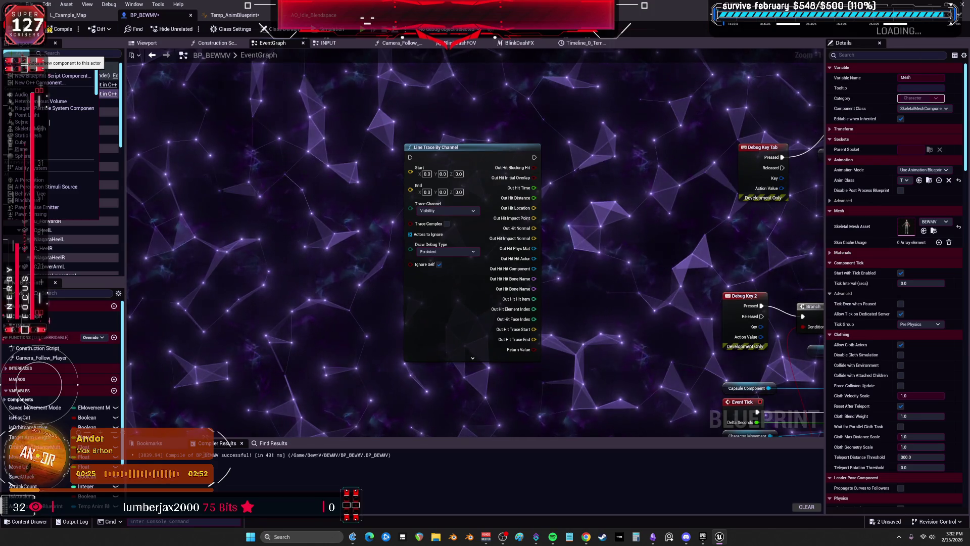
Add a Cube component on the head socket and drop a Cube getter into the EventGraph.
{"action": "type", "text": "cube"}
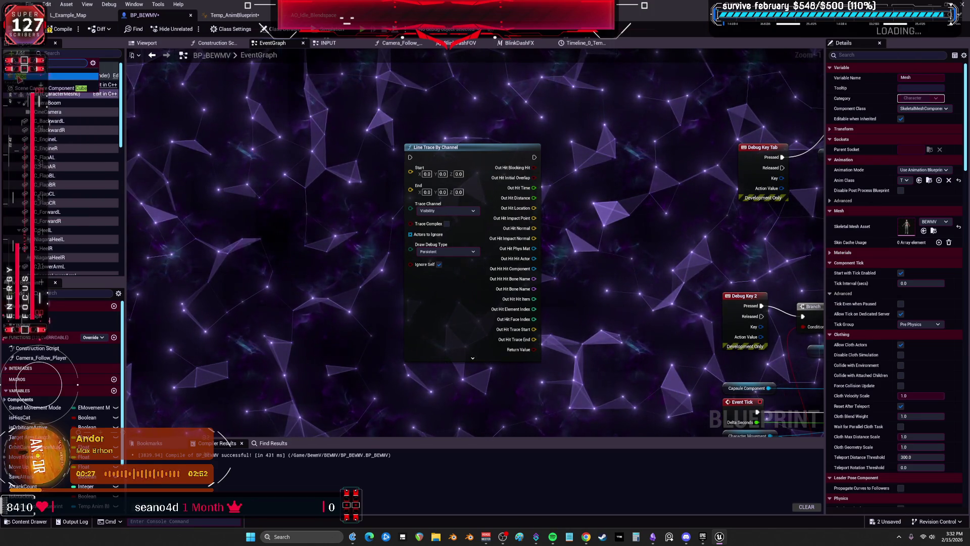
{"action": "key", "text": "Return"}
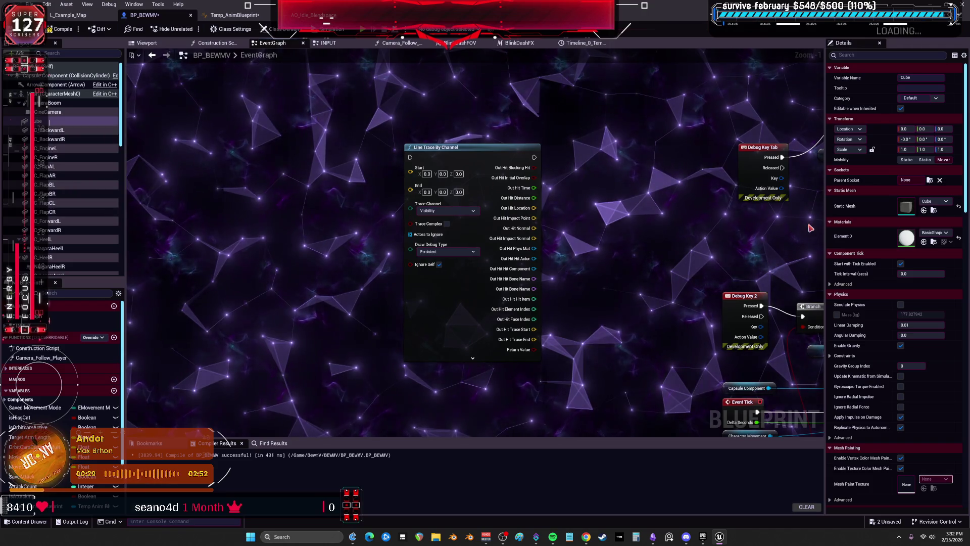
{"action": "left_click", "coordinate": [930, 180]}
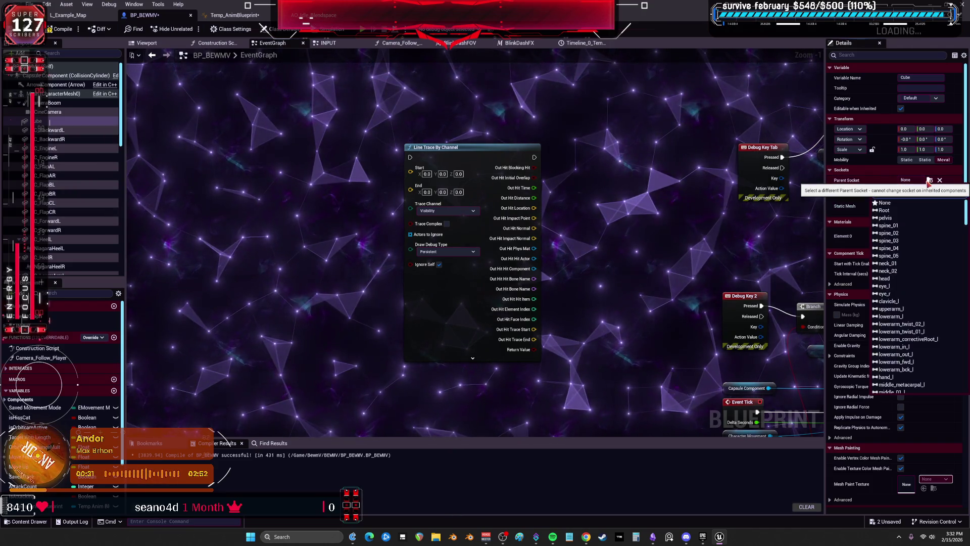
{"action": "left_click", "coordinate": [884, 278]}
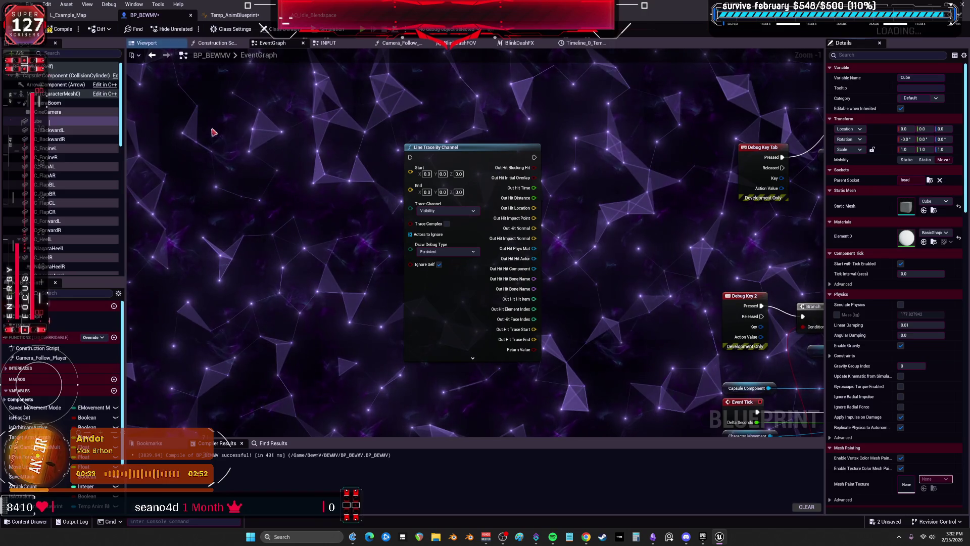
{"action": "left_click_drag", "start_coordinate": [60, 122], "coordinate": [317, 165]}
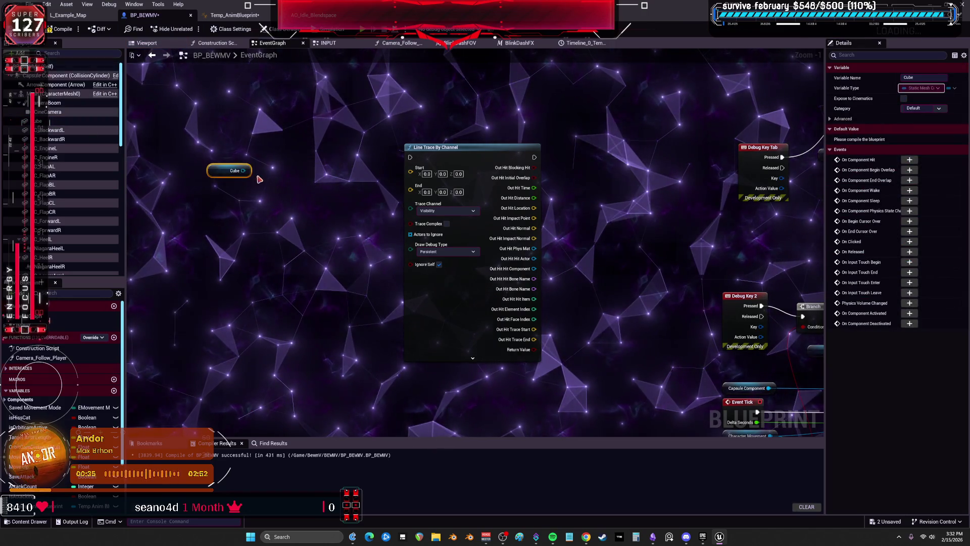
Add Get World Location and Get Forward Vector nodes reading from the Cube.
{"action": "left_click_drag", "start_coordinate": [243, 171], "coordinate": [284, 195]}
{"action": "type", "text": "get location"}
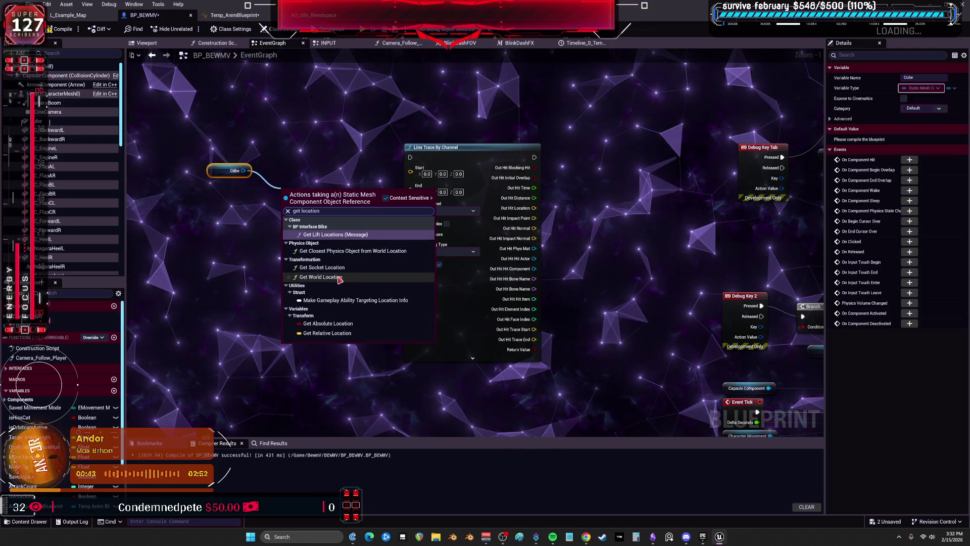
{"action": "left_click", "coordinate": [337, 277]}
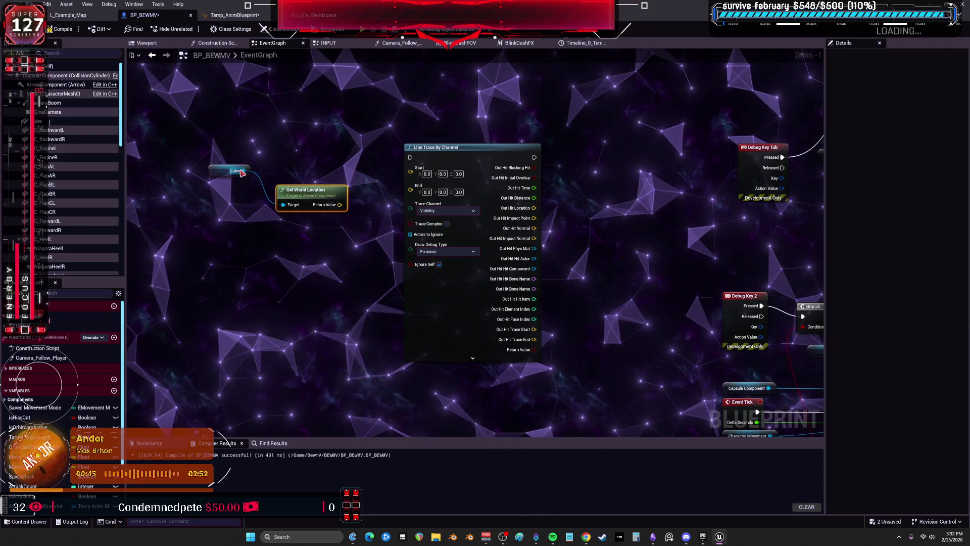
{"action": "left_click_drag", "start_coordinate": [241, 170], "coordinate": [247, 279]}
{"action": "type", "text": "get foww"}
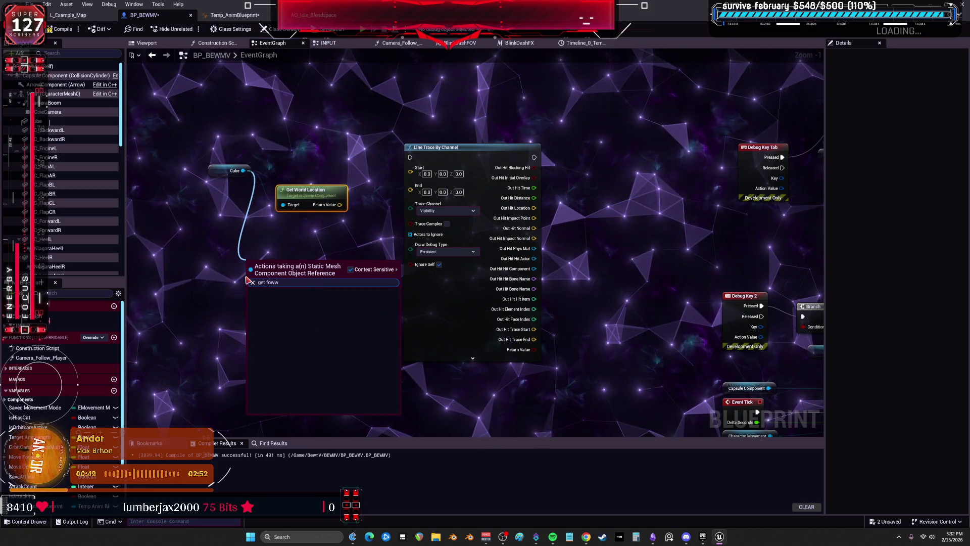
{"action": "key", "text": "BackSpace"}
{"action": "key", "text": "BackSpace"}
{"action": "type", "text": "r"}
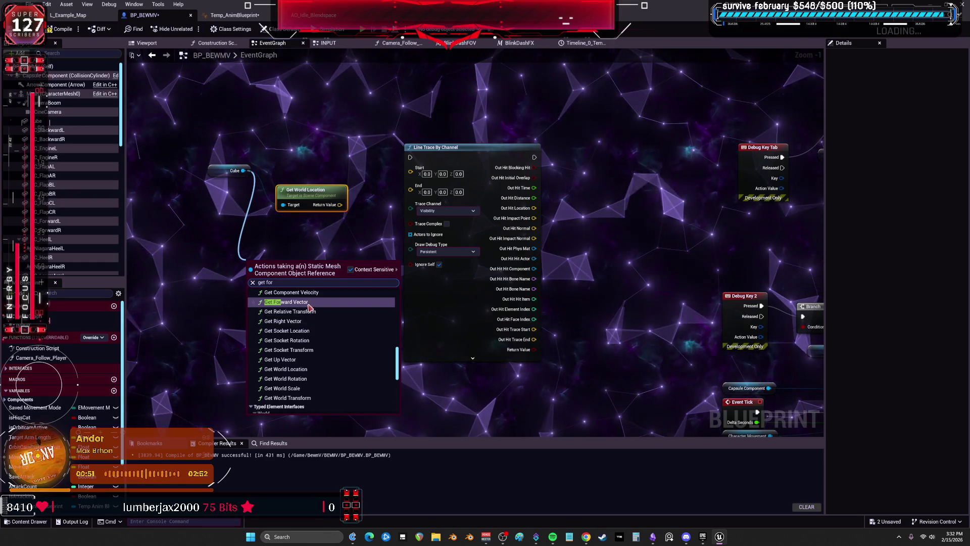
{"action": "left_click", "coordinate": [308, 304]}
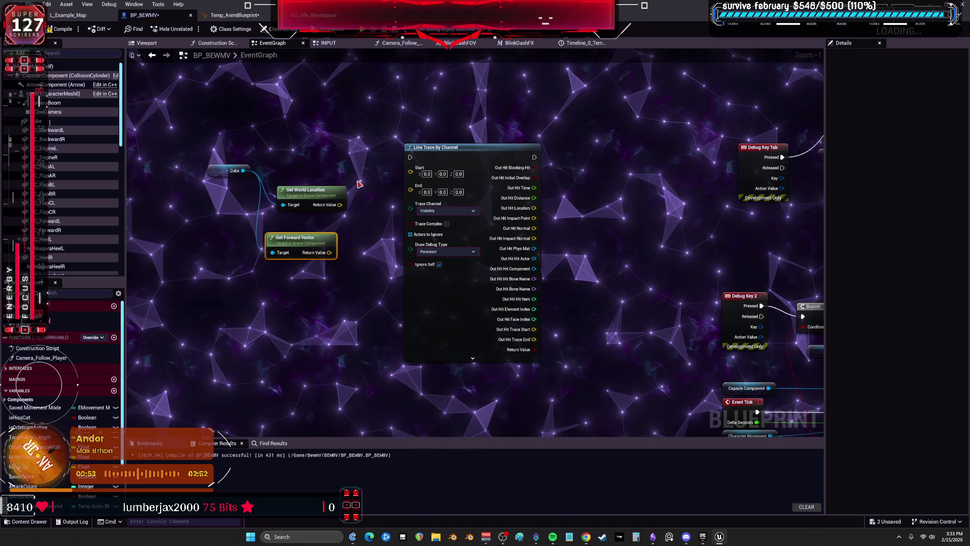
Add a vector math node from the world location and shift the Line Trace node left.
{"action": "left_click_drag", "start_coordinate": [329, 220], "coordinate": [363, 213]}
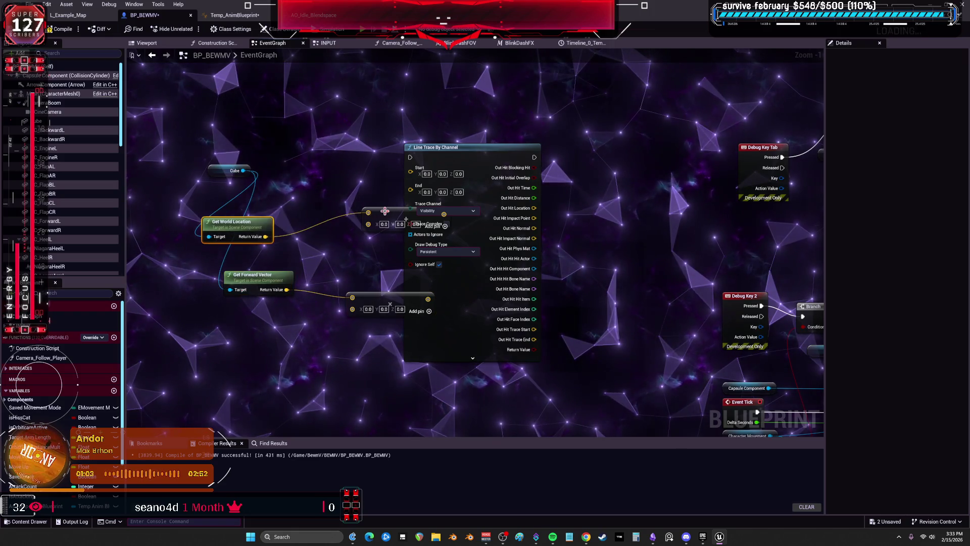
{"action": "left_click_drag", "start_coordinate": [368, 300], "coordinate": [308, 282]}
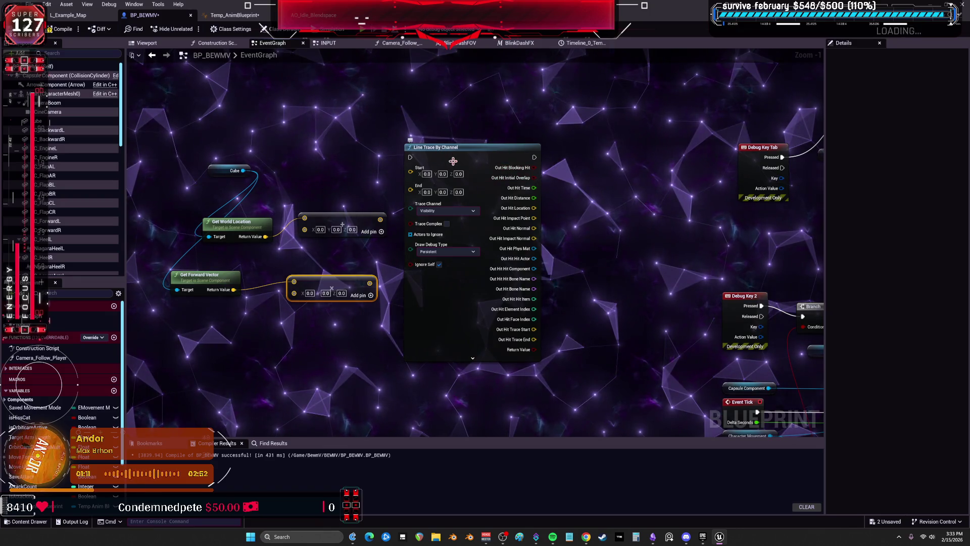
{"action": "left_click_drag", "start_coordinate": [627, 186], "coordinate": [548, 185]}
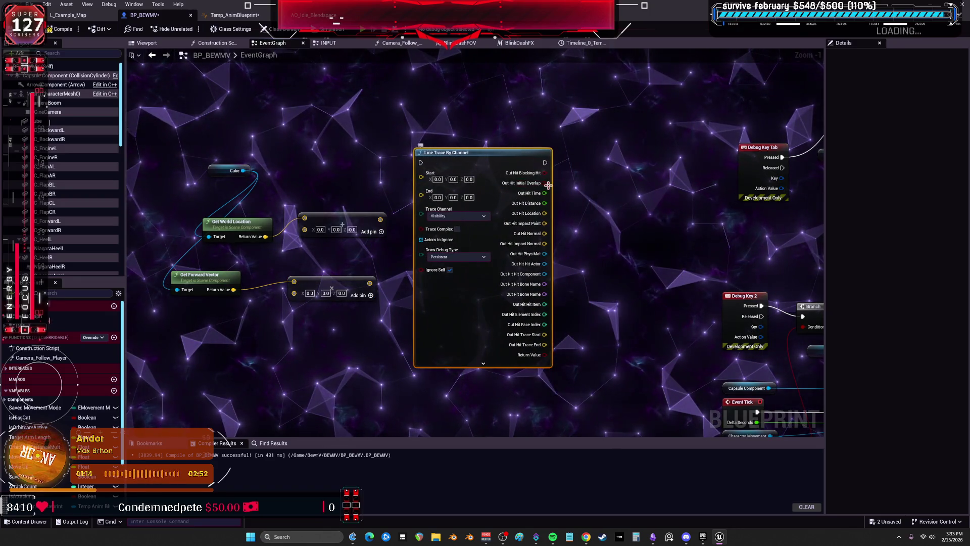
{"action": "right_click", "coordinate": [544, 214]}
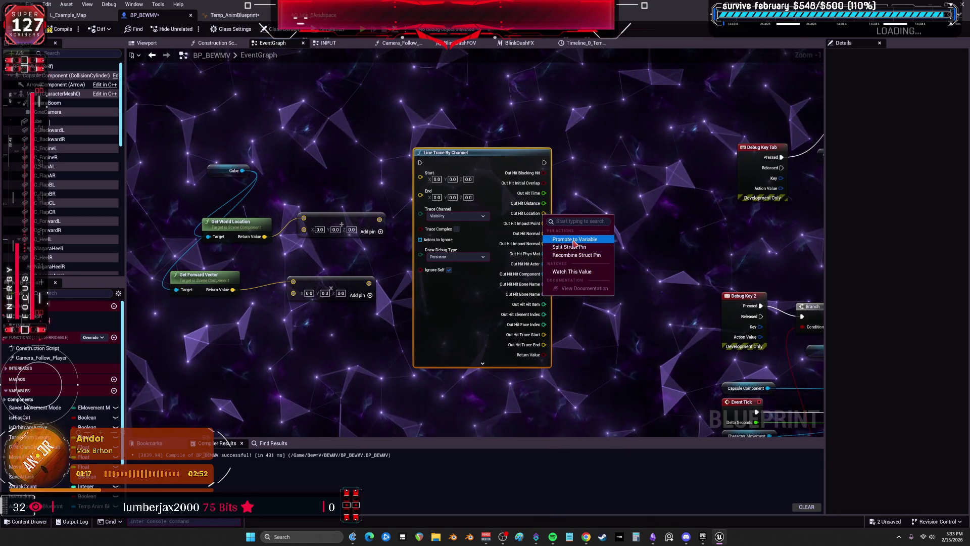
{"action": "left_click", "coordinate": [249, 16]}
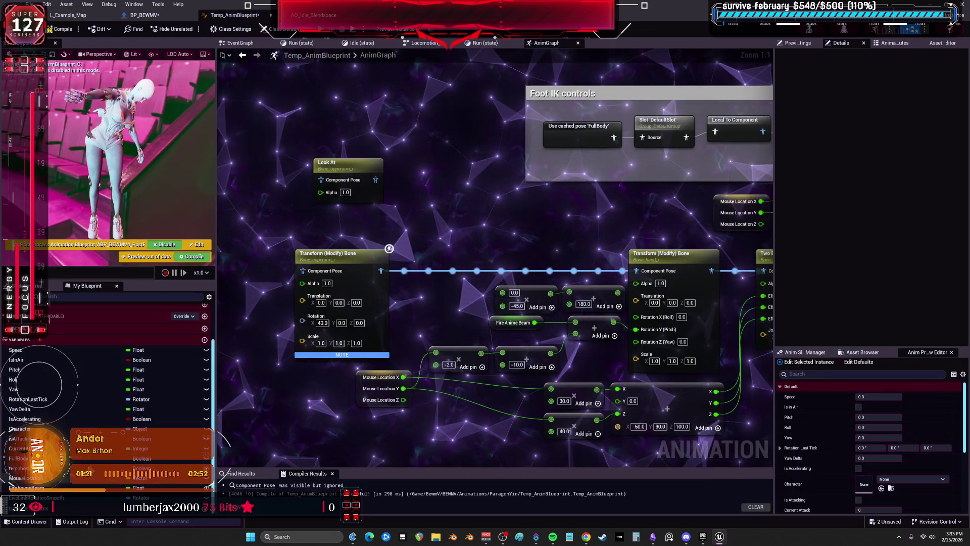
Promote the bone Translation to an instance-editable LookAtLocation variable and compile the anim blueprint.
{"action": "right_click", "coordinate": [302, 300]}
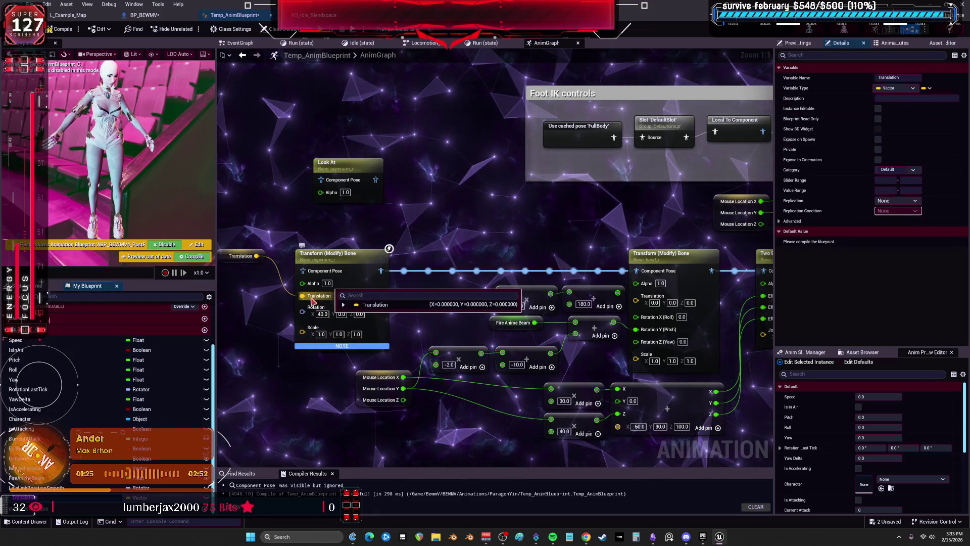
{"action": "left_click", "coordinate": [917, 77]}
{"action": "type", "text": "lookAt"}
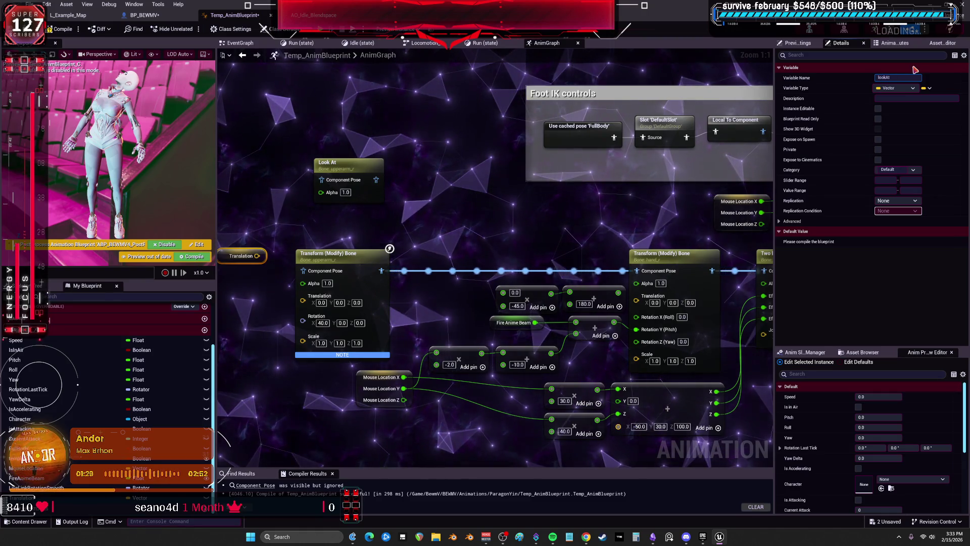
{"action": "key", "text": "ctrl+a"}
{"action": "type", "text": "LookAt"}
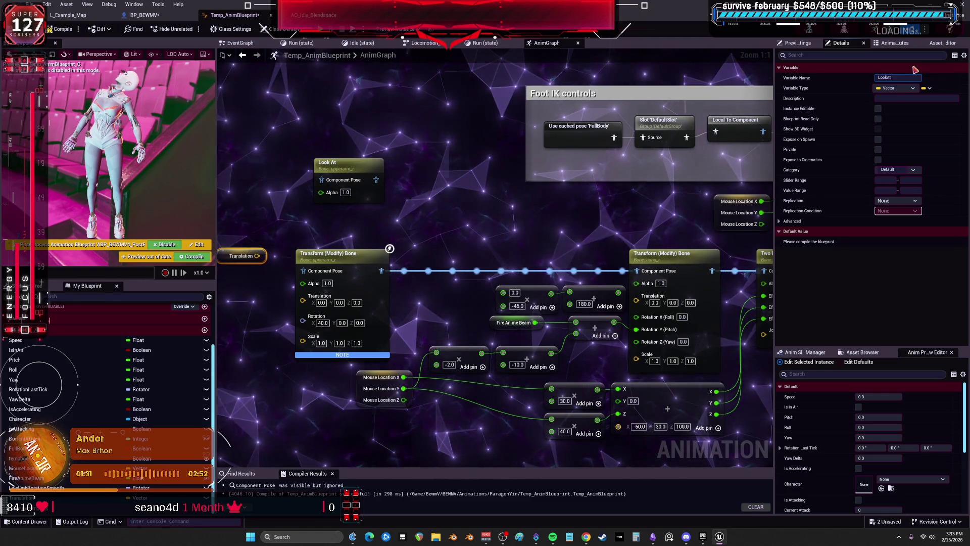
{"action": "type", "text": "Location"}
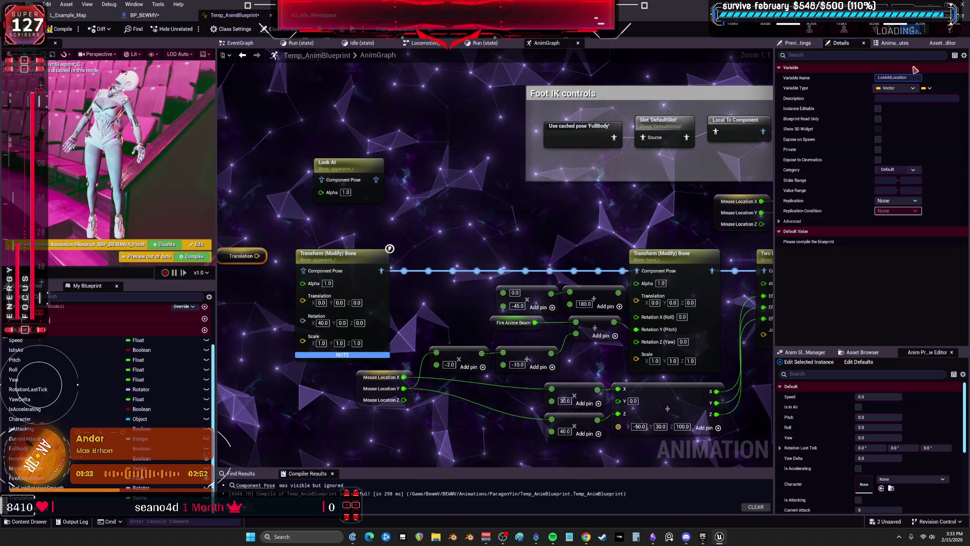
{"action": "key", "text": "Return"}
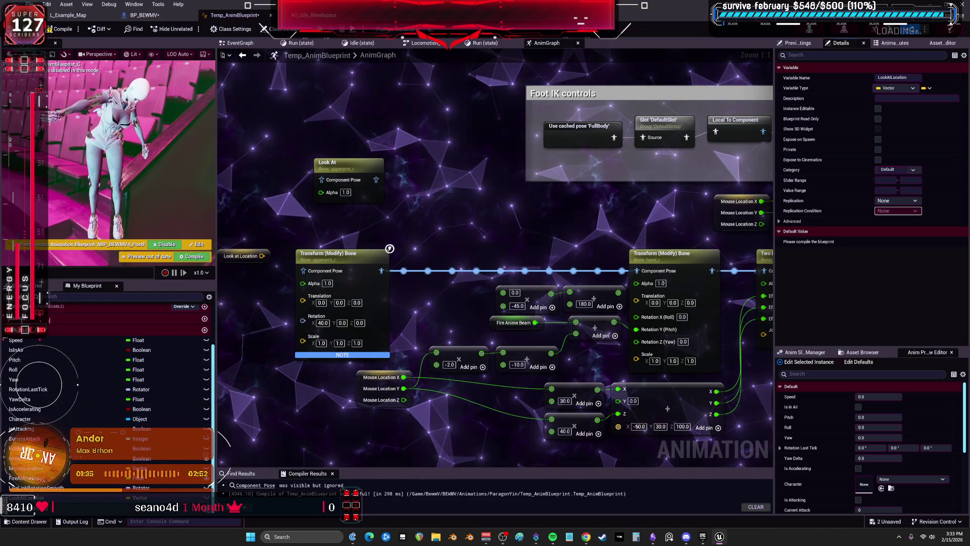
{"action": "left_click", "coordinate": [878, 109]}
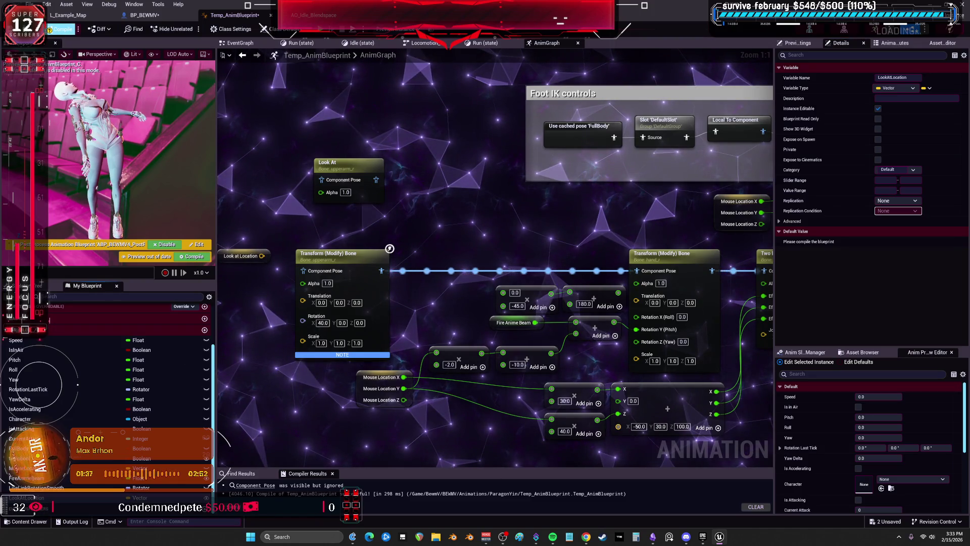
{"action": "left_click", "coordinate": [60, 29]}
{"action": "left_click", "coordinate": [144, 15]}
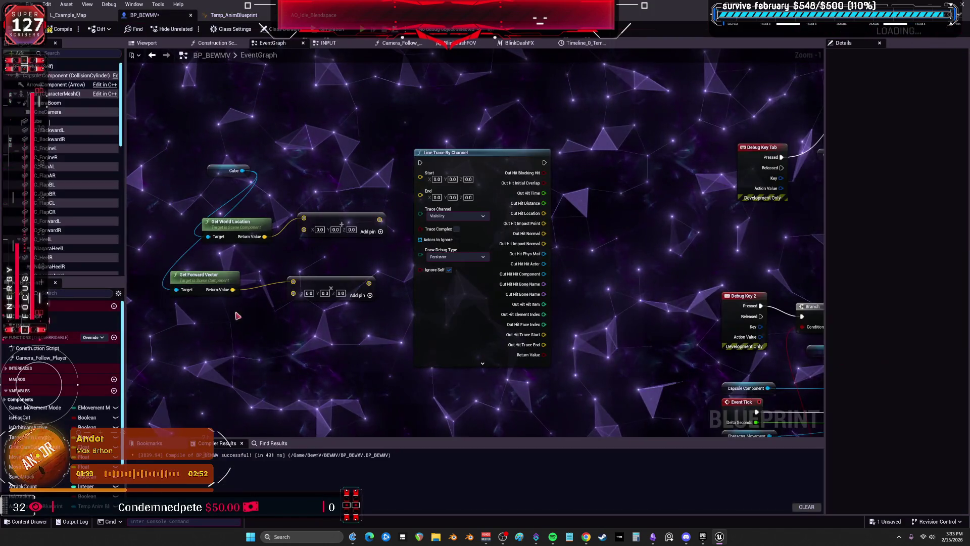
Add the anim blueprint reference and a SET Look at Location node right of the trace.
{"action": "scroll", "coordinate": [54, 409], "scroll_direction": "down", "scroll_amount": 2}
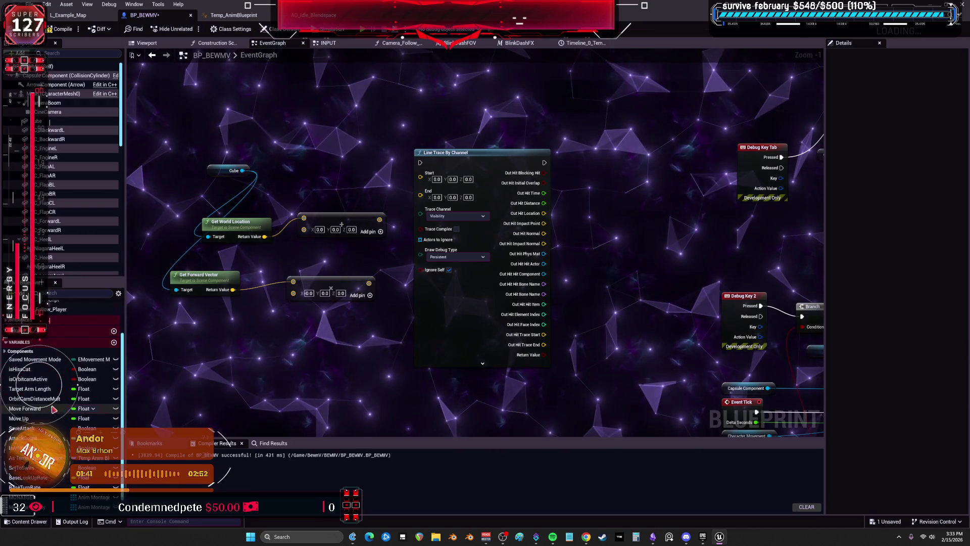
{"action": "scroll", "coordinate": [54, 410], "scroll_direction": "down", "scroll_amount": 1}
{"action": "mouse_move", "coordinate": [31, 438]}
{"action": "left_mouse_down"}
{"action": "mouse_move", "coordinate": [320, 92]}
{"action": "mouse_move", "coordinate": [364, 130]}
{"action": "left_mouse_up"}
{"action": "left_click", "coordinate": [357, 104]}
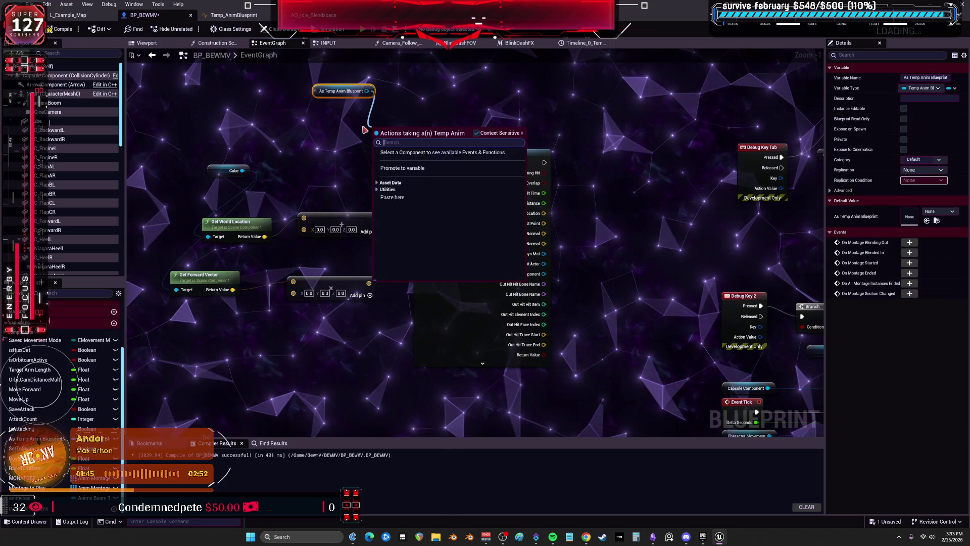
{"action": "type", "text": "set lkookat"}
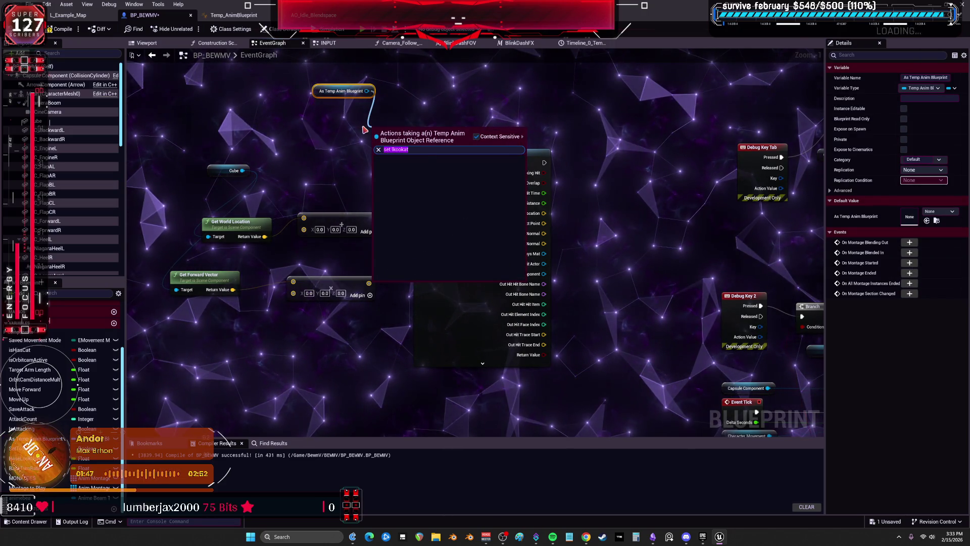
{"action": "type", "text": "set lookat"}
{"action": "key", "text": "Return"}
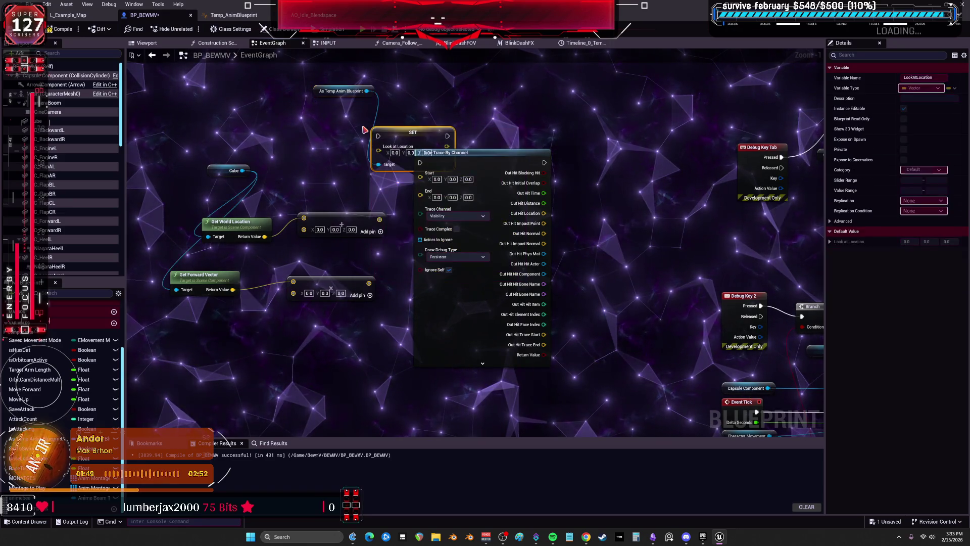
{"action": "left_click_drag", "start_coordinate": [407, 131], "coordinate": [613, 136]}
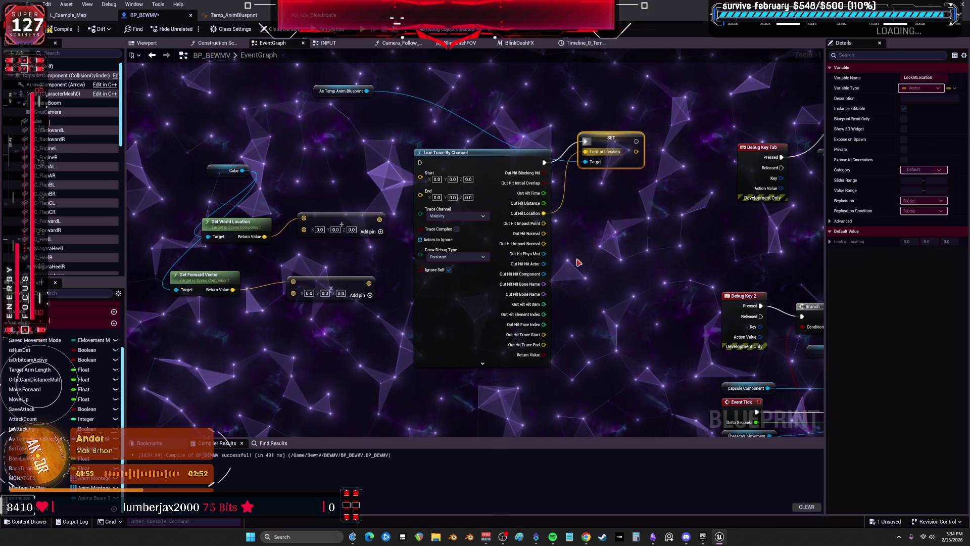
Add a Branch after the trace and convert the multiply node's input to a single float.
{"action": "left_click_drag", "start_coordinate": [582, 243], "coordinate": [544, 256]}
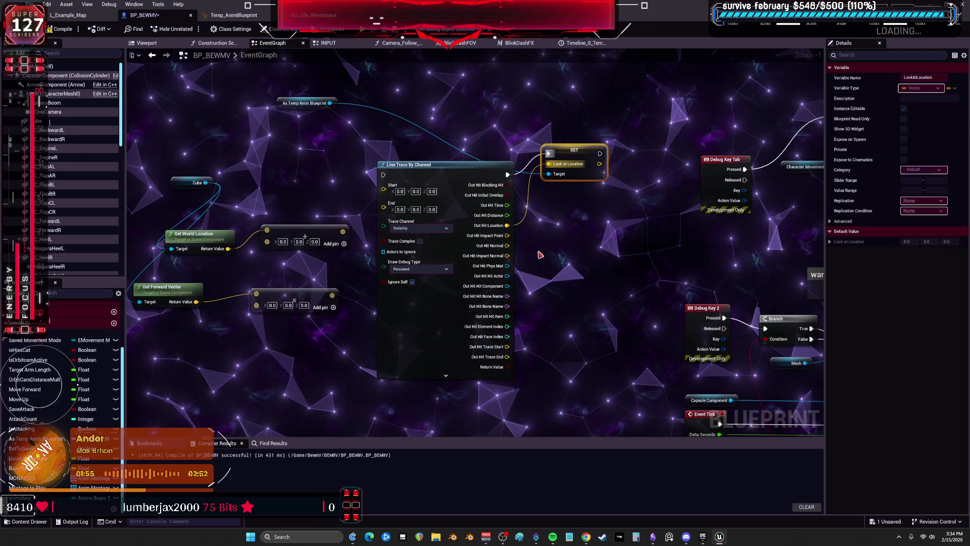
{"action": "left_click", "coordinate": [549, 244]}
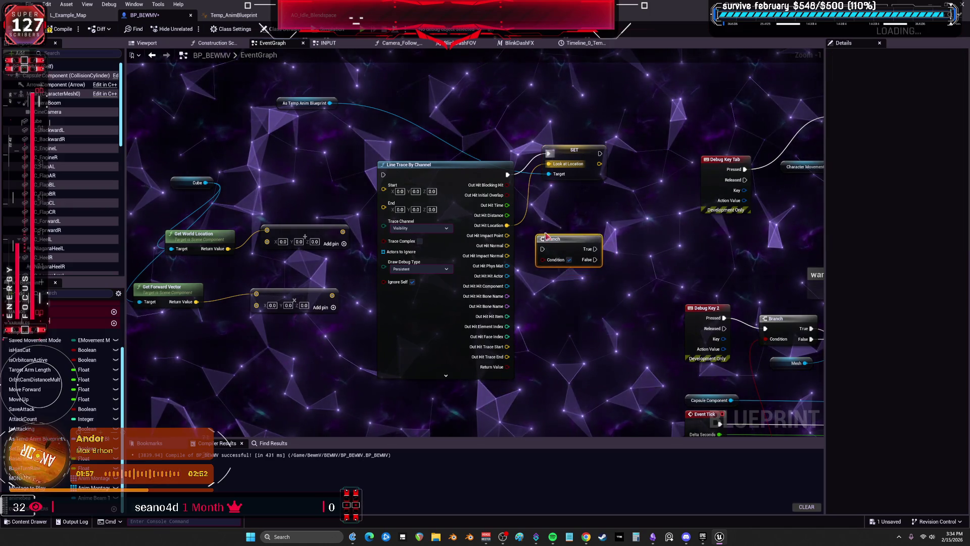
{"action": "left_click_drag", "start_coordinate": [549, 238], "coordinate": [539, 233]}
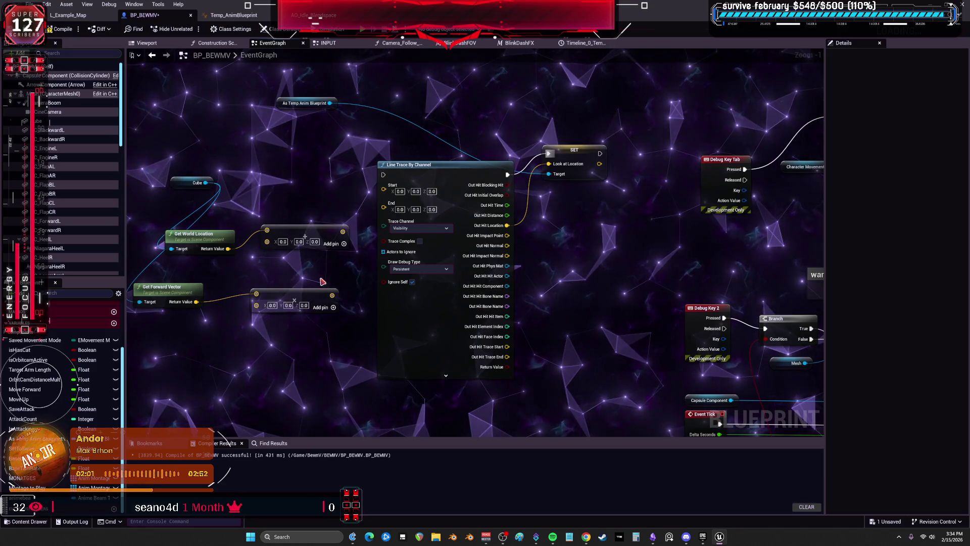
{"action": "left_click_drag", "start_coordinate": [322, 281], "coordinate": [362, 272]}
{"action": "right_click", "coordinate": [308, 310]}
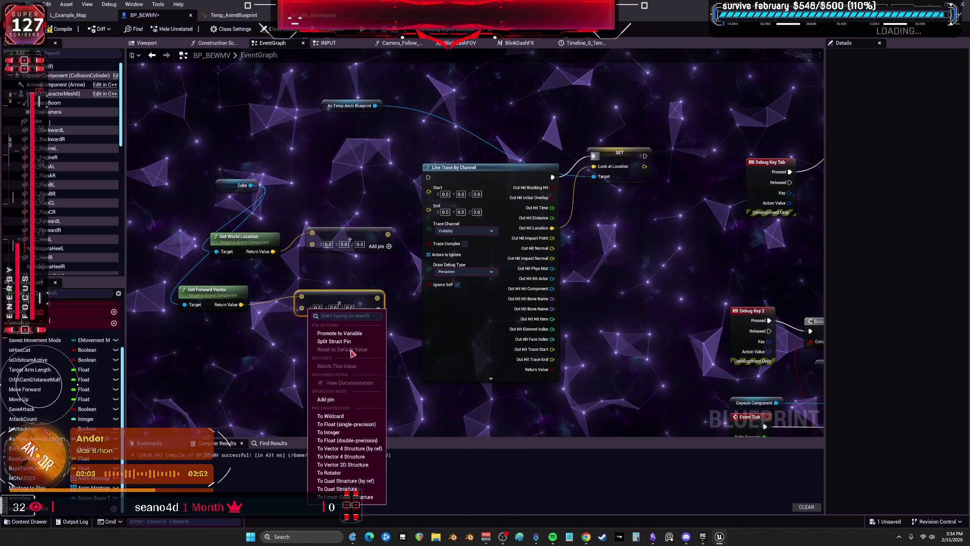
{"action": "left_click", "coordinate": [341, 417]}
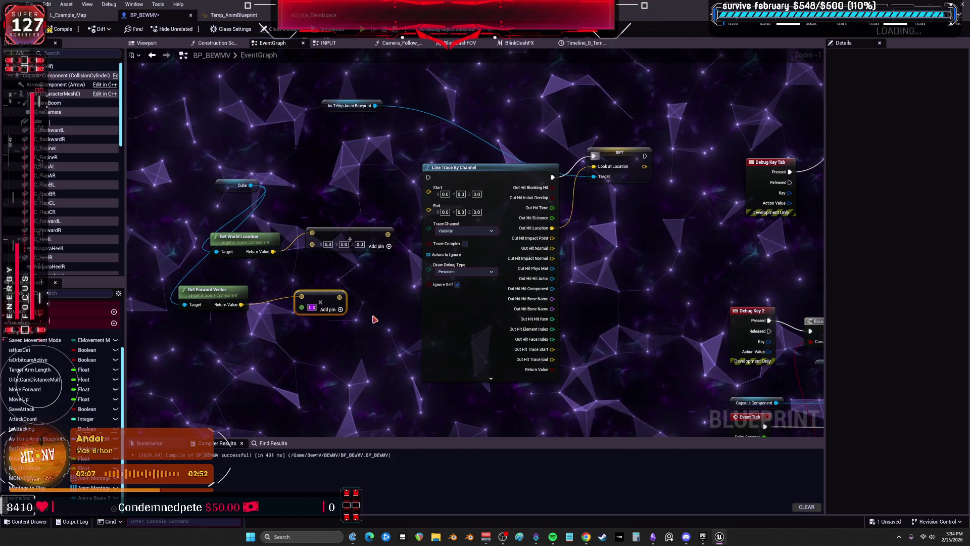
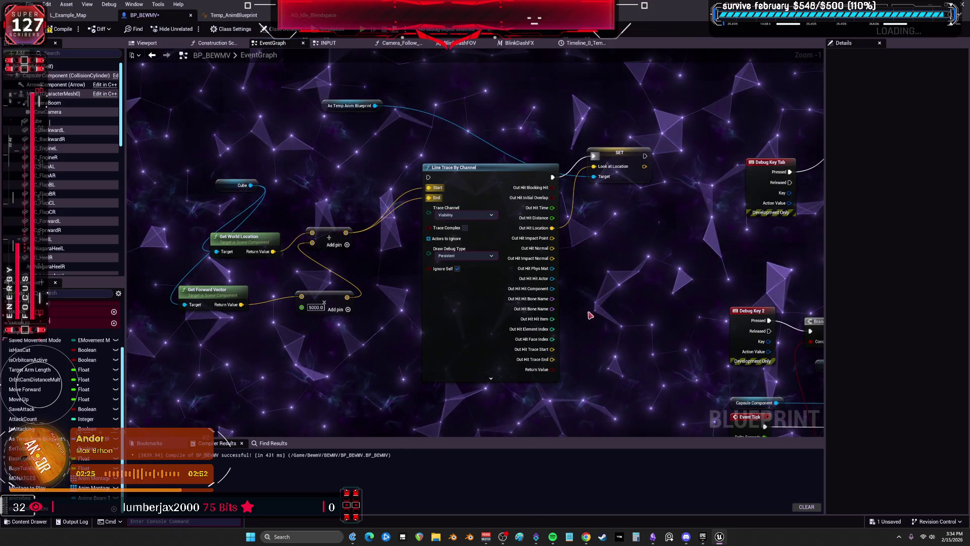
Add a Select Vector into the SET node's Look at Location and wire the trace end into B.
{"action": "left_click_drag", "start_coordinate": [592, 183], "coordinate": [586, 211]}
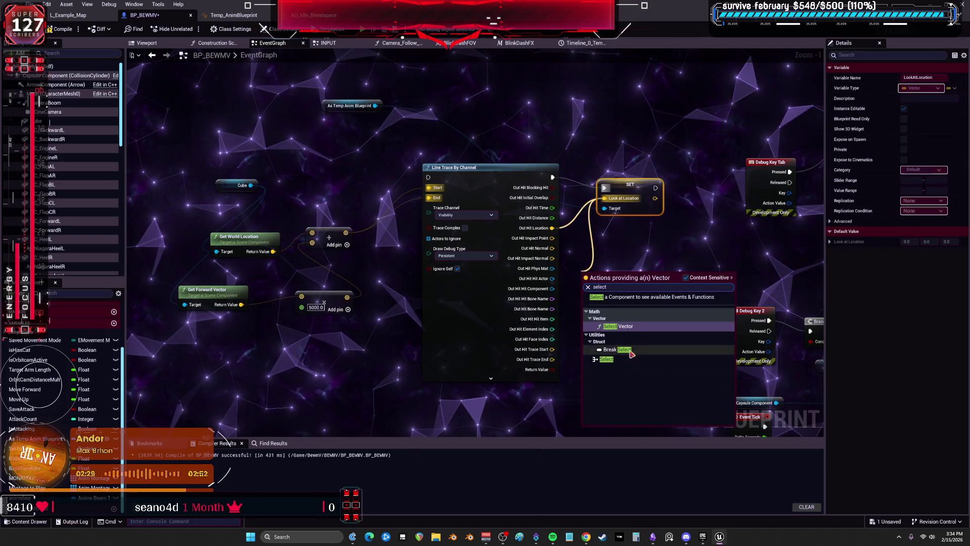
{"action": "left_click", "coordinate": [633, 327]}
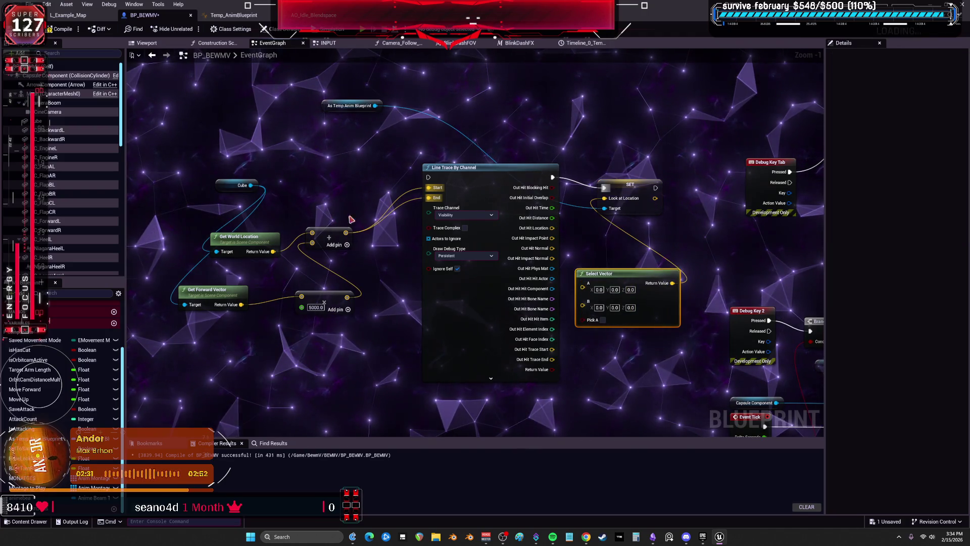
{"action": "left_click_drag", "start_coordinate": [582, 313], "coordinate": [562, 252]}
{"action": "mouse_move", "coordinate": [346, 233]}
{"action": "left_mouse_down"}
{"action": "mouse_move", "coordinate": [374, 253]}
{"action": "mouse_move", "coordinate": [588, 301]}
{"action": "left_mouse_up"}
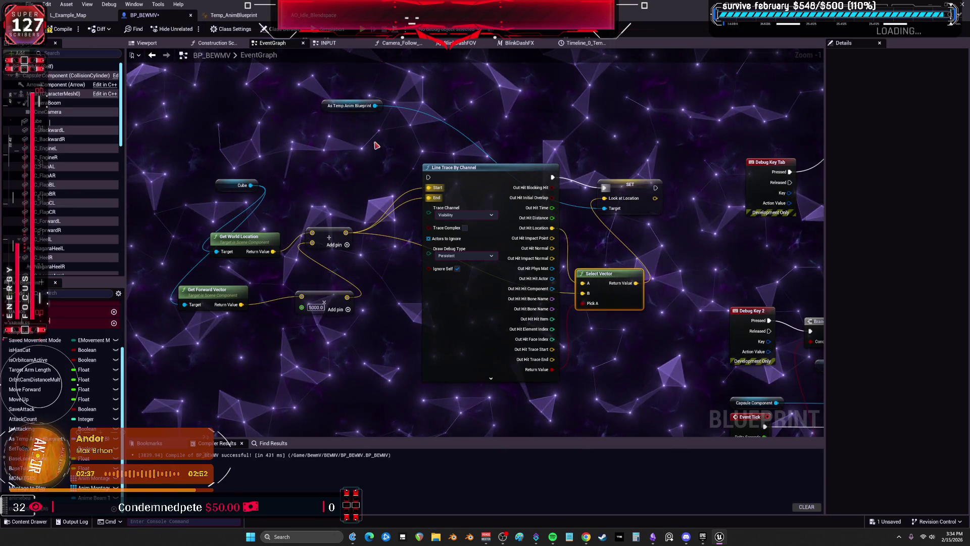
Set the line trace's Draw Debug Type to For Duration and select the trace node group.
{"action": "left_click_drag", "start_coordinate": [241, 186], "coordinate": [192, 254]}
{"action": "scroll", "coordinate": [412, 253], "scroll_direction": "up", "scroll_amount": 1}
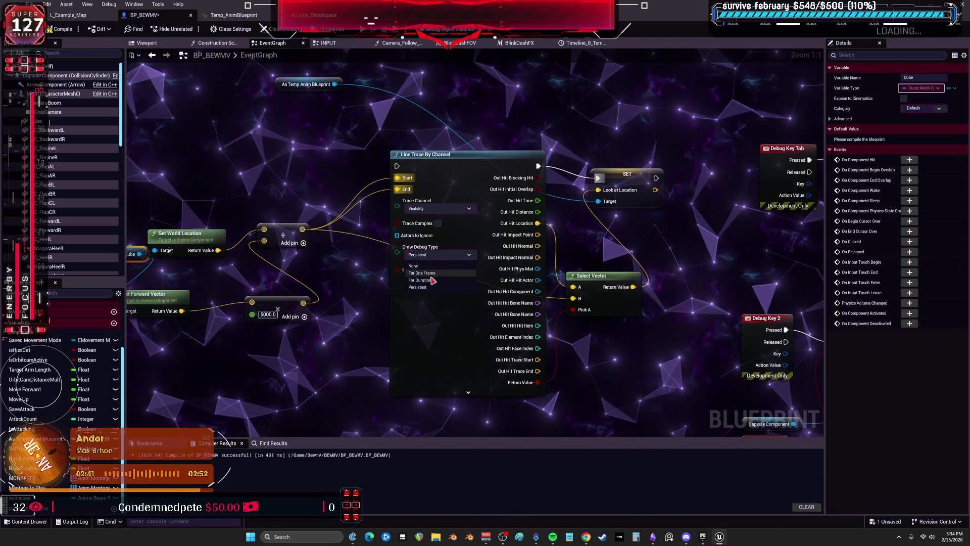
{"action": "left_click", "coordinate": [430, 284]}
{"action": "scroll", "coordinate": [427, 249], "scroll_direction": "down", "scroll_amount": 2}
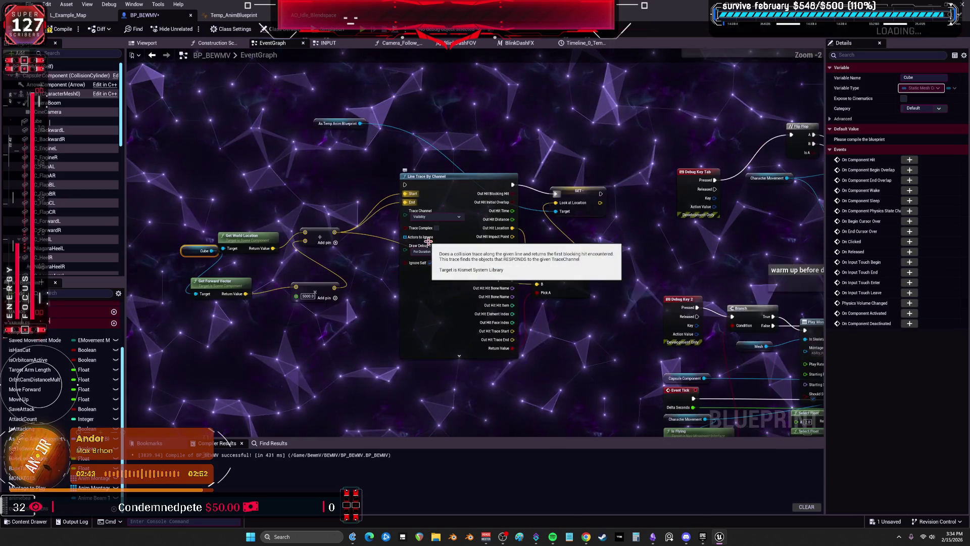
{"action": "left_click_drag", "start_coordinate": [574, 326], "coordinate": [289, 155]}
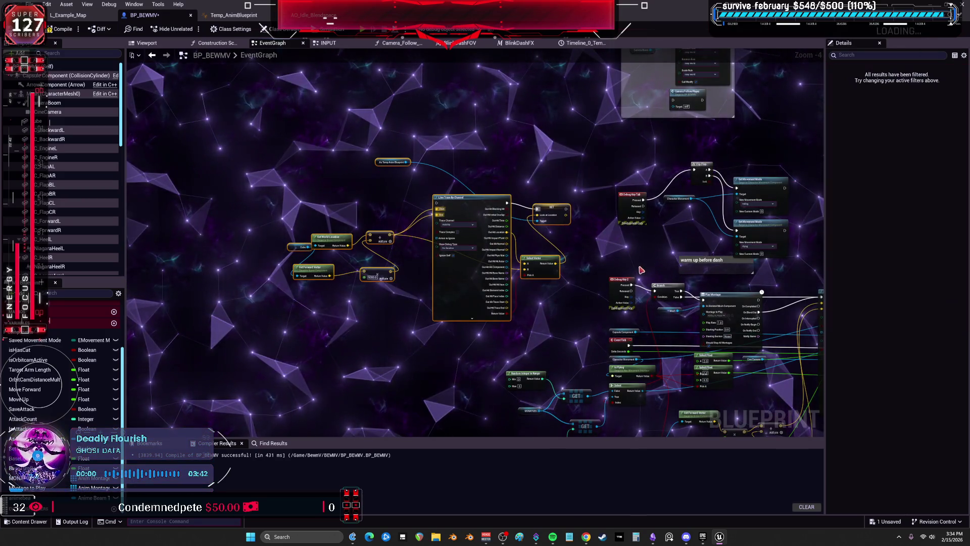
Route Event Tick through a new Sequence node's Then 0, then start a Play session.
{"action": "left_click", "coordinate": [521, 291]}
{"action": "scroll", "coordinate": [558, 317], "scroll_direction": "up", "scroll_amount": 3}
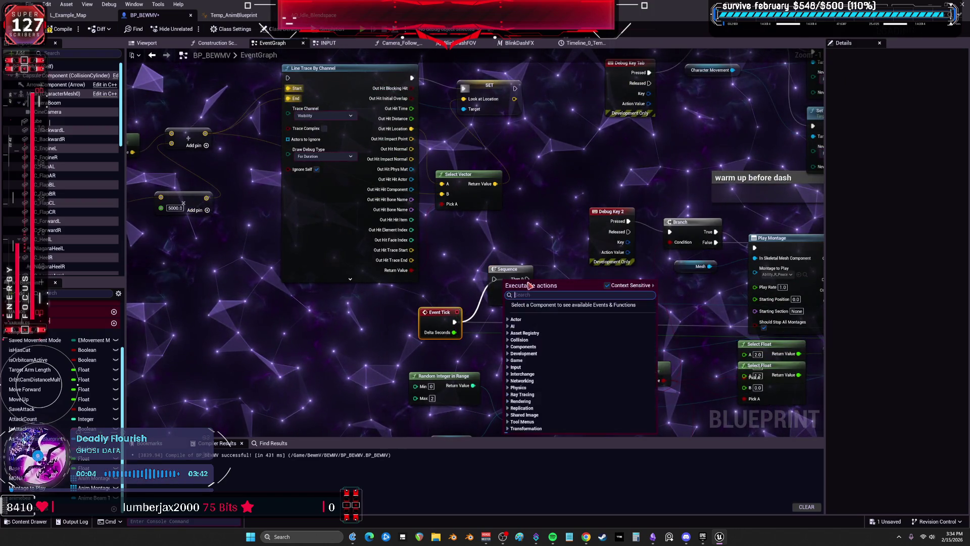
{"action": "left_click", "coordinate": [519, 281]}
{"action": "mouse_move", "coordinate": [527, 279]}
{"action": "left_mouse_down"}
{"action": "mouse_move", "coordinate": [523, 76]}
{"action": "mouse_move", "coordinate": [287, 185]}
{"action": "left_mouse_up"}
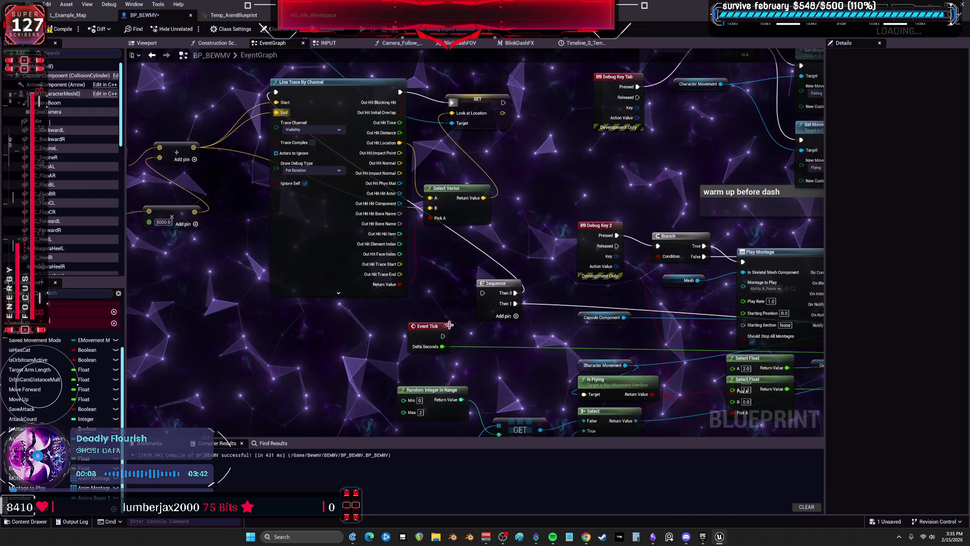
{"action": "left_click_drag", "start_coordinate": [448, 329], "coordinate": [482, 293]}
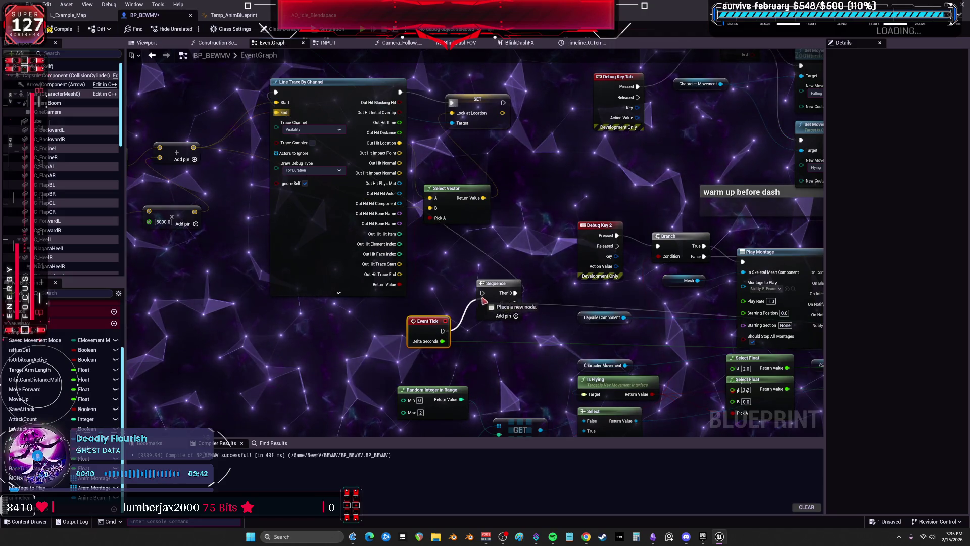
{"action": "left_click", "coordinate": [363, 29]}
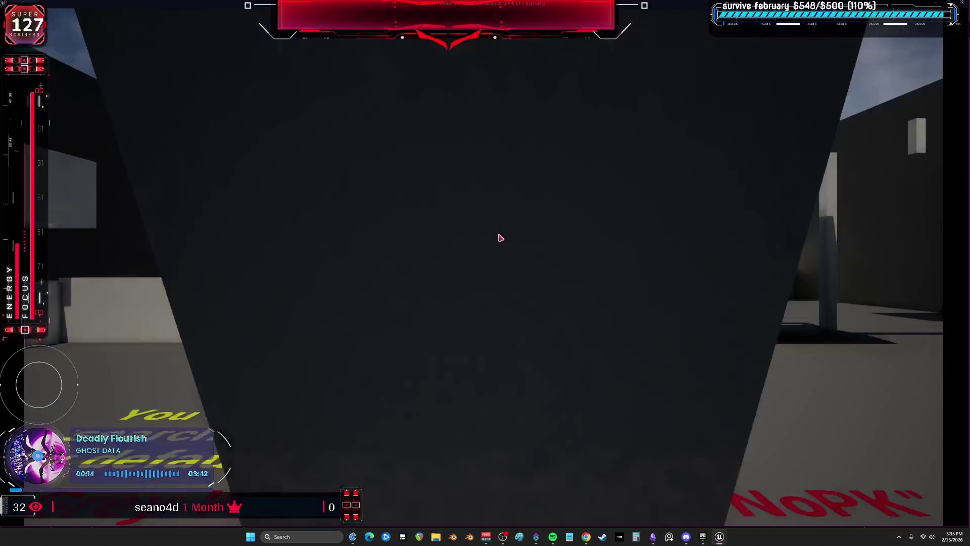
{"action": "left_click", "coordinate": [500, 238]}
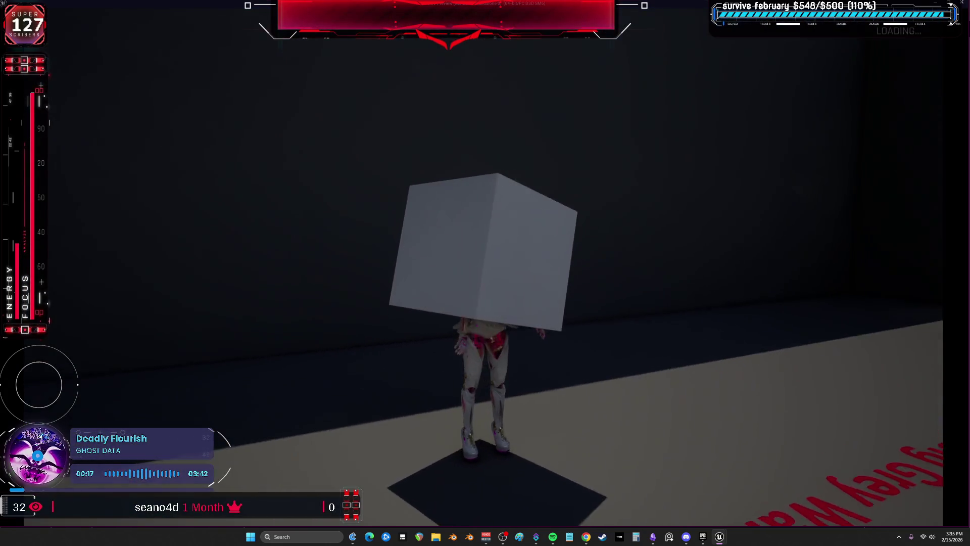
Stop the play session and set the Cube component's scale to 0.1.
{"action": "key", "text": "Escape"}
{"action": "left_click", "coordinate": [40, 121]}
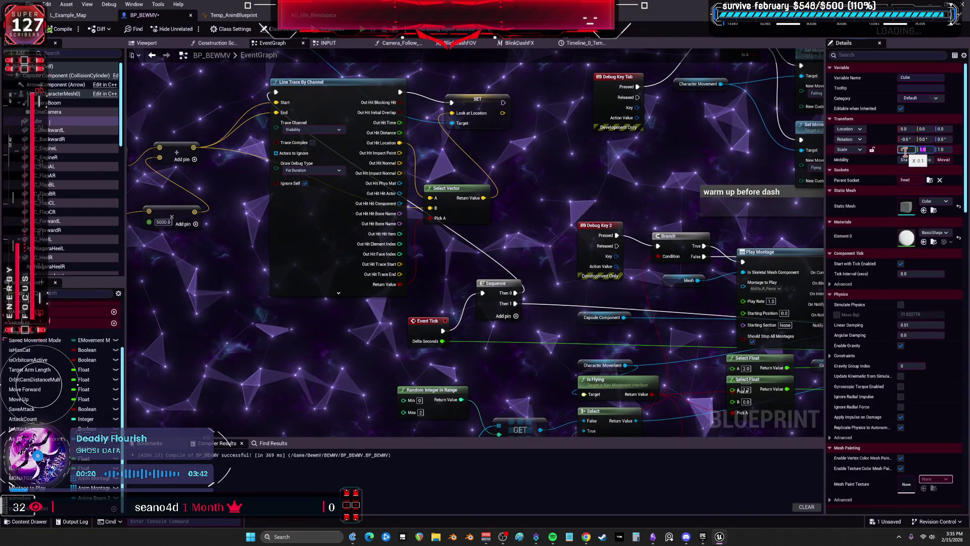
{"action": "type", "text": "0.1"}
{"action": "key", "text": "Return"}
Tidy the Cube and Get World Location nodes and show the Blueprint's Viewport.
{"action": "left_click_drag", "start_coordinate": [210, 305], "coordinate": [413, 325]}
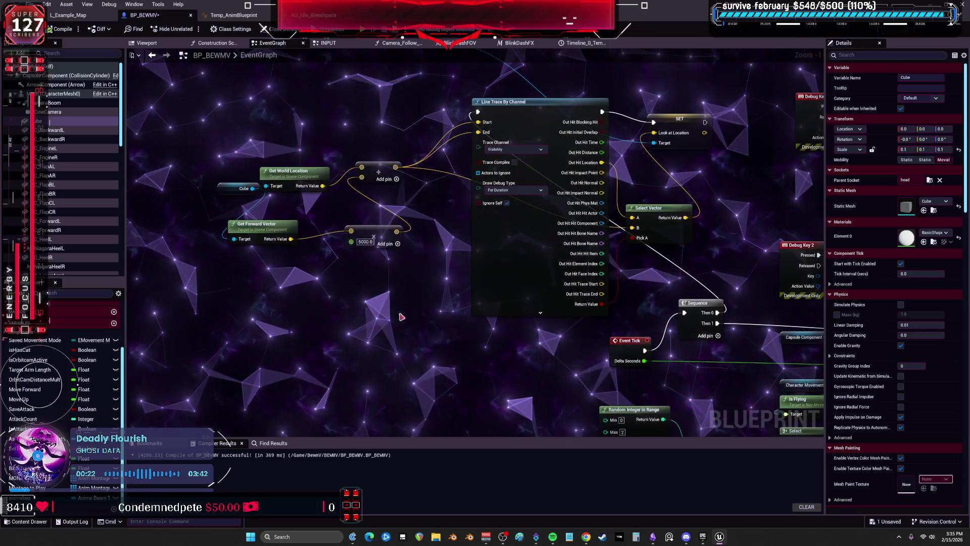
{"action": "scroll", "coordinate": [322, 276], "scroll_direction": "up", "scroll_amount": 1}
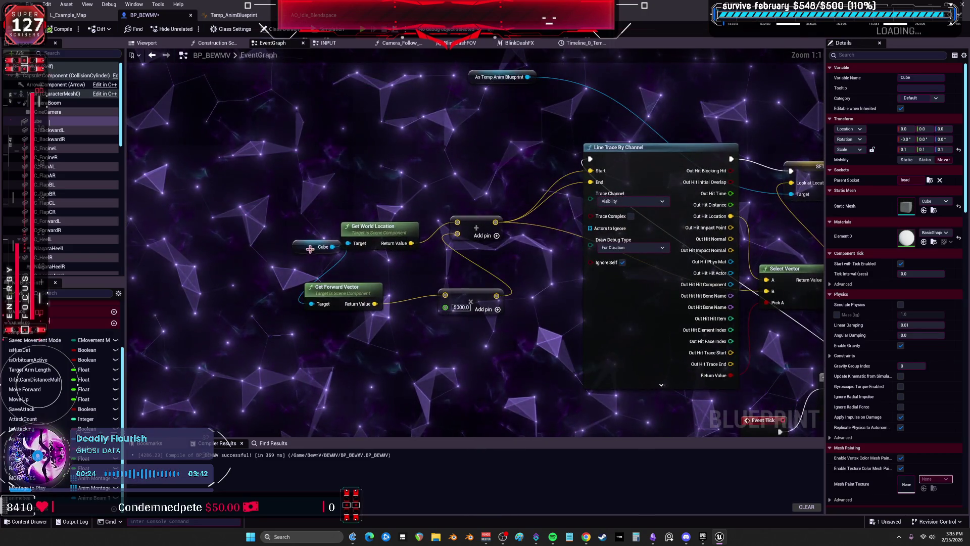
{"action": "left_click_drag", "start_coordinate": [323, 246], "coordinate": [244, 234]}
{"action": "left_click_drag", "start_coordinate": [374, 227], "coordinate": [356, 221]}
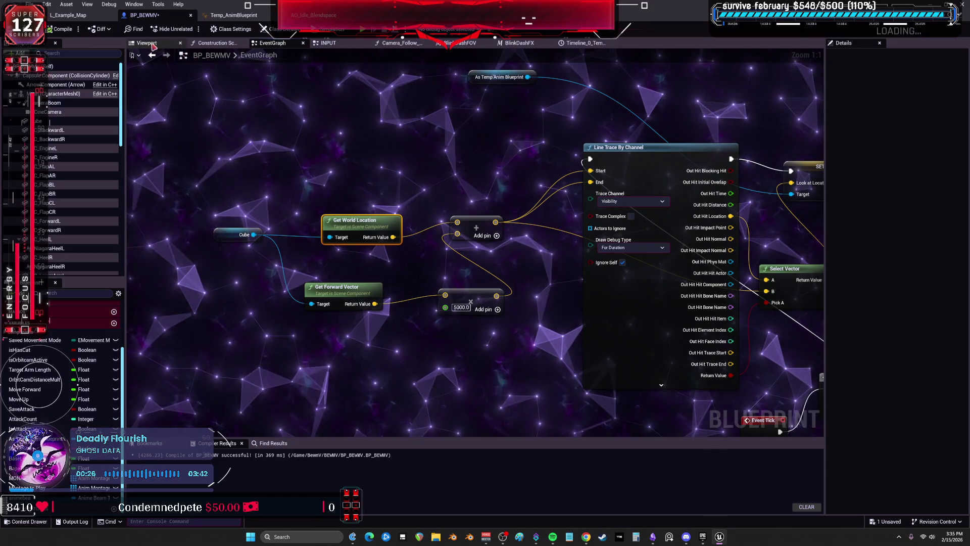
{"action": "left_click", "coordinate": [166, 43]}
{"action": "scroll", "coordinate": [202, 214], "scroll_direction": "down", "scroll_amount": 3}
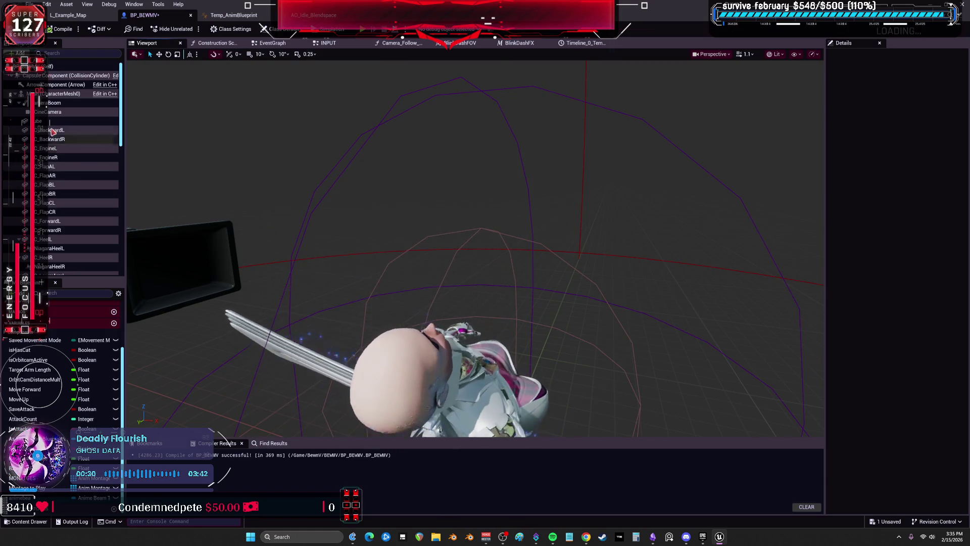
Move the head cube to location 0, 9, -17 on the face and Play to test.
{"action": "left_click", "coordinate": [455, 283]}
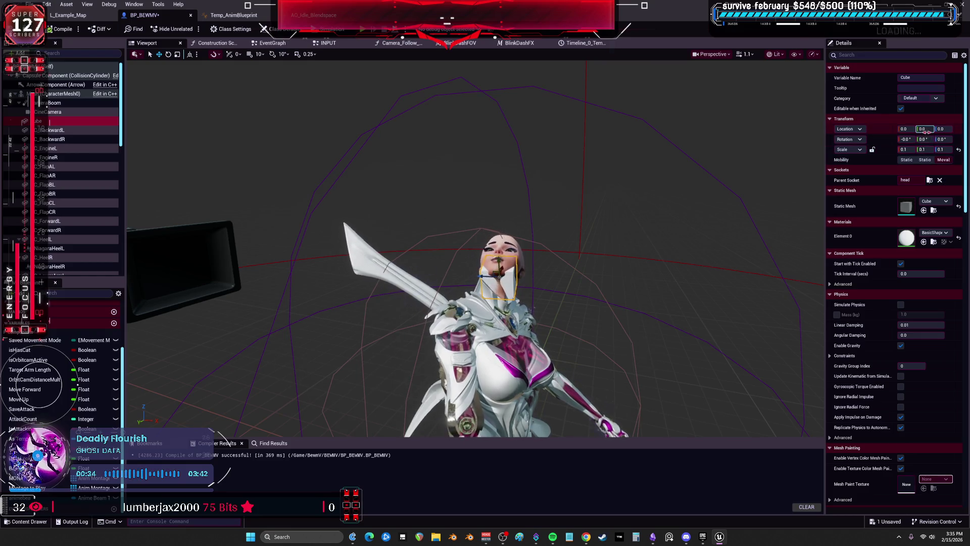
{"action": "left_click_drag", "start_coordinate": [922, 129], "coordinate": [933, 129]}
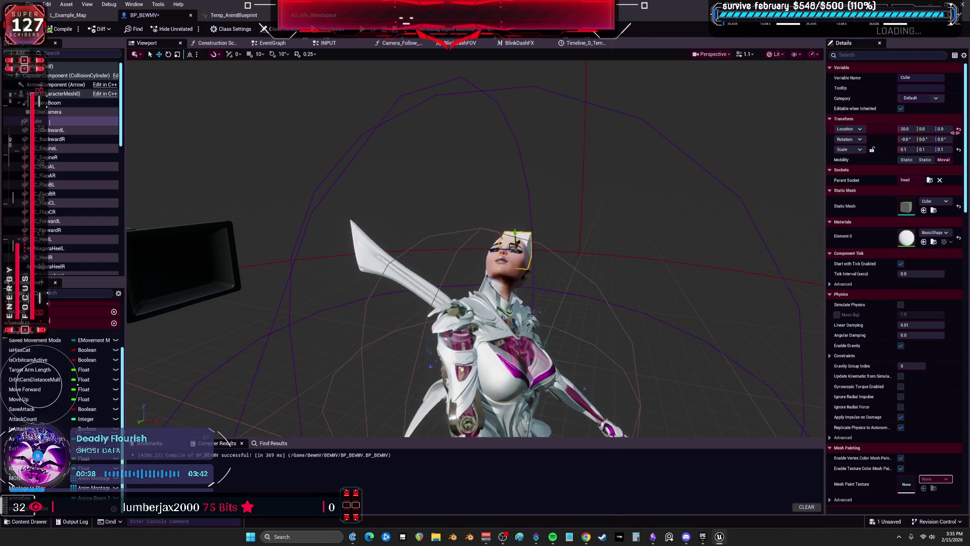
{"action": "left_click_drag", "start_coordinate": [943, 129], "coordinate": [936, 128]}
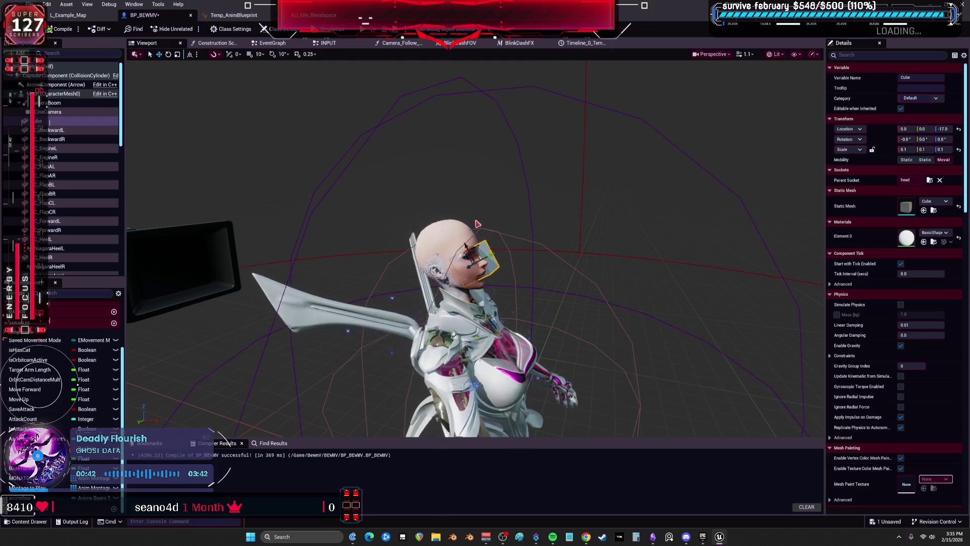
{"action": "left_click", "coordinate": [63, 29]}
{"action": "key", "text": "alt+p"}
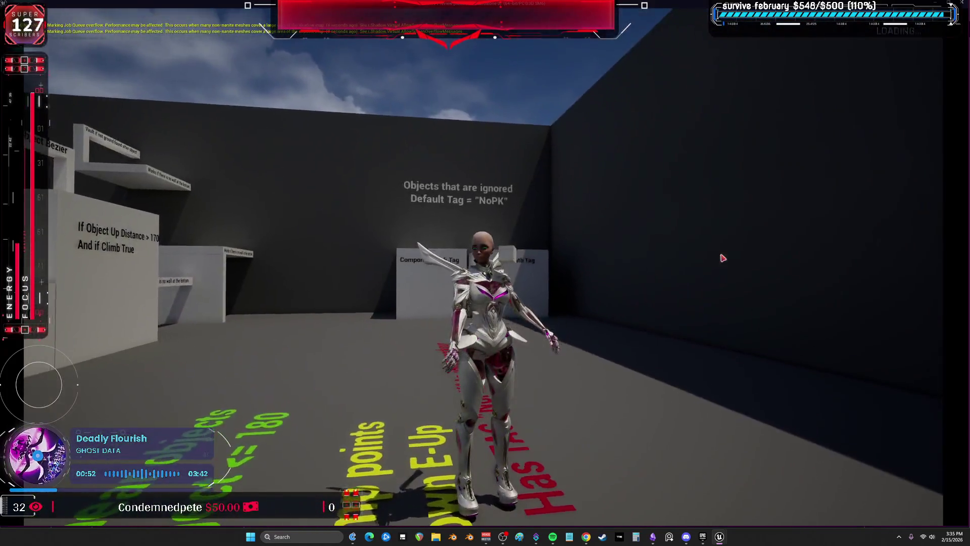
Stop Play In Editor and return to the EventGraph with the line trace in view.
{"action": "key", "text": "Escape"}
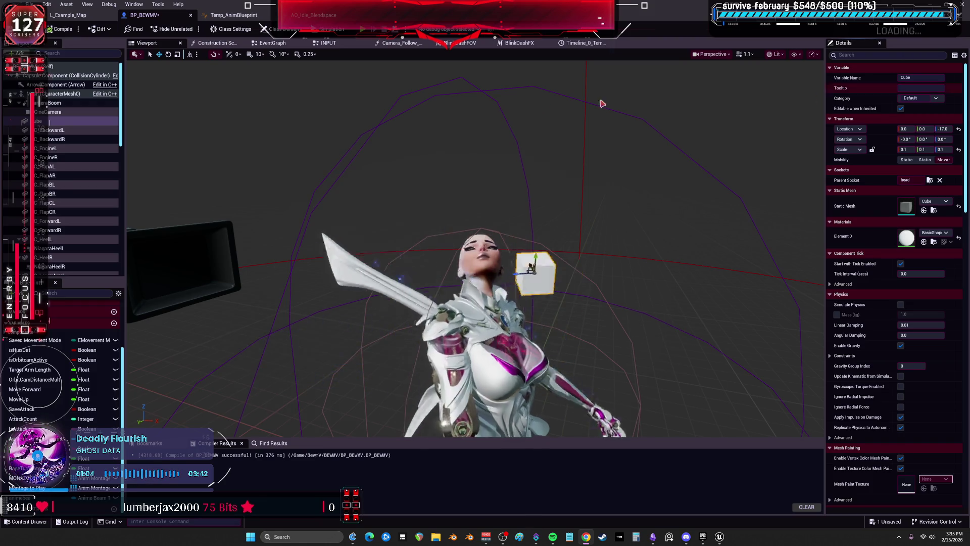
{"action": "left_click", "coordinate": [272, 43]}
{"action": "left_click_drag", "start_coordinate": [596, 209], "coordinate": [462, 198]}
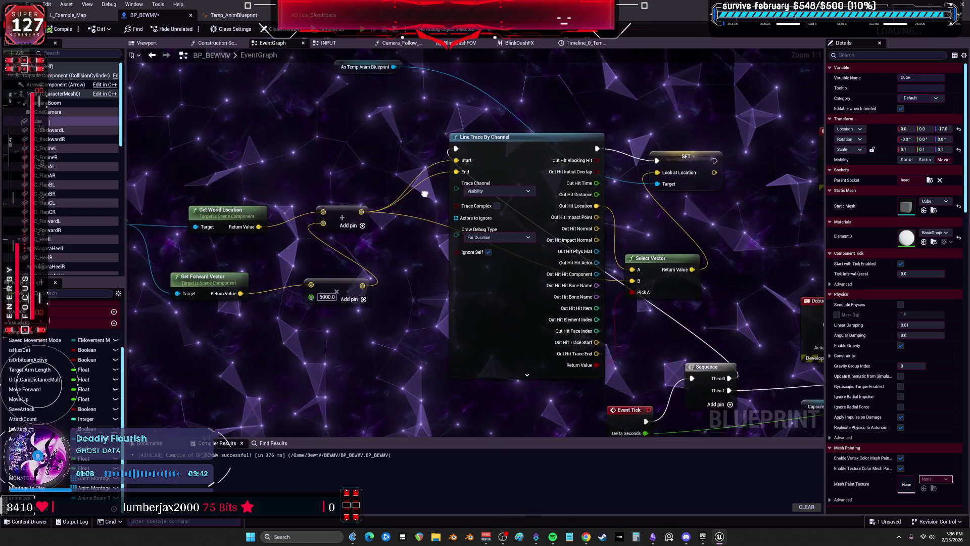
Rearrange the Event Tick, Line Trace and Select Vector nodes and set Draw Debug Type to Persistent.
{"action": "left_click_drag", "start_coordinate": [478, 260], "coordinate": [402, 193]}
{"action": "mouse_move", "coordinate": [537, 355]}
{"action": "left_mouse_down"}
{"action": "mouse_move", "coordinate": [390, 350]}
{"action": "mouse_move", "coordinate": [397, 425]}
{"action": "left_mouse_up"}
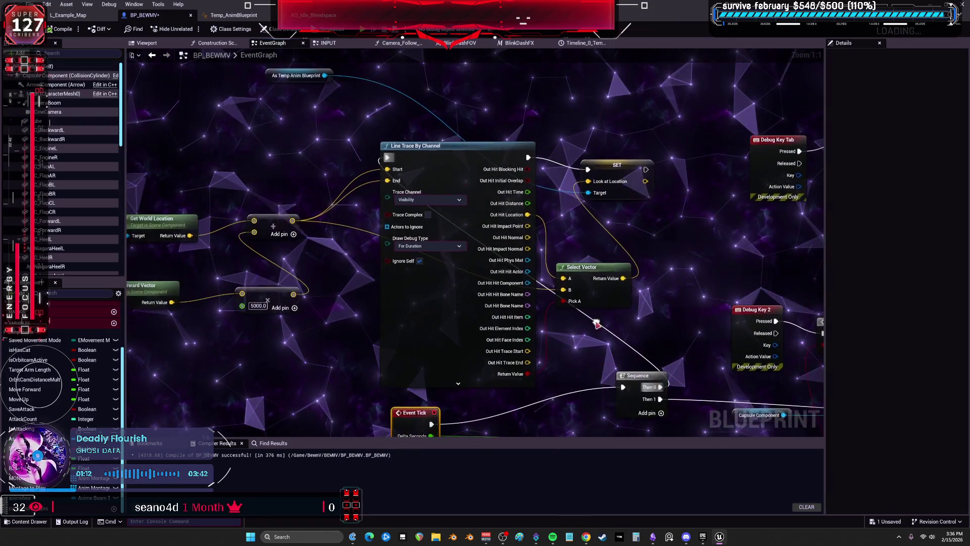
{"action": "left_click", "coordinate": [672, 147]}
{"action": "mouse_move", "coordinate": [539, 290]}
{"action": "left_mouse_down"}
{"action": "mouse_move", "coordinate": [575, 272]}
{"action": "mouse_move", "coordinate": [546, 175]}
{"action": "mouse_move", "coordinate": [584, 191]}
{"action": "mouse_move", "coordinate": [594, 175]}
{"action": "left_mouse_up"}
{"action": "left_click_drag", "start_coordinate": [677, 148], "coordinate": [702, 135]}
{"action": "mouse_move", "coordinate": [645, 176]}
{"action": "left_mouse_down"}
{"action": "mouse_move", "coordinate": [657, 171]}
{"action": "mouse_move", "coordinate": [494, 231]}
{"action": "mouse_move", "coordinate": [485, 221]}
{"action": "left_mouse_up"}
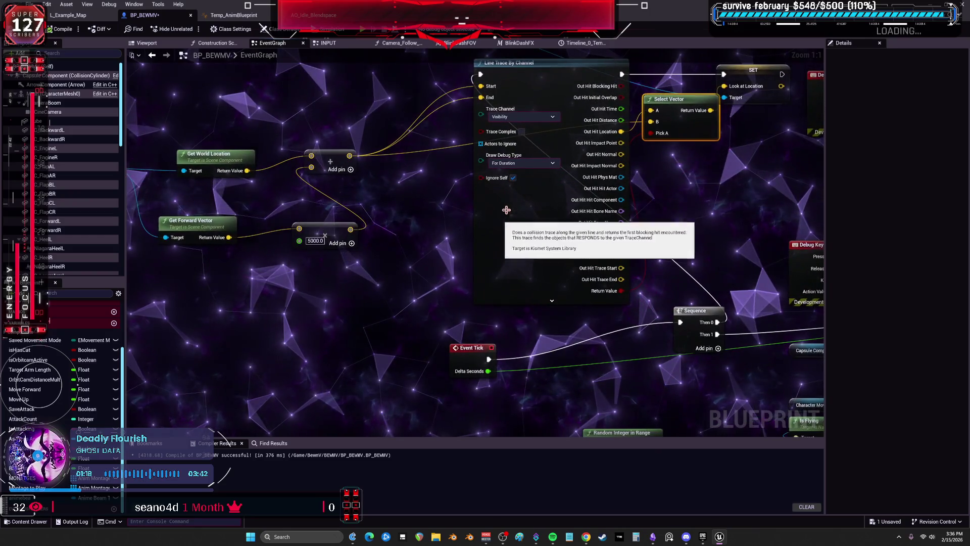
{"action": "left_click", "coordinate": [518, 162]}
{"action": "left_click", "coordinate": [501, 196]}
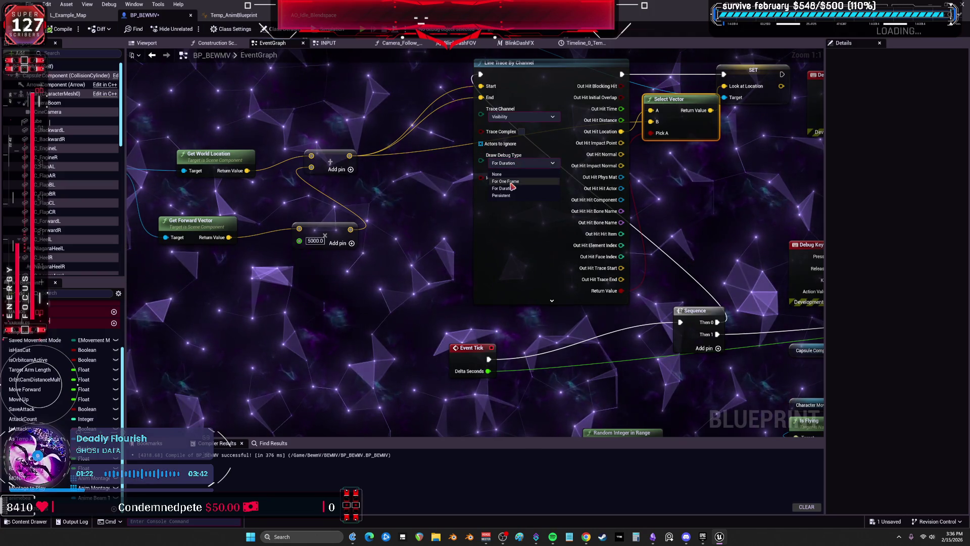
Tidy the Line Trace, 5000 multiply, Get Forward Vector and add nodes, then start Play.
{"action": "mouse_move", "coordinate": [495, 226]}
{"action": "left_mouse_down"}
{"action": "mouse_move", "coordinate": [492, 251]}
{"action": "mouse_move", "coordinate": [402, 281]}
{"action": "mouse_move", "coordinate": [249, 243]}
{"action": "left_mouse_up"}
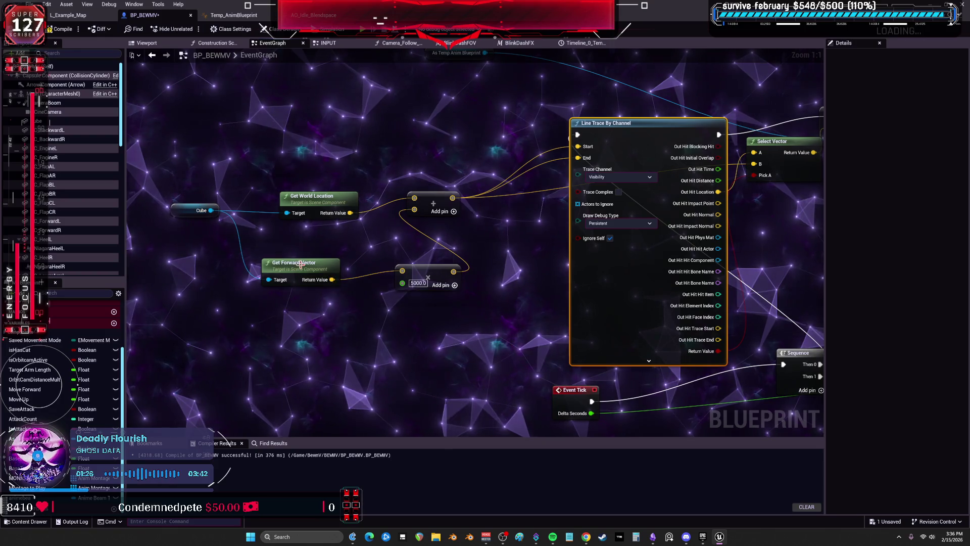
{"action": "left_click_drag", "start_coordinate": [427, 267], "coordinate": [409, 248]}
{"action": "left_click_drag", "start_coordinate": [332, 250], "coordinate": [320, 244]}
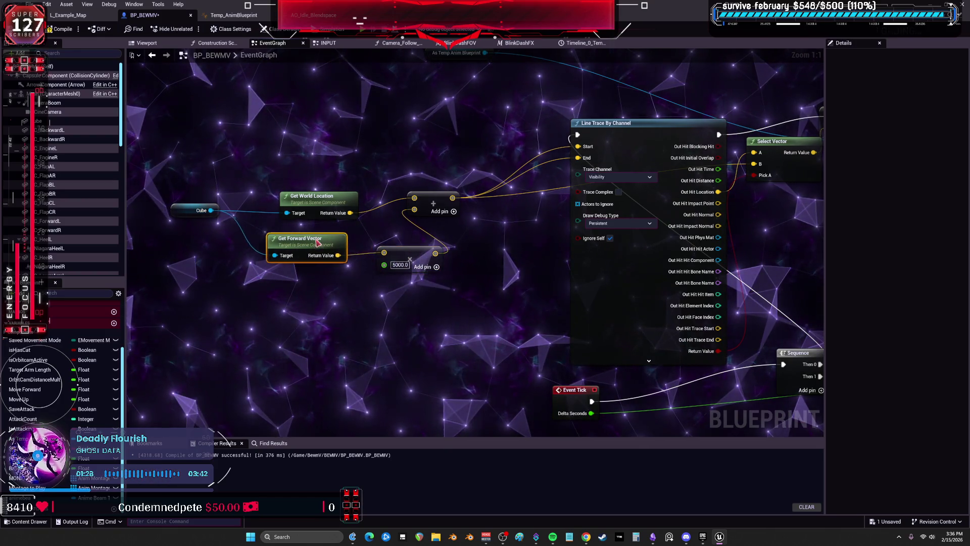
{"action": "left_click_drag", "start_coordinate": [416, 256], "coordinate": [422, 249]}
{"action": "left_click_drag", "start_coordinate": [434, 195], "coordinate": [445, 200]}
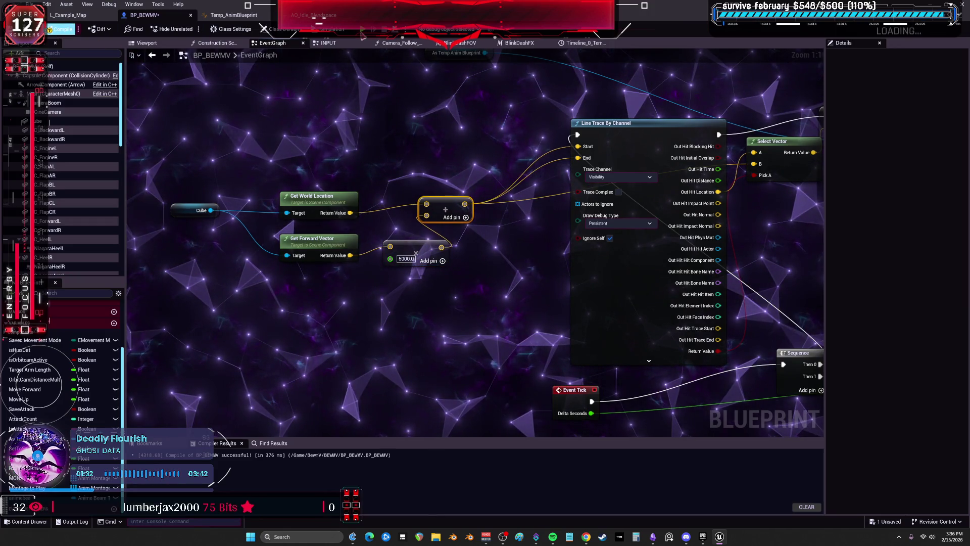
{"action": "key", "text": "alt+p"}
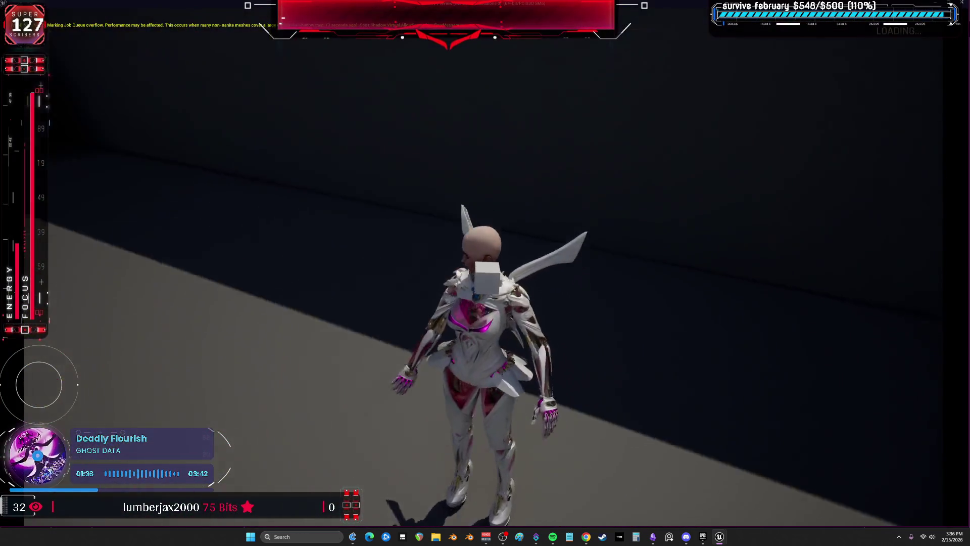
End the Play In Editor session with Esc.
{"action": "key", "text": "Escape"}
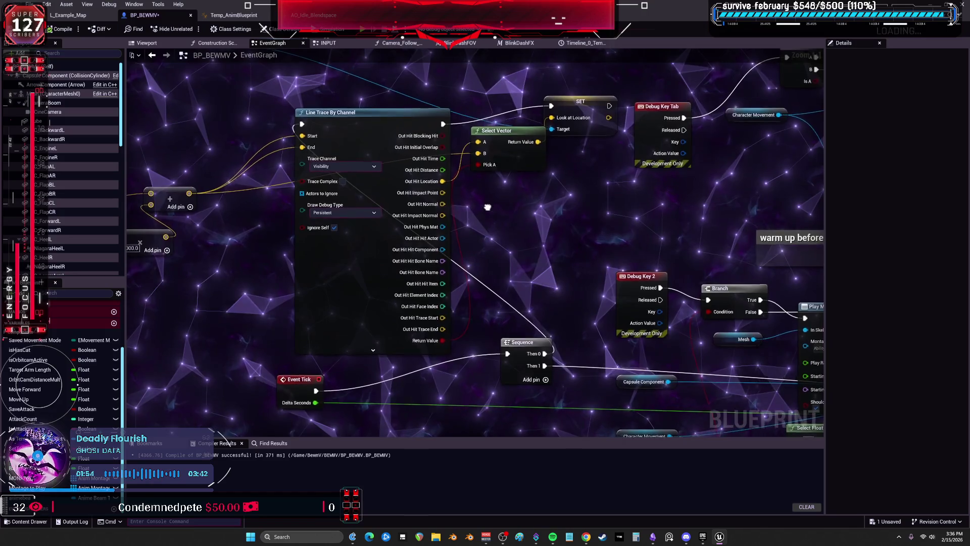
{"action": "left_click_drag", "start_coordinate": [368, 160], "coordinate": [450, 157]}
{"action": "left_click_drag", "start_coordinate": [359, 161], "coordinate": [278, 175]}
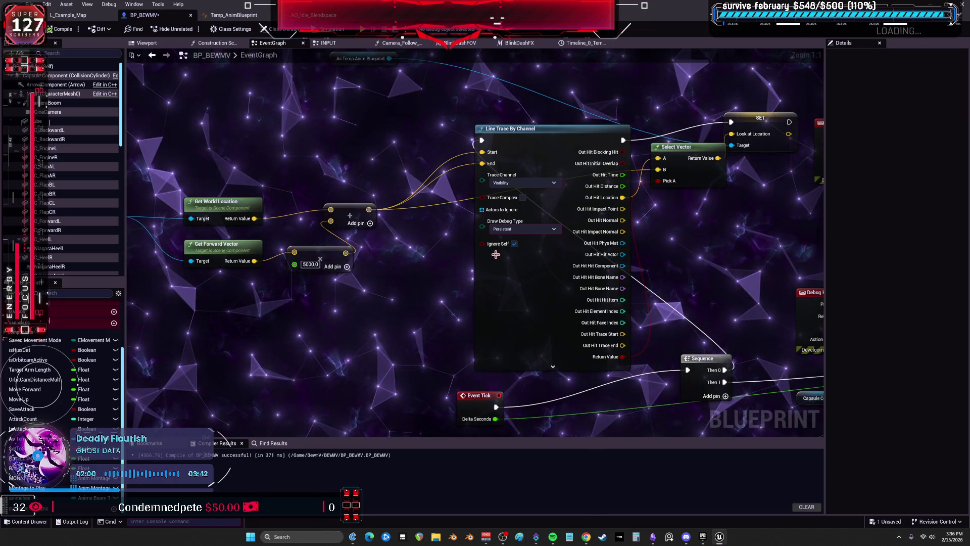
{"action": "left_click_drag", "start_coordinate": [252, 229], "coordinate": [332, 271]}
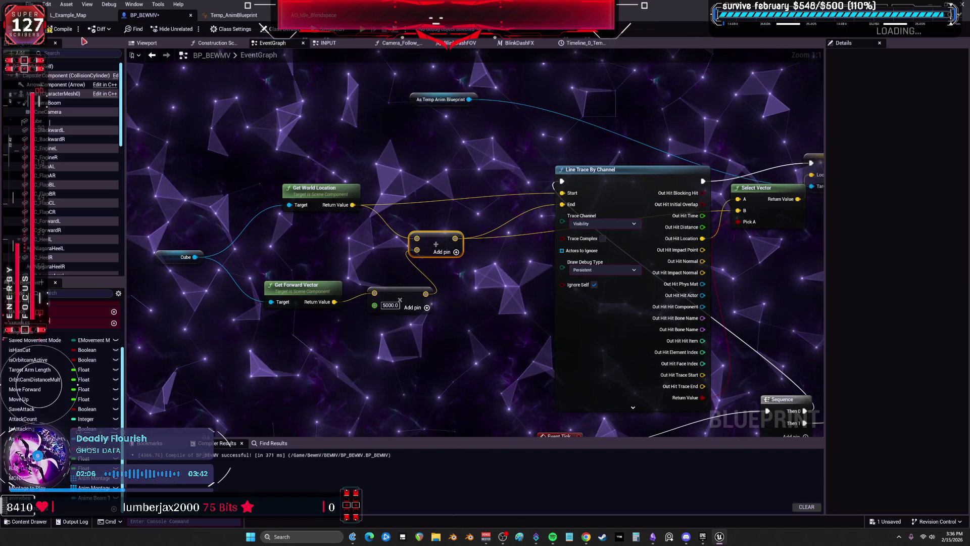
{"action": "left_click", "coordinate": [362, 30]}
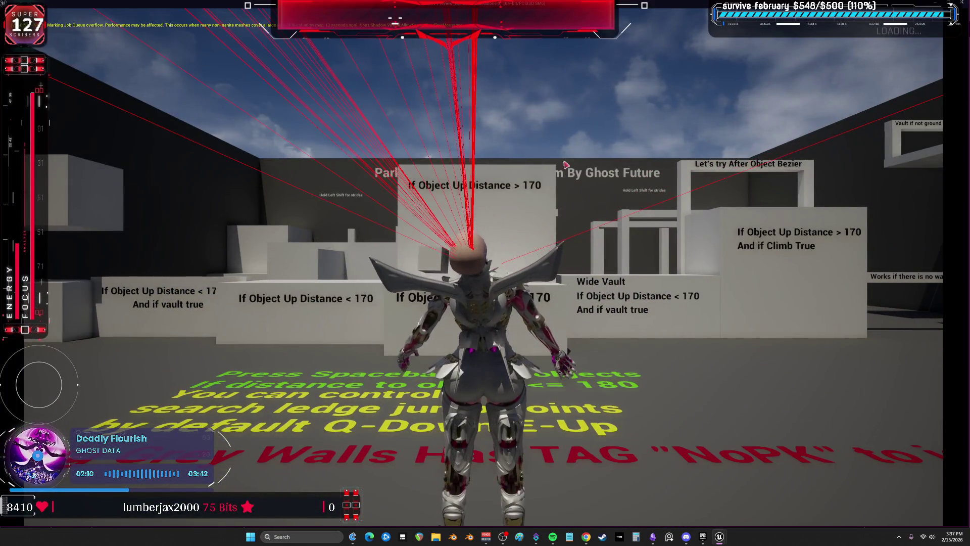
{"action": "left_click", "coordinate": [566, 150]}
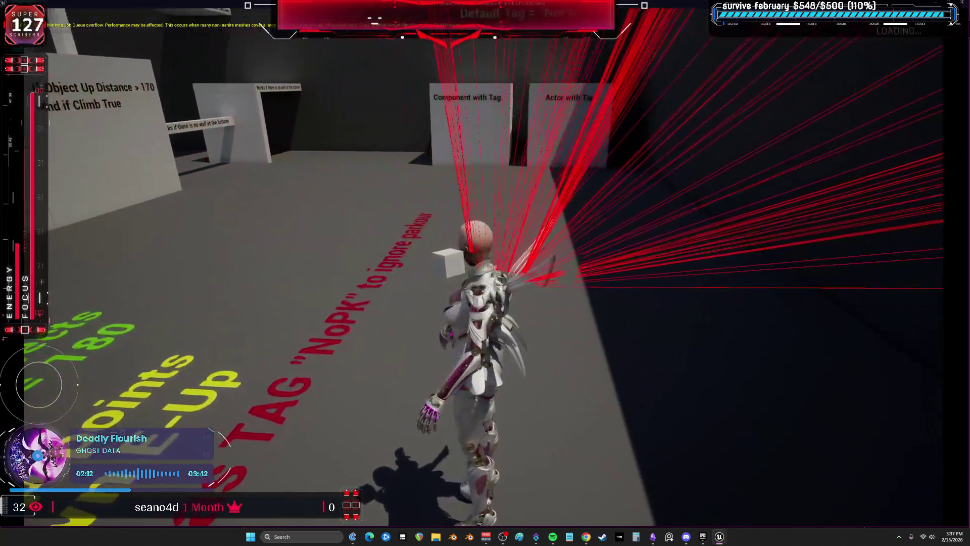
{"action": "key", "text": "w"}
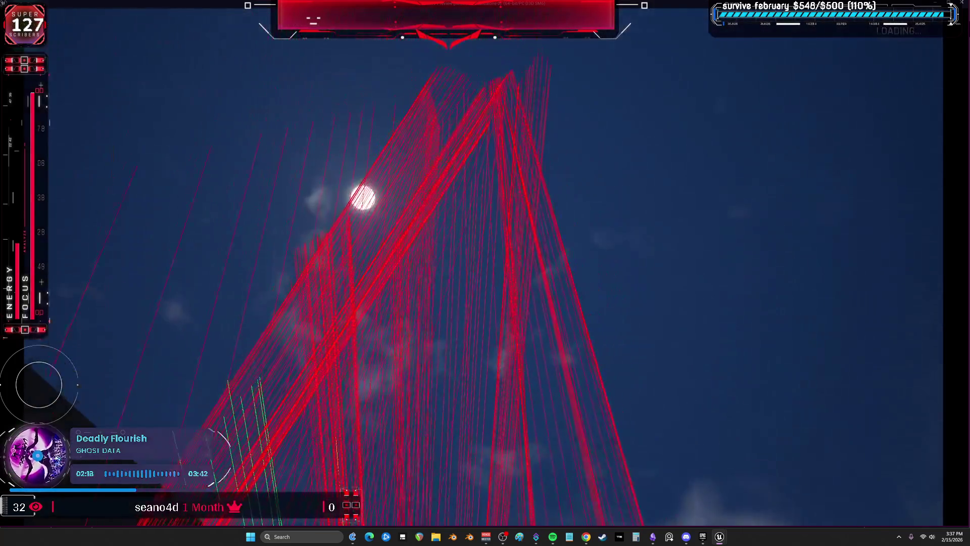
{"action": "key", "text": "Escape"}
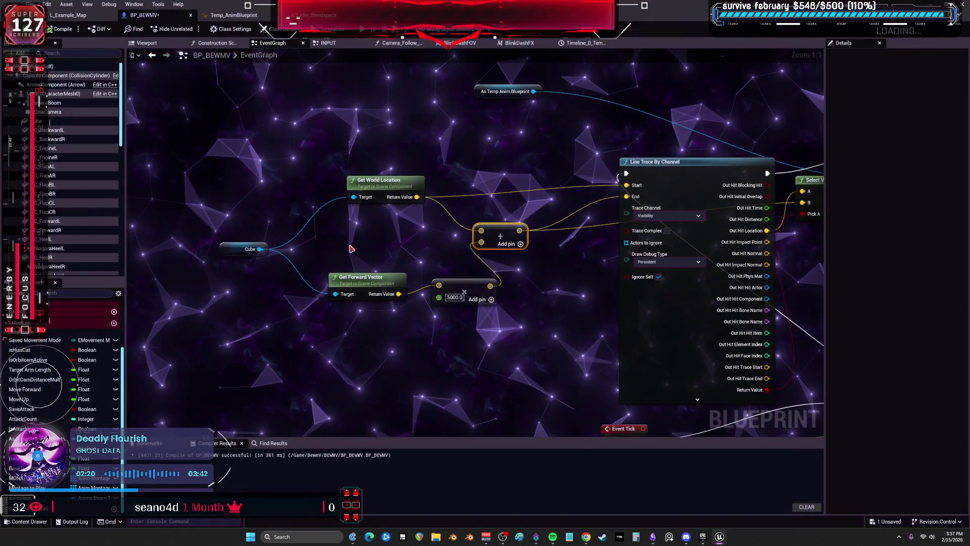
Feed Cube's Get Right Vector into the 5000 multiply, compile, and play-test the trace.
{"action": "left_click_drag", "start_coordinate": [260, 249], "coordinate": [282, 298]}
{"action": "type", "text": "get right"}
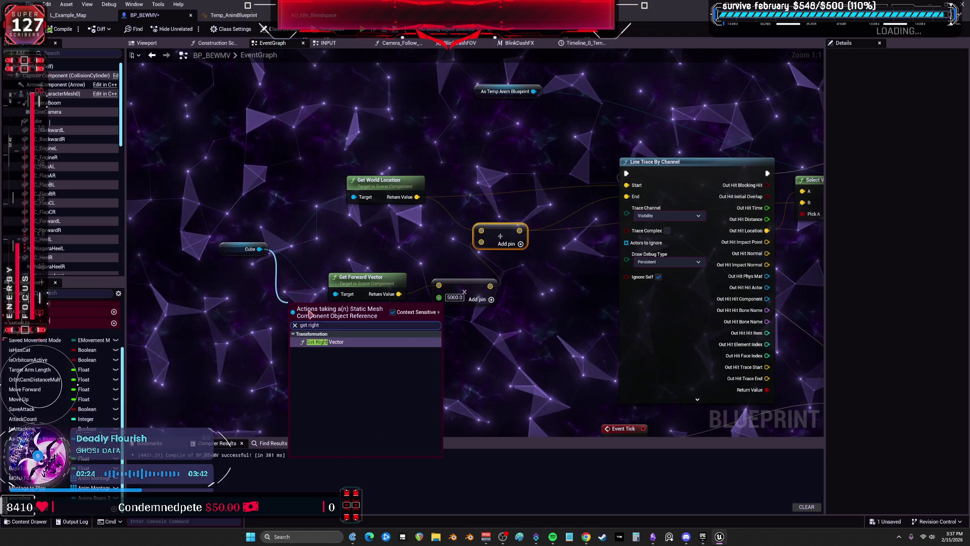
{"action": "left_click", "coordinate": [342, 342]}
{"action": "left_click_drag", "start_coordinate": [383, 342], "coordinate": [438, 285]}
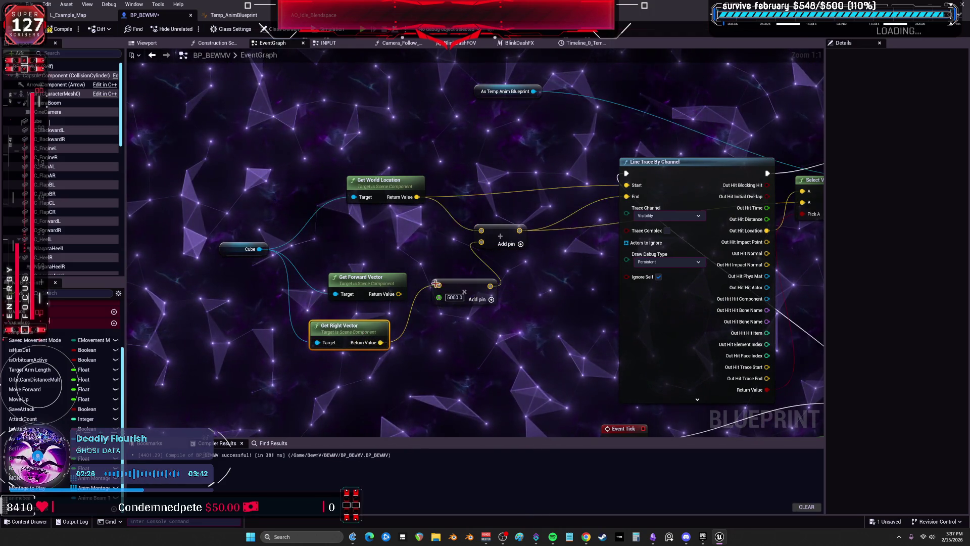
{"action": "left_click", "coordinate": [63, 30]}
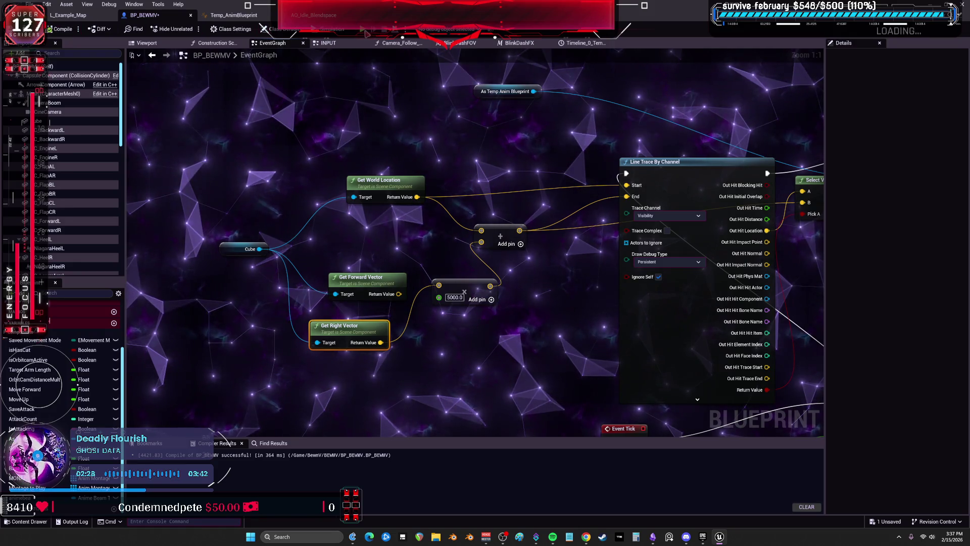
{"action": "left_click", "coordinate": [365, 31]}
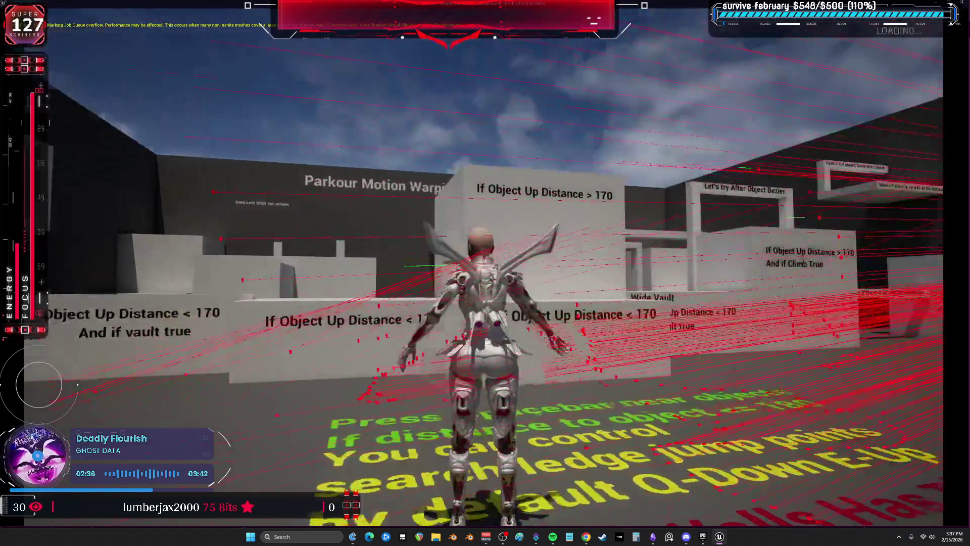
{"action": "key", "text": "Escape"}
Set the trace's Draw Debug Type back to For Duration and switch to Temp_AnimBlueprint's AnimGraph.
{"action": "left_click_drag", "start_coordinate": [568, 292], "coordinate": [474, 293]}
{"action": "left_click", "coordinate": [575, 263]}
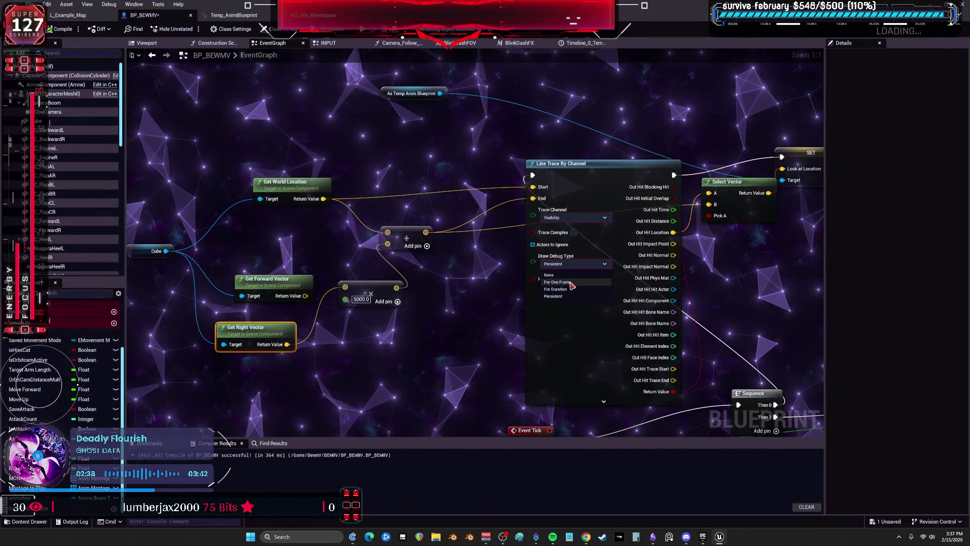
{"action": "left_click", "coordinate": [555, 284]}
{"action": "left_click_drag", "start_coordinate": [473, 329], "coordinate": [205, 328]}
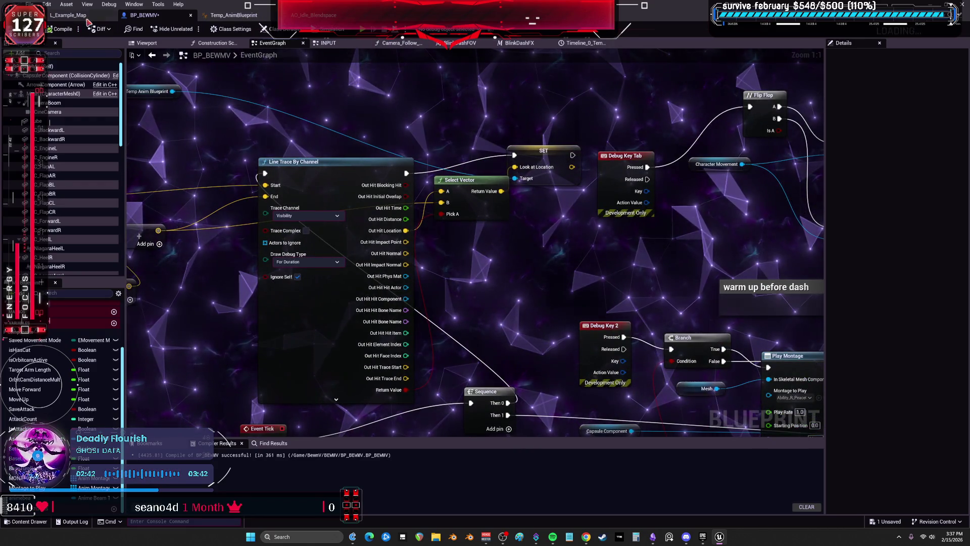
{"action": "left_click", "coordinate": [234, 15]}
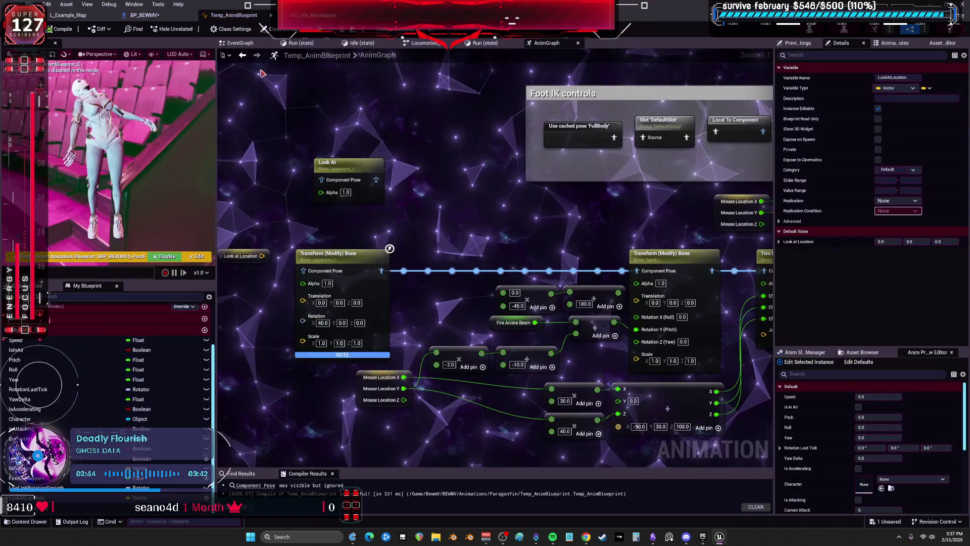
Move the Look at Location node below Two Bone IK, restoring the effector links after an accidental break.
{"action": "left_click_drag", "start_coordinate": [399, 232], "coordinate": [363, 193]}
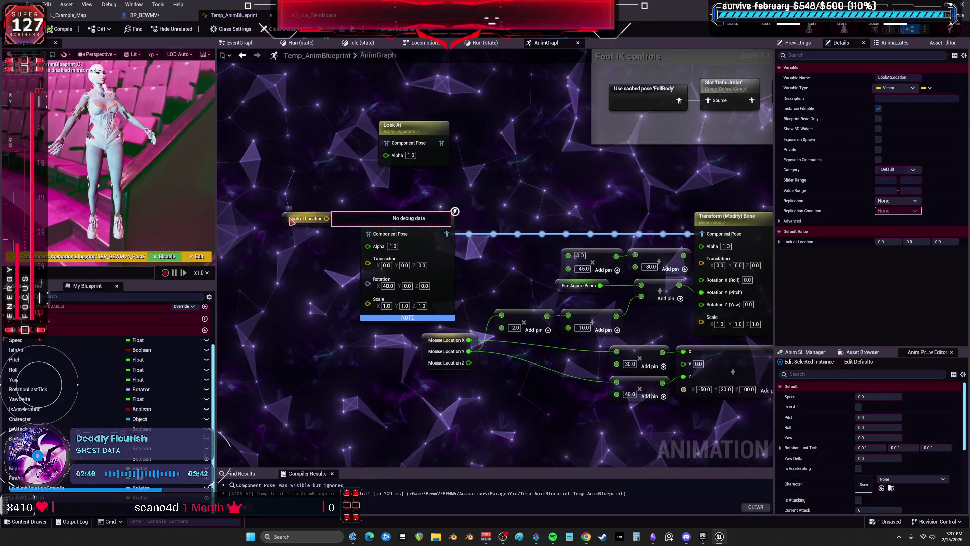
{"action": "left_click_drag", "start_coordinate": [292, 221], "coordinate": [507, 196]}
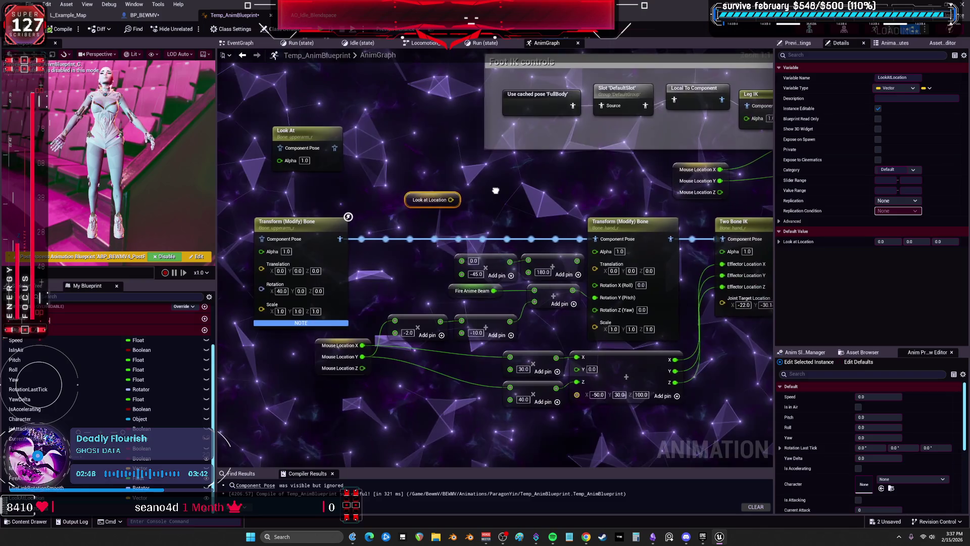
{"action": "mouse_move", "coordinate": [516, 199]}
{"action": "left_mouse_down"}
{"action": "mouse_move", "coordinate": [430, 185]}
{"action": "mouse_move", "coordinate": [440, 179]}
{"action": "left_mouse_up"}
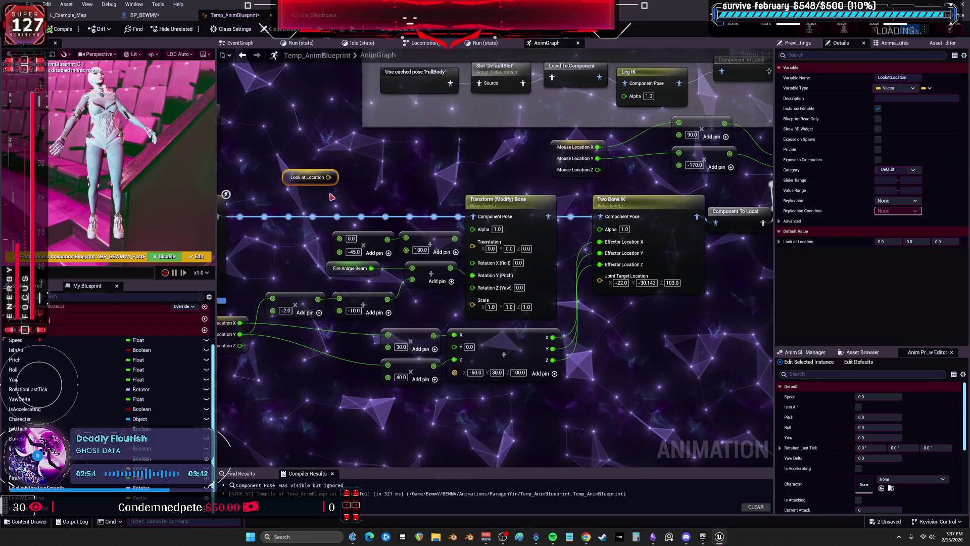
{"action": "mouse_move", "coordinate": [613, 337]}
{"action": "left_mouse_down"}
{"action": "mouse_move", "coordinate": [707, 311]}
{"action": "mouse_move", "coordinate": [638, 318]}
{"action": "mouse_move", "coordinate": [641, 292]}
{"action": "left_mouse_up"}
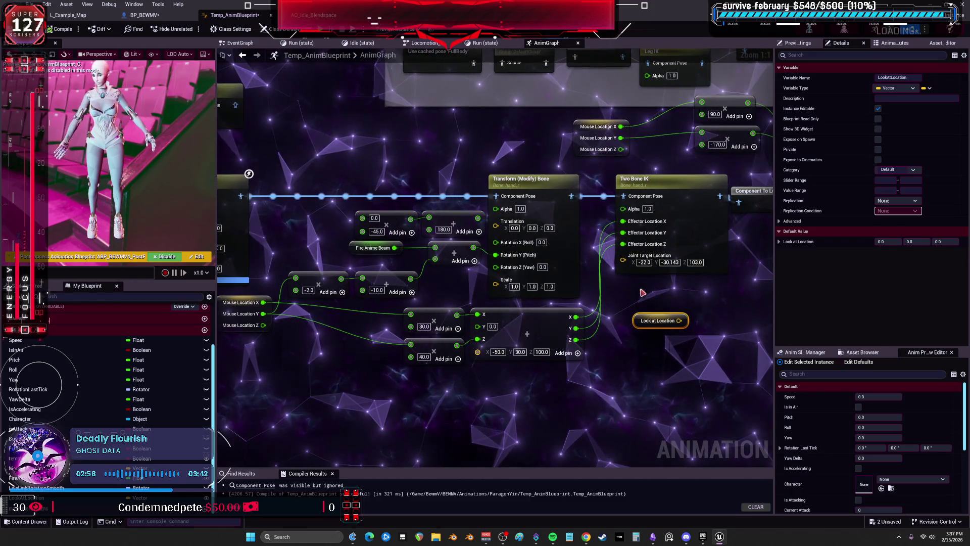
{"action": "left_click", "coordinate": [625, 245], "text": "alt"}
{"action": "left_click_drag", "start_coordinate": [729, 283], "coordinate": [591, 291]}
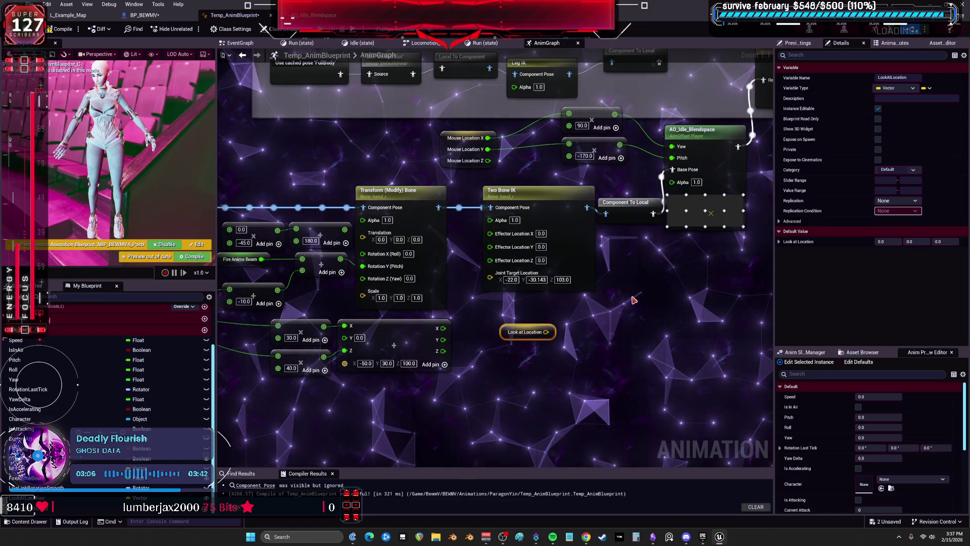
{"action": "key", "text": "ctrl+z"}
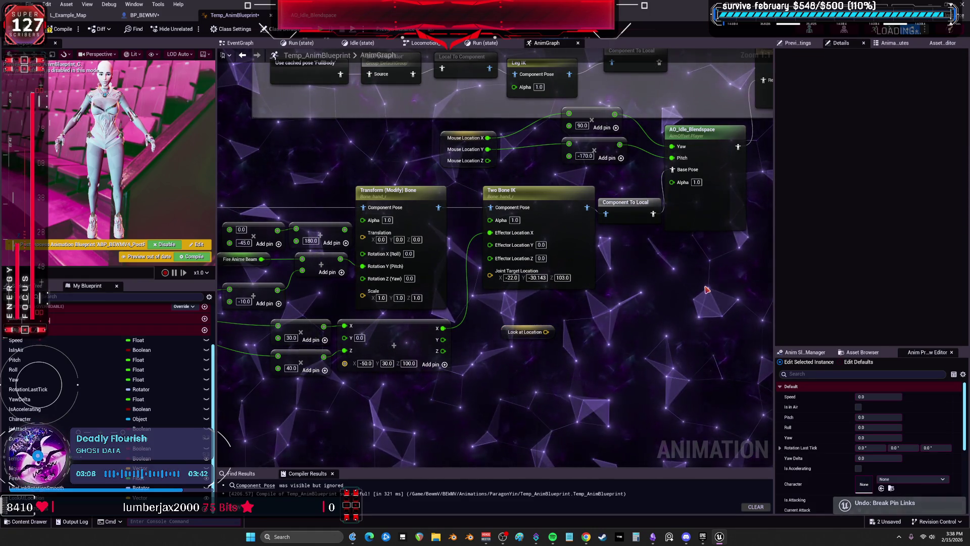
{"action": "key", "text": "ctrl+z"}
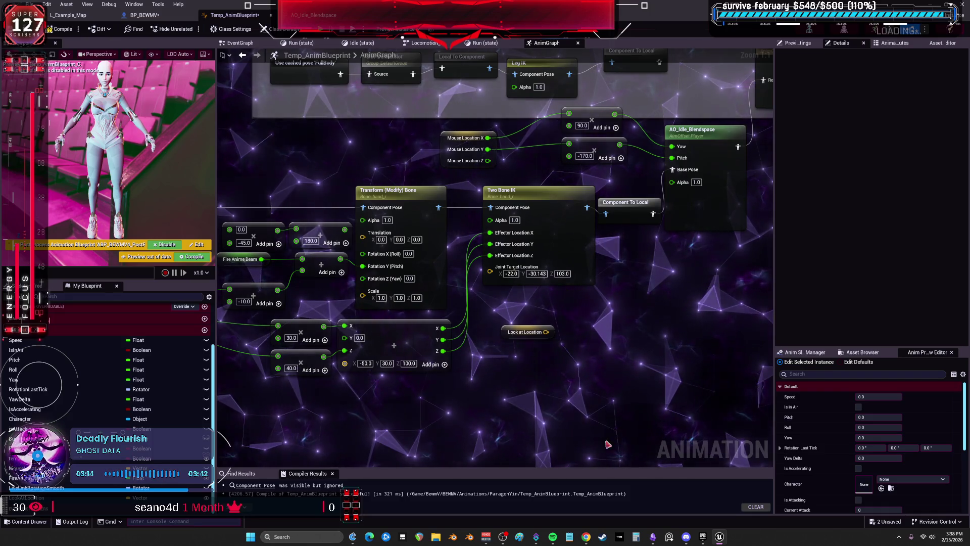
Move the upperarm_r Look At node under Look at Location.
{"action": "left_click_drag", "start_coordinate": [497, 420], "coordinate": [648, 314]}
{"action": "left_click_drag", "start_coordinate": [630, 352], "coordinate": [598, 374]}
{"action": "mouse_move", "coordinate": [268, 84]}
{"action": "left_mouse_down"}
{"action": "mouse_move", "coordinate": [713, 382]}
{"action": "mouse_move", "coordinate": [587, 337]}
{"action": "left_mouse_up"}
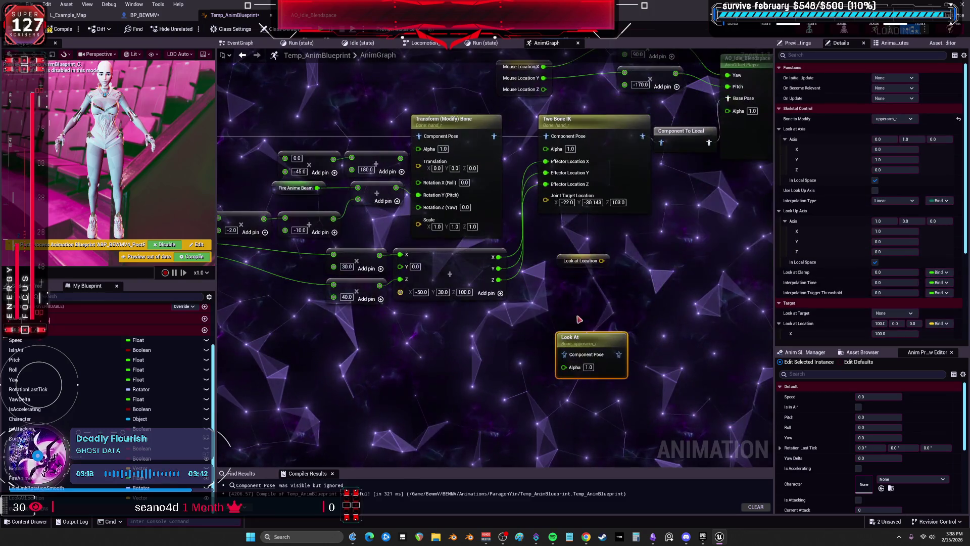
Set the Look At node's Bone to Modify to hand_r and expose Look at Location as a pin.
{"action": "left_click", "coordinate": [894, 119]}
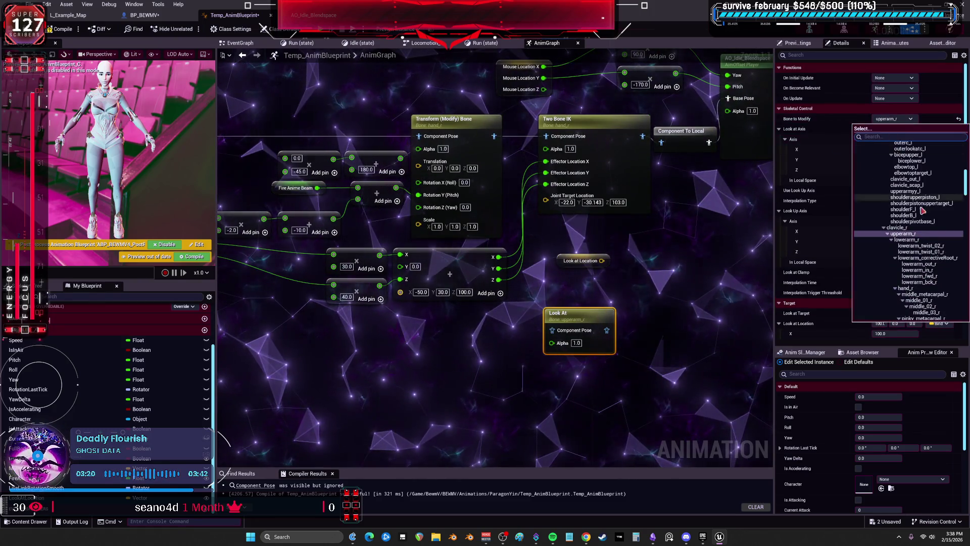
{"action": "left_click", "coordinate": [905, 252]}
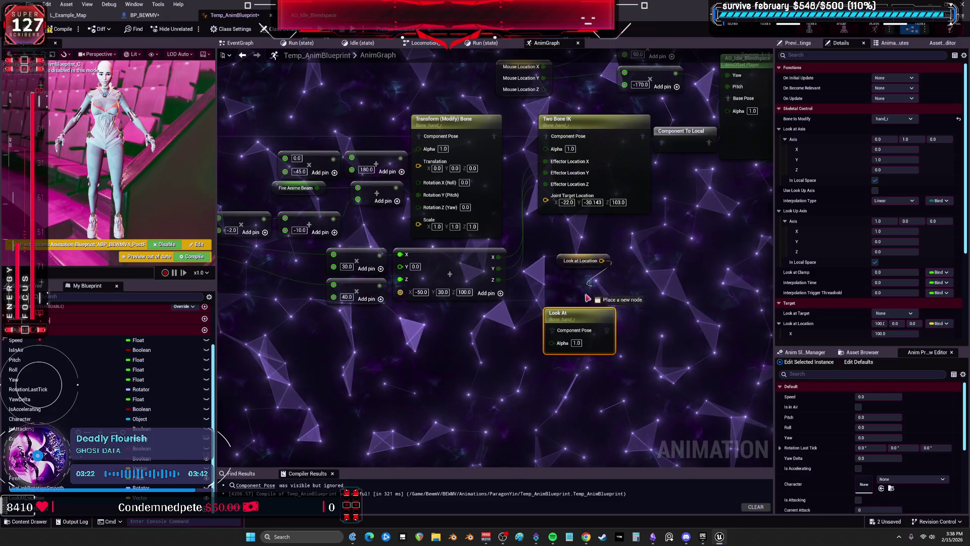
{"action": "key", "text": "Escape"}
{"action": "scroll", "coordinate": [910, 227], "scroll_direction": "down", "scroll_amount": 3}
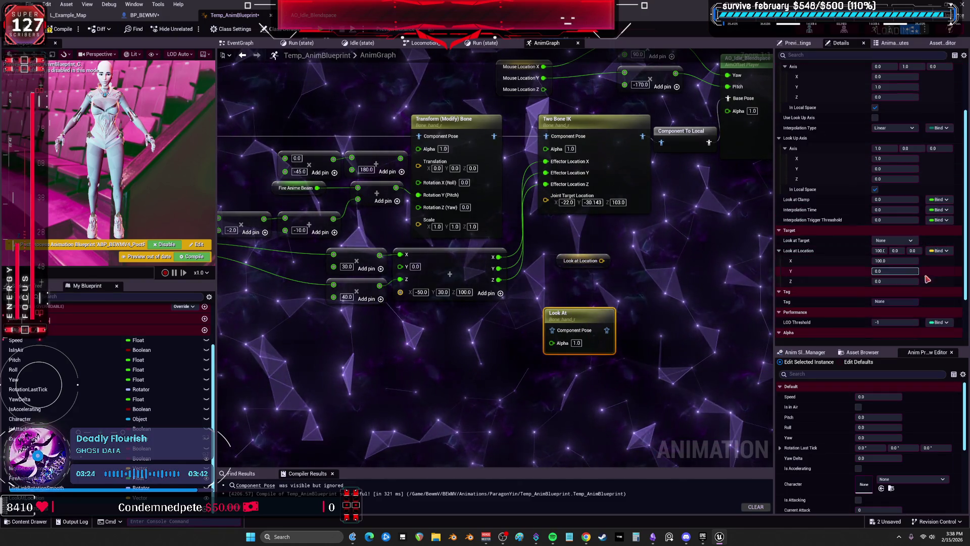
{"action": "left_click", "coordinate": [940, 251]}
{"action": "left_click", "coordinate": [890, 283]}
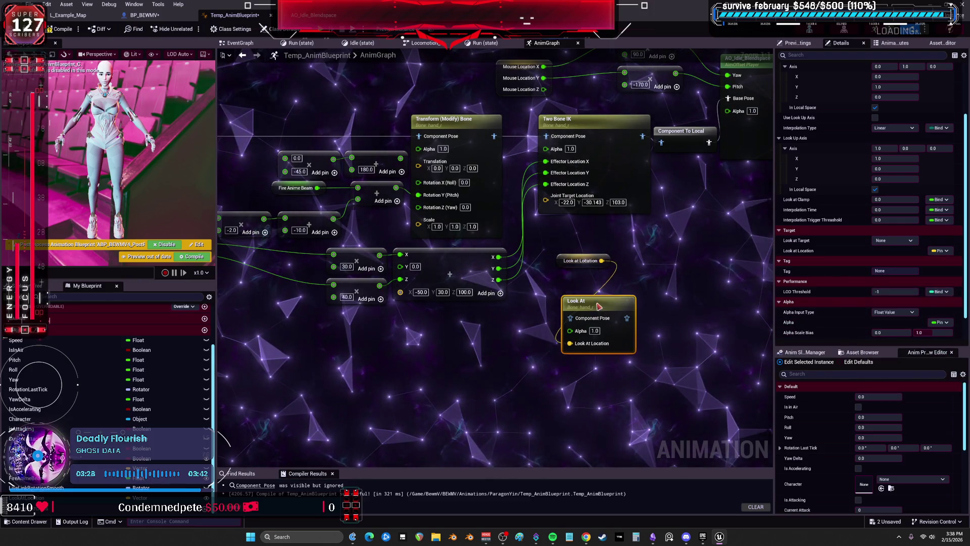
Arrange Look at Location and Look At beside Two Bone IK, then select Two Bone IK.
{"action": "mouse_move", "coordinate": [548, 240]}
{"action": "left_mouse_down"}
{"action": "mouse_move", "coordinate": [556, 216]}
{"action": "mouse_move", "coordinate": [683, 216]}
{"action": "left_mouse_up"}
{"action": "left_click_drag", "start_coordinate": [475, 324], "coordinate": [389, 415]}
{"action": "mouse_move", "coordinate": [431, 355]}
{"action": "left_mouse_down"}
{"action": "mouse_move", "coordinate": [546, 294]}
{"action": "mouse_move", "coordinate": [575, 231]}
{"action": "left_mouse_up"}
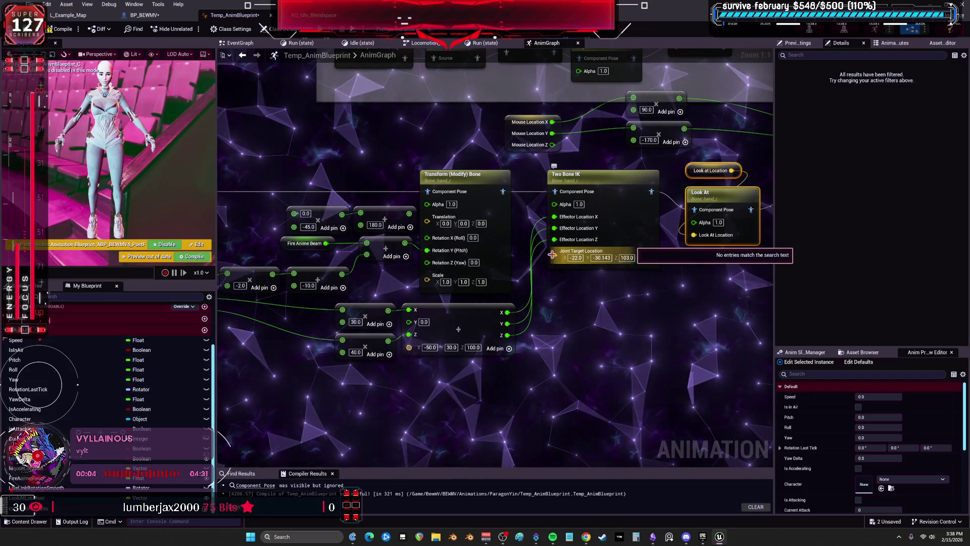
{"action": "mouse_move", "coordinate": [554, 258]}
{"action": "left_mouse_down"}
{"action": "mouse_move", "coordinate": [466, 340]}
{"action": "mouse_move", "coordinate": [342, 354]}
{"action": "mouse_move", "coordinate": [583, 312]}
{"action": "left_mouse_up"}
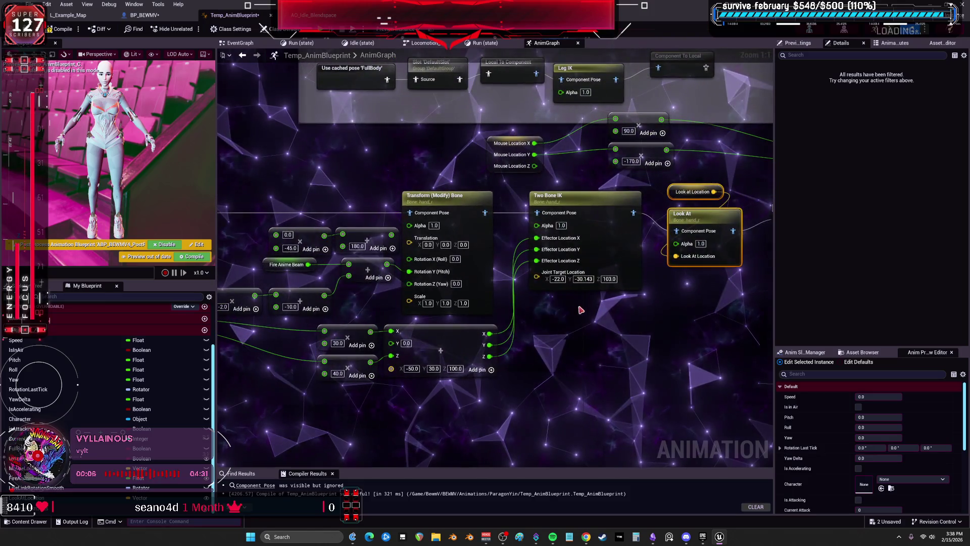
{"action": "left_click", "coordinate": [583, 219]}
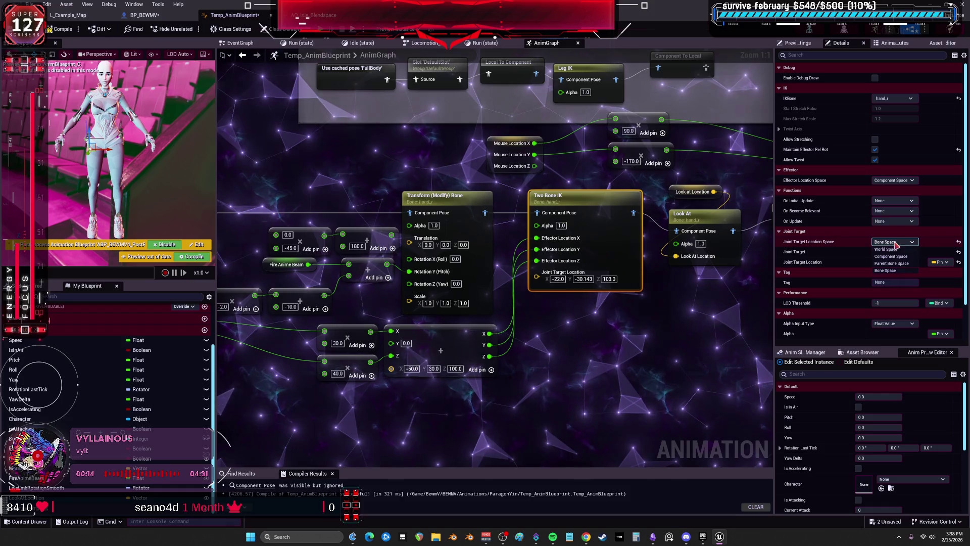
Undo a joint target space change, then set Two Bone IK's effector location space to World Space.
{"action": "left_click", "coordinate": [894, 242]}
{"action": "left_click", "coordinate": [892, 251]}
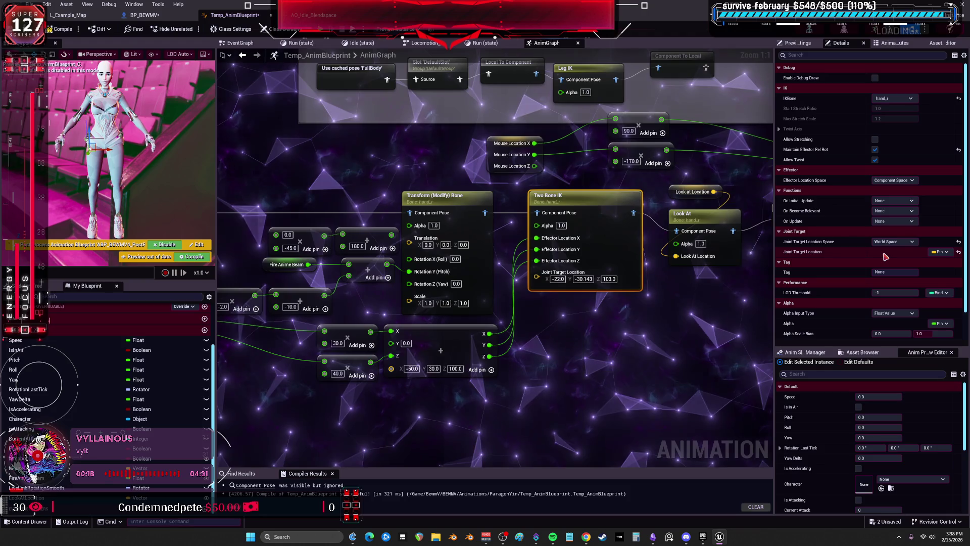
{"action": "key", "text": "ctrl+z"}
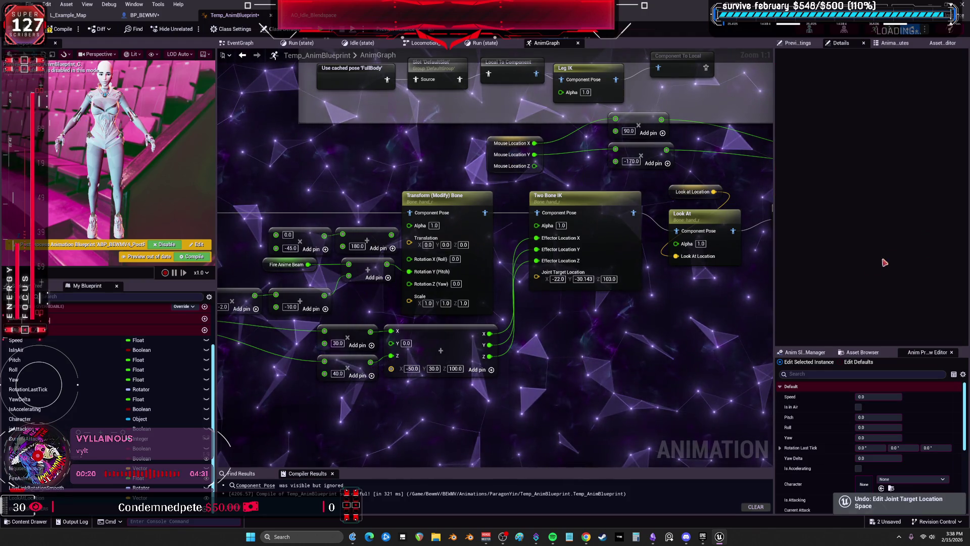
{"action": "left_click", "coordinate": [587, 283]}
{"action": "left_click", "coordinate": [561, 238], "text": "alt"}
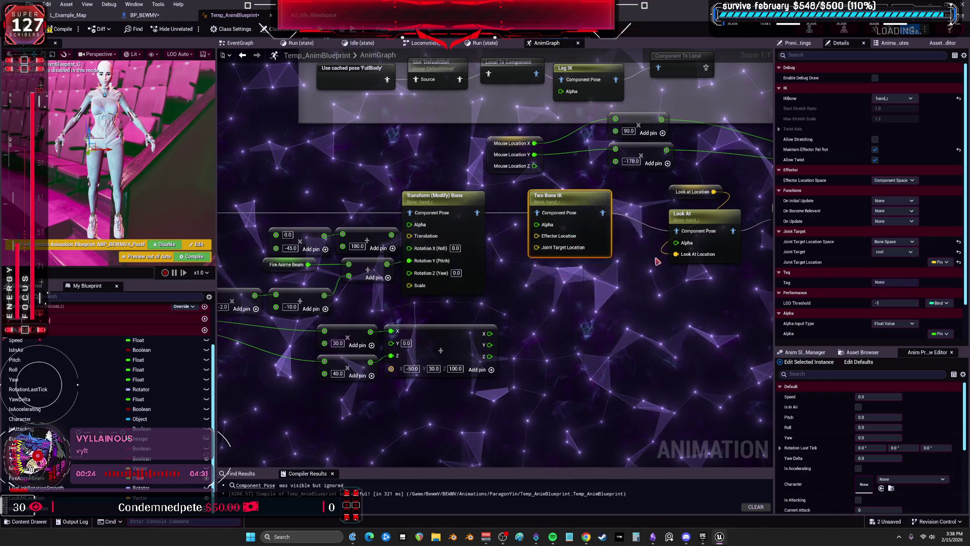
{"action": "left_click", "coordinate": [894, 180]}
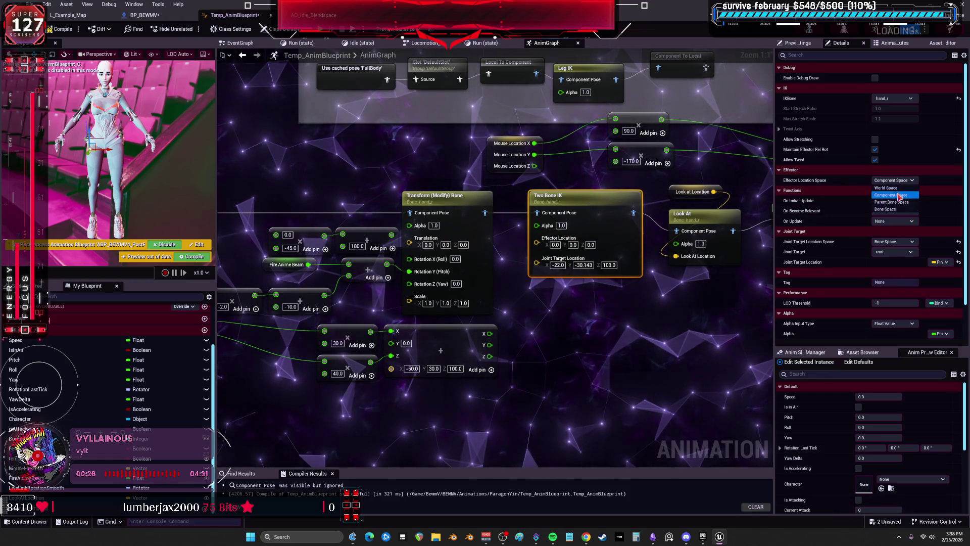
{"action": "left_click", "coordinate": [897, 188]}
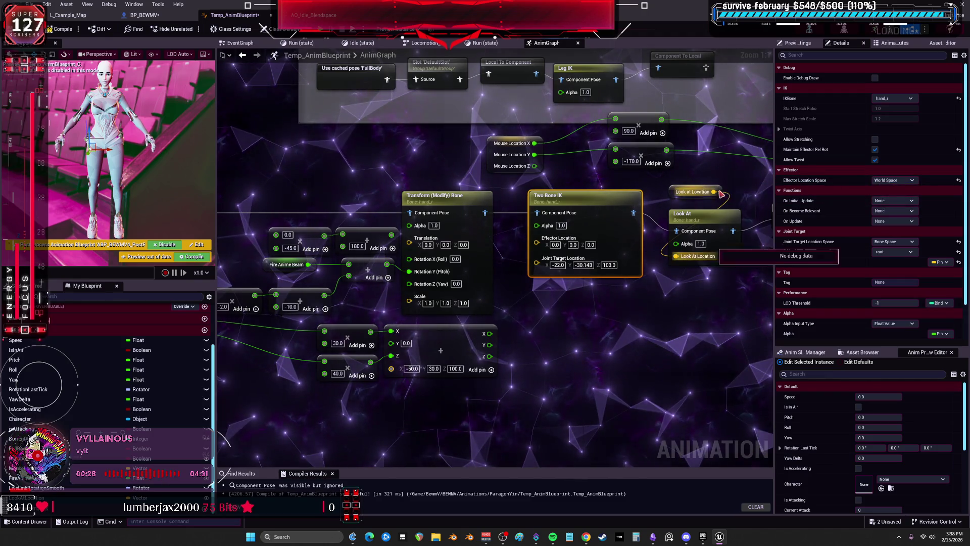
Box-select the offset math nodes and start a test play of the level.
{"action": "left_click_drag", "start_coordinate": [489, 350], "coordinate": [553, 337]}
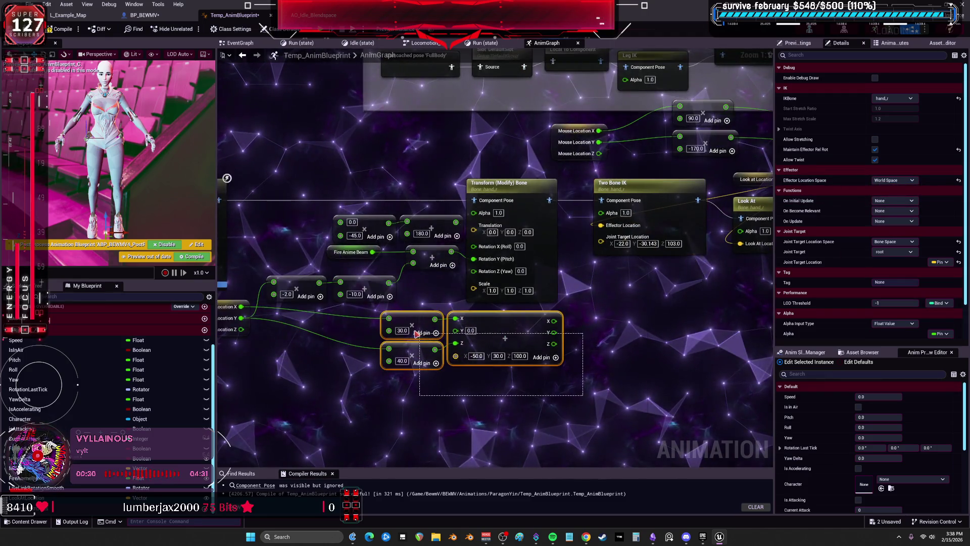
{"action": "left_click_drag", "start_coordinate": [294, 362], "coordinate": [313, 364]}
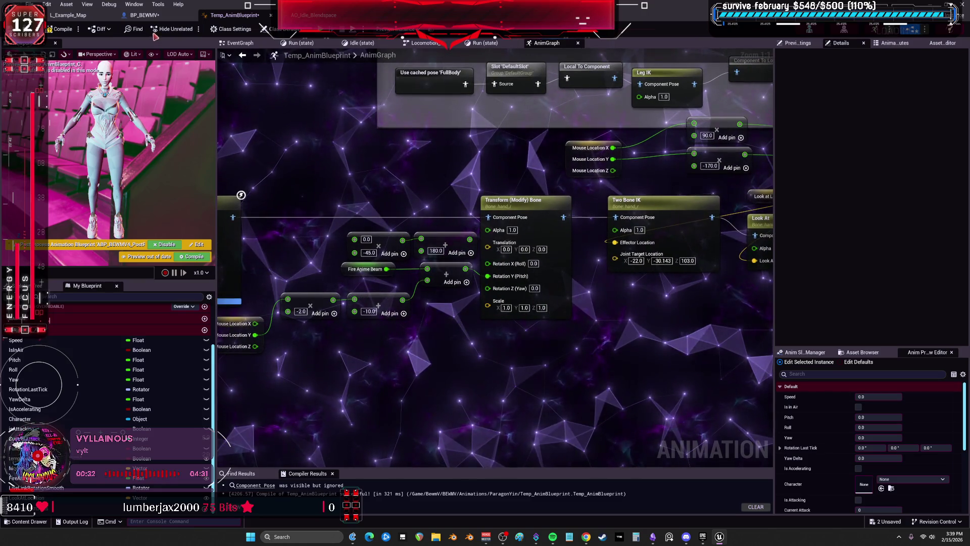
{"action": "left_click", "coordinate": [328, 31]}
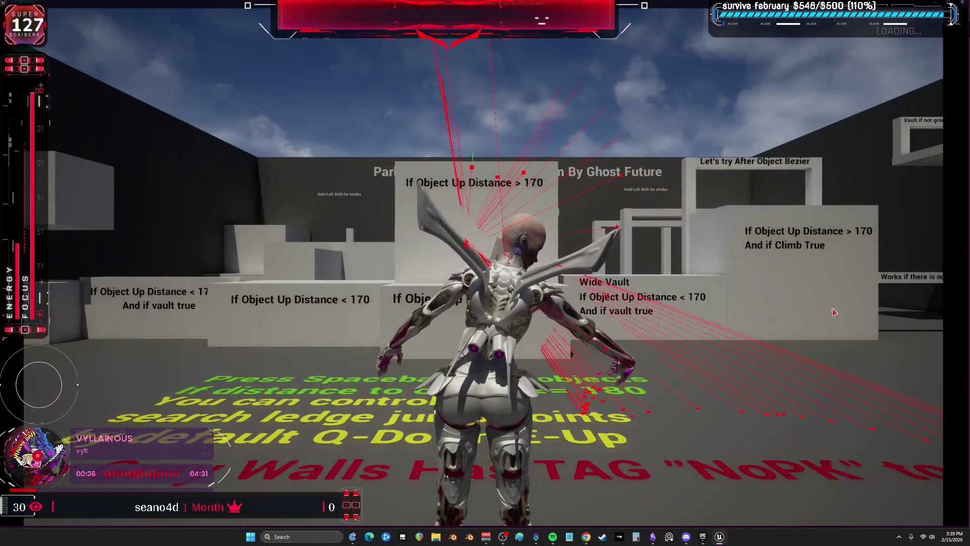
{"action": "key", "text": "w"}
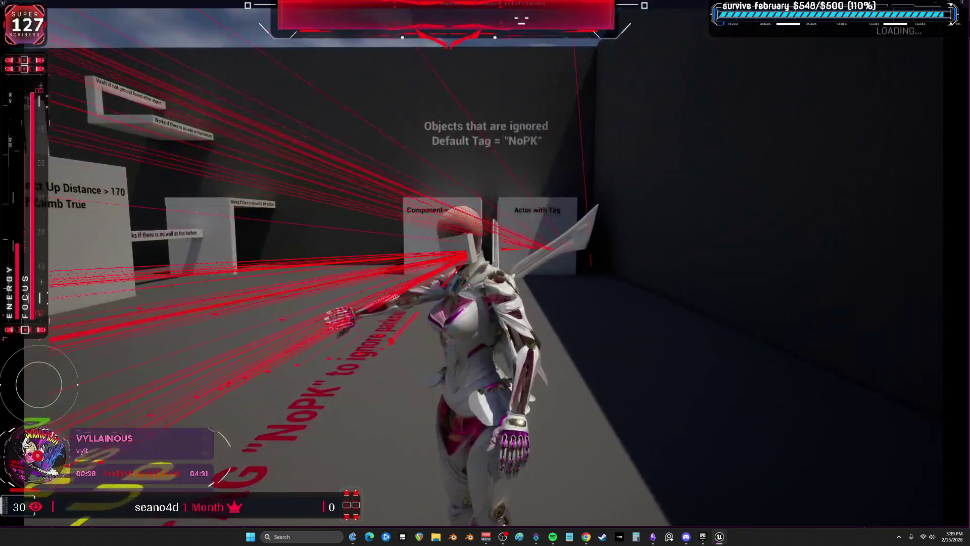
{"action": "key", "text": "w"}
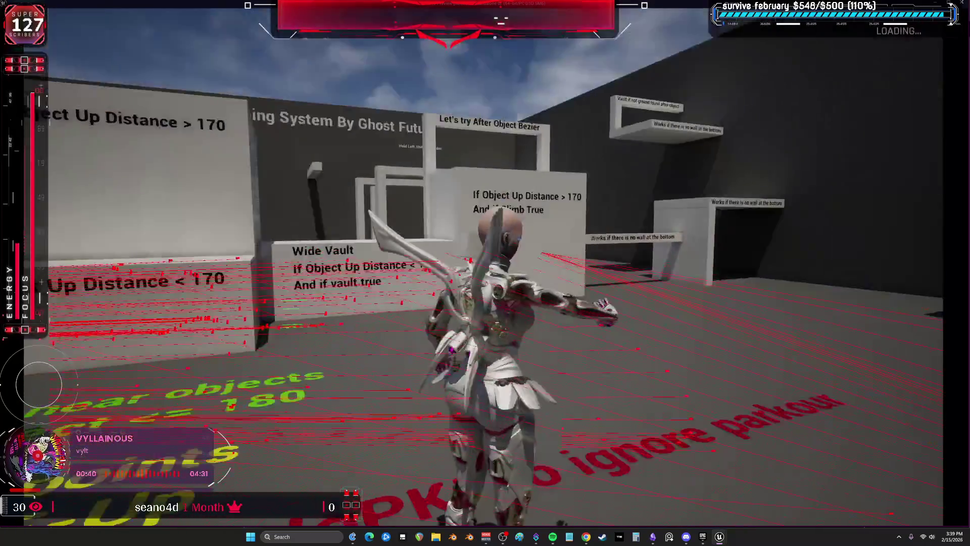
{"action": "key", "text": "w"}
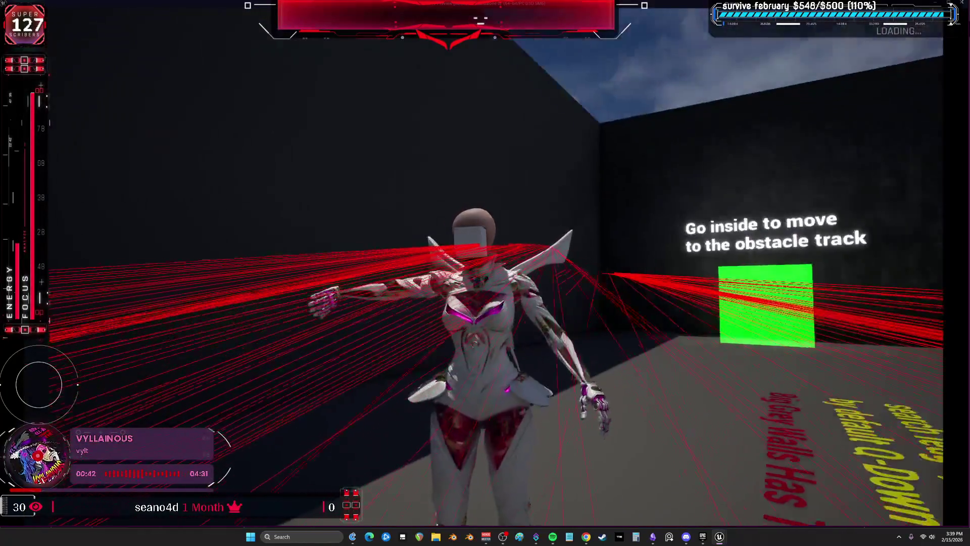
{"action": "key", "text": "w"}
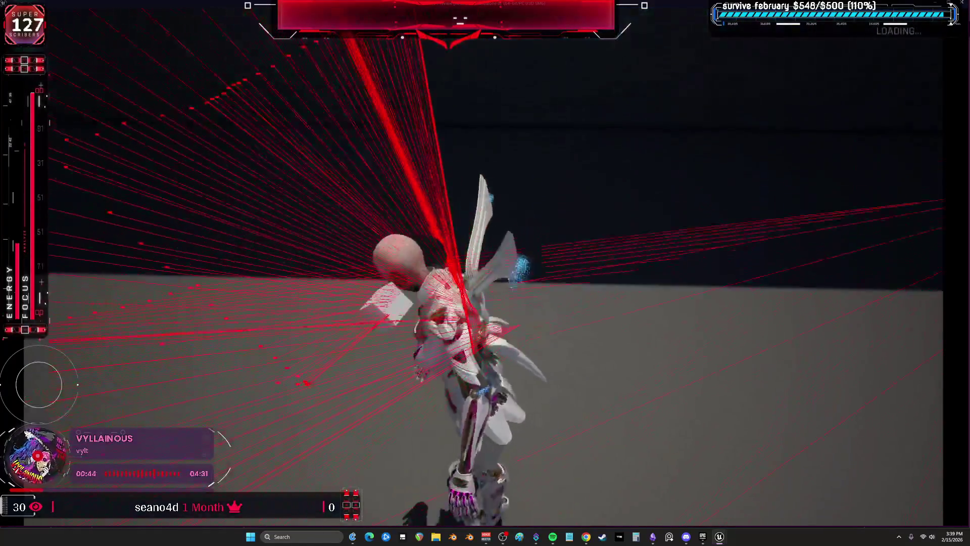
{"action": "key", "text": "w"}
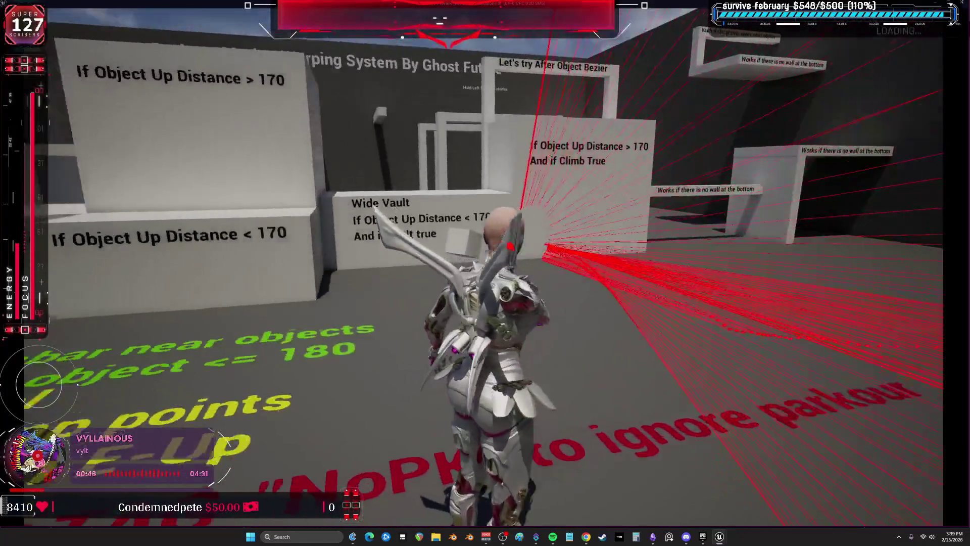
{"action": "key", "text": "w"}
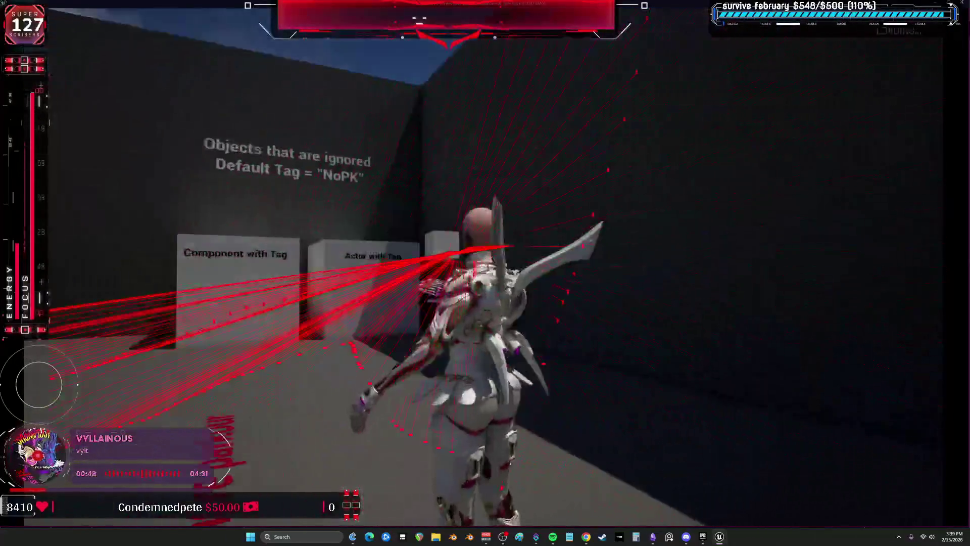
{"action": "key", "text": "w"}
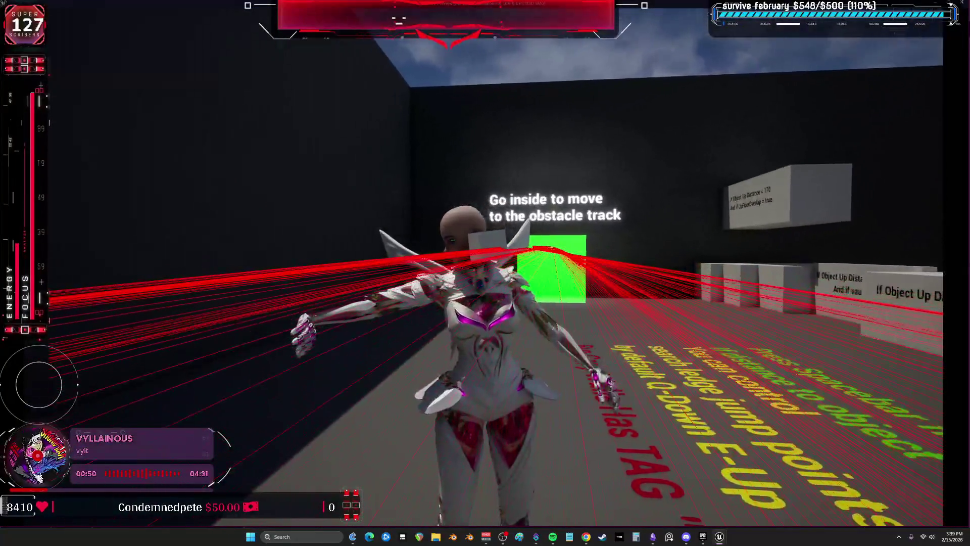
{"action": "key", "text": "w"}
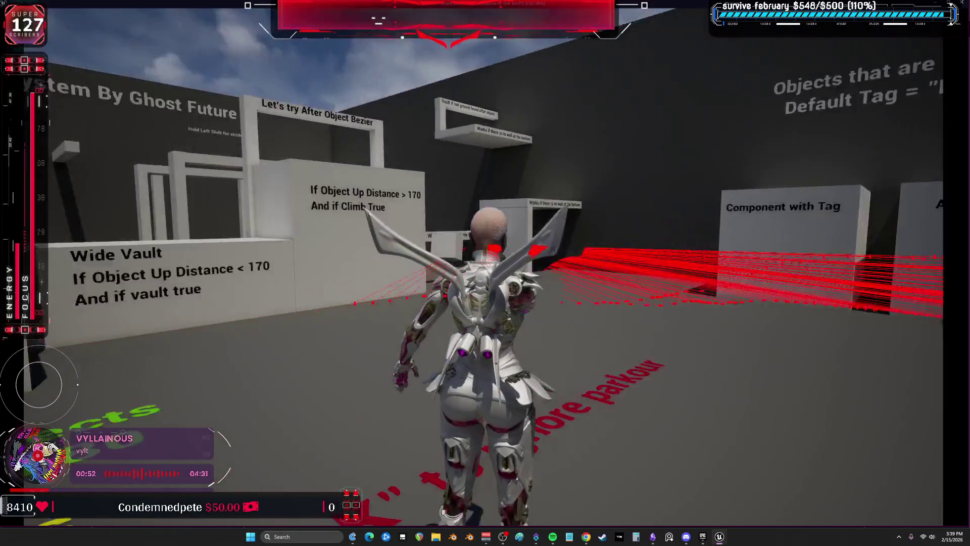
{"action": "key", "text": "space"}
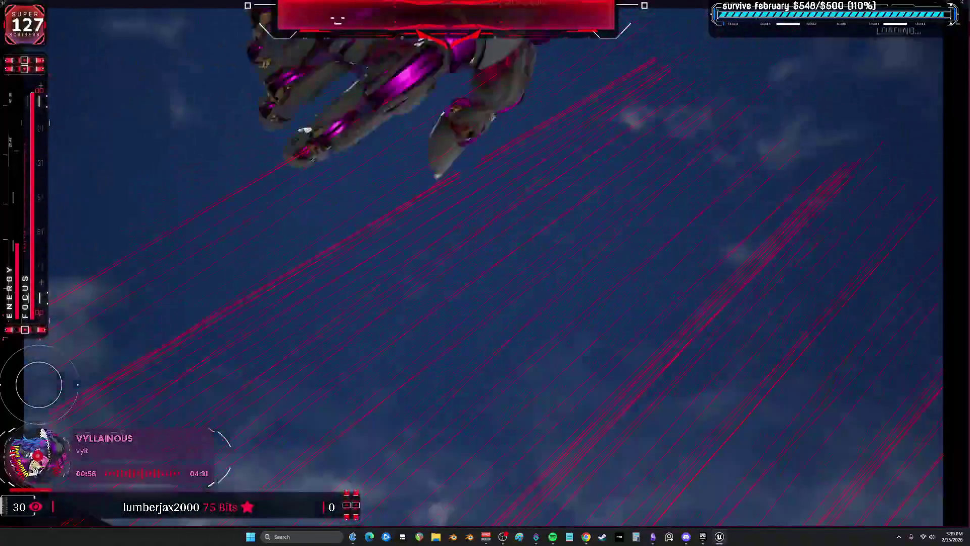
{"action": "key", "text": "Escape"}
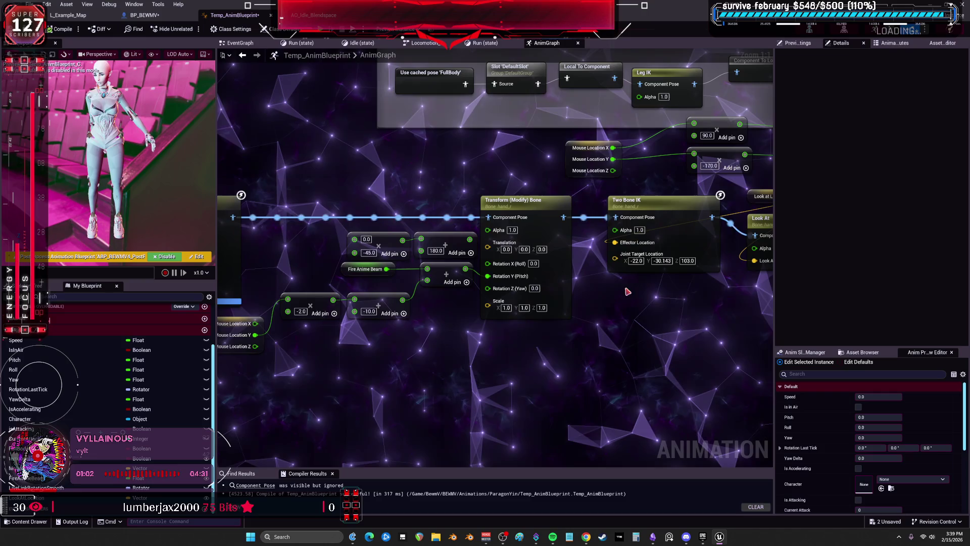
Pan and zoom out the AnimGraph, then switch to the BP_BEWMV blueprint tab.
{"action": "left_click_drag", "start_coordinate": [642, 323], "coordinate": [593, 325]}
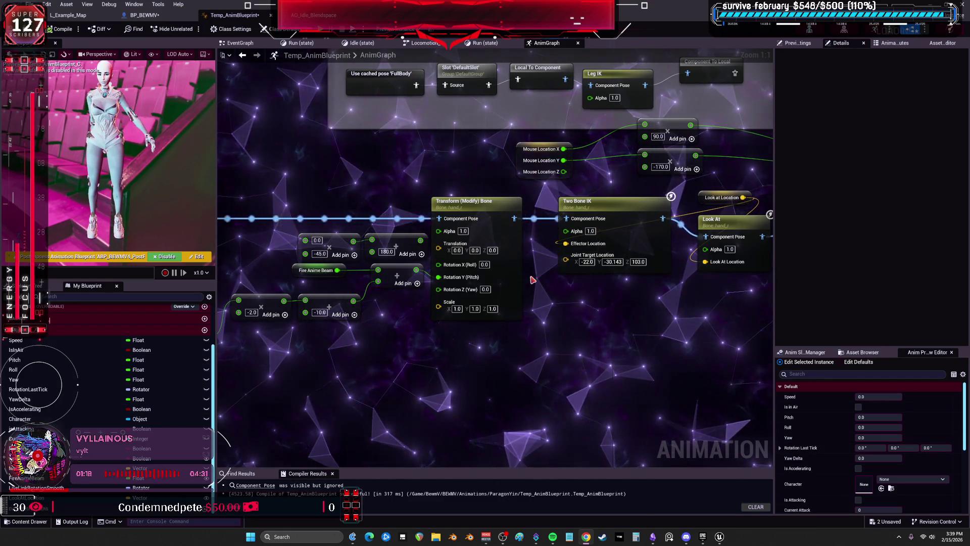
{"action": "scroll", "coordinate": [303, 126], "scroll_direction": "down", "scroll_amount": 1}
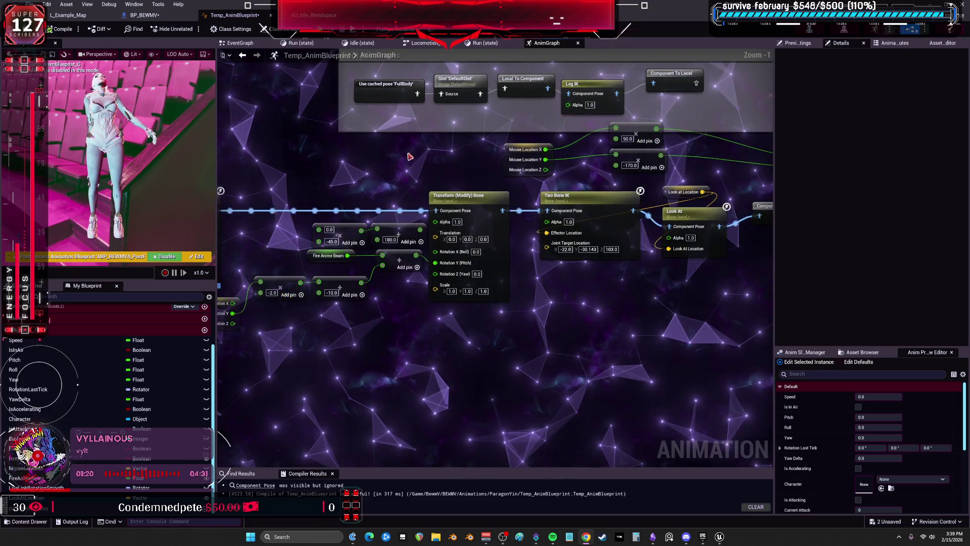
{"action": "left_click", "coordinate": [144, 15]}
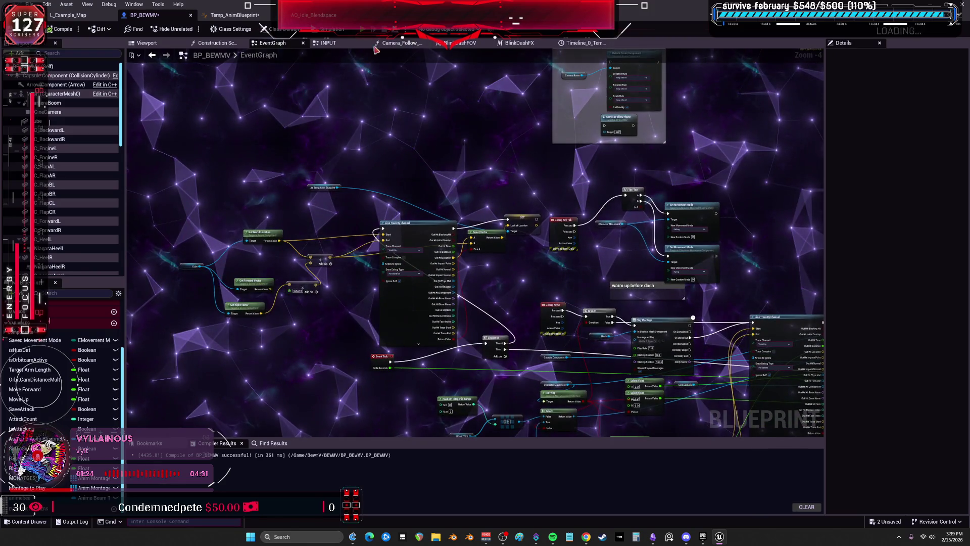
{"action": "left_click", "coordinate": [362, 29]}
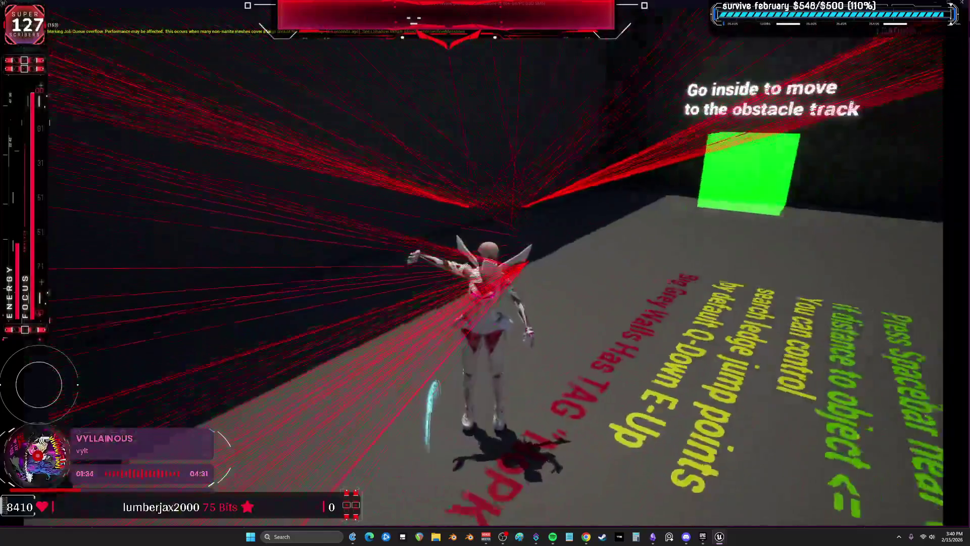
{"action": "key", "text": "alt+Tab"}
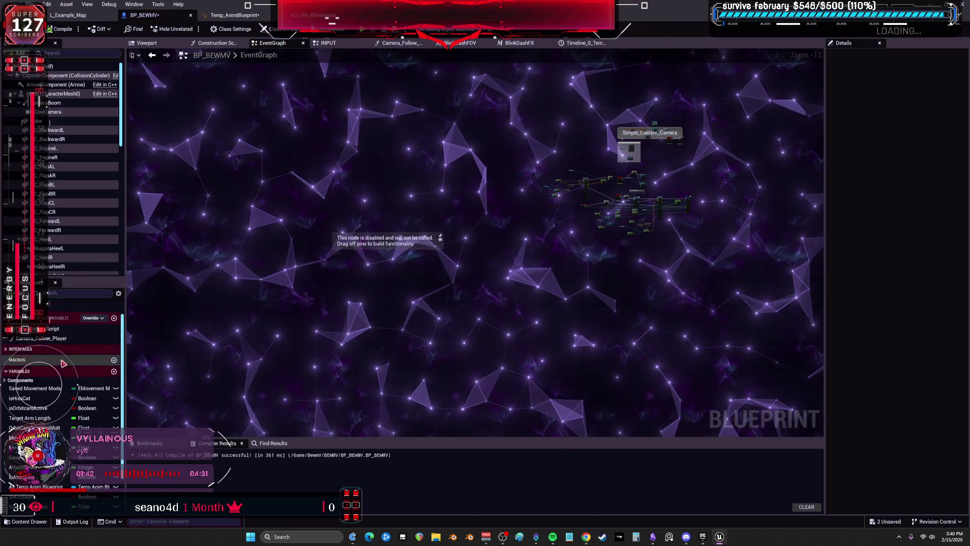
Open BP_BEWMV's INPUT graph and bring the Set Actor Relative Transform node into view.
{"action": "scroll", "coordinate": [75, 354], "scroll_direction": "up", "scroll_amount": 3}
{"action": "double_click", "coordinate": [76, 325]}
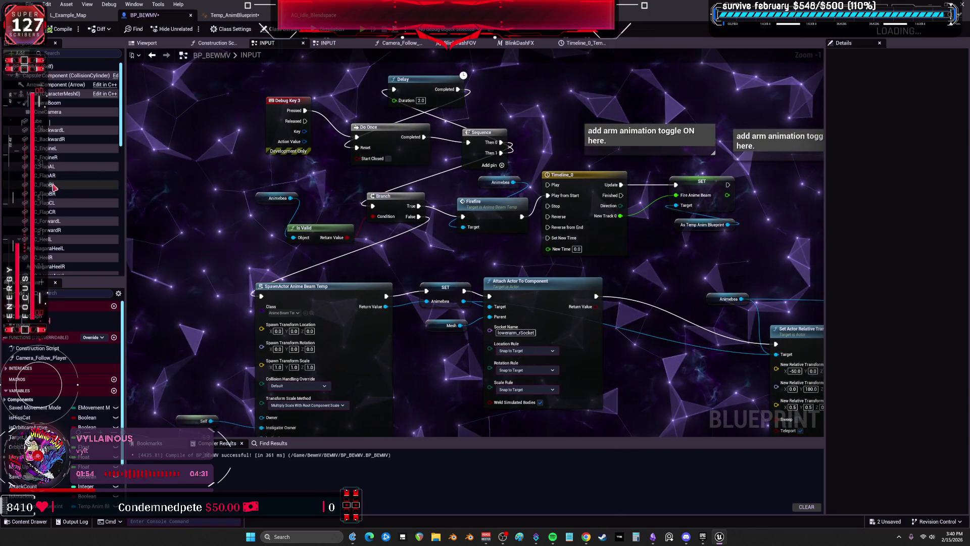
{"action": "mouse_move", "coordinate": [120, 133]}
{"action": "left_mouse_down"}
{"action": "mouse_move", "coordinate": [125, 261]}
{"action": "mouse_move", "coordinate": [124, 238]}
{"action": "left_mouse_up"}
{"action": "mouse_move", "coordinate": [380, 267]}
{"action": "left_mouse_down"}
{"action": "mouse_move", "coordinate": [374, 238]}
{"action": "mouse_move", "coordinate": [211, 195]}
{"action": "left_mouse_up"}
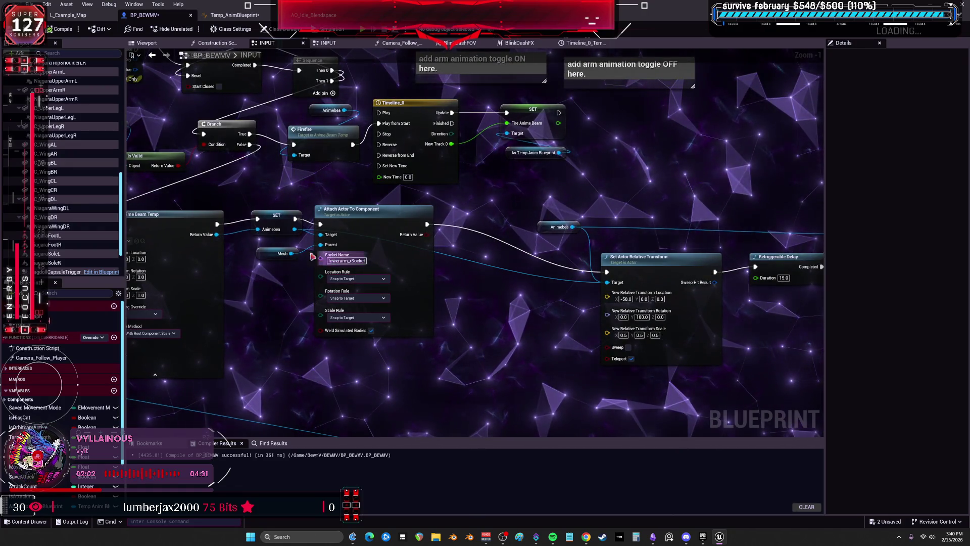
{"action": "scroll", "coordinate": [85, 165], "scroll_direction": "up", "scroll_amount": 10}
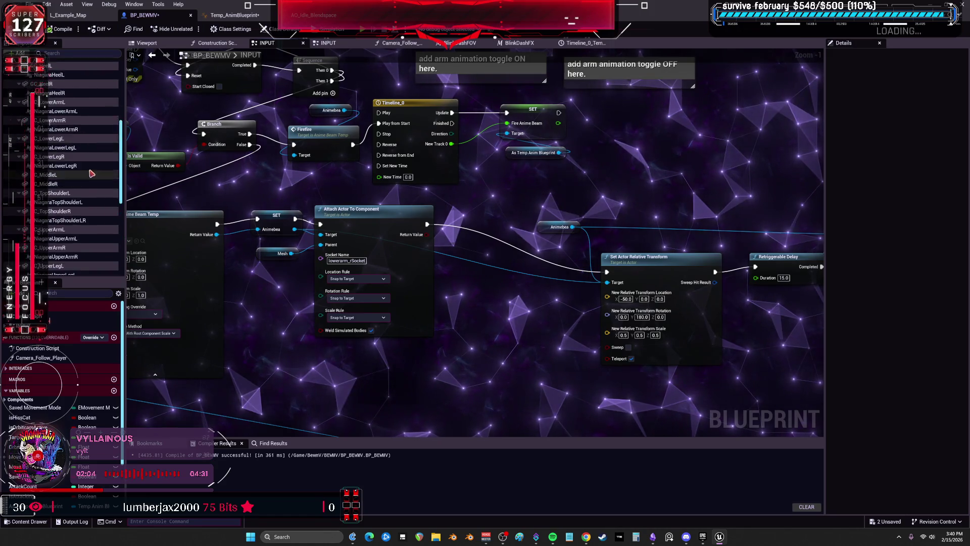
Show Mesh (CharacterMesh0) properties in a widened Details panel and browse to the BEWMV skeletal mesh.
{"action": "scroll", "coordinate": [81, 160], "scroll_direction": "up", "scroll_amount": 1}
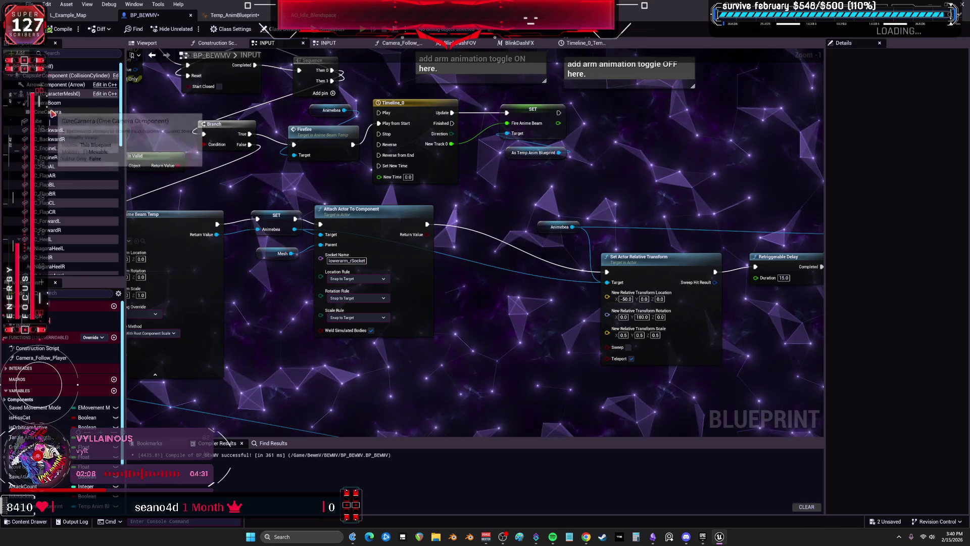
{"action": "left_click", "coordinate": [56, 93]}
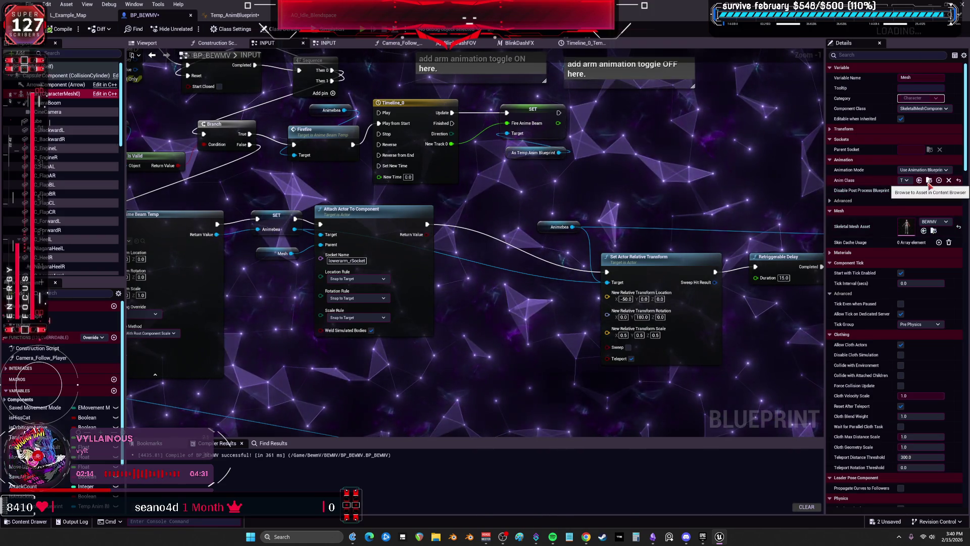
{"action": "left_click_drag", "start_coordinate": [826, 200], "coordinate": [700, 200]}
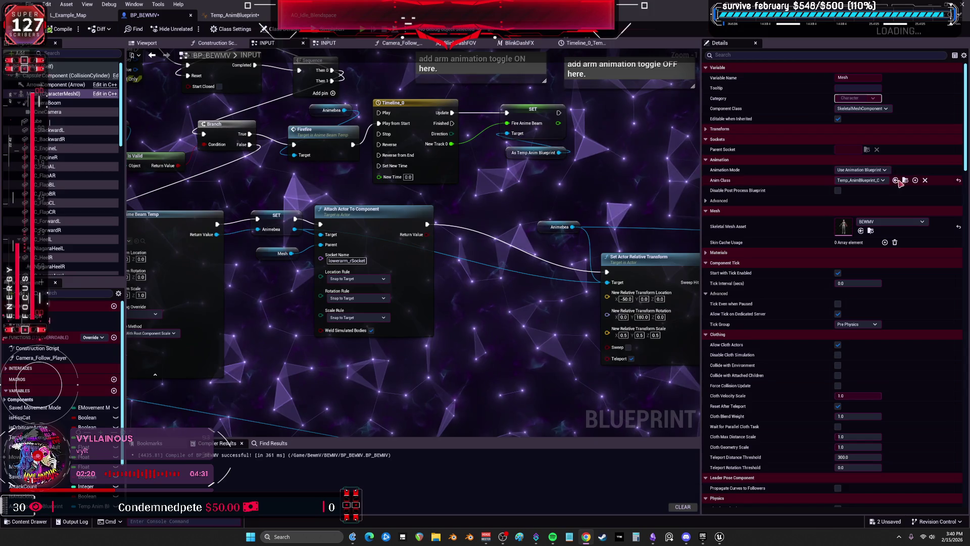
{"action": "left_click", "coordinate": [871, 231]}
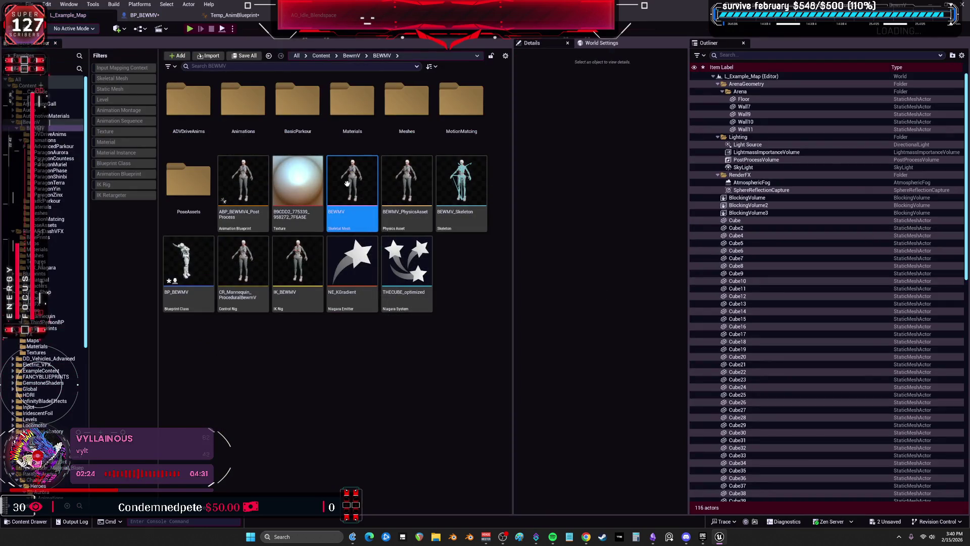
In BEWMV_Skeleton, add a socket (hand_rSocket) to the hand_r bone.
{"action": "double_click", "coordinate": [463, 174]}
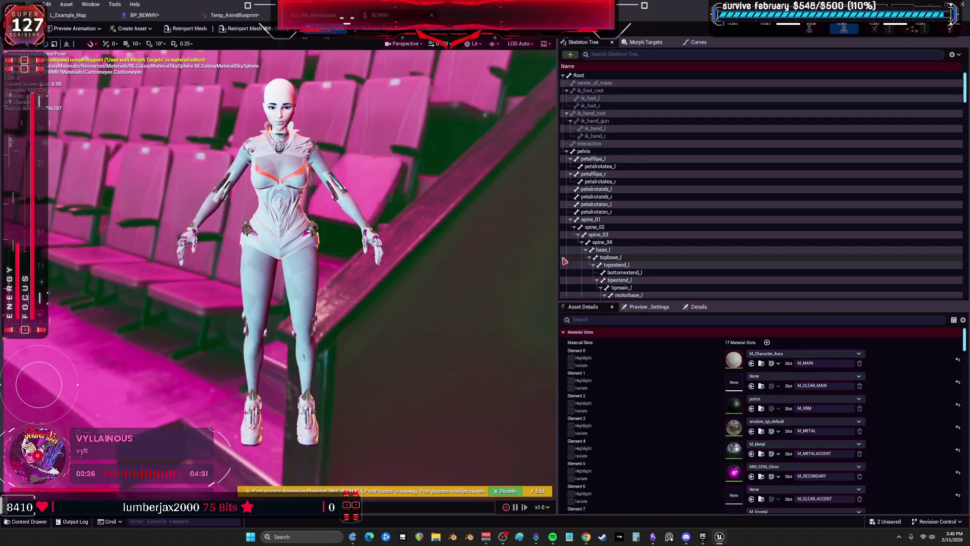
{"action": "scroll", "coordinate": [650, 204], "scroll_direction": "down", "scroll_amount": 3}
{"action": "scroll", "coordinate": [650, 205], "scroll_direction": "down", "scroll_amount": 10}
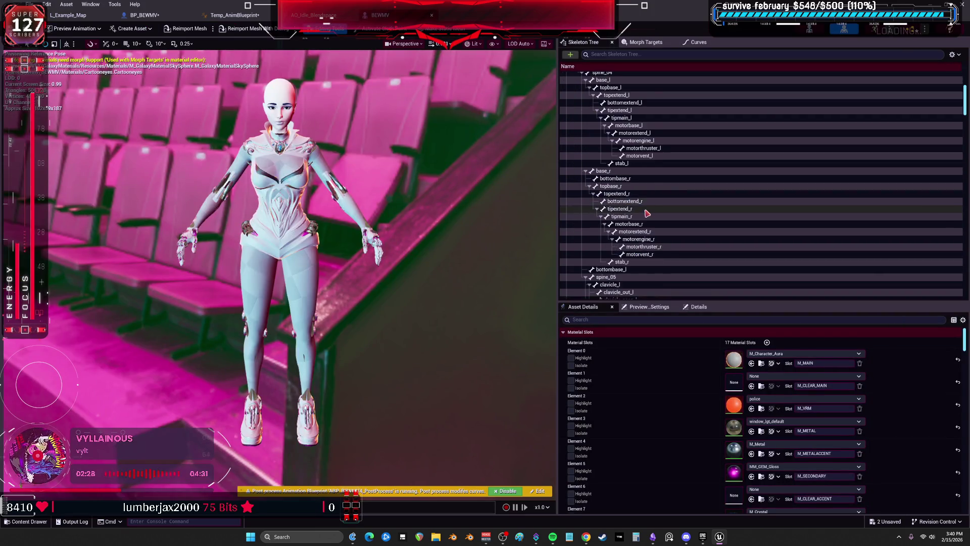
{"action": "scroll", "coordinate": [683, 202], "scroll_direction": "down", "scroll_amount": 10}
{"action": "left_click", "coordinate": [622, 167]}
{"action": "right_click", "coordinate": [624, 169]}
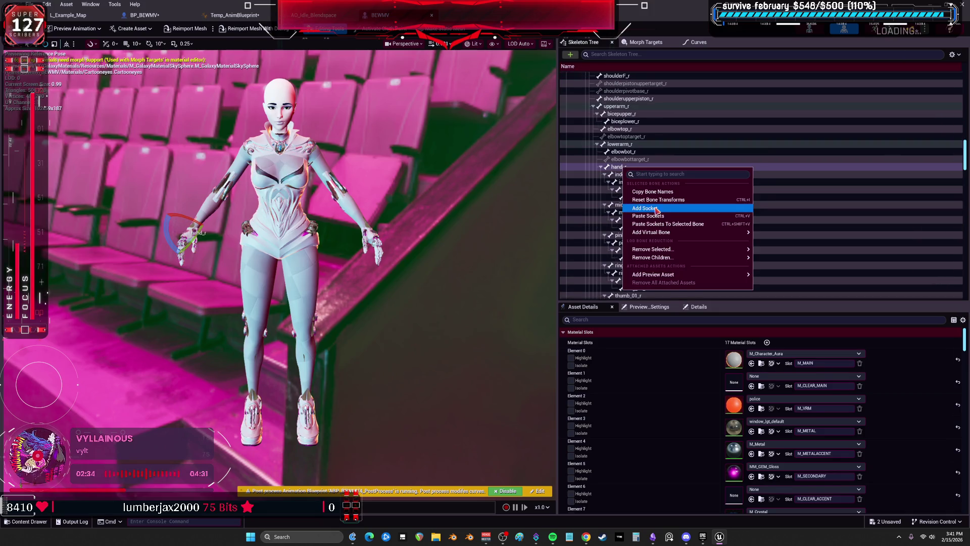
{"action": "left_click", "coordinate": [656, 208]}
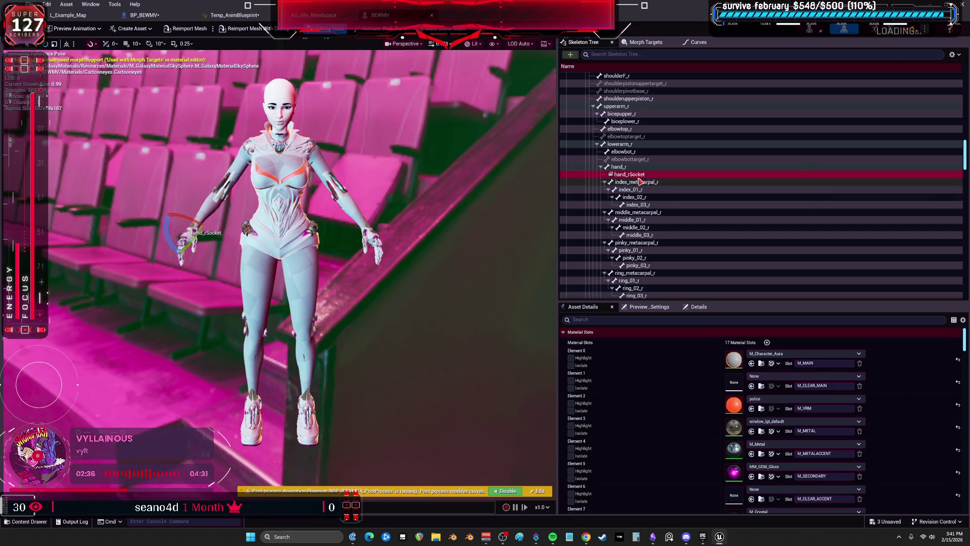
{"action": "left_click", "coordinate": [423, 223]}
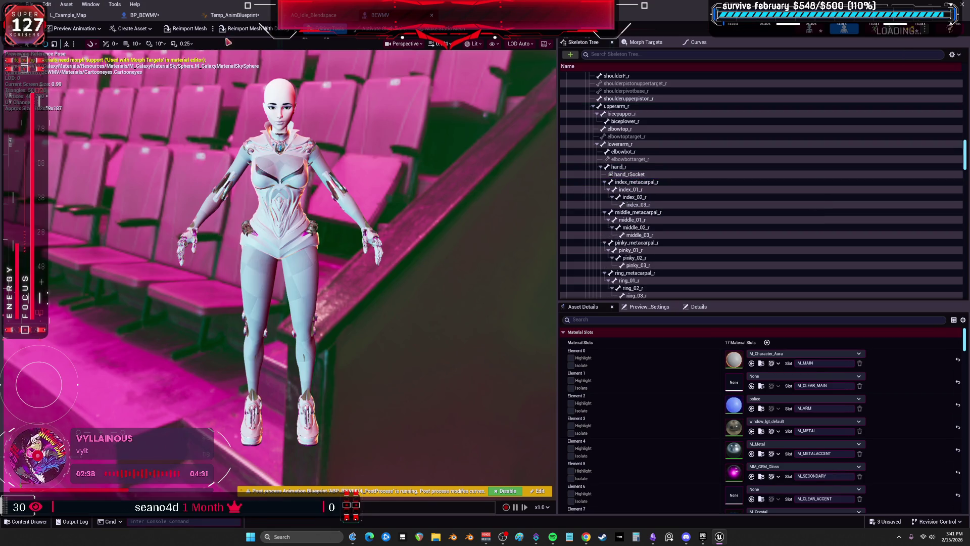
Return to the BP_BEWMV blueprint graph.
{"action": "left_click", "coordinate": [313, 15]}
{"action": "left_click", "coordinate": [235, 15]}
{"action": "left_click", "coordinate": [144, 15]}
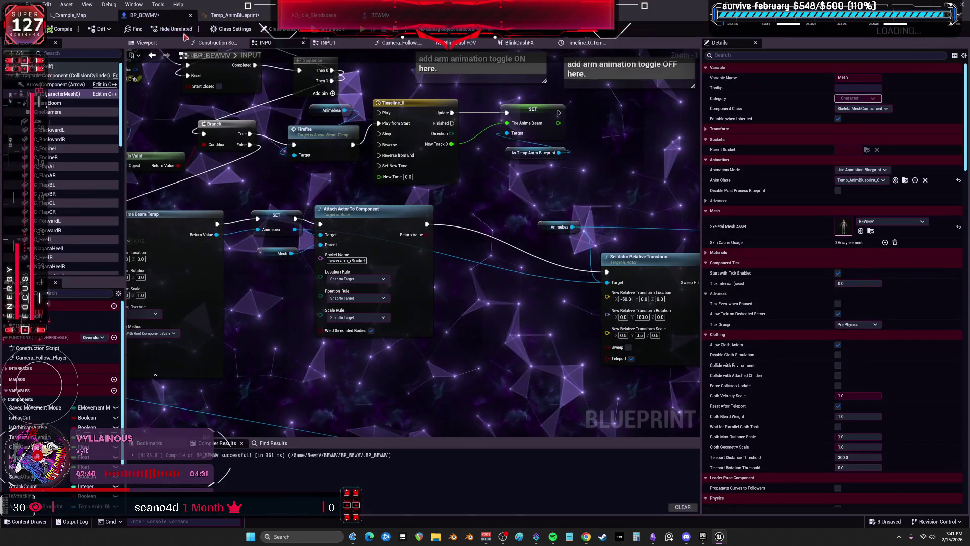
Change the attach node's socket name to hand_rSocket, then open the AnimeBeamTemp event graph.
{"action": "left_click", "coordinate": [347, 260]}
{"action": "type", "text": "hand_rSocket"}
{"action": "key", "text": "Return"}
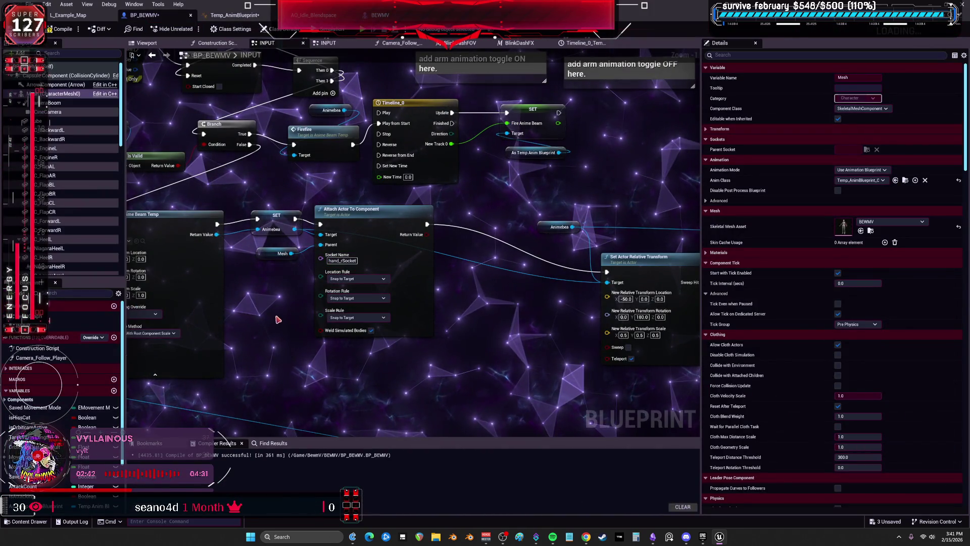
{"action": "mouse_move", "coordinate": [150, 160]}
{"action": "left_mouse_down"}
{"action": "mouse_move", "coordinate": [311, 213]}
{"action": "mouse_move", "coordinate": [308, 237]}
{"action": "mouse_move", "coordinate": [283, 237]}
{"action": "left_mouse_up"}
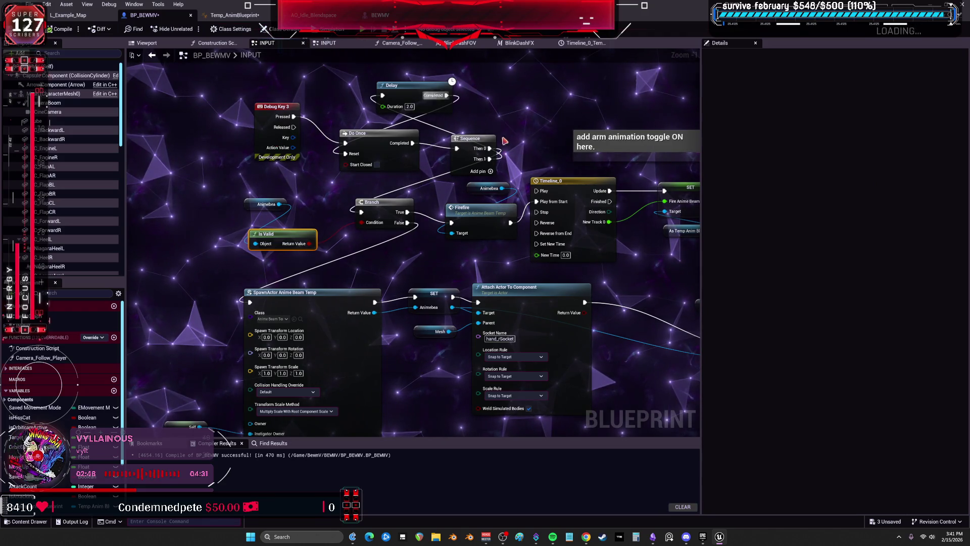
{"action": "double_click", "coordinate": [485, 211]}
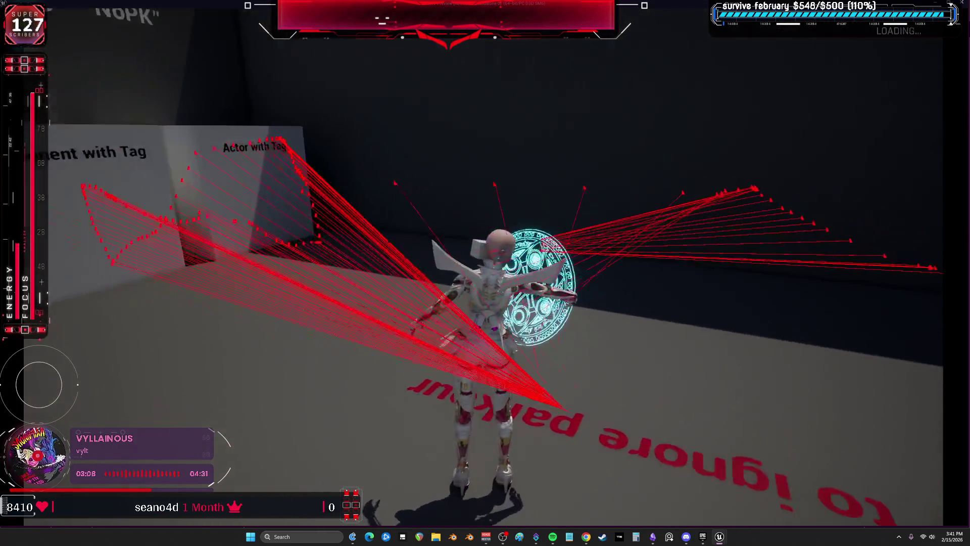
Back in the INPUT graph, view Set Actor Relative Transform and play-test the beam.
{"action": "key", "text": "Escape"}
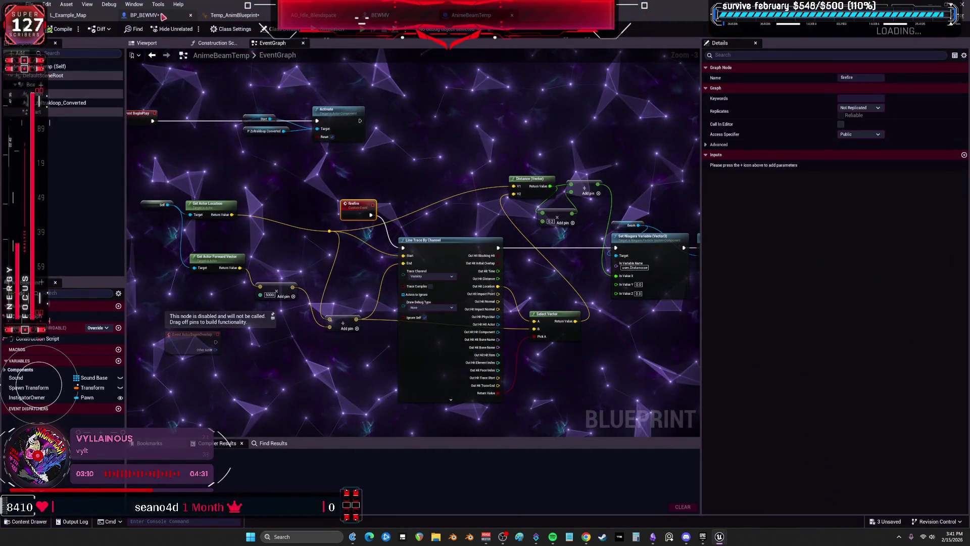
{"action": "left_click", "coordinate": [146, 17]}
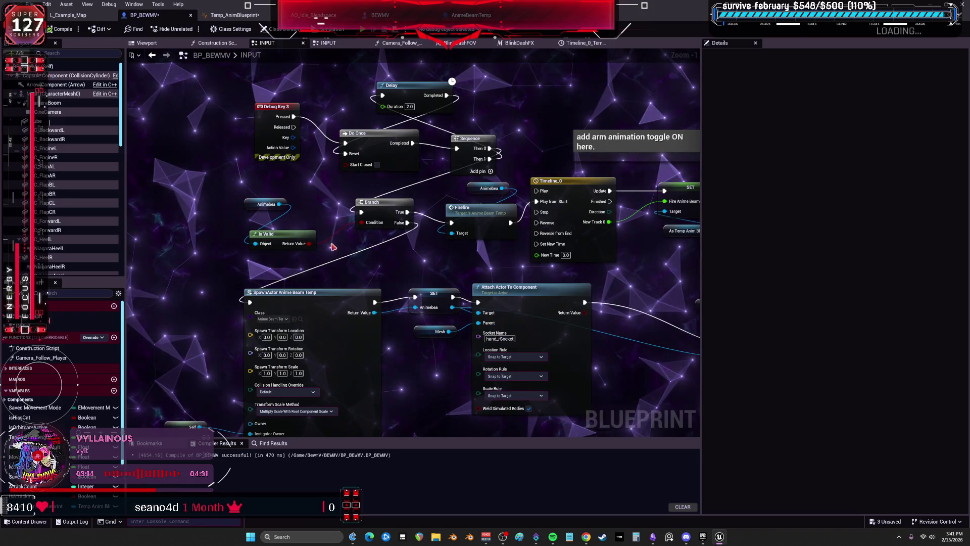
{"action": "left_click_drag", "start_coordinate": [459, 259], "coordinate": [411, 203]}
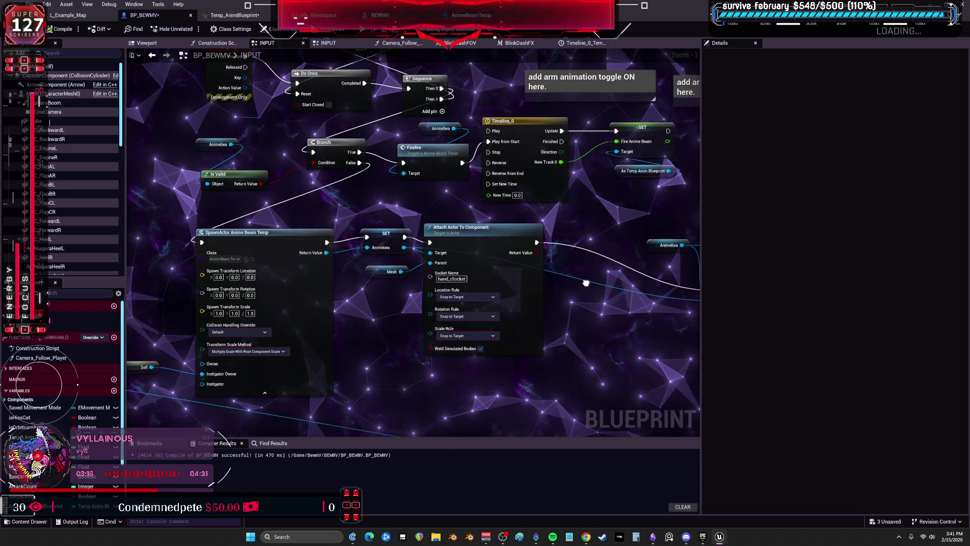
{"action": "left_click_drag", "start_coordinate": [574, 273], "coordinate": [552, 321]}
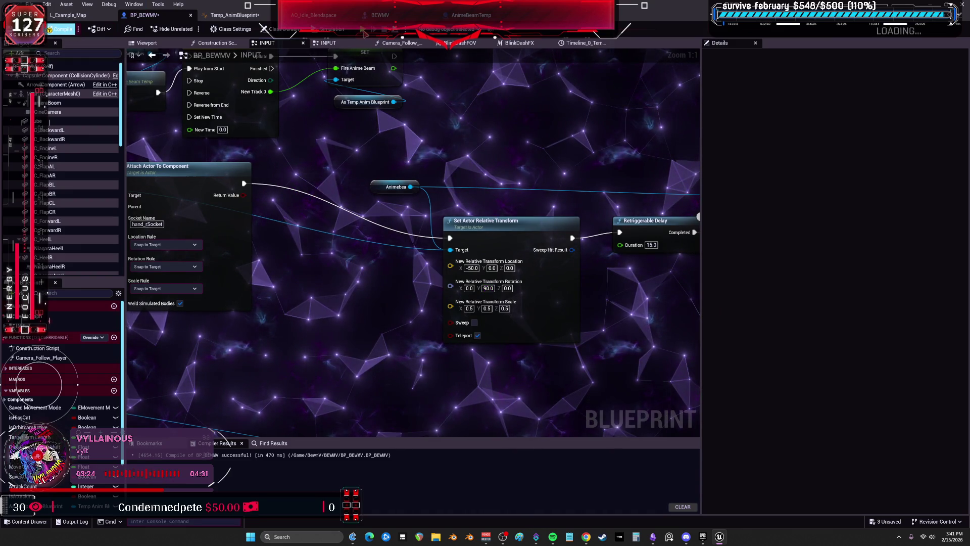
{"action": "key", "text": "alt+p"}
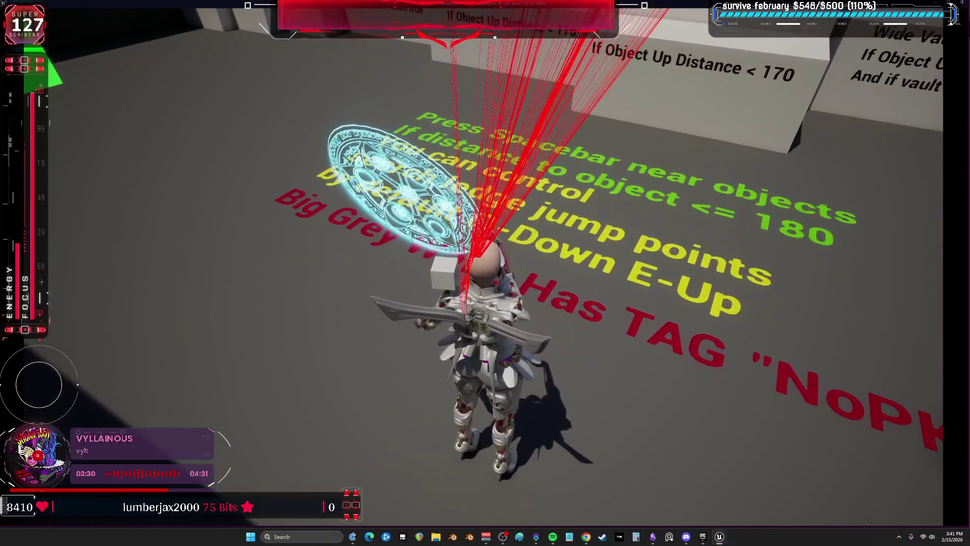
{"action": "key", "text": "Escape"}
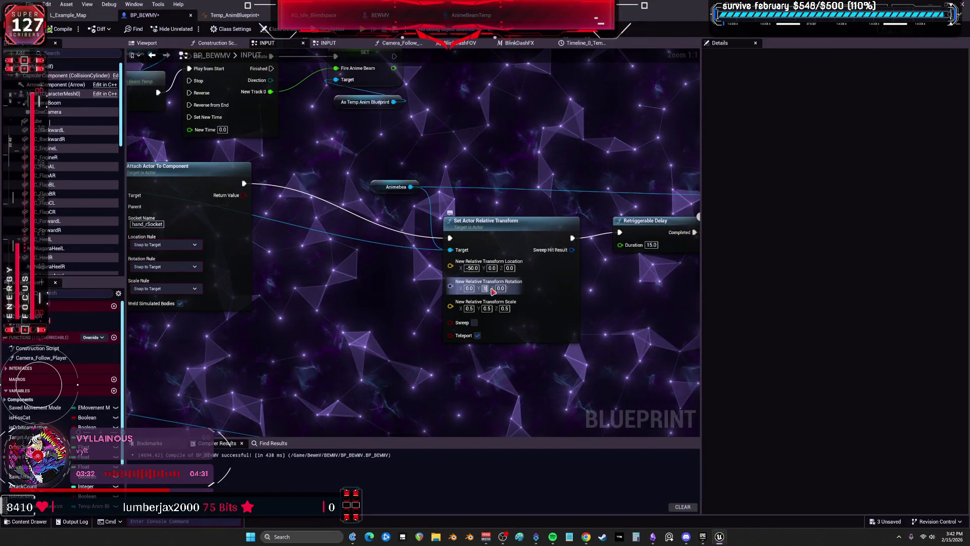
Compile with beam rotation 0, -180, 90 and play-test it twice, running toward the dark wall.
{"action": "key", "text": "F7"}
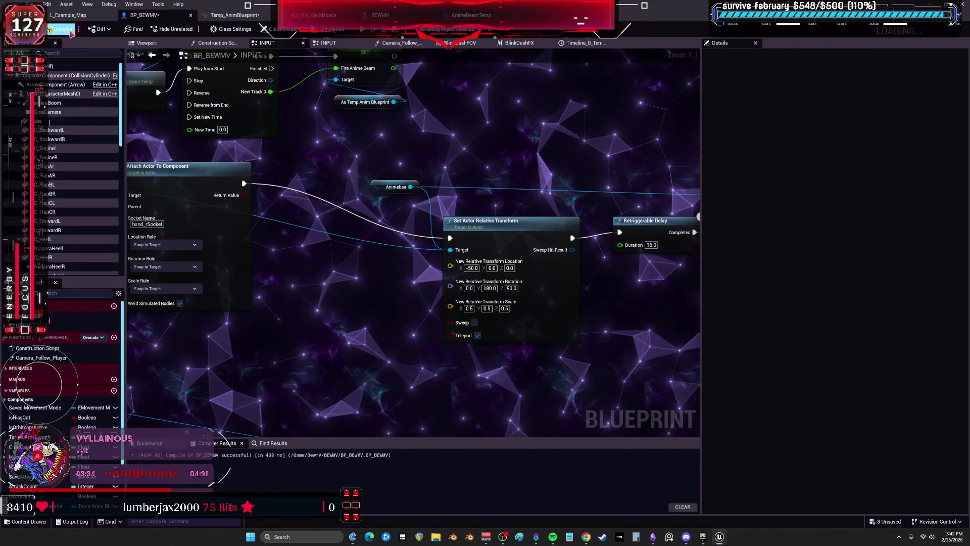
{"action": "key", "text": "alt+p"}
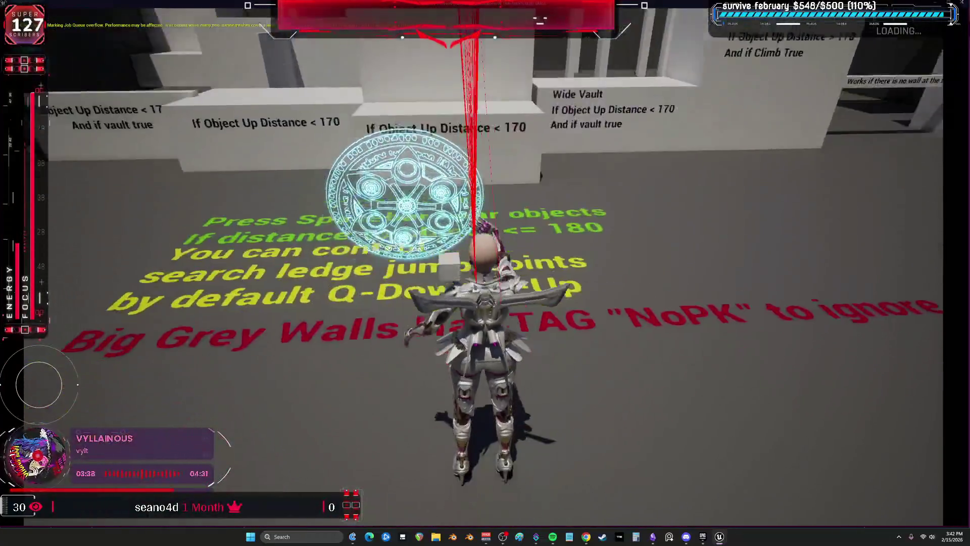
{"action": "key", "text": "Escape"}
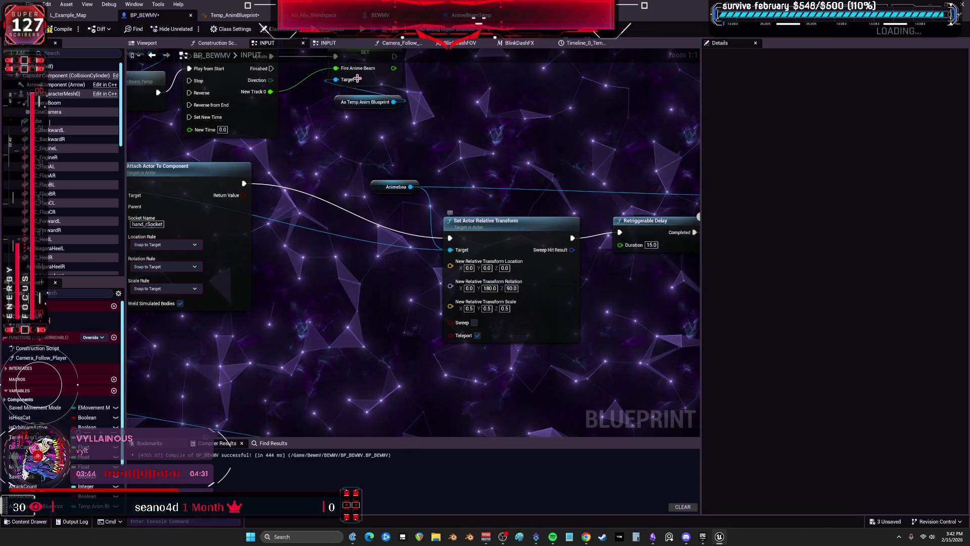
{"action": "key", "text": "alt+p"}
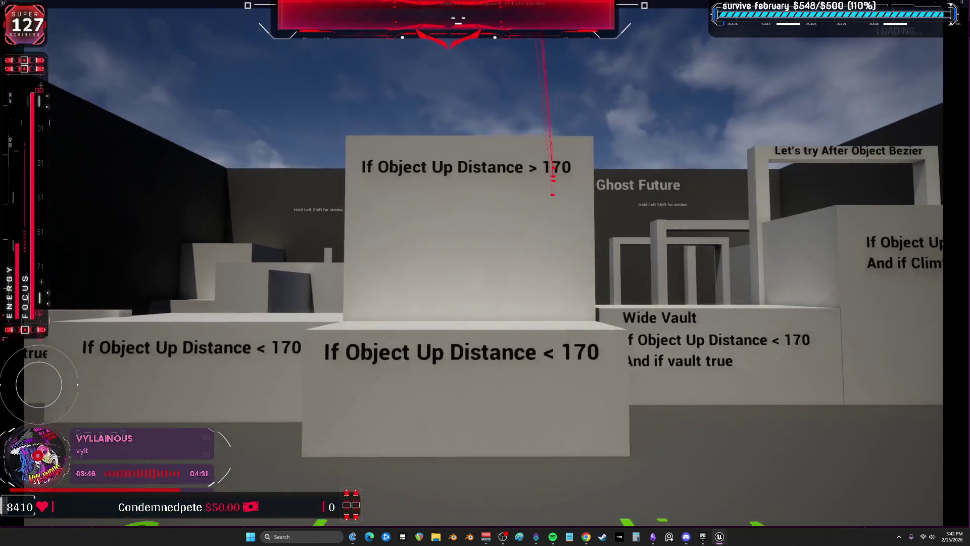
{"action": "key", "text": "w"}
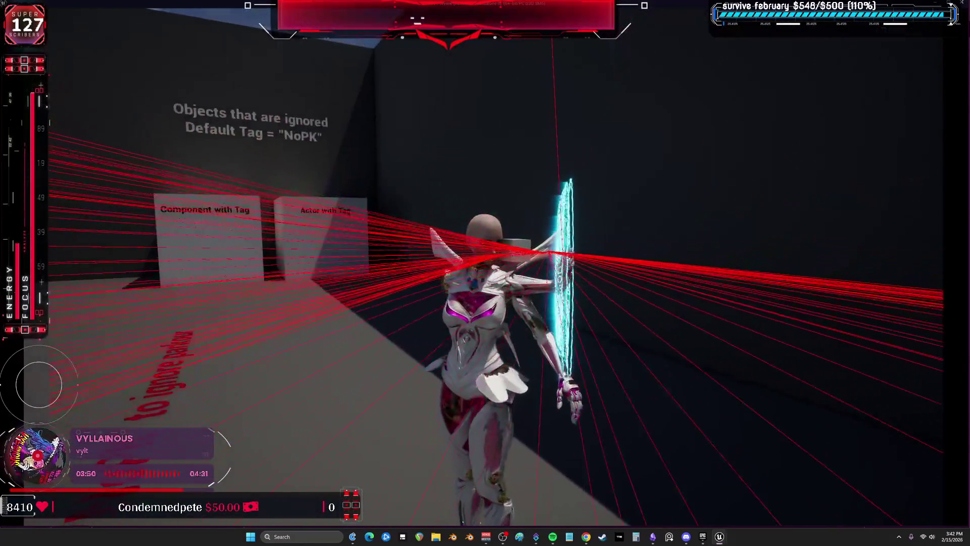
{"action": "key", "text": "Escape"}
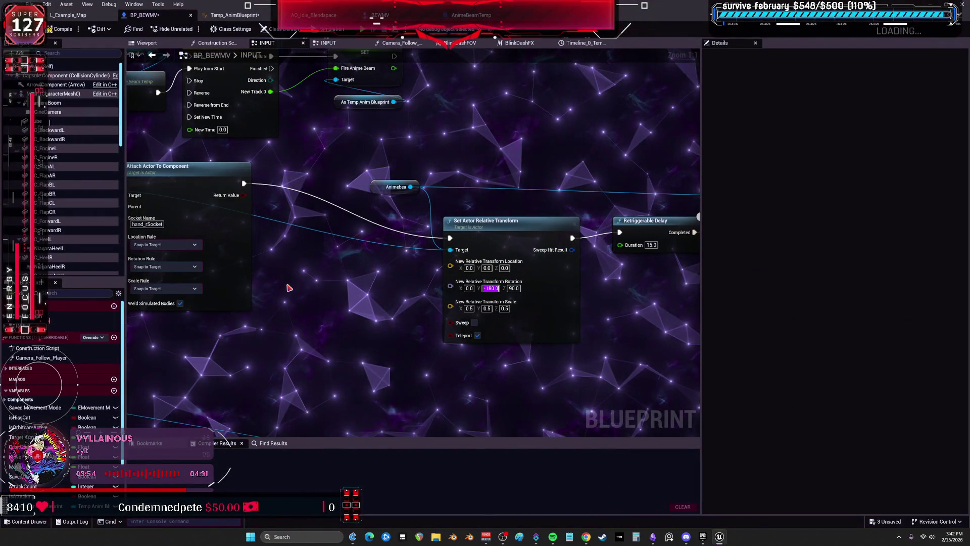
{"action": "left_click_drag", "start_coordinate": [288, 288], "coordinate": [330, 268]}
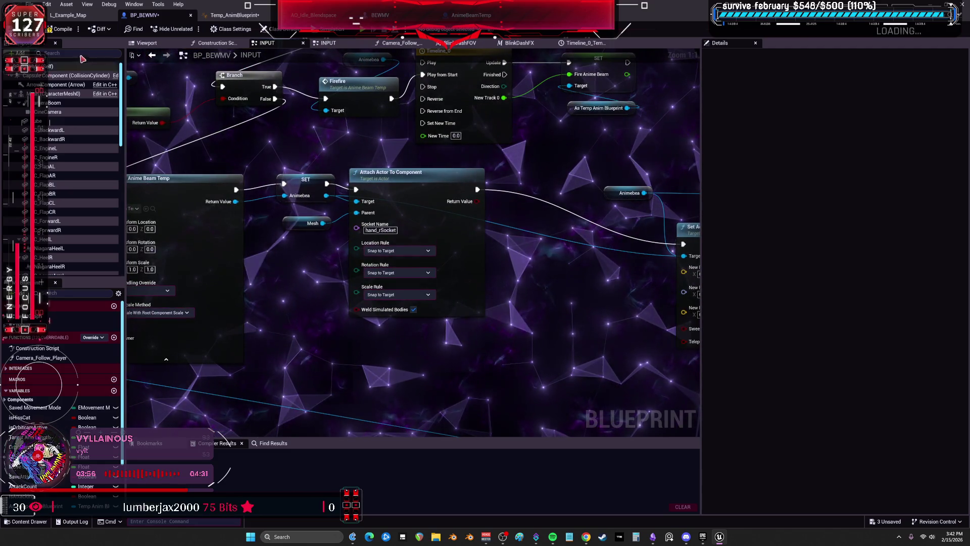
{"action": "scroll", "coordinate": [240, 135], "scroll_direction": "down", "scroll_amount": 5}
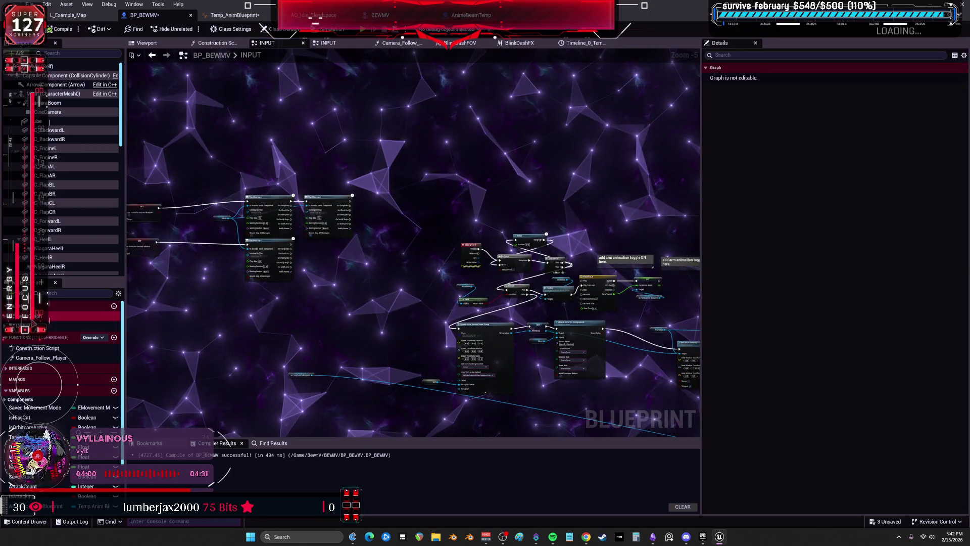
Set Line Trace By Channel's Draw Debug Type to None, compile, and play-test without trace lines.
{"action": "left_click", "coordinate": [212, 55]}
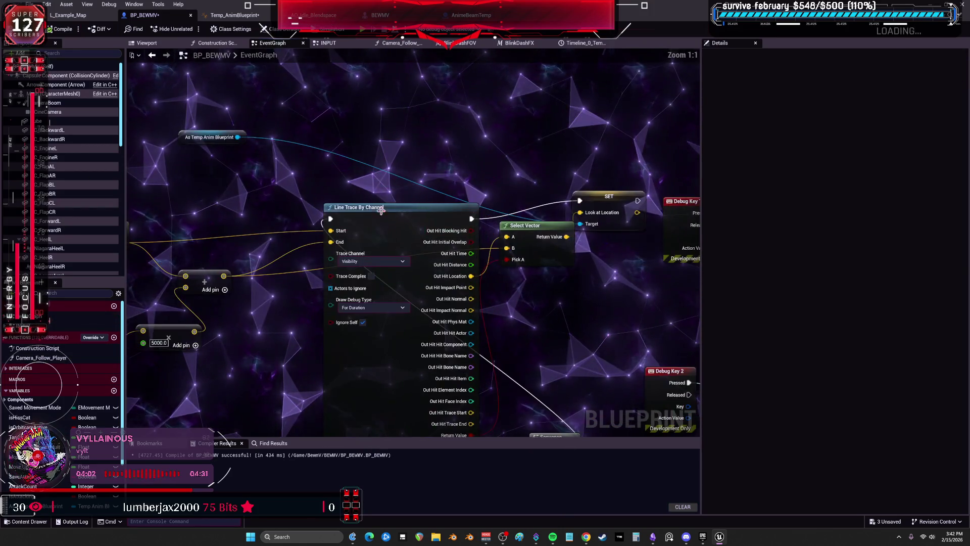
{"action": "left_click", "coordinate": [370, 307]}
{"action": "left_click", "coordinate": [354, 318]}
{"action": "left_click", "coordinate": [60, 29]}
{"action": "left_click", "coordinate": [366, 31]}
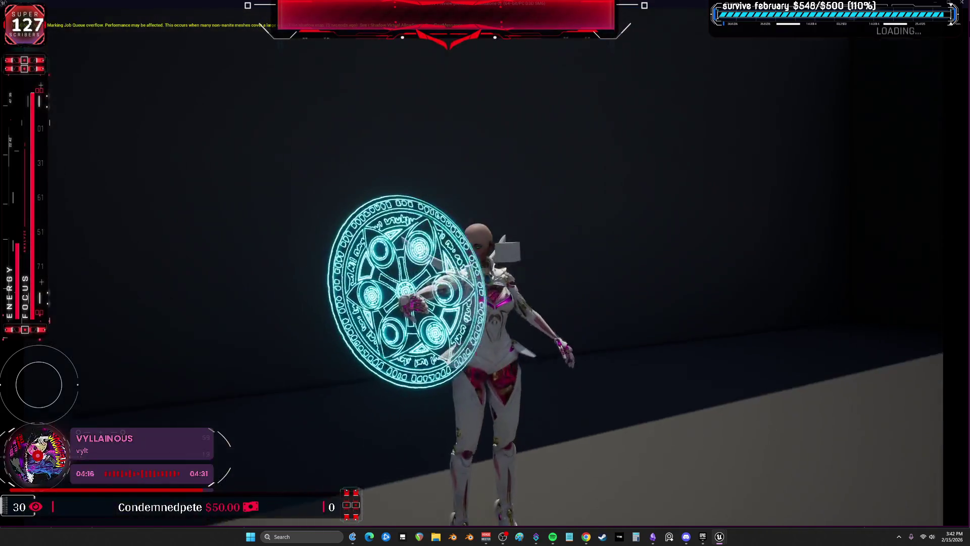
{"action": "key", "text": "Escape"}
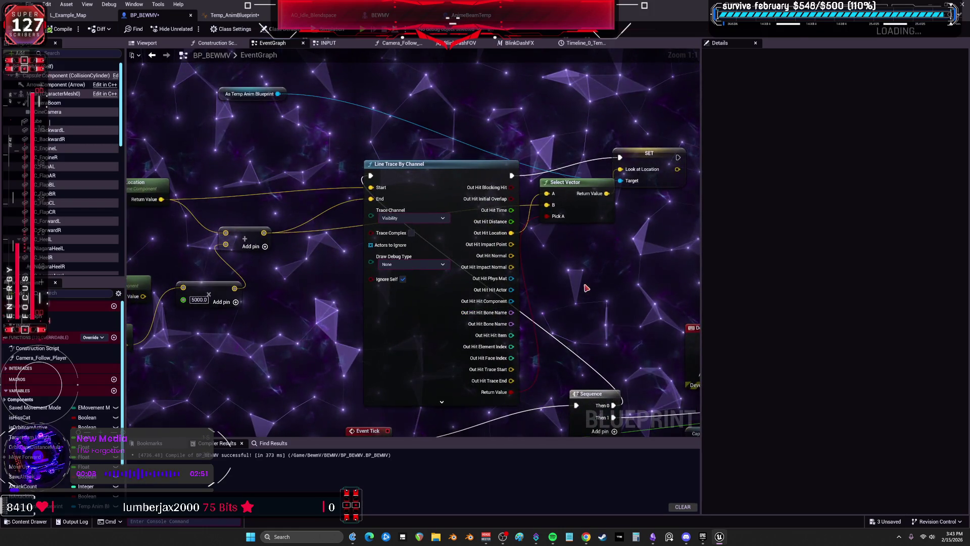
Select the LookAtLocation SET node and nudge the Select Vector node slightly down-left.
{"action": "left_click_drag", "start_coordinate": [586, 288], "coordinate": [579, 276]}
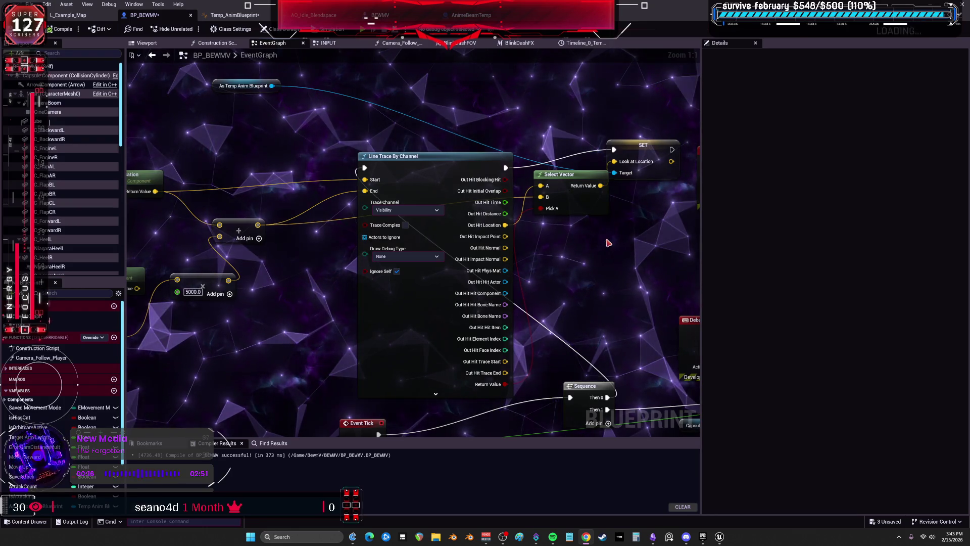
{"action": "left_click_drag", "start_coordinate": [608, 243], "coordinate": [526, 250]}
{"action": "left_click", "coordinate": [567, 172]}
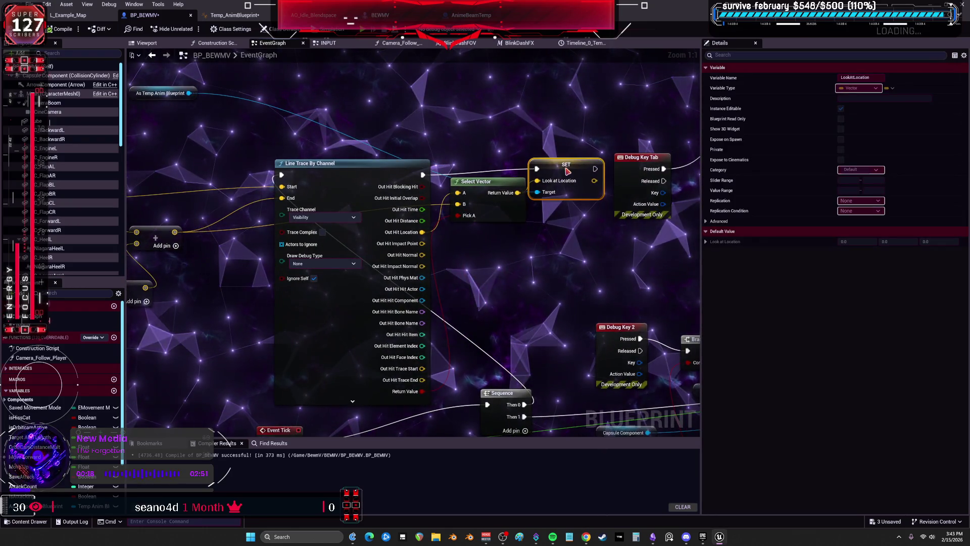
{"action": "left_click_drag", "start_coordinate": [488, 219], "coordinate": [482, 231]}
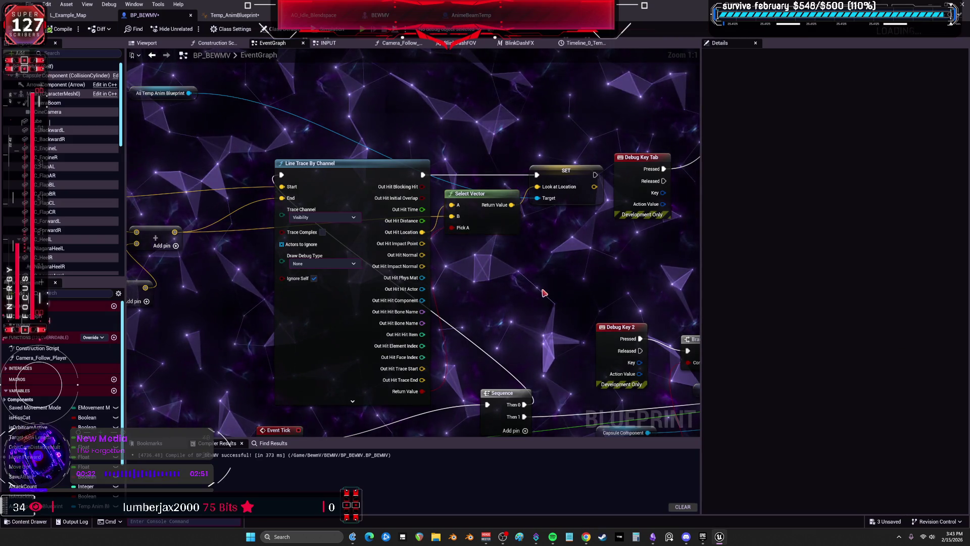
Survey the EventGraph's vector, Flip Flop and movement nodes, then open the INPUT graph.
{"action": "left_click_drag", "start_coordinate": [509, 300], "coordinate": [533, 251]}
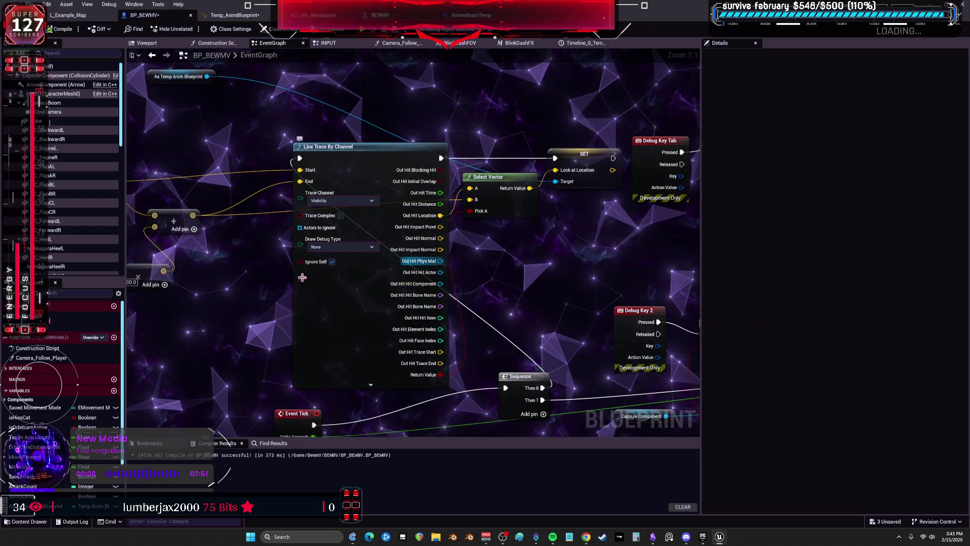
{"action": "left_click_drag", "start_coordinate": [330, 274], "coordinate": [399, 291]}
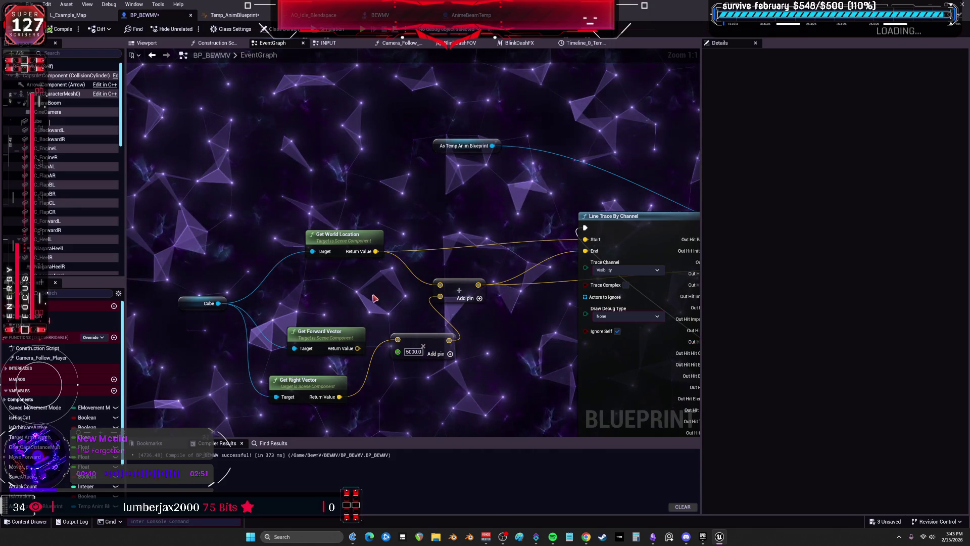
{"action": "scroll", "coordinate": [409, 261], "scroll_direction": "down", "scroll_amount": 3}
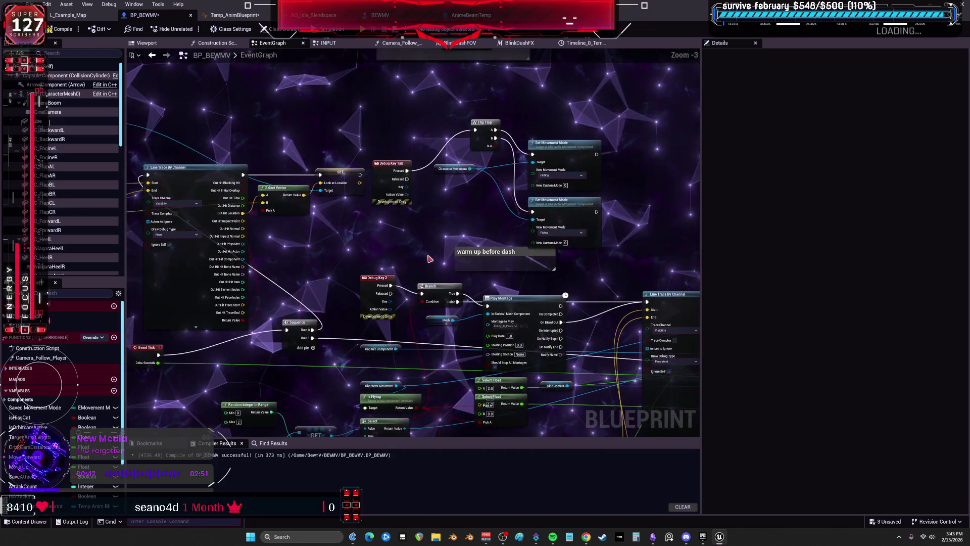
{"action": "left_click_drag", "start_coordinate": [636, 259], "coordinate": [611, 248]}
{"action": "mouse_move", "coordinate": [435, 166]}
{"action": "left_mouse_down"}
{"action": "mouse_move", "coordinate": [308, 167]}
{"action": "mouse_move", "coordinate": [493, 191]}
{"action": "left_mouse_up"}
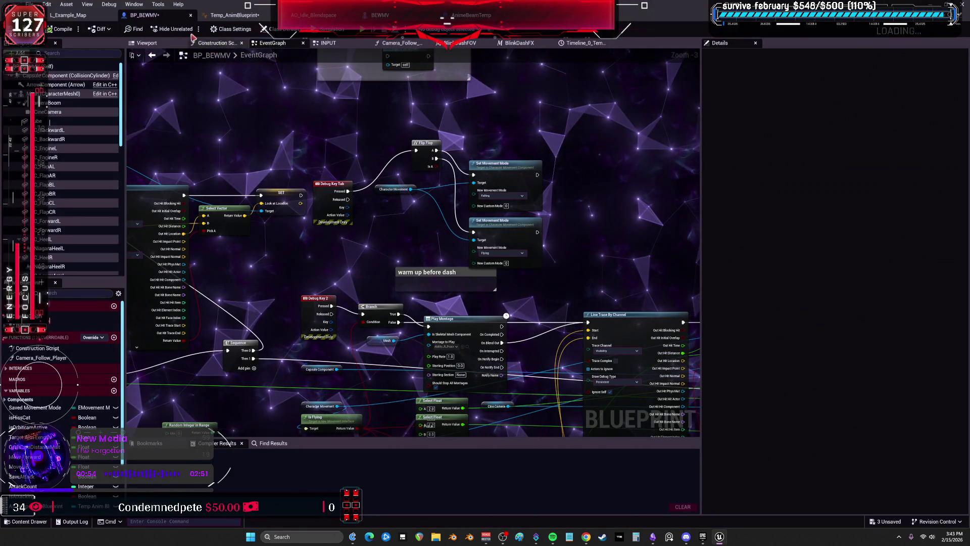
{"action": "scroll", "coordinate": [400, 189], "scroll_direction": "down", "scroll_amount": 4}
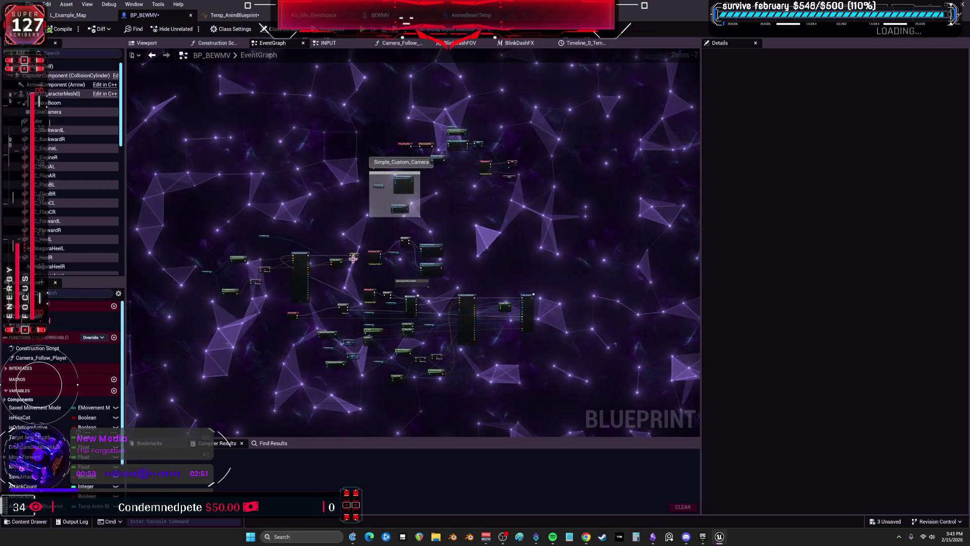
{"action": "double_click", "coordinate": [61, 326]}
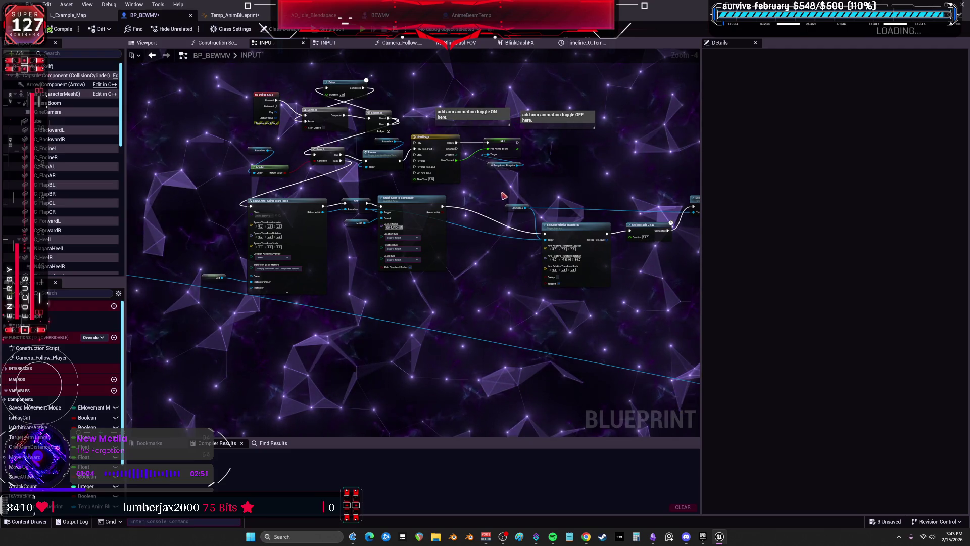
Start editing the beam's Set Actor Relative Transform rotation and test-cast the magic circle with E.
{"action": "scroll", "coordinate": [391, 186], "scroll_direction": "up", "scroll_amount": 4}
{"action": "left_click_drag", "start_coordinate": [588, 223], "coordinate": [494, 260]}
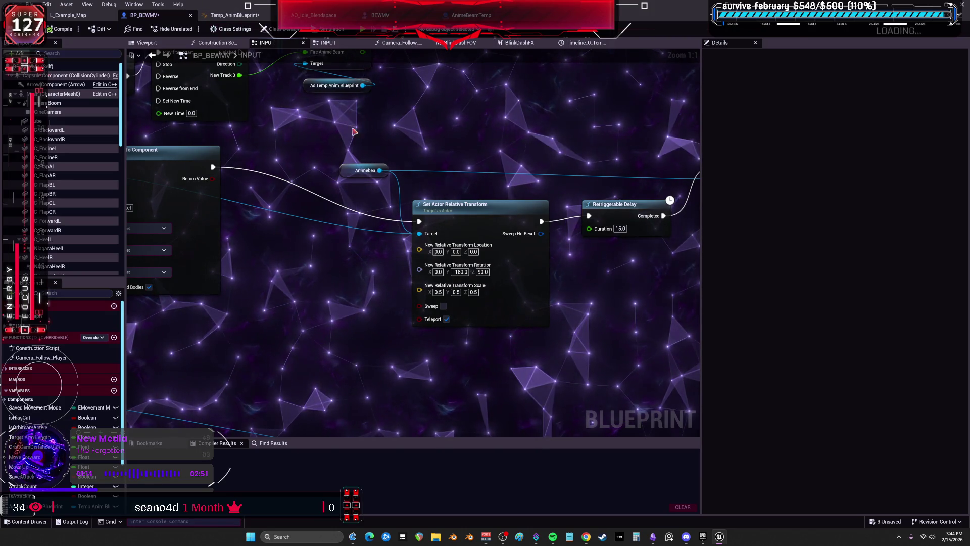
{"action": "left_click_drag", "start_coordinate": [345, 143], "coordinate": [726, 131]}
{"action": "left_click_drag", "start_coordinate": [627, 202], "coordinate": [141, 202]}
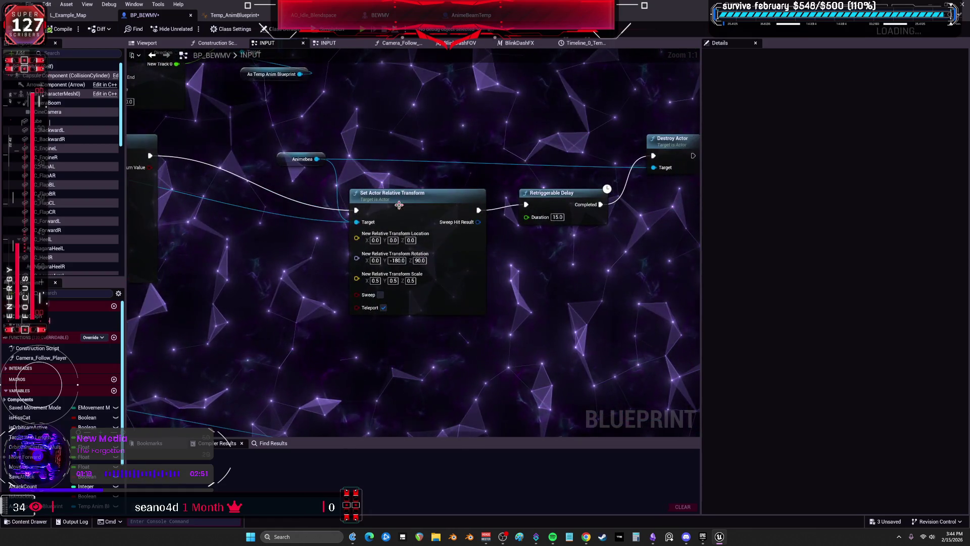
{"action": "left_click", "coordinate": [395, 261]}
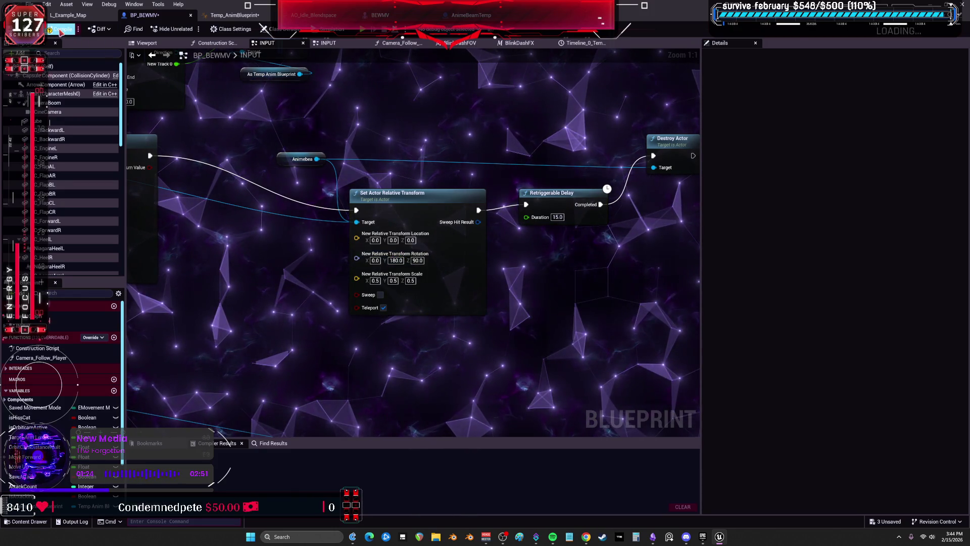
{"action": "left_click", "coordinate": [362, 31]}
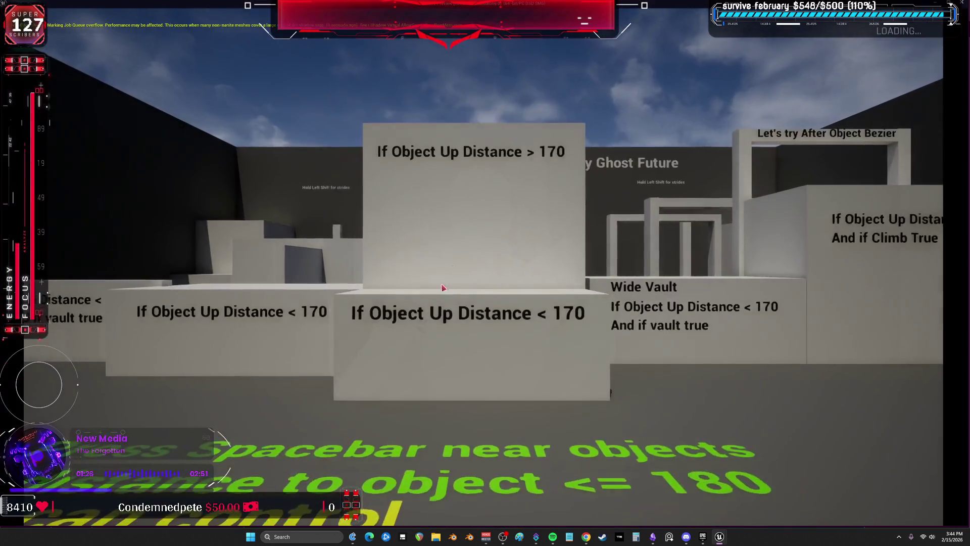
{"action": "key", "text": "e"}
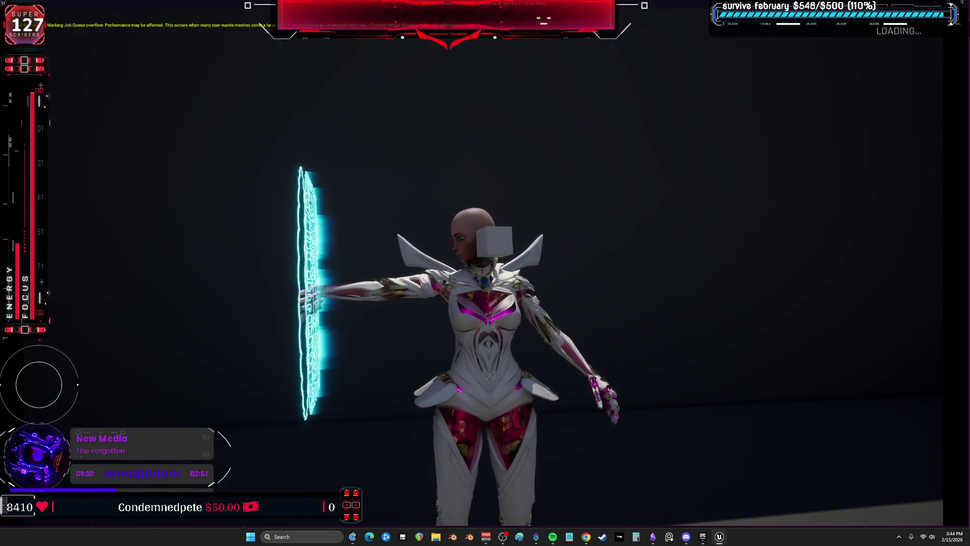
{"action": "key", "text": "Escape"}
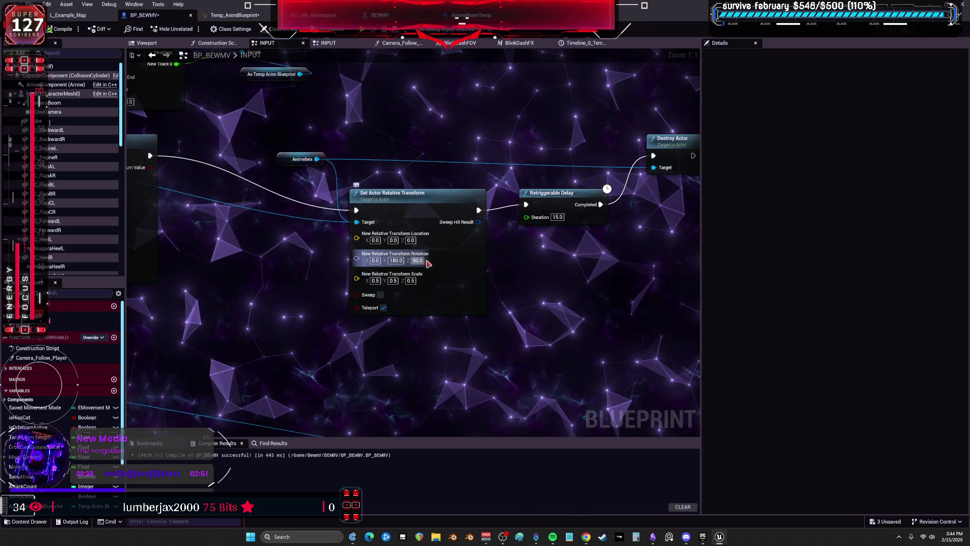
{"action": "type", "text": "-90"}
Commit Rotation Z as -90.0 and play-test firing the lightning beam.
{"action": "key", "text": "Return"}
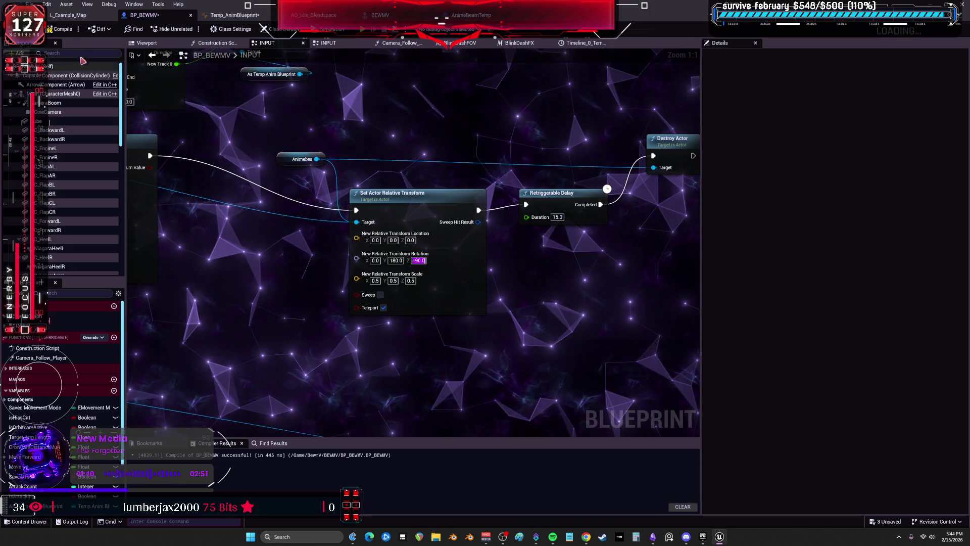
{"action": "key", "text": "alt+p"}
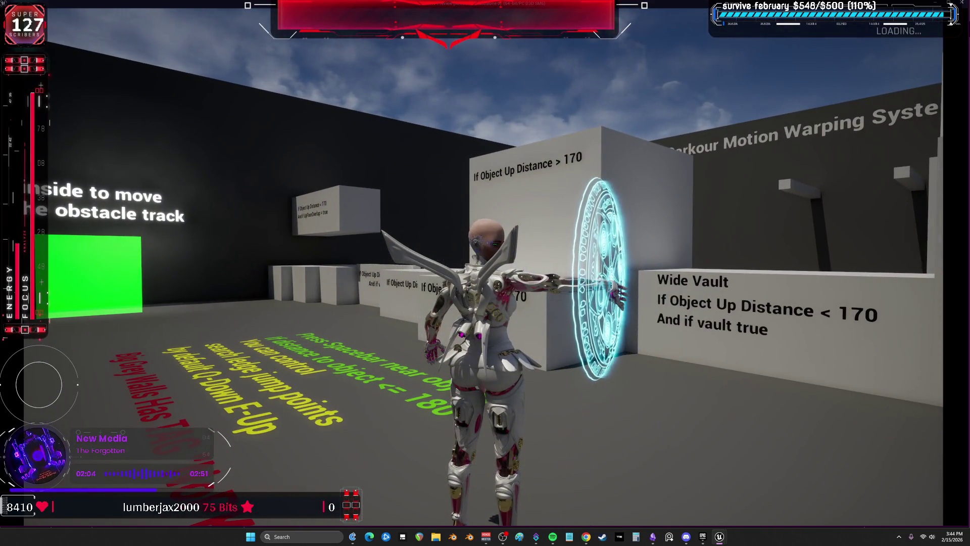
{"action": "key", "text": "Escape"}
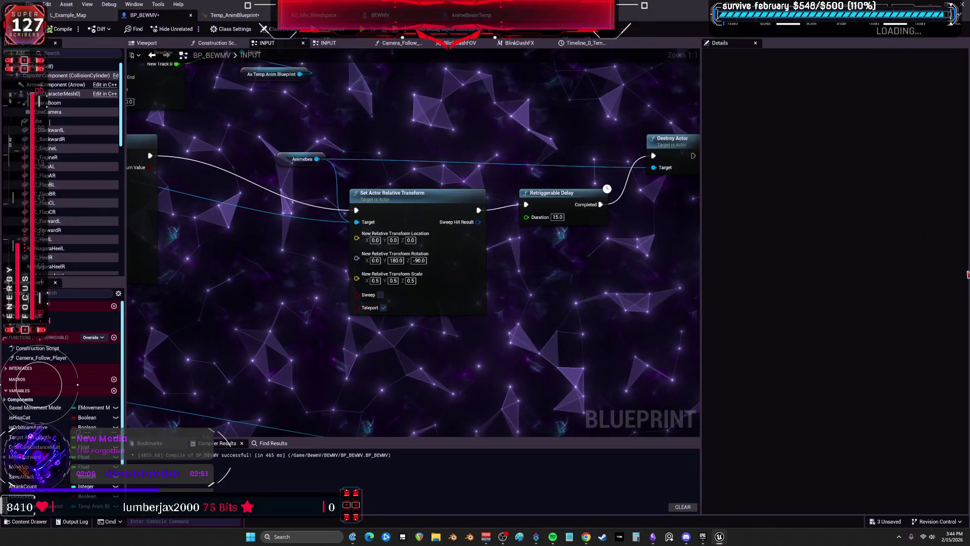
{"action": "scroll", "coordinate": [341, 281], "scroll_direction": "down", "scroll_amount": 3}
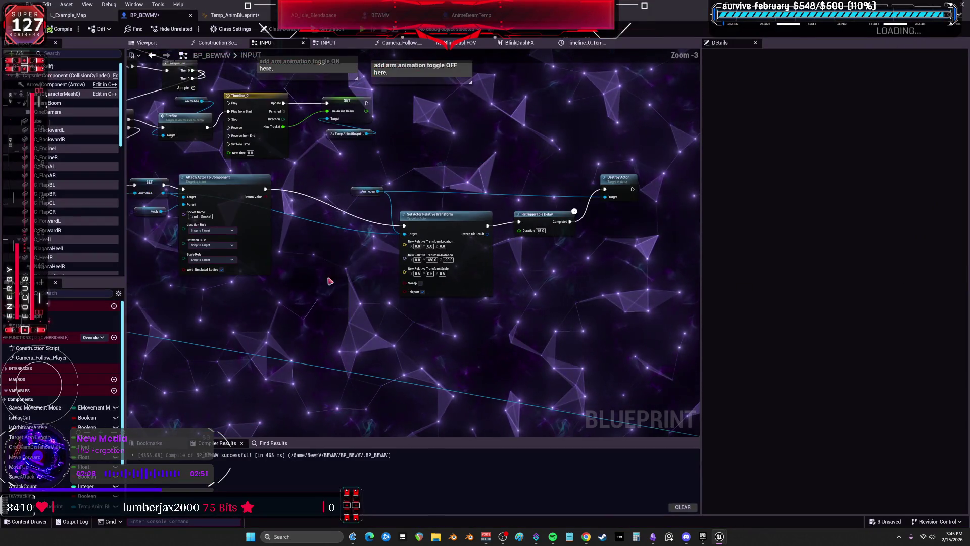
In Temp_AnimBlueprint's AnimGraph, find the AO_Idle_Blendspace node's asset and open it.
{"action": "left_click_drag", "start_coordinate": [341, 281], "coordinate": [370, 248]}
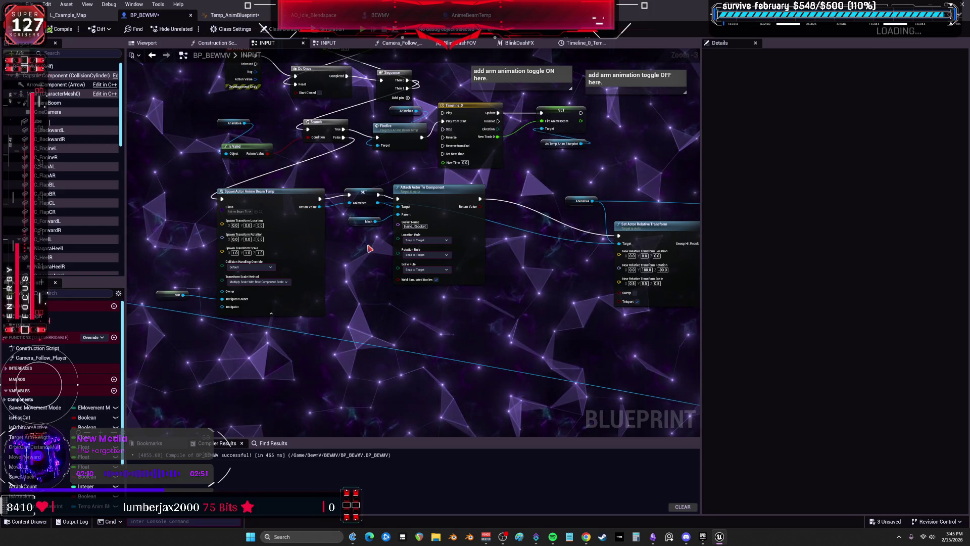
{"action": "left_click", "coordinate": [235, 15]}
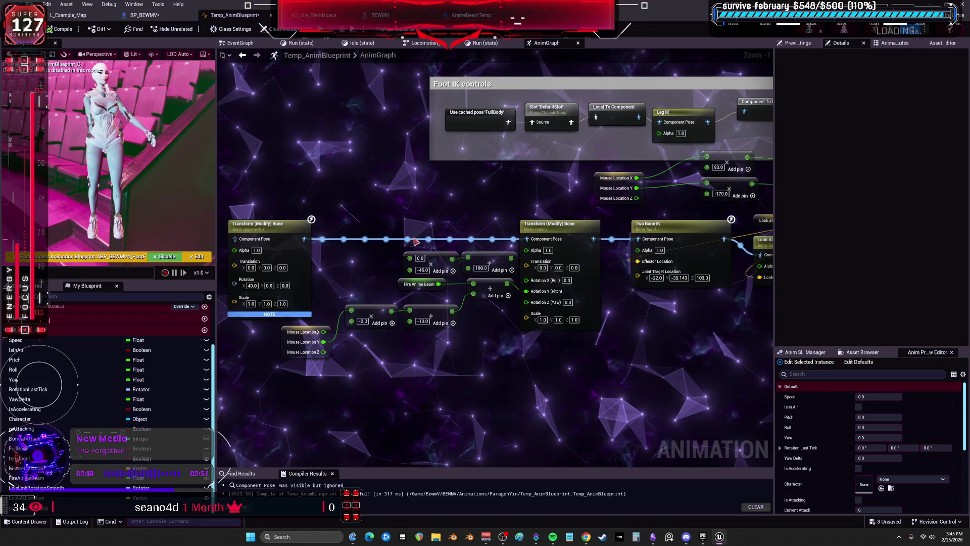
{"action": "left_click_drag", "start_coordinate": [654, 225], "coordinate": [416, 223]}
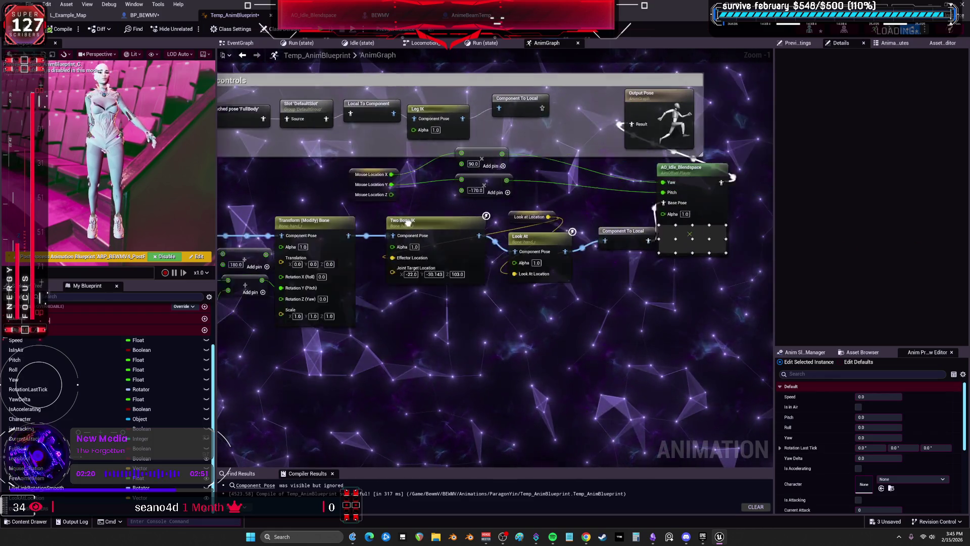
{"action": "scroll", "coordinate": [417, 223], "scroll_direction": "up", "scroll_amount": 1}
{"action": "left_click", "coordinate": [546, 180]}
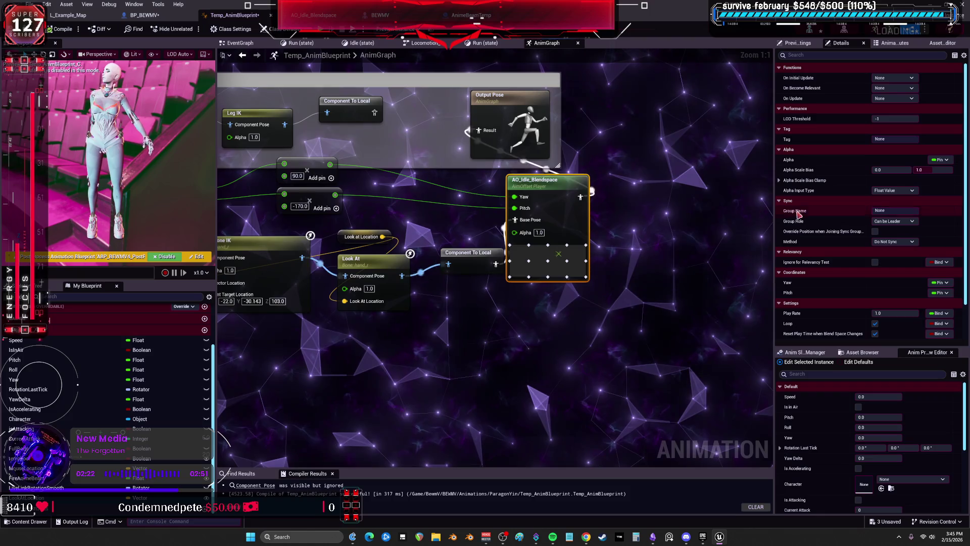
{"action": "scroll", "coordinate": [849, 263], "scroll_direction": "down", "scroll_amount": 2}
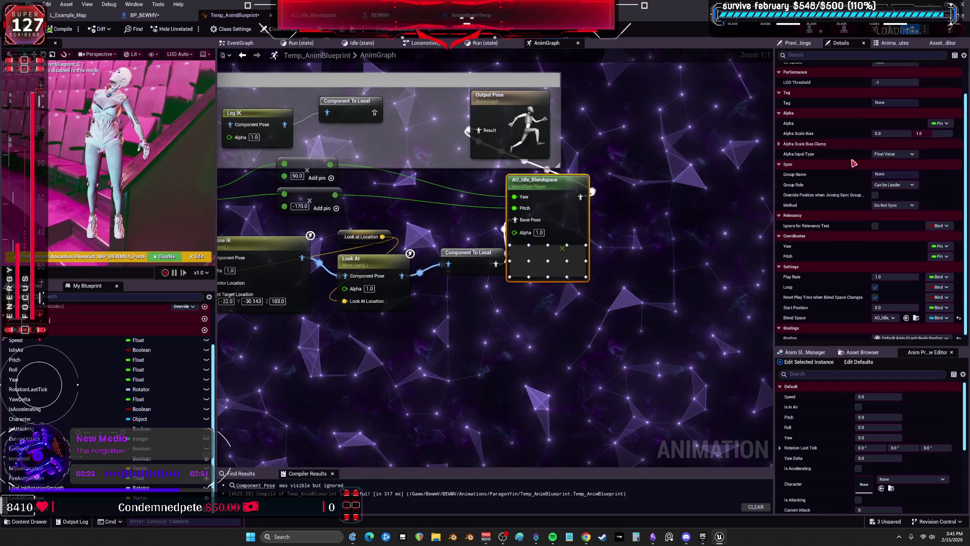
{"action": "left_click", "coordinate": [906, 314]}
{"action": "double_click", "coordinate": [262, 112]}
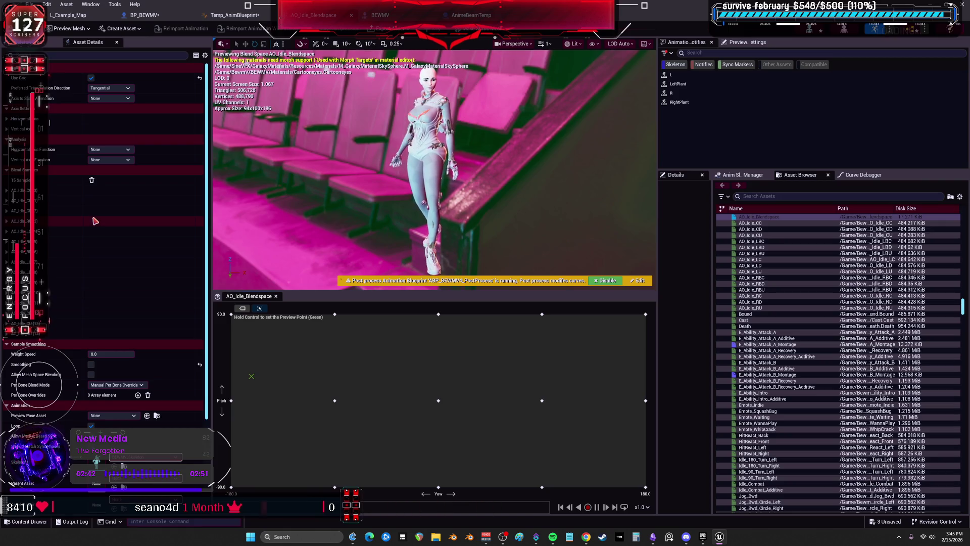
Save all unsaved assets with Ctrl+Shift+S and bring up the Obsidian to-do card.
{"action": "scroll", "coordinate": [128, 252], "scroll_direction": "down", "scroll_amount": 3}
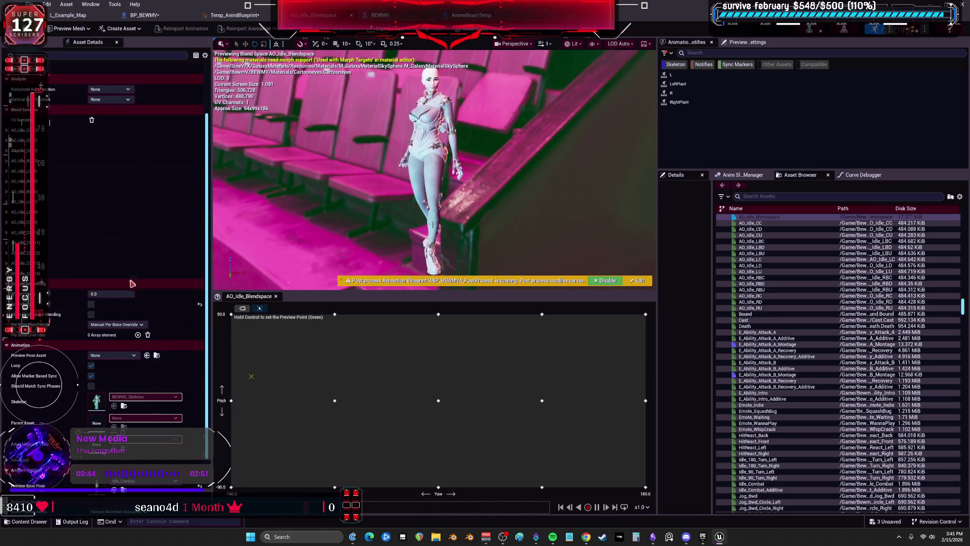
{"action": "scroll", "coordinate": [167, 272], "scroll_direction": "down", "scroll_amount": 3}
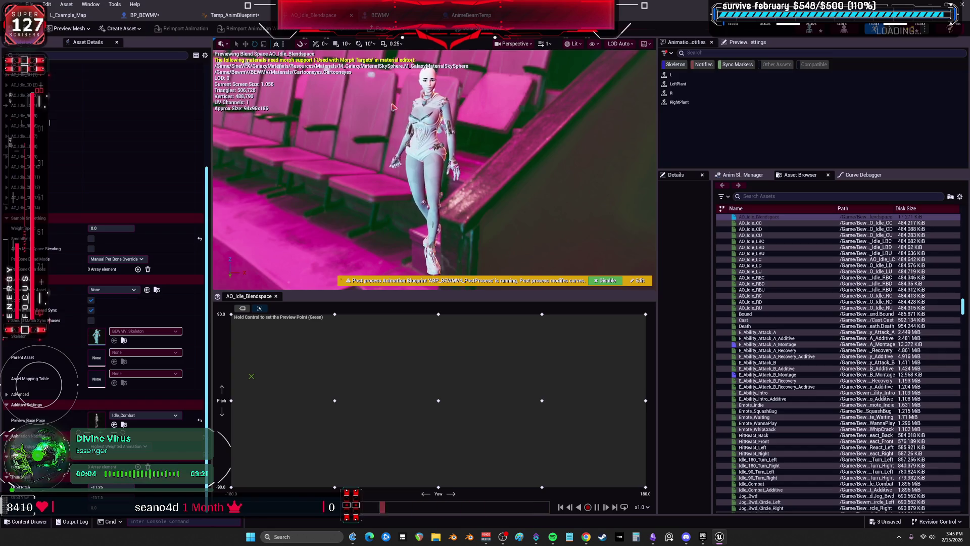
{"action": "key", "text": "ctrl+shift+s"}
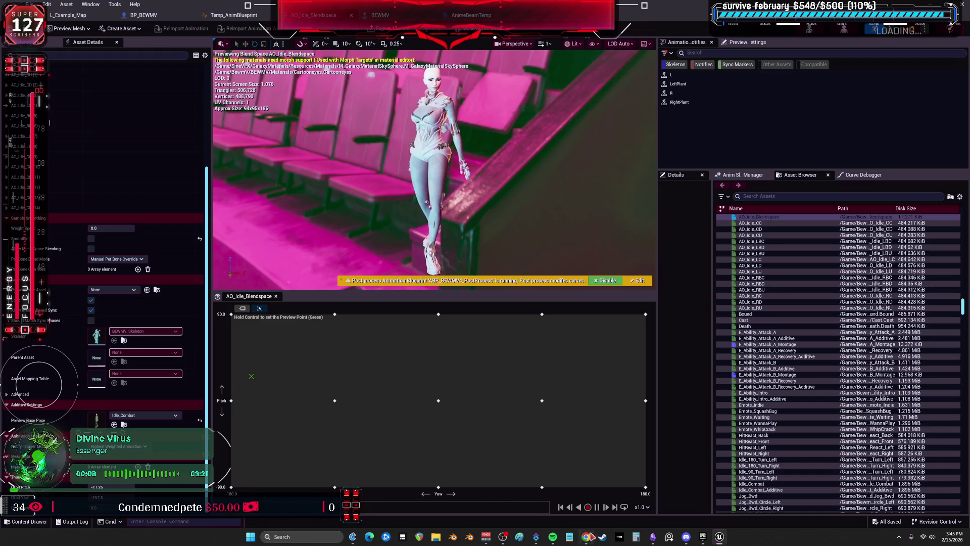
{"action": "left_click", "coordinate": [657, 538]}
{"action": "left_click", "coordinate": [564, 221]}
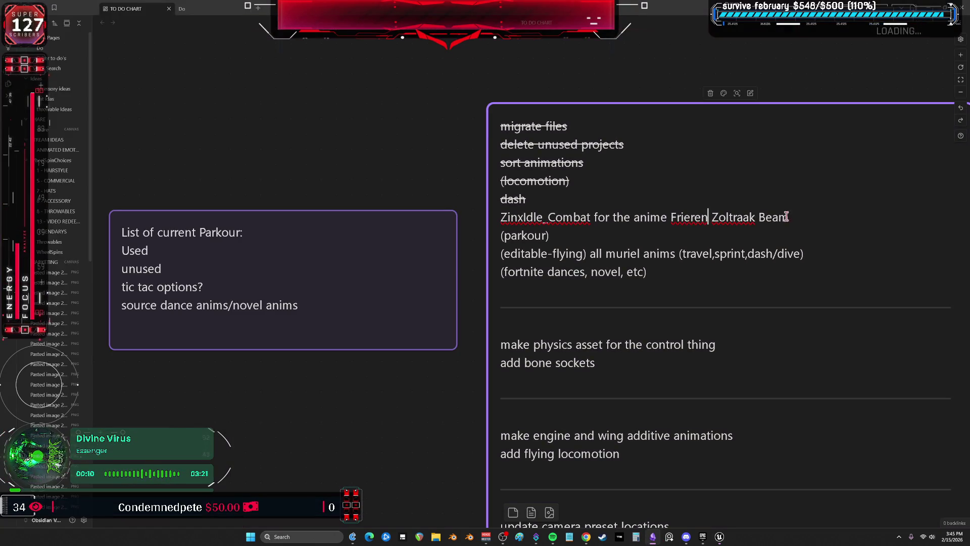
Select ZinxIdle_Combat in the to-do card without changing it, then return to Unreal Engine.
{"action": "left_click", "coordinate": [566, 215], "text": "shift"}
{"action": "right_click", "coordinate": [524, 215]}
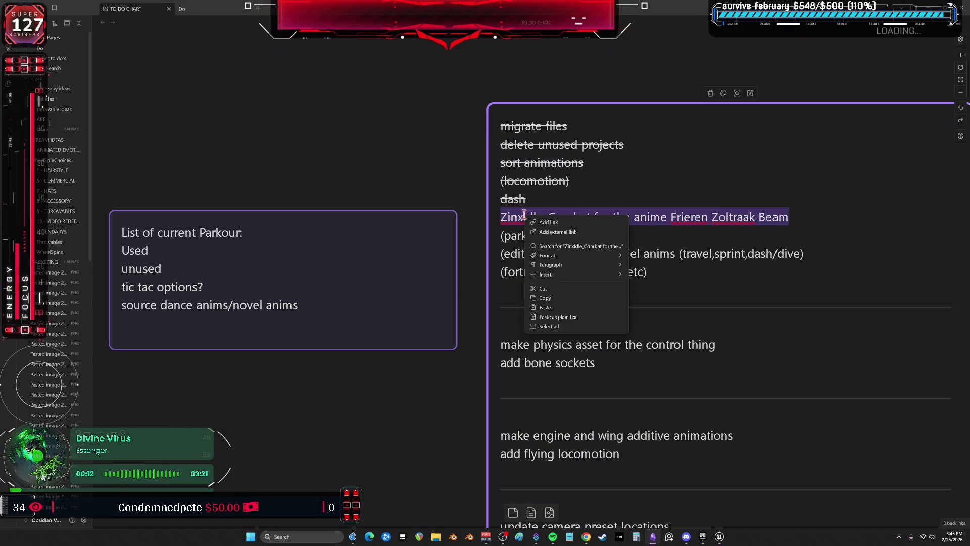
{"action": "left_click", "coordinate": [555, 199]}
{"action": "double_click", "coordinate": [581, 218]}
{"action": "left_click", "coordinate": [506, 237]}
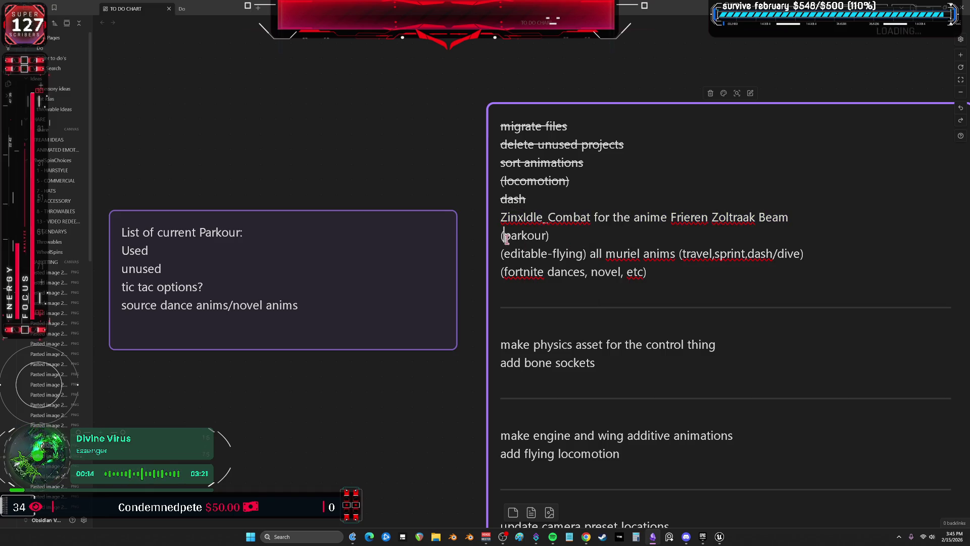
{"action": "double_click", "coordinate": [556, 218]}
{"action": "left_click", "coordinate": [720, 541]}
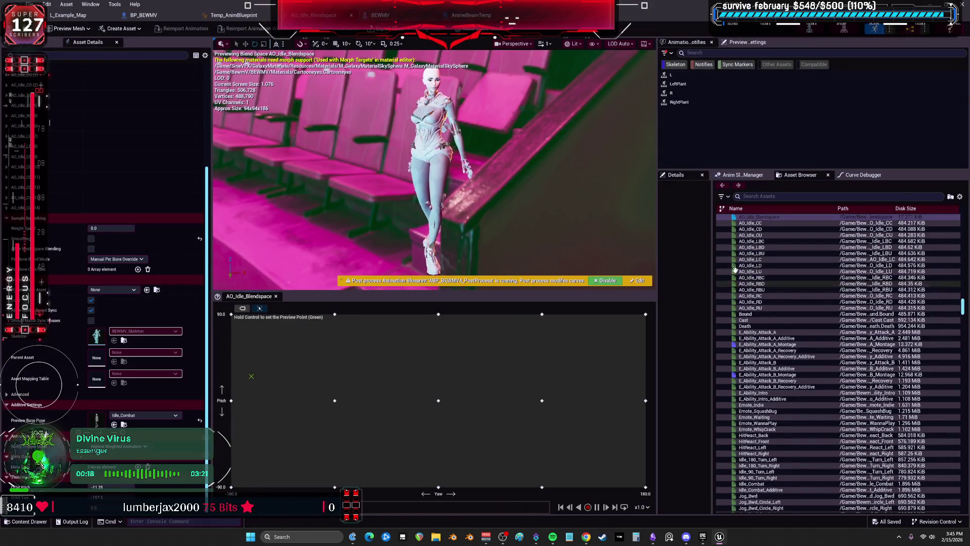
In Temp_AnimBlueprint's AnimGraph, inspect the Blend Poses by bool and AO_Idle_Blendspace nodes' settings.
{"action": "scroll", "coordinate": [787, 322], "scroll_direction": "down", "scroll_amount": 3}
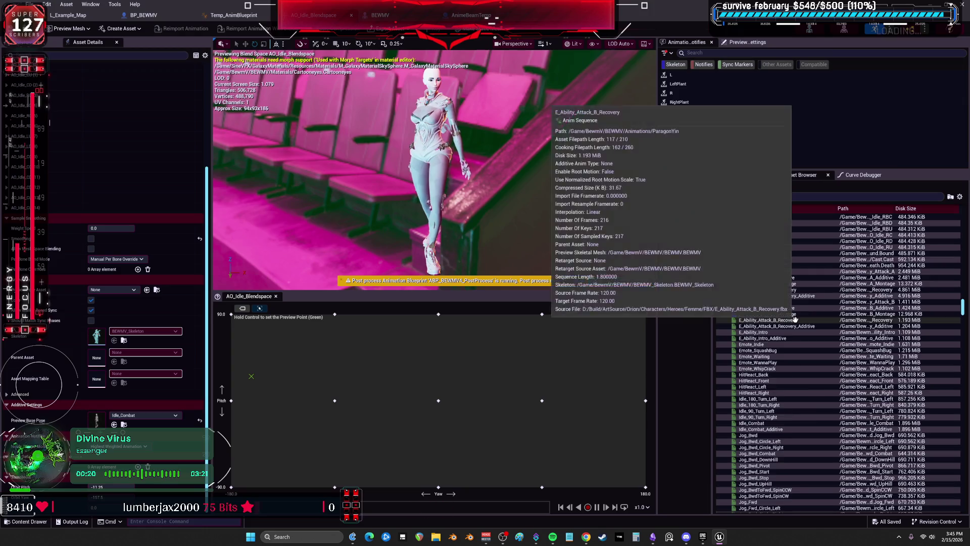
{"action": "left_click", "coordinate": [241, 19]}
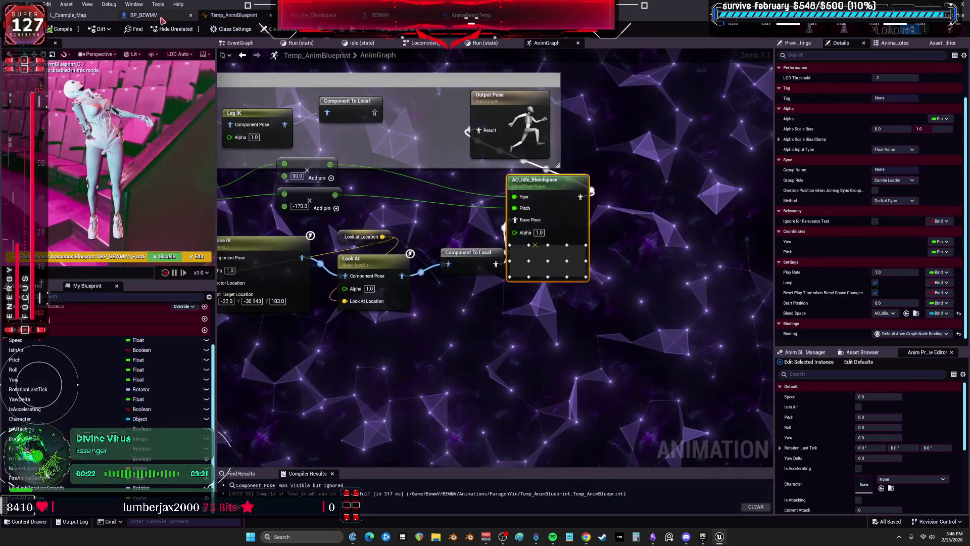
{"action": "scroll", "coordinate": [455, 253], "scroll_direction": "down", "scroll_amount": 1}
{"action": "scroll", "coordinate": [455, 253], "scroll_direction": "down", "scroll_amount": 2}
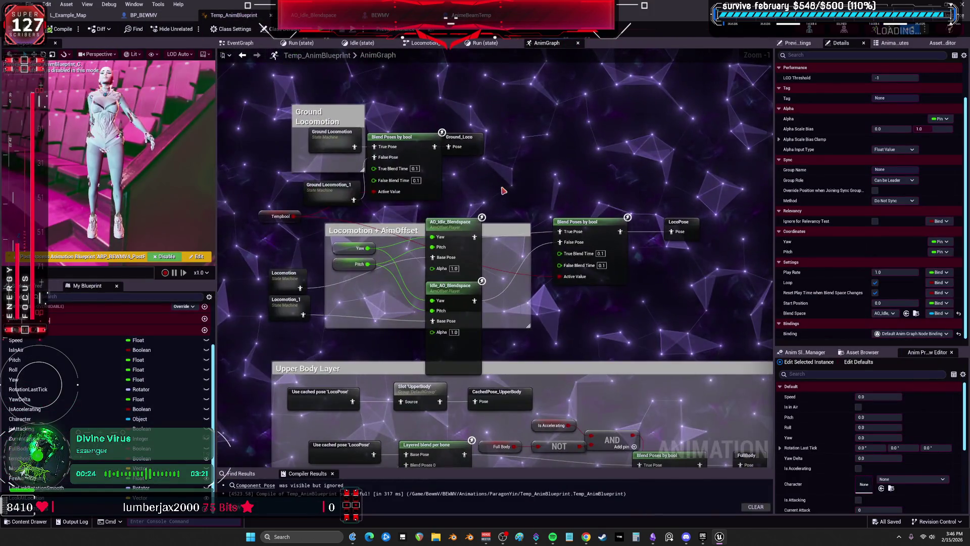
{"action": "scroll", "coordinate": [561, 238], "scroll_direction": "up", "scroll_amount": 3}
{"action": "left_click", "coordinate": [561, 237]}
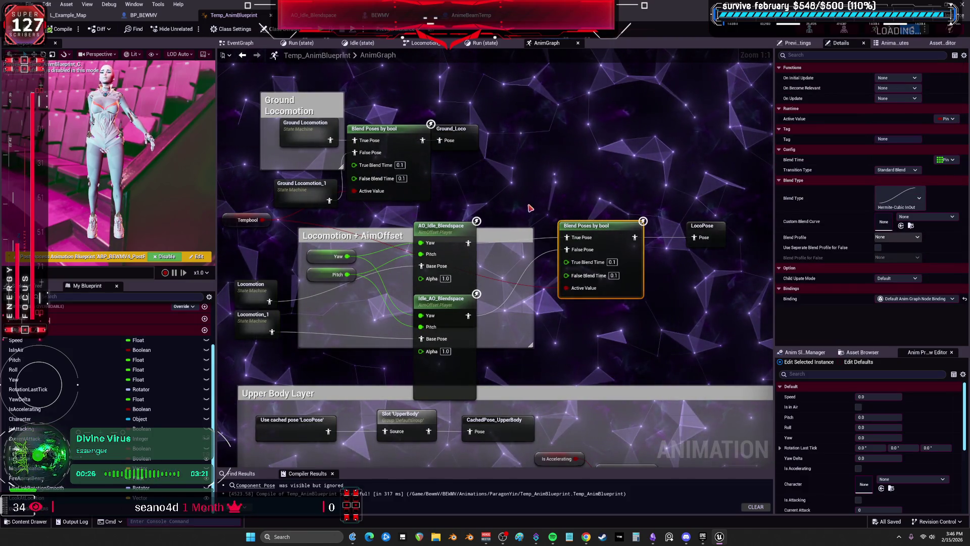
{"action": "left_click", "coordinate": [442, 226]}
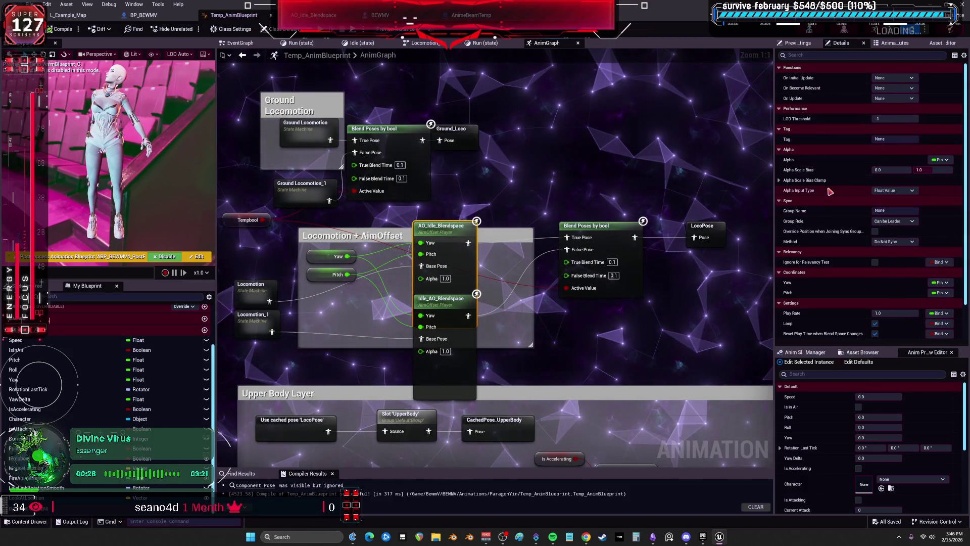
{"action": "scroll", "coordinate": [830, 191], "scroll_direction": "down", "scroll_amount": 2}
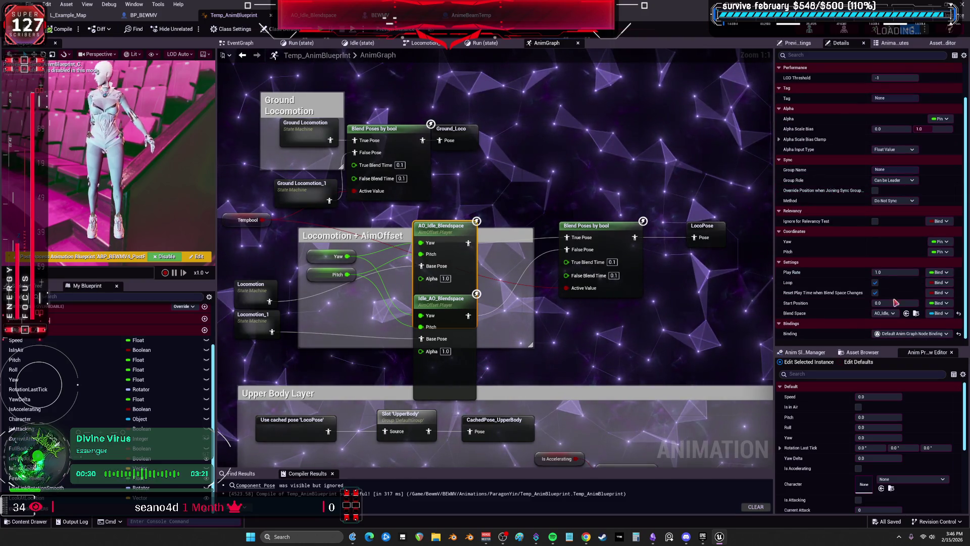
{"action": "scroll", "coordinate": [617, 207], "scroll_direction": "down", "scroll_amount": 2}
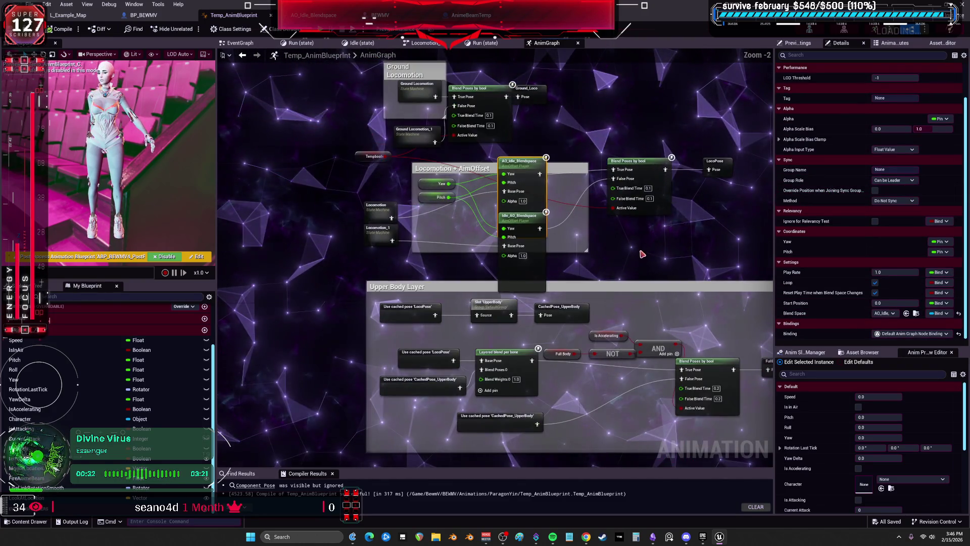
Reveal the Layered blend per bone branch filters: pelvis, thigh_r and thigh_l with depths.
{"action": "mouse_move", "coordinate": [647, 255]}
{"action": "left_mouse_down"}
{"action": "mouse_move", "coordinate": [632, 249]}
{"action": "mouse_move", "coordinate": [622, 212]}
{"action": "left_mouse_up"}
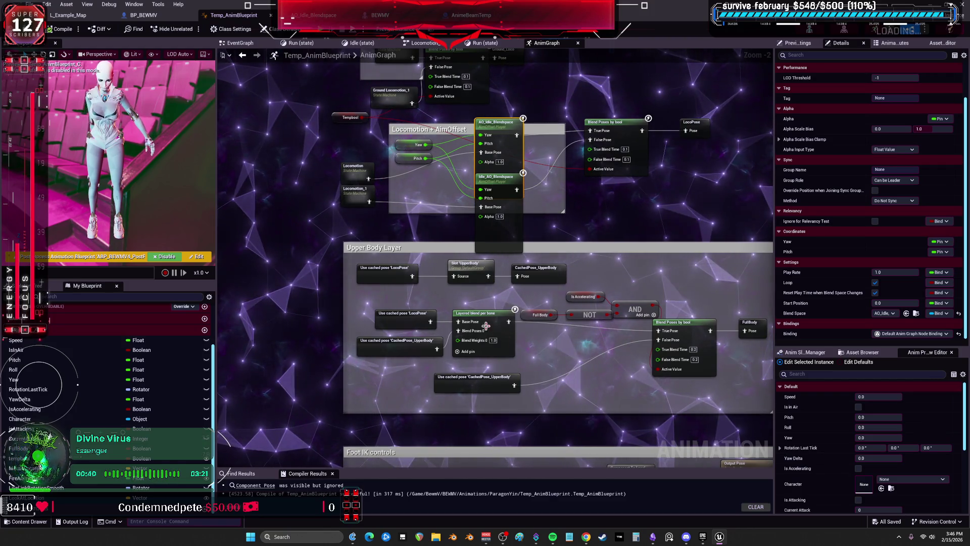
{"action": "left_click", "coordinate": [486, 327]}
{"action": "left_click", "coordinate": [779, 129]}
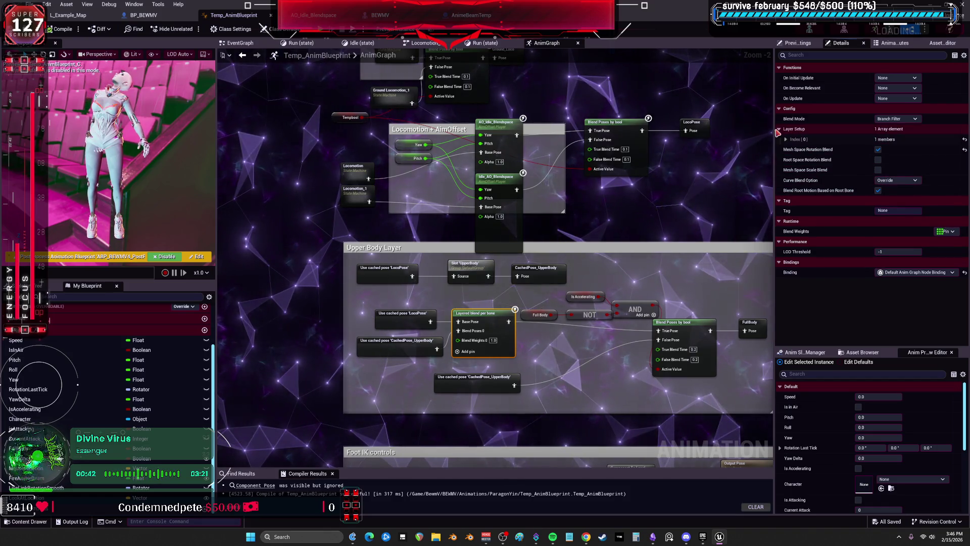
{"action": "left_click", "coordinate": [786, 140]}
{"action": "left_click", "coordinate": [792, 149]}
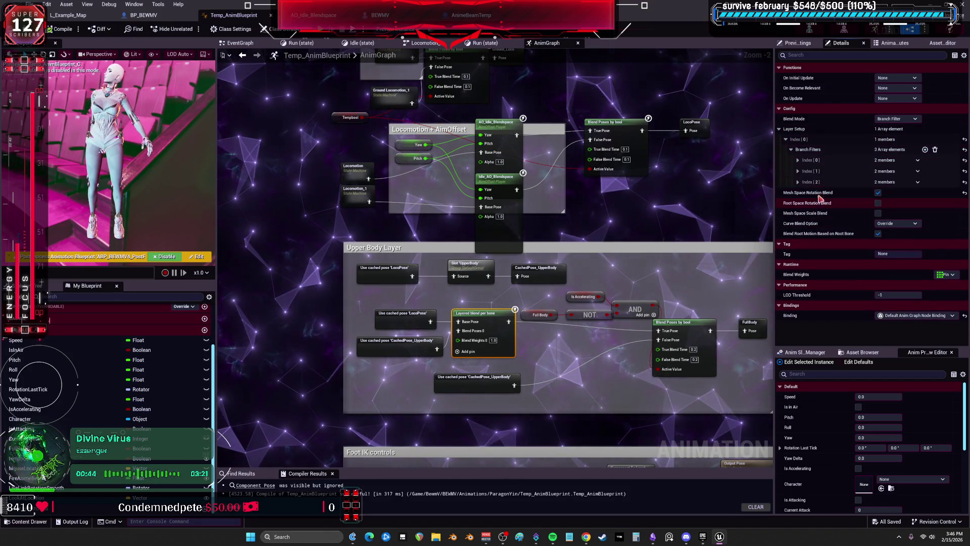
{"action": "left_click", "coordinate": [798, 182]}
{"action": "left_click", "coordinate": [798, 171]}
{"action": "left_click", "coordinate": [798, 160]}
Pan to the Foot IK node chain, recheck AO_Idle_Blendspace, and glance at the Obsidian notes.
{"action": "mouse_move", "coordinate": [671, 427]}
{"action": "left_mouse_down"}
{"action": "mouse_move", "coordinate": [652, 318]}
{"action": "mouse_move", "coordinate": [600, 236]}
{"action": "left_mouse_up"}
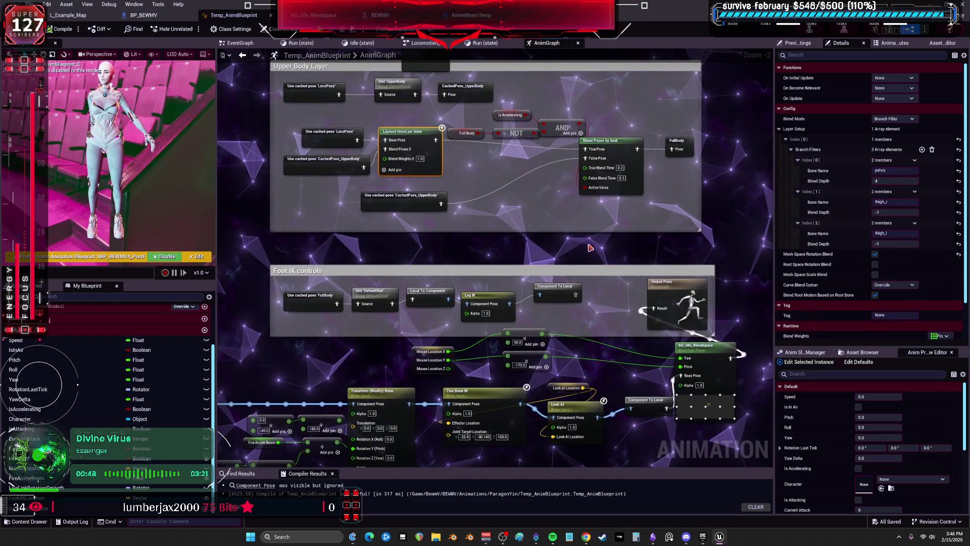
{"action": "mouse_move", "coordinate": [531, 264]}
{"action": "left_mouse_down"}
{"action": "mouse_move", "coordinate": [617, 450]}
{"action": "mouse_move", "coordinate": [545, 206]}
{"action": "mouse_move", "coordinate": [512, 202]}
{"action": "mouse_move", "coordinate": [480, 246]}
{"action": "left_mouse_up"}
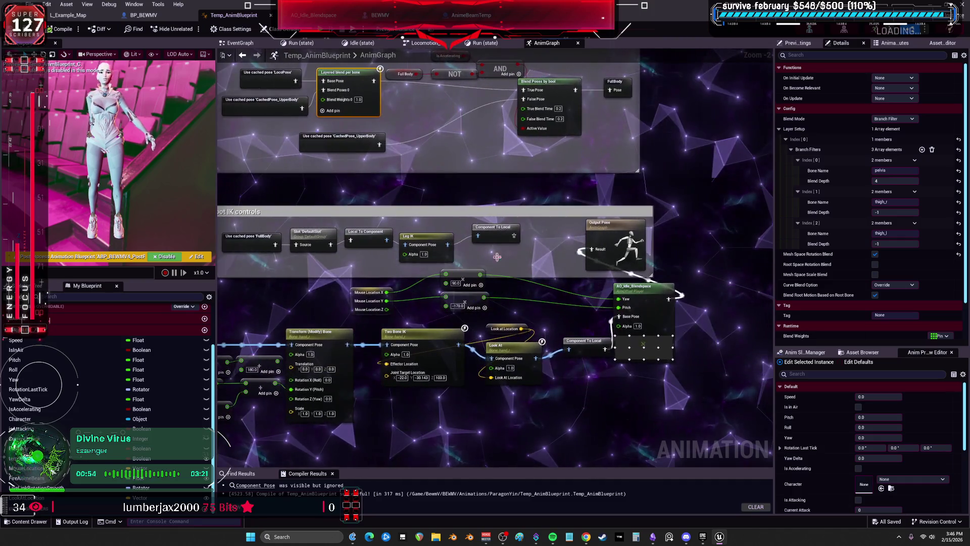
{"action": "left_click", "coordinate": [652, 290]}
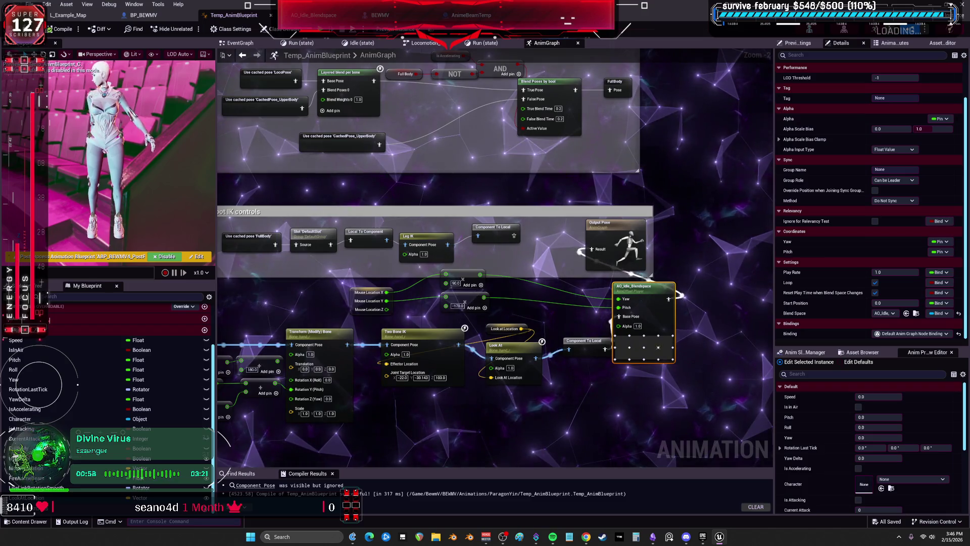
{"action": "left_click_drag", "start_coordinate": [466, 398], "coordinate": [437, 324]}
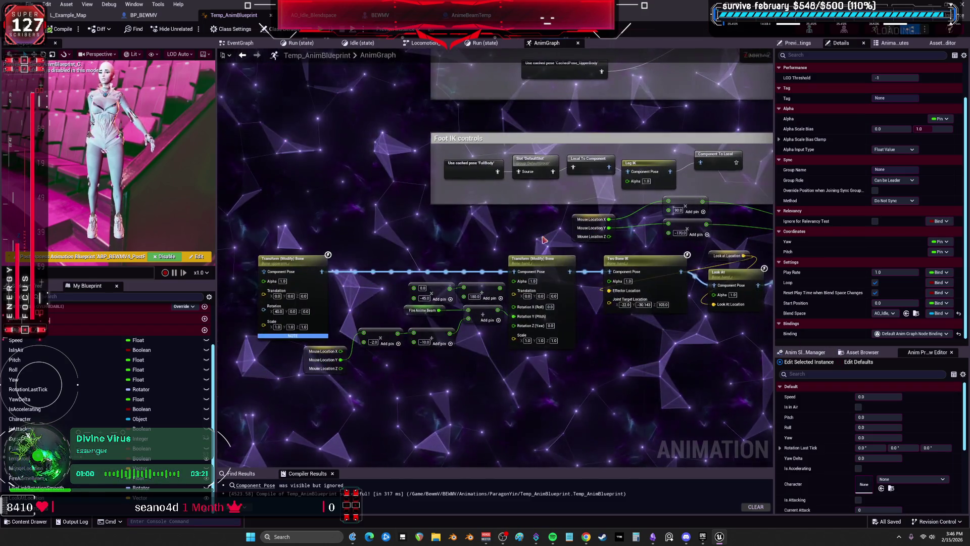
{"action": "left_click_drag", "start_coordinate": [287, 222], "coordinate": [351, 242]}
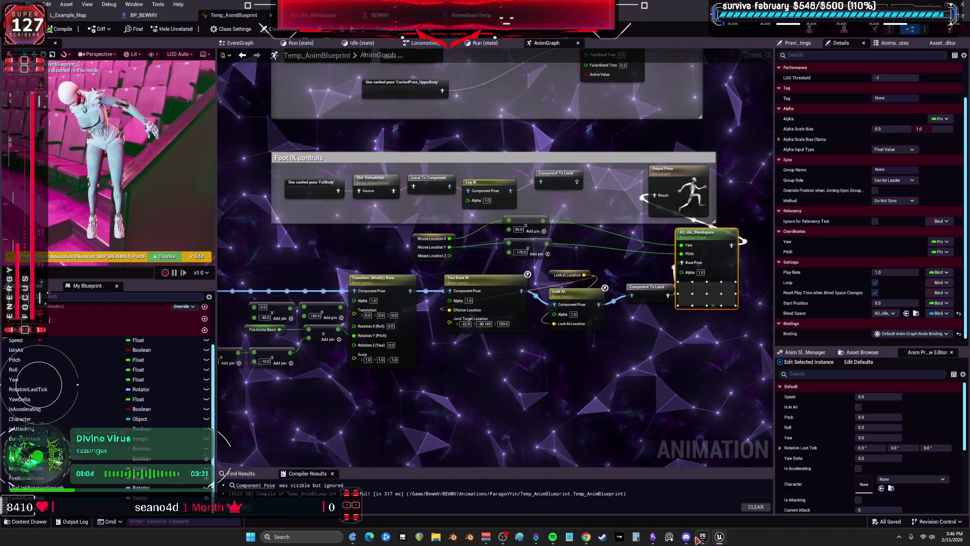
{"action": "left_click", "coordinate": [653, 536]}
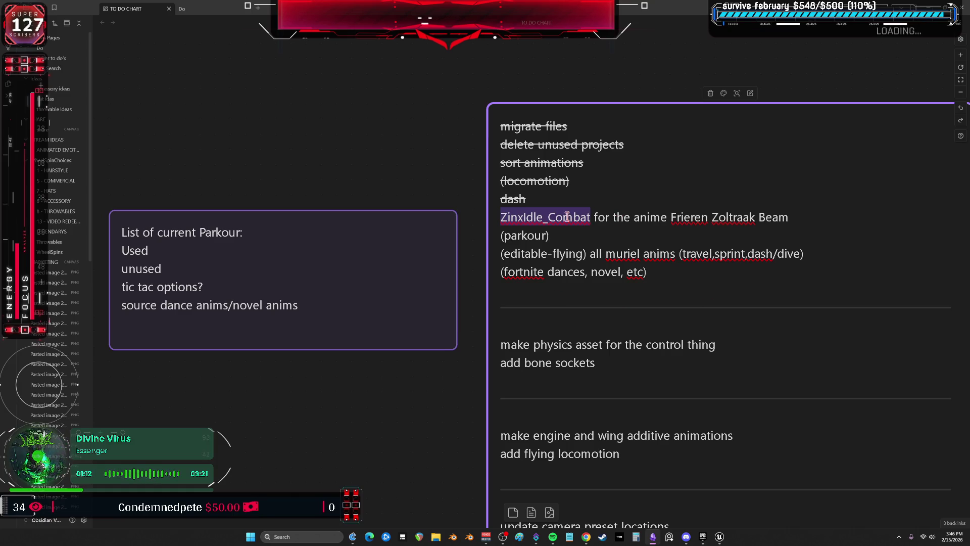
{"action": "left_click", "coordinate": [720, 536]}
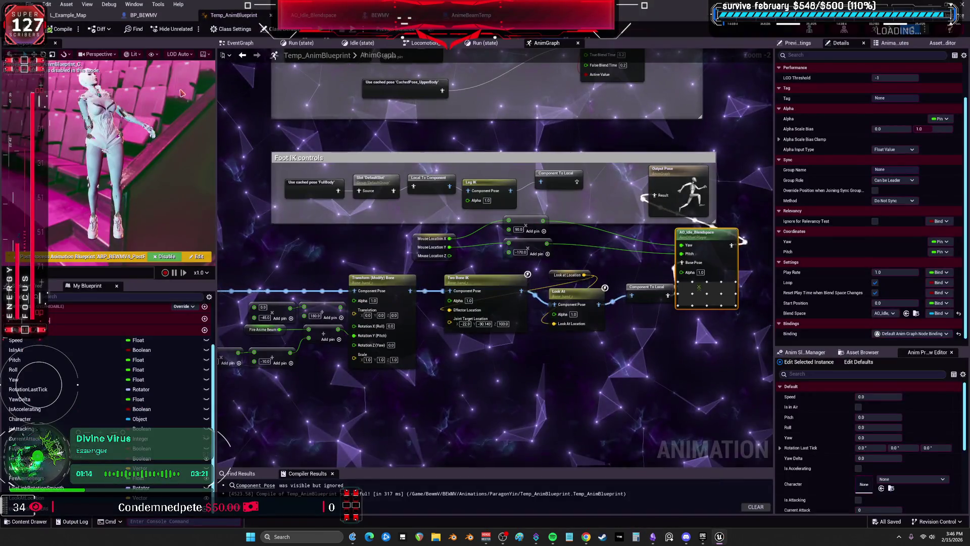
Open AO_Idle_Blendspace from the L_Example_Map Content Browser.
{"action": "left_click", "coordinate": [88, 19]}
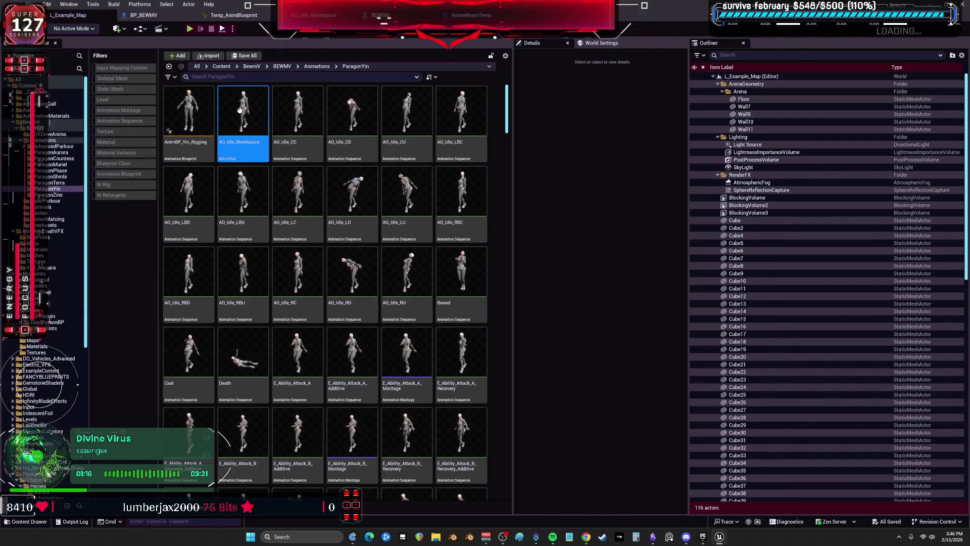
{"action": "double_click", "coordinate": [241, 112]}
{"action": "scroll", "coordinate": [809, 253], "scroll_direction": "down", "scroll_amount": 15}
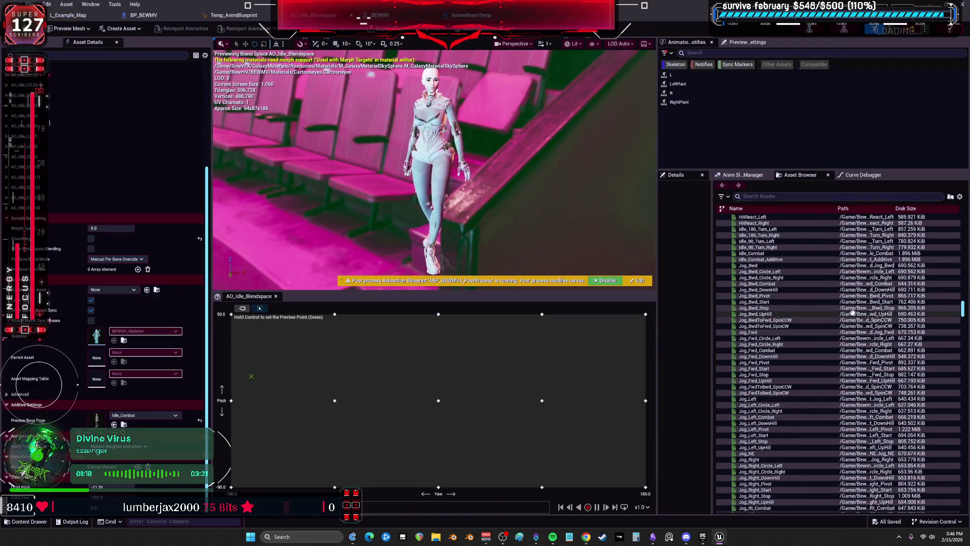
{"action": "scroll", "coordinate": [906, 331], "scroll_direction": "down", "scroll_amount": 10}
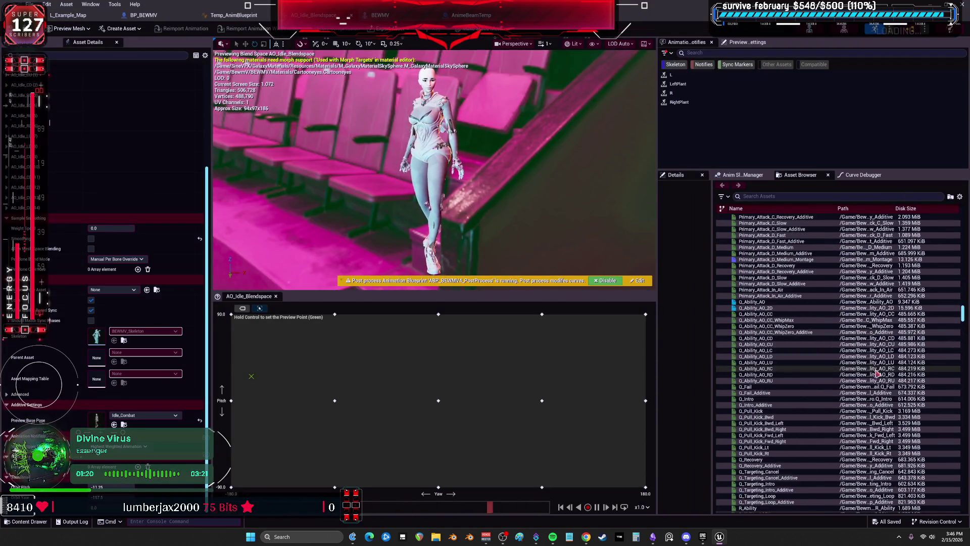
Preview Yin animations from Primary_Attack_C_Medium_Additive through Q_Targeting_Loop, YinAO_Idle_RC and YinHitReact_Back.
{"action": "double_click", "coordinate": [763, 272]}
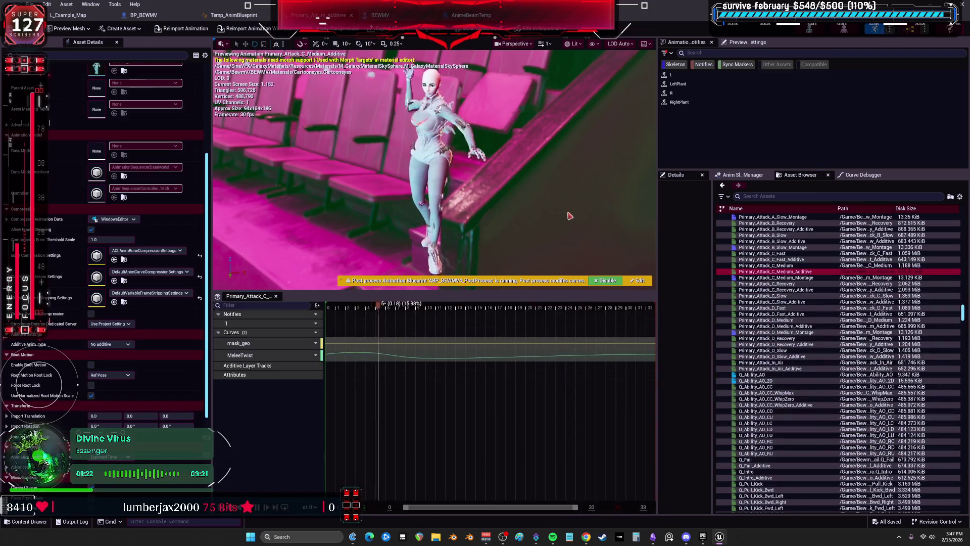
{"action": "double_click", "coordinate": [775, 297]}
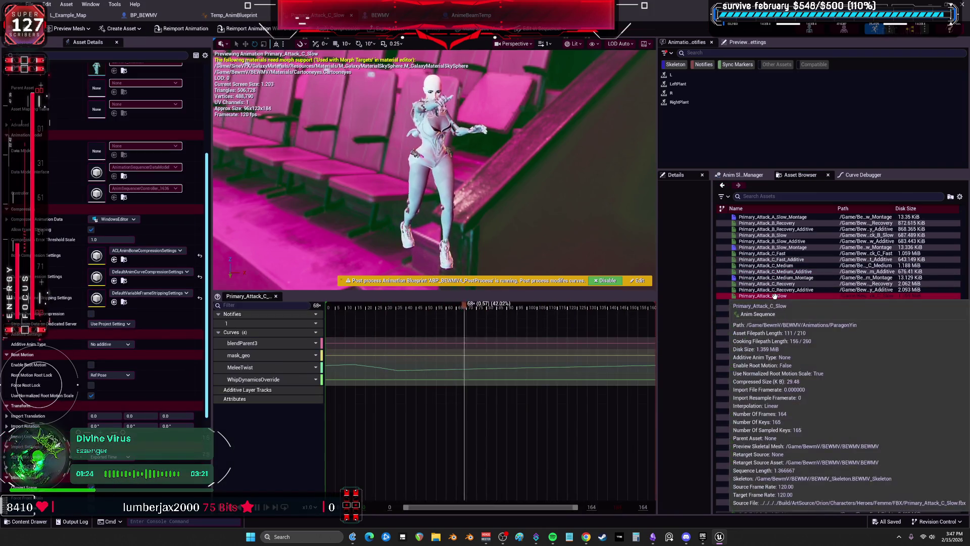
{"action": "scroll", "coordinate": [768, 314], "scroll_direction": "down", "scroll_amount": 3}
{"action": "double_click", "coordinate": [768, 278]}
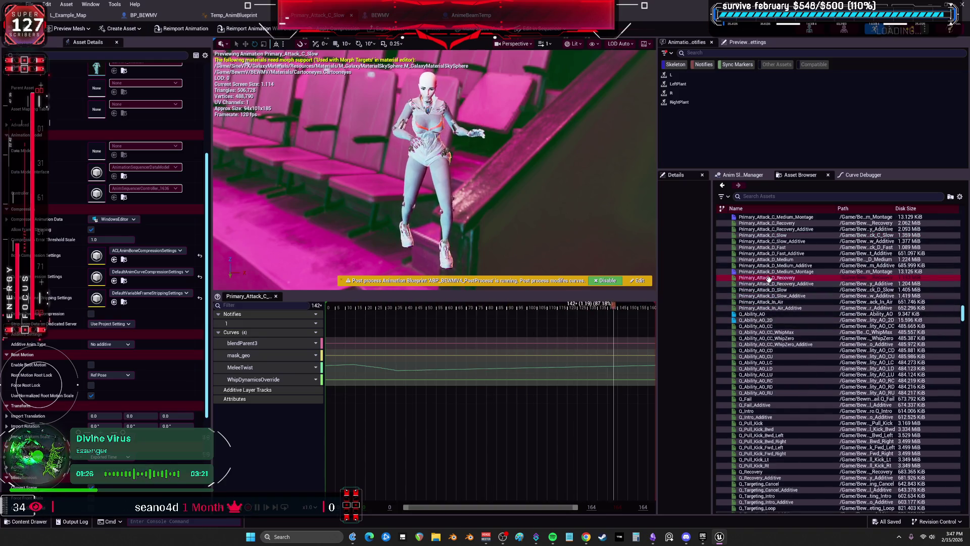
{"action": "scroll", "coordinate": [778, 307], "scroll_direction": "down", "scroll_amount": 3}
{"action": "double_click", "coordinate": [779, 307]}
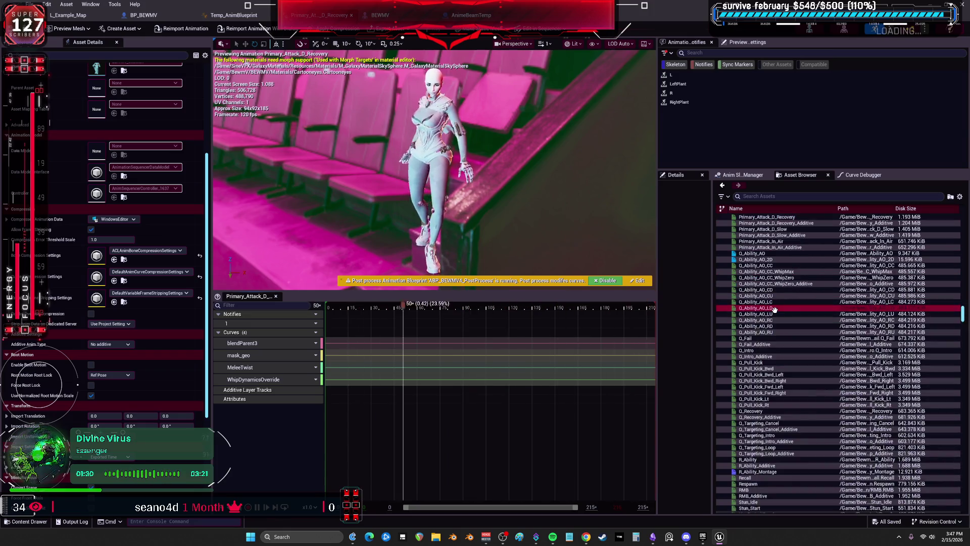
{"action": "scroll", "coordinate": [777, 311], "scroll_direction": "down", "scroll_amount": 3}
{"action": "double_click", "coordinate": [760, 386]}
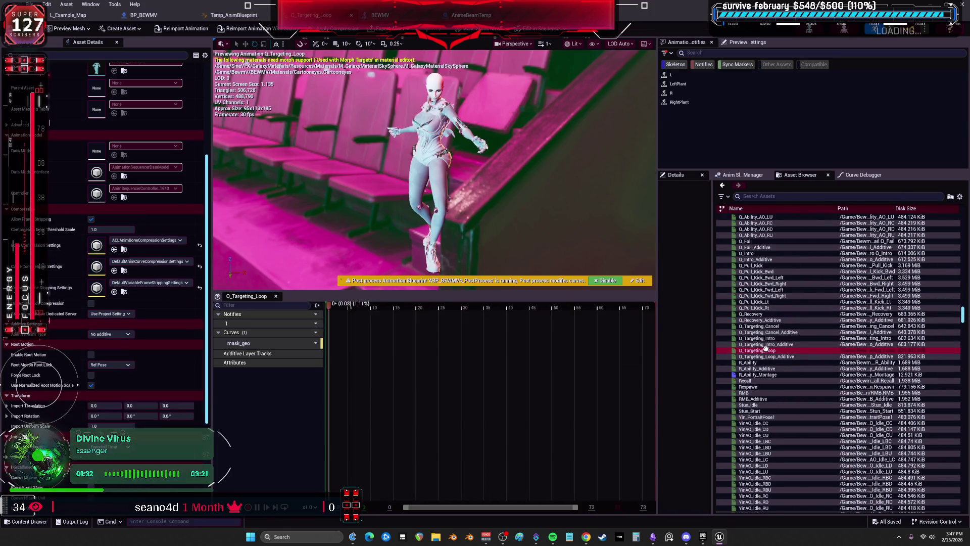
{"action": "scroll", "coordinate": [761, 363], "scroll_direction": "down", "scroll_amount": 8}
{"action": "double_click", "coordinate": [761, 363]}
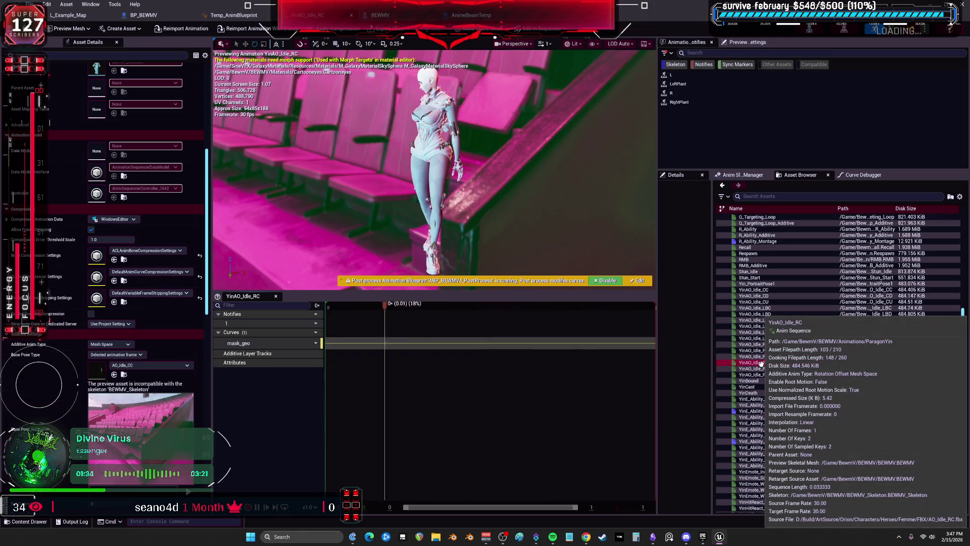
{"action": "scroll", "coordinate": [763, 366], "scroll_direction": "down", "scroll_amount": 7}
{"action": "double_click", "coordinate": [766, 368]}
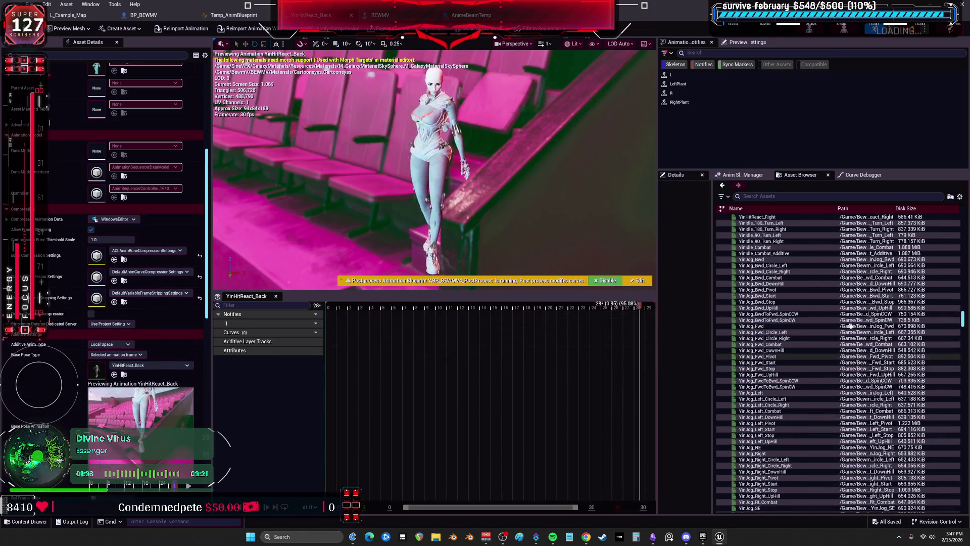
Scroll the Asset Browser and preview ZinxAbility_DoT_Fast_V1 on the character.
{"action": "left_click_drag", "start_coordinate": [963, 323], "coordinate": [965, 354]}
{"action": "scroll", "coordinate": [778, 329], "scroll_direction": "up", "scroll_amount": 10}
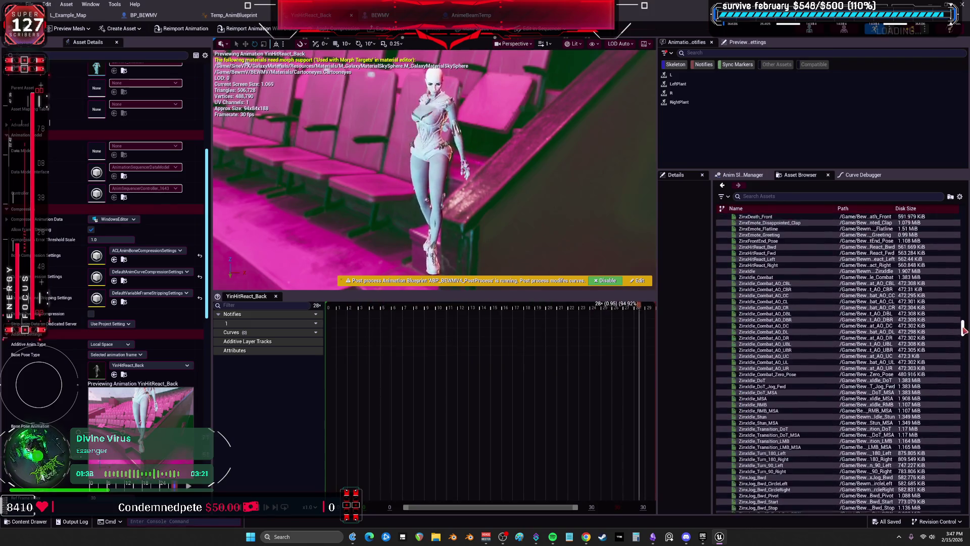
{"action": "scroll", "coordinate": [779, 329], "scroll_direction": "down", "scroll_amount": 16}
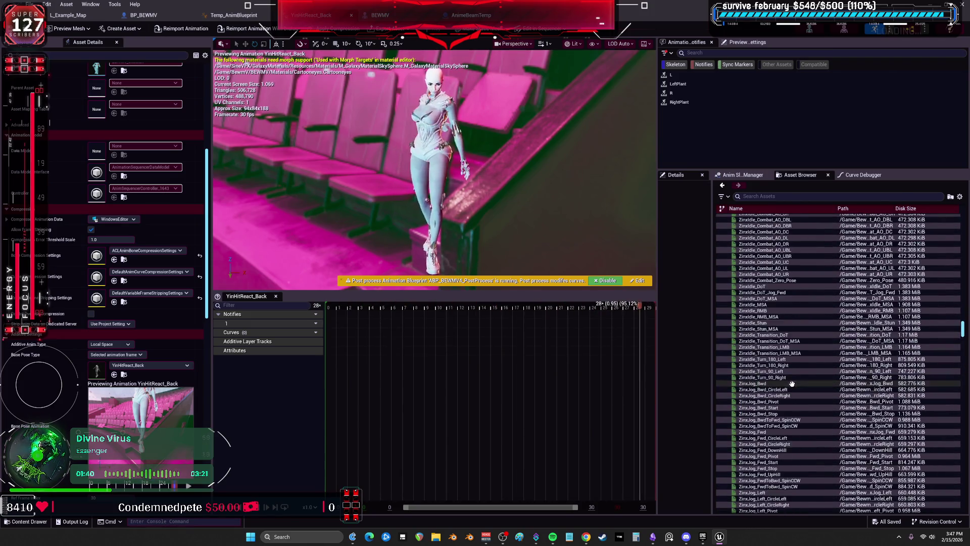
{"action": "scroll", "coordinate": [792, 381], "scroll_direction": "up", "scroll_amount": 18}
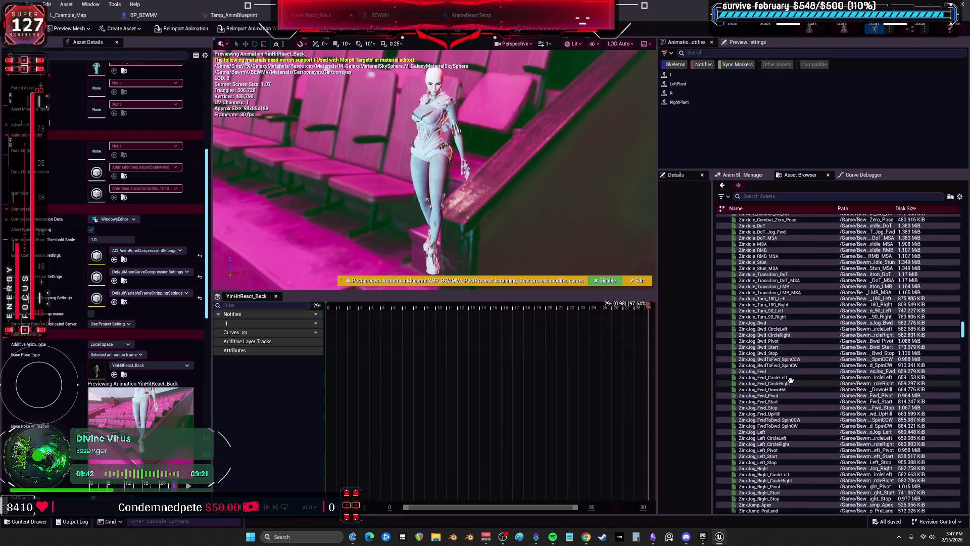
{"action": "scroll", "coordinate": [791, 379], "scroll_direction": "up", "scroll_amount": 11}
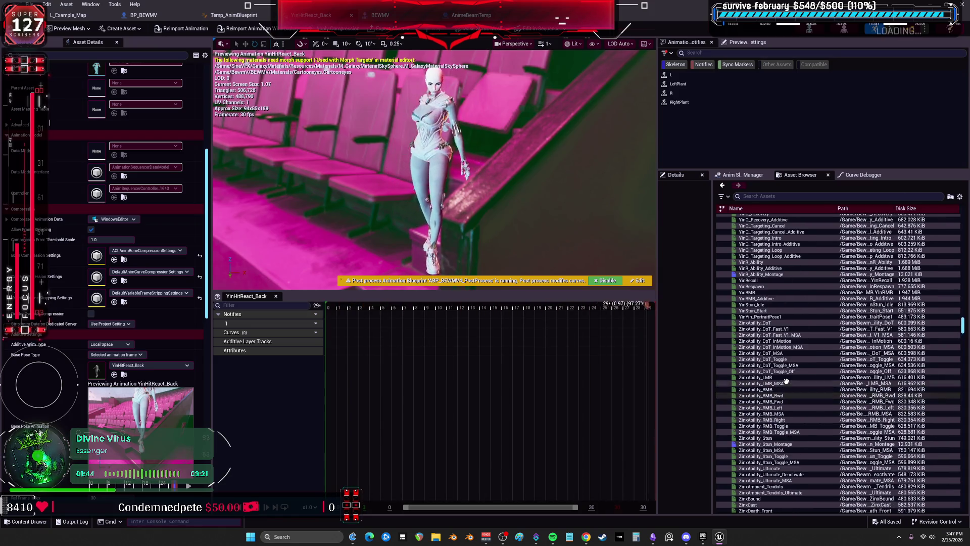
{"action": "left_click", "coordinate": [772, 329]}
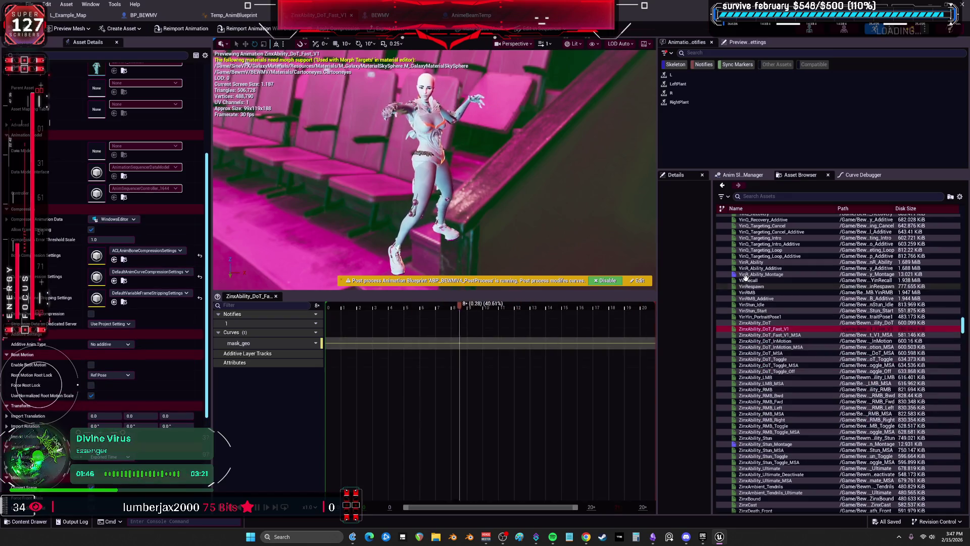
Preview ZinxAbility_DoT_Fast_V1_MSA, DoT_Toggle, DoT_Toggle_Off, RMB, RMB_Fwd and RMB_Right.
{"action": "left_click_drag", "start_coordinate": [573, 190], "coordinate": [518, 213]}
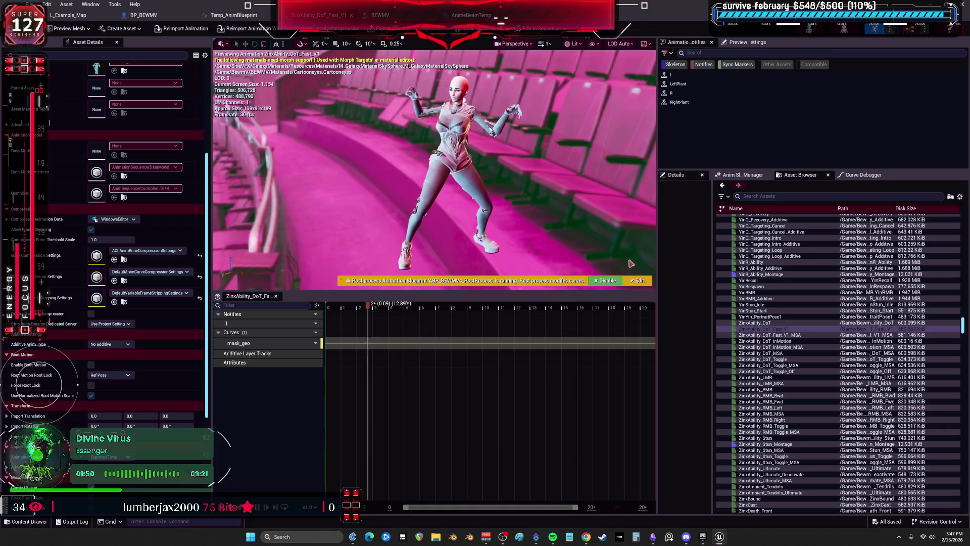
{"action": "left_click", "coordinate": [769, 336]}
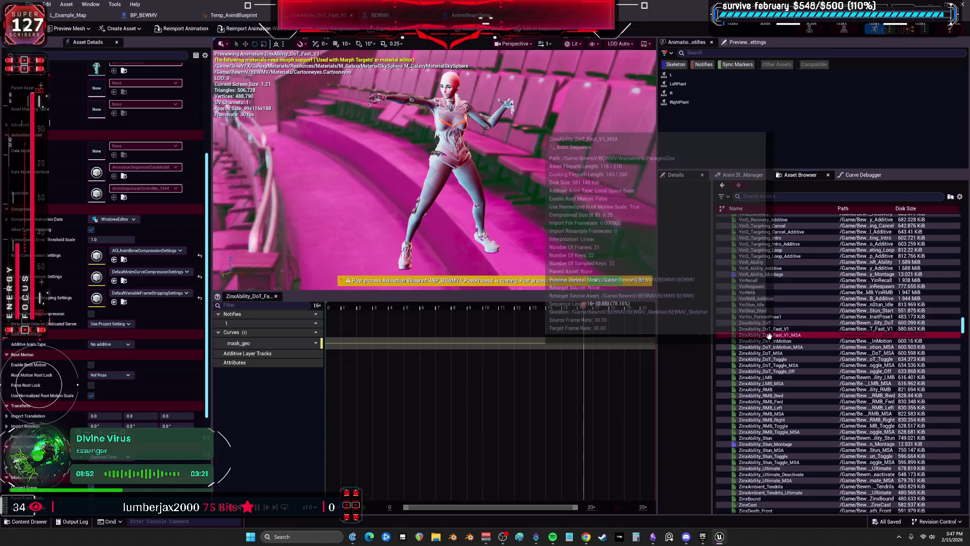
{"action": "left_click", "coordinate": [778, 360]}
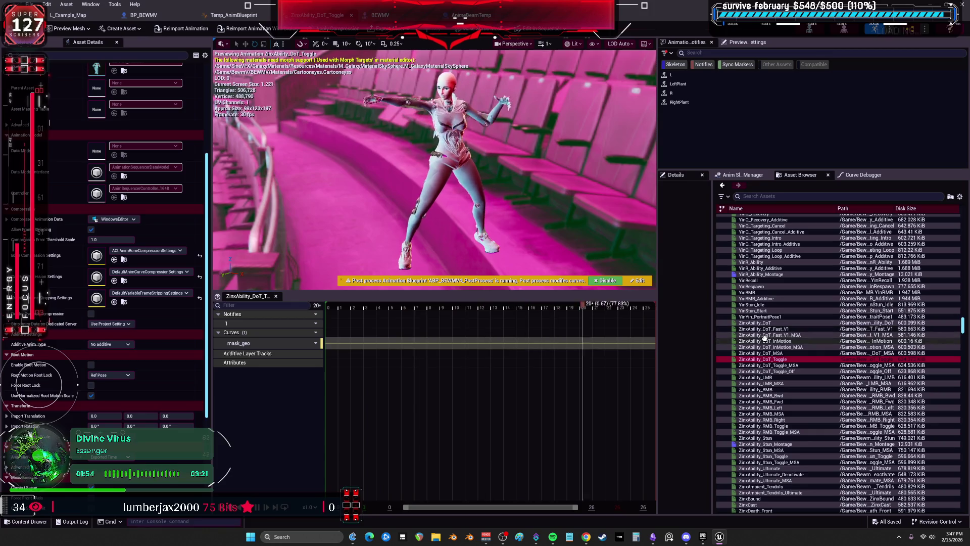
{"action": "left_click", "coordinate": [769, 372]}
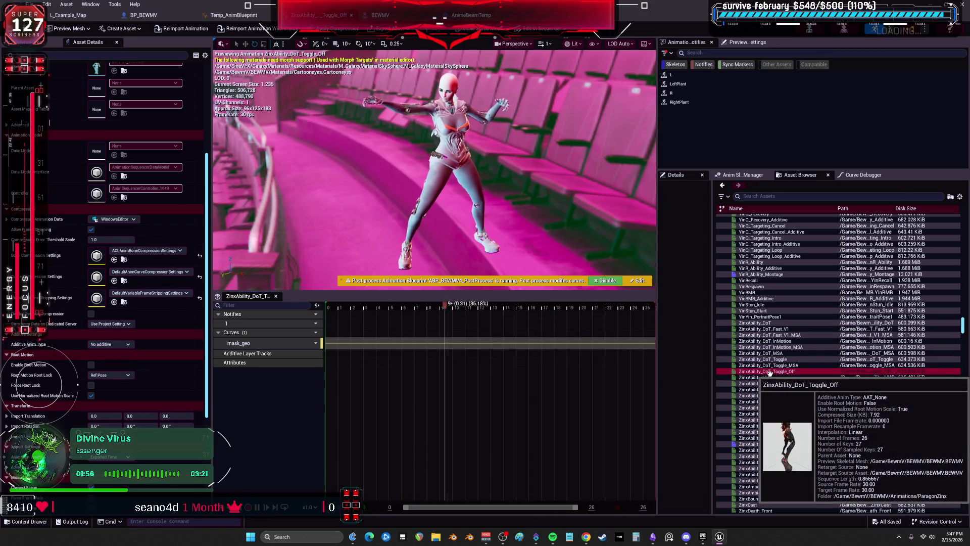
{"action": "left_click", "coordinate": [768, 389]}
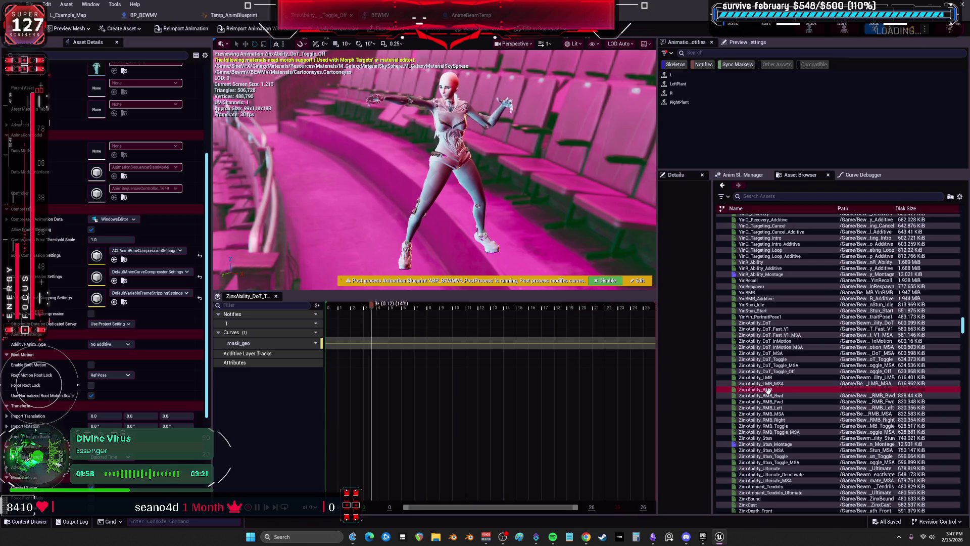
{"action": "left_click", "coordinate": [769, 402]}
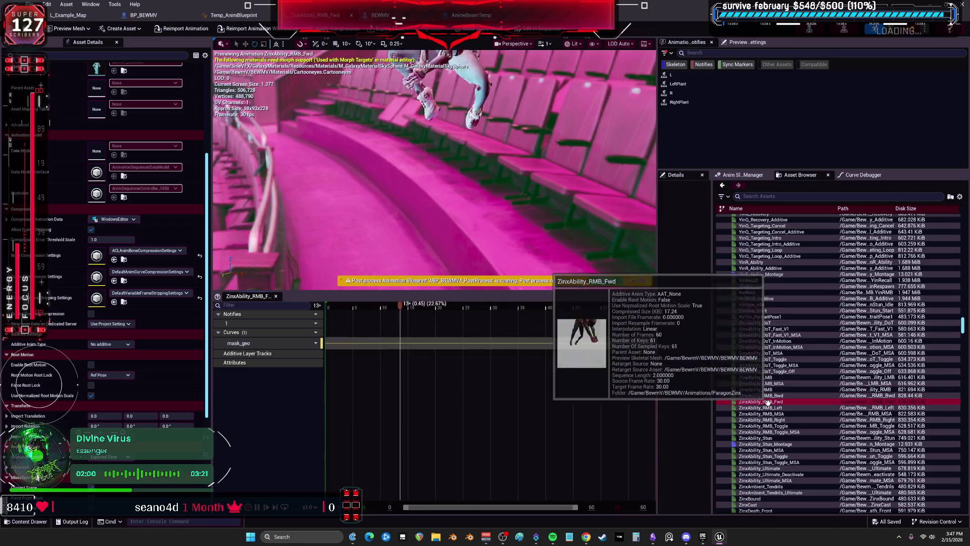
{"action": "left_click", "coordinate": [774, 418]}
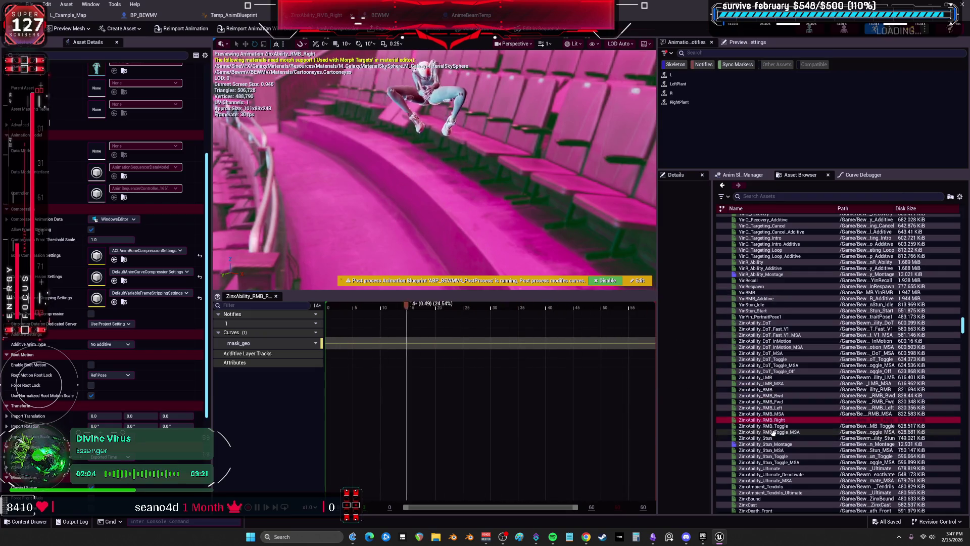
Preview ZinxAbility_Stun_MSA, Stun_Toggle_MSA, Ultimate and DoT, then return to the level editor.
{"action": "left_click", "coordinate": [769, 449]}
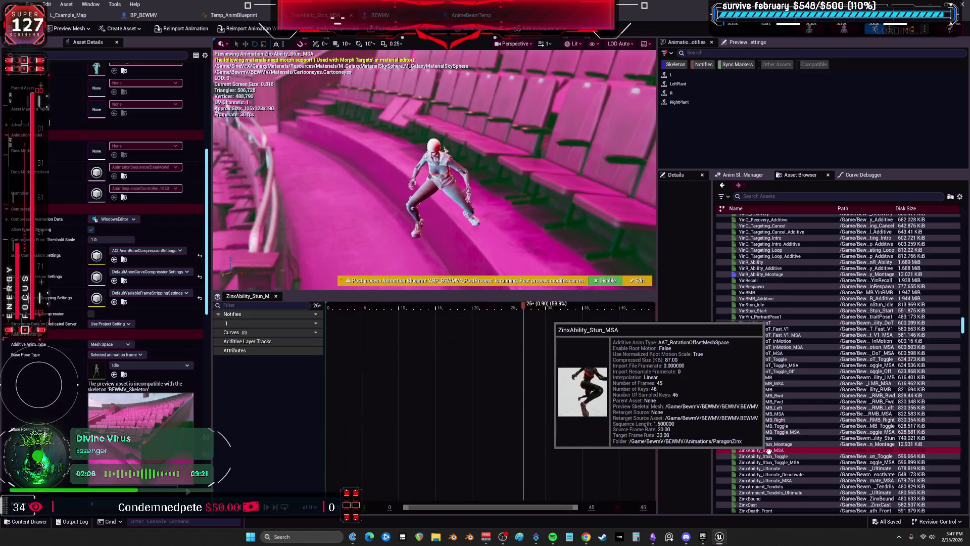
{"action": "scroll", "coordinate": [769, 450], "scroll_direction": "down", "scroll_amount": 2}
{"action": "left_click", "coordinate": [769, 449]}
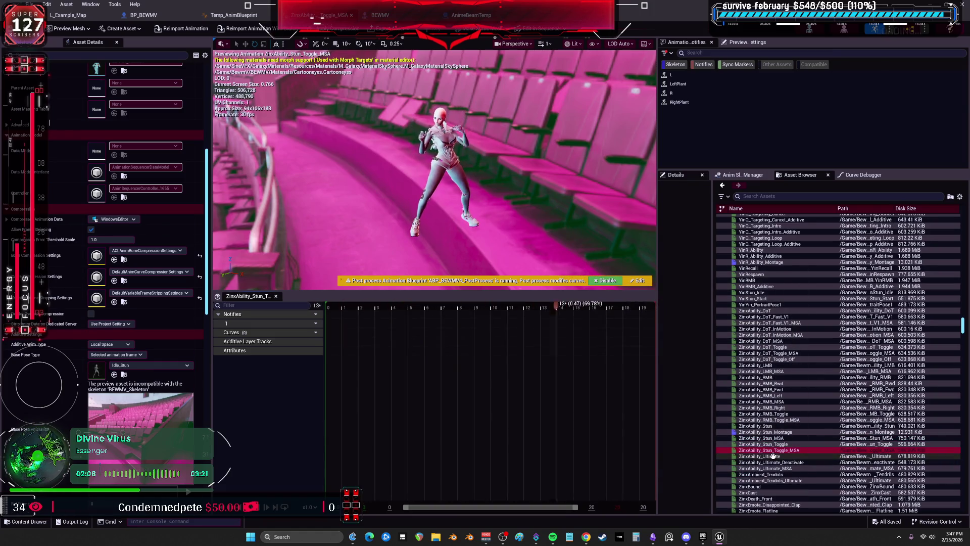
{"action": "left_click", "coordinate": [773, 456]}
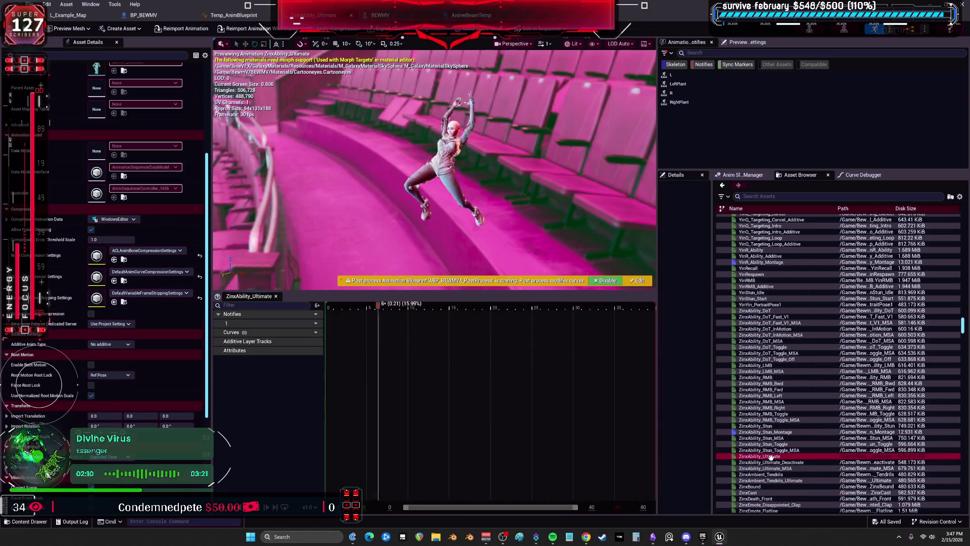
{"action": "left_click", "coordinate": [761, 310]}
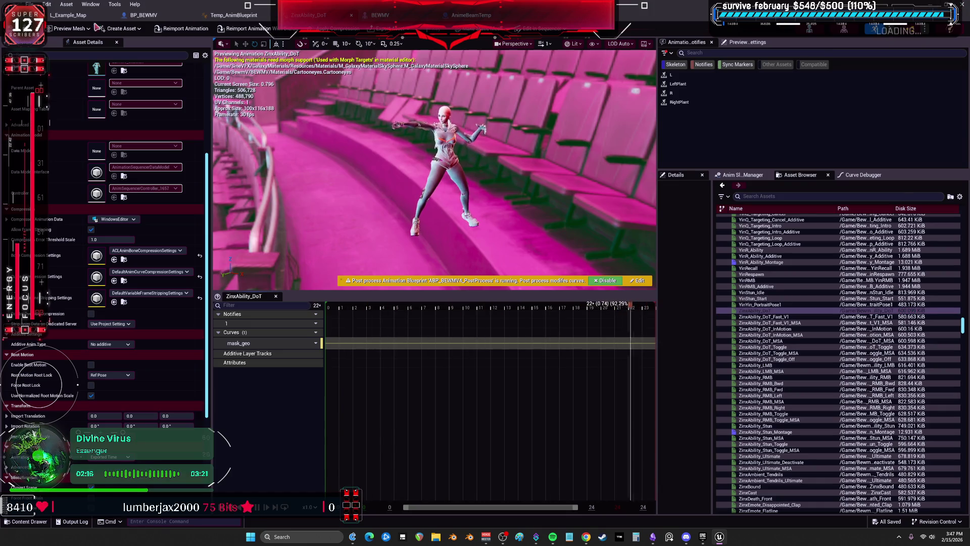
{"action": "left_click", "coordinate": [70, 16]}
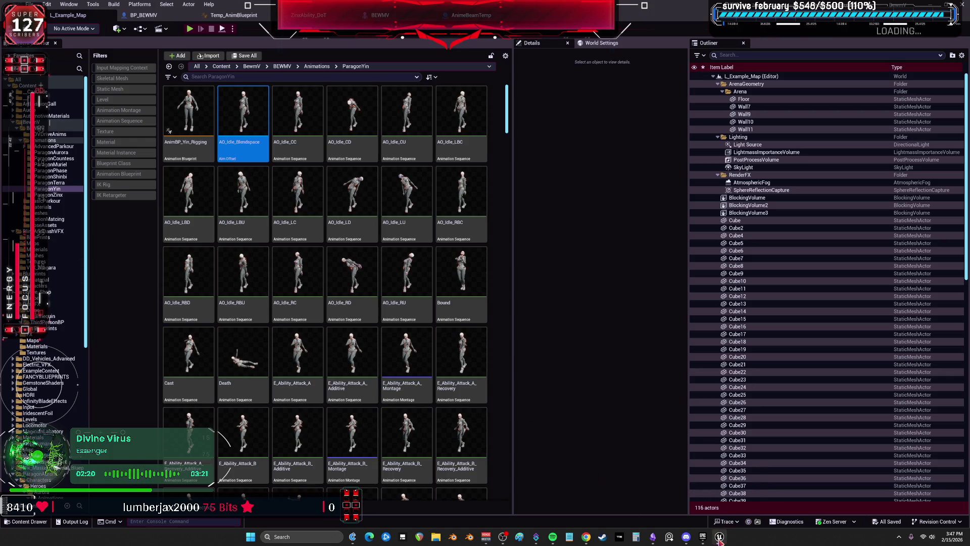
Bring up and maximize the Epic Games Launcher, then launch the V project from Library.
{"action": "mouse_move", "coordinate": [719, 540]}
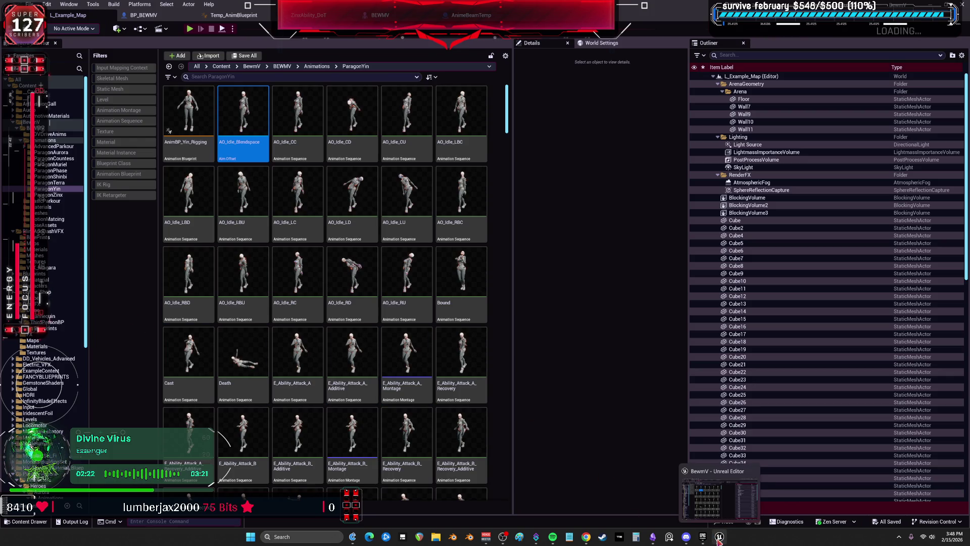
{"action": "left_click", "coordinate": [703, 539]}
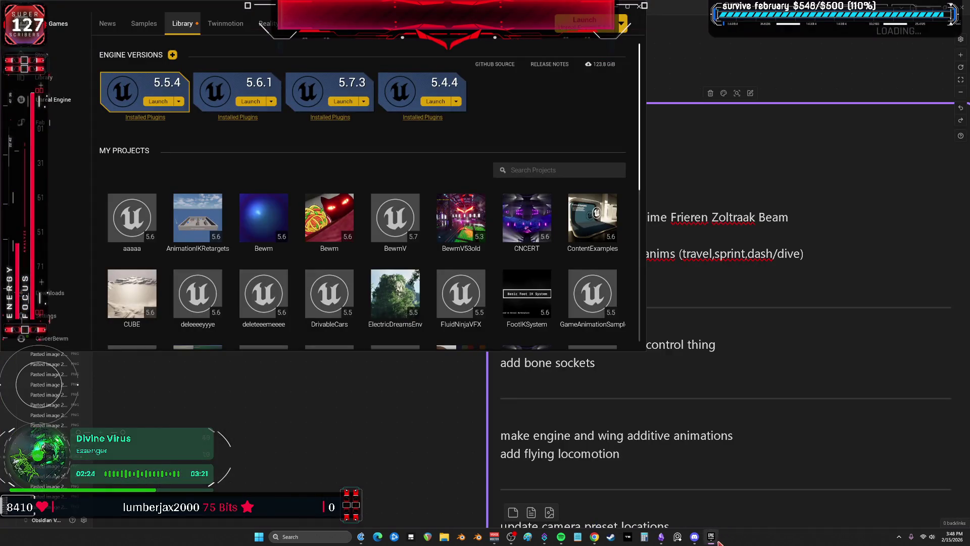
{"action": "left_click", "coordinate": [624, 5]}
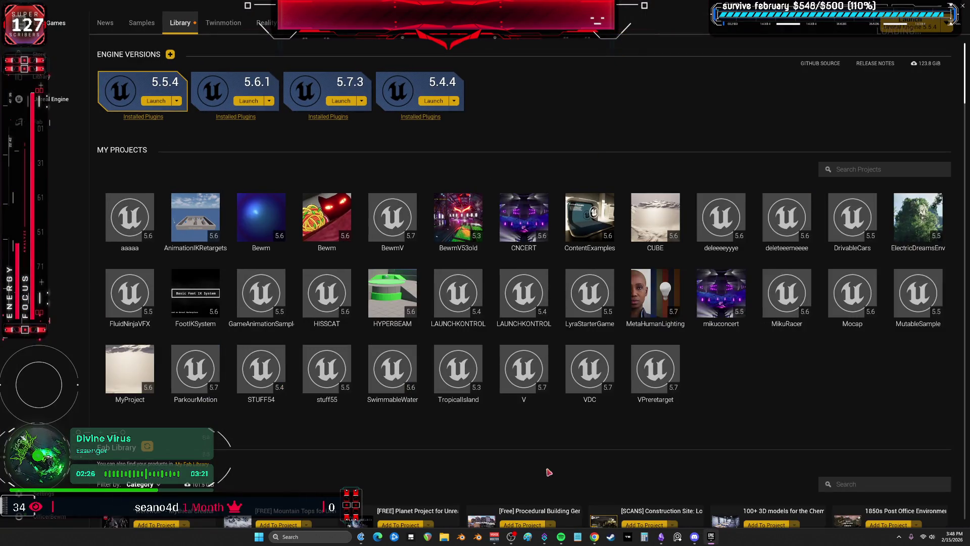
{"action": "left_click", "coordinate": [528, 417]}
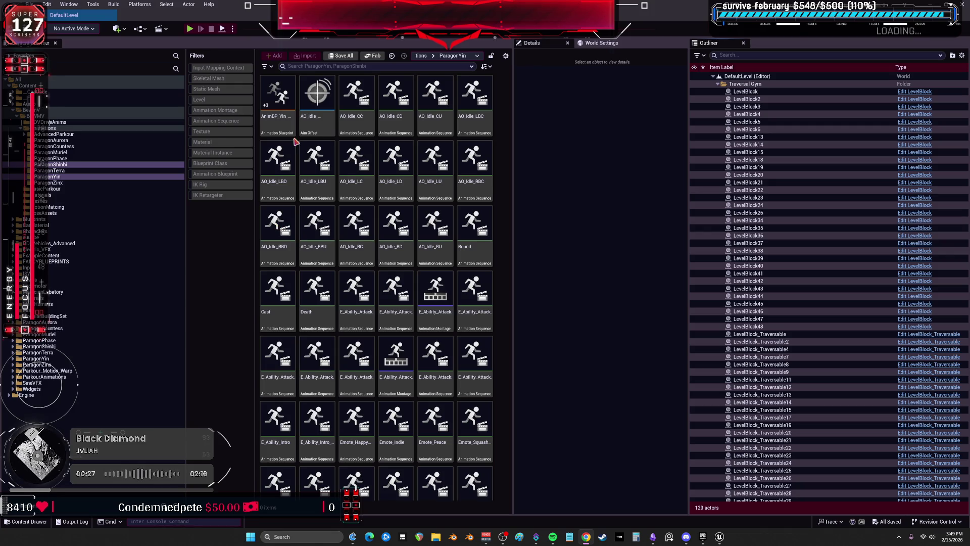
In ParagonZinx, select all Zinx animations from ZinxAbility_DoT to the last and delete them.
{"action": "left_click", "coordinate": [167, 183]}
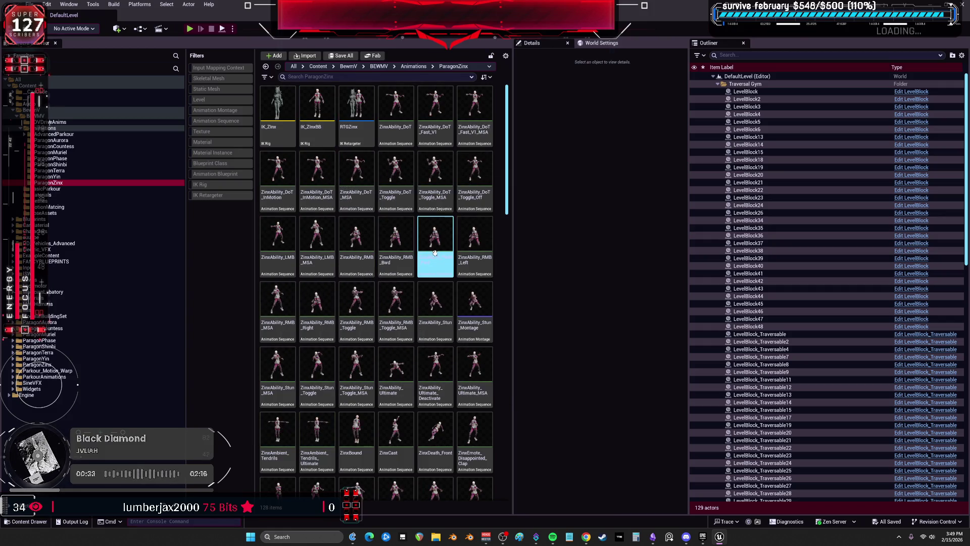
{"action": "left_click", "coordinate": [410, 121]}
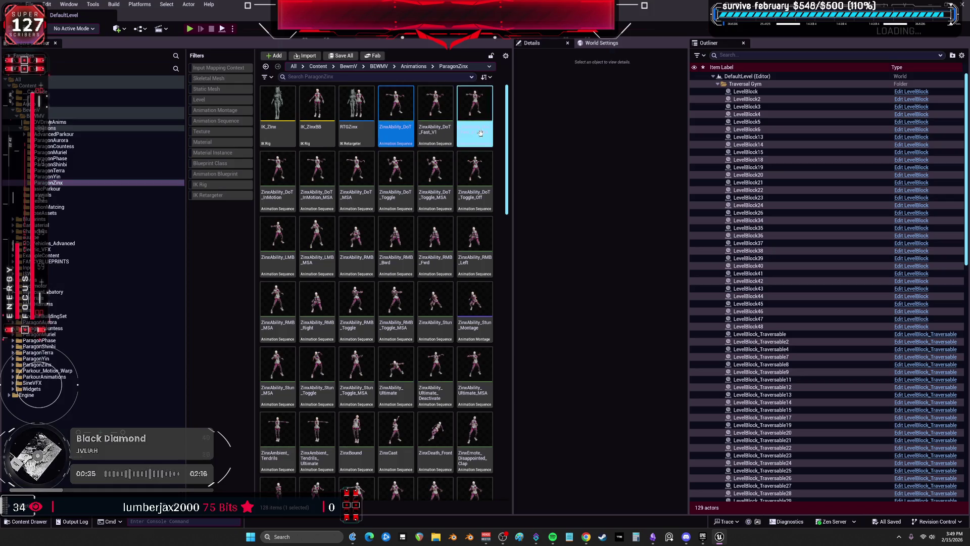
{"action": "left_click_drag", "start_coordinate": [508, 146], "coordinate": [519, 354]}
{"action": "scroll", "coordinate": [437, 481], "scroll_direction": "down", "scroll_amount": 10}
{"action": "left_click", "coordinate": [317, 462], "text": "shift"}
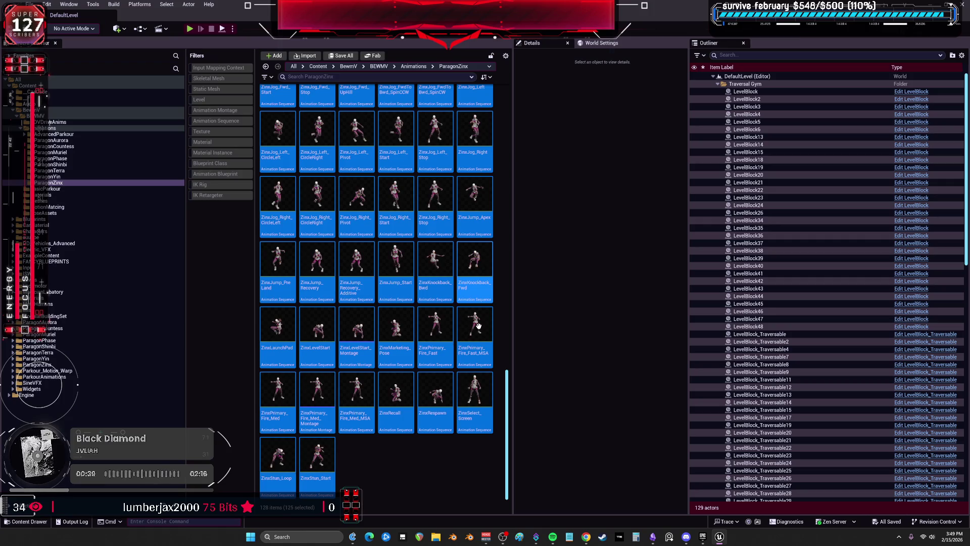
{"action": "key", "text": "Delete"}
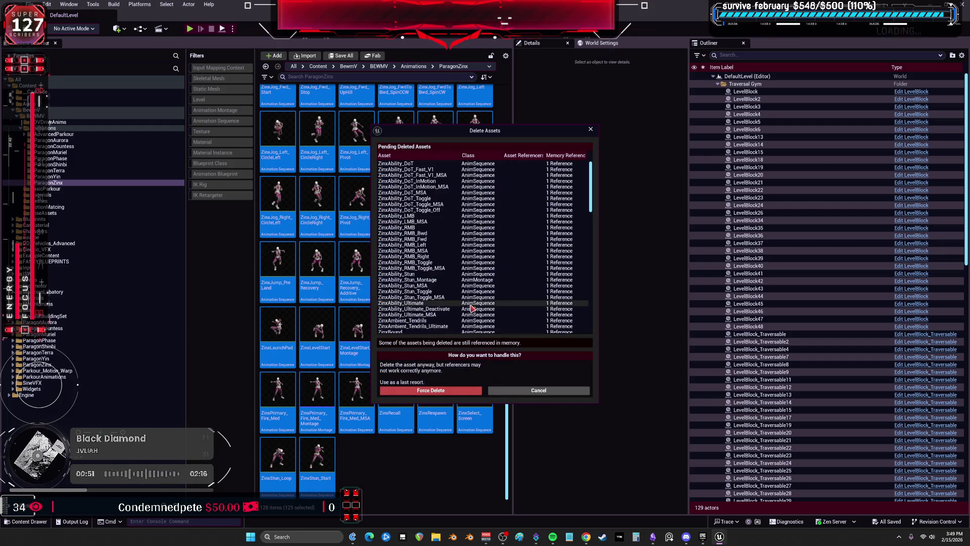
Force Delete the Zinx animations despite their remaining references.
{"action": "left_click", "coordinate": [411, 394]}
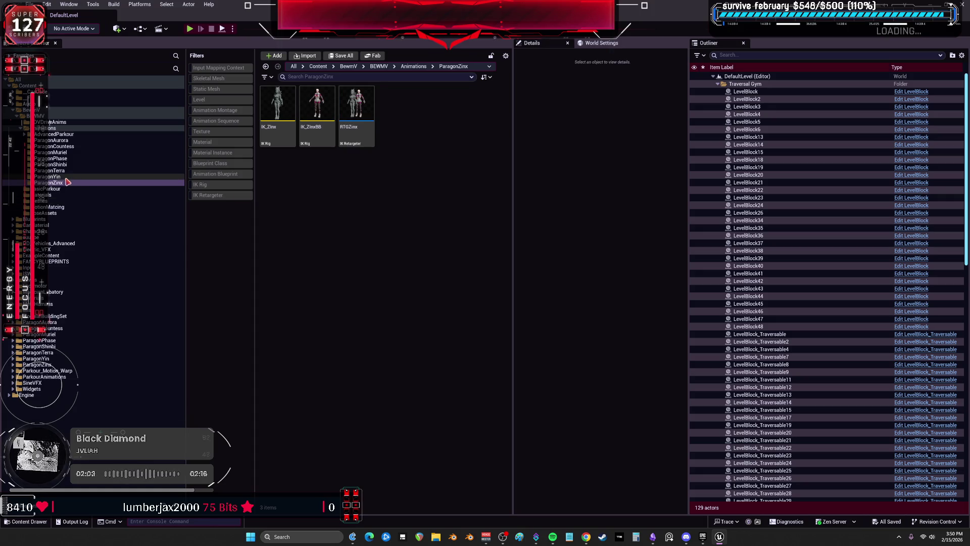
Browse the ParagonYin folder's animation assets, briefly checking ParagonZinx in between.
{"action": "left_click", "coordinate": [56, 177]}
{"action": "scroll", "coordinate": [488, 291], "scroll_direction": "down", "scroll_amount": 1}
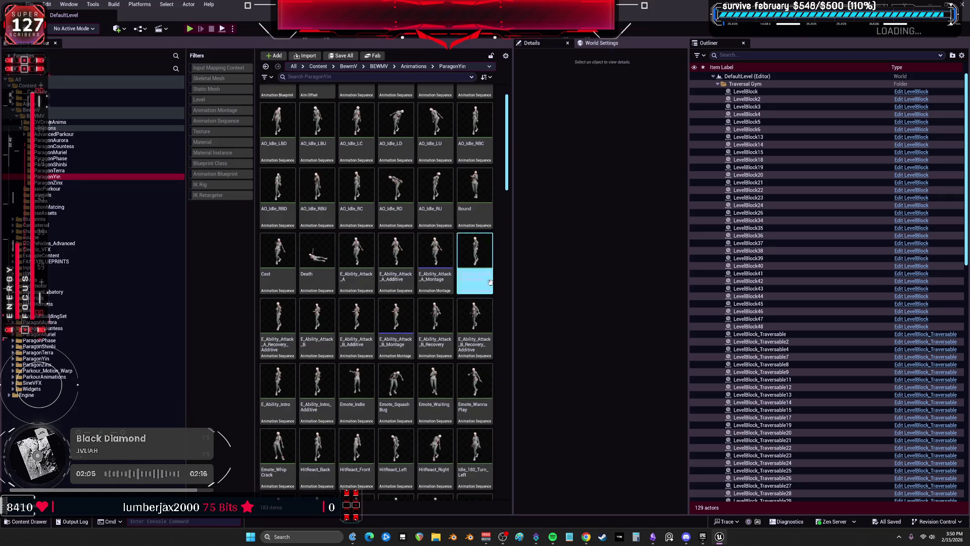
{"action": "left_click_drag", "start_coordinate": [507, 167], "coordinate": [509, 429]}
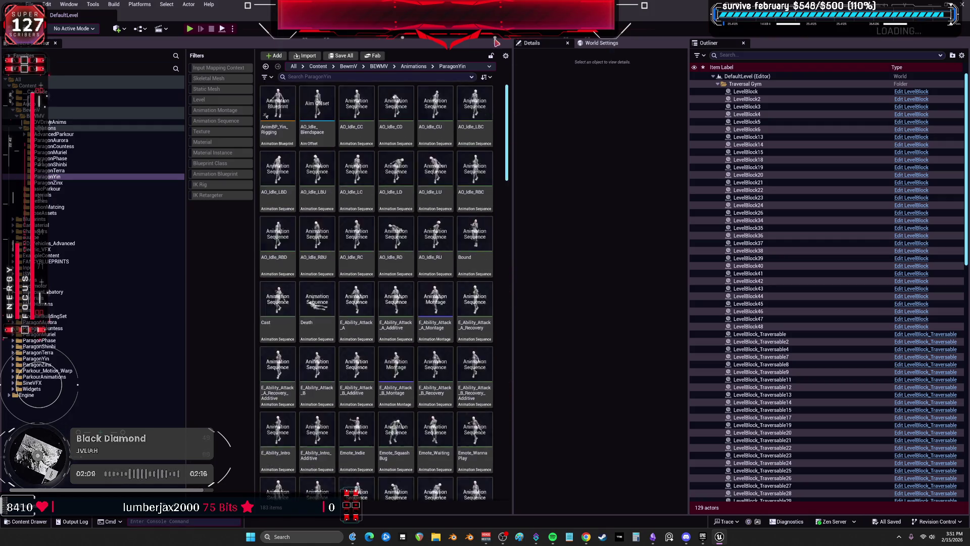
{"action": "left_click", "coordinate": [58, 182]}
{"action": "left_click", "coordinate": [56, 176]}
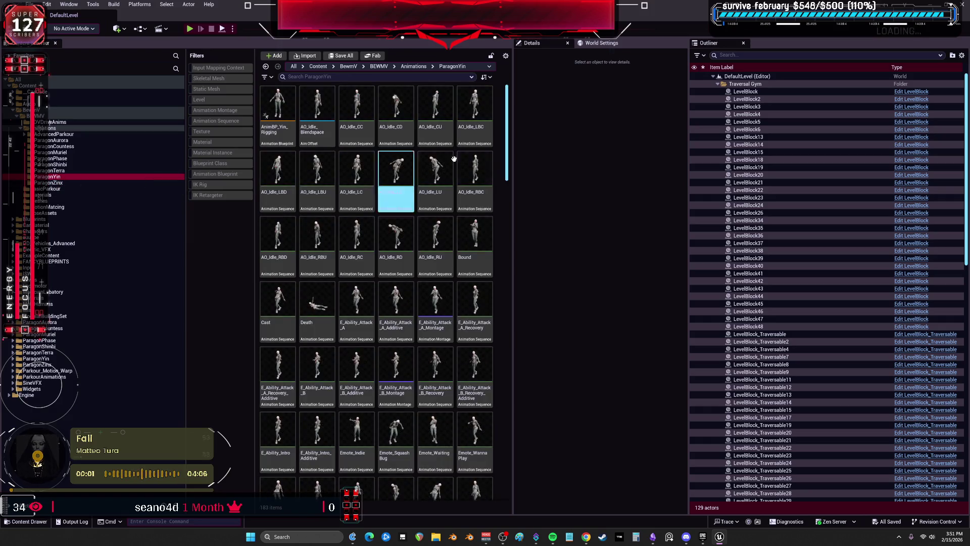
{"action": "mouse_move", "coordinate": [507, 152]}
{"action": "left_mouse_down"}
{"action": "mouse_move", "coordinate": [510, 449]}
{"action": "mouse_move", "coordinate": [526, 305]}
{"action": "mouse_move", "coordinate": [508, 455]}
{"action": "mouse_move", "coordinate": [487, 463]}
{"action": "left_mouse_up"}
Paste the RTGYin copy into ParagonZinx, rename the old RTGZinx to fff and the copy to RTGZinx.
{"action": "left_click", "coordinate": [51, 183]}
{"action": "key", "text": "ctrl+v"}
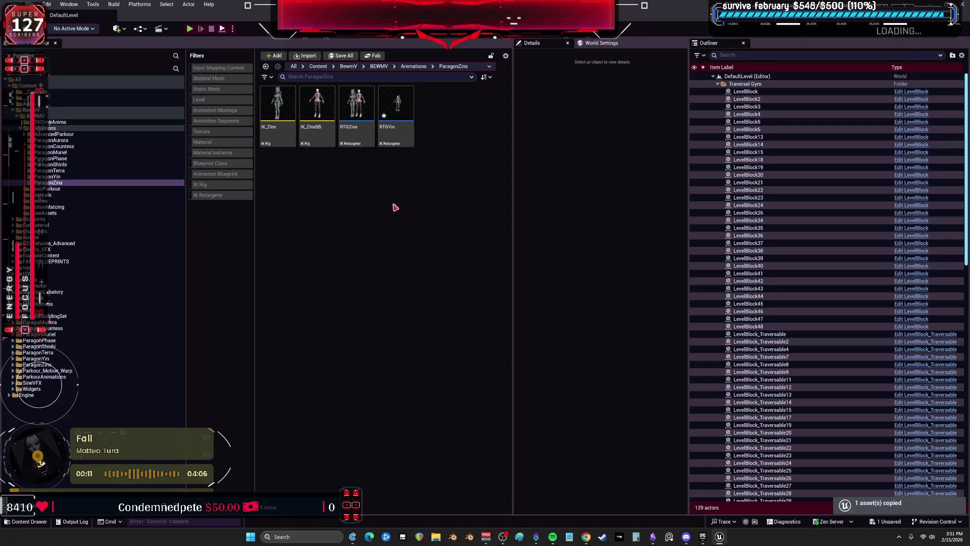
{"action": "left_click", "coordinate": [373, 146]}
{"action": "key", "text": "F2"}
{"action": "type", "text": "fff"}
{"action": "key", "text": "Return"}
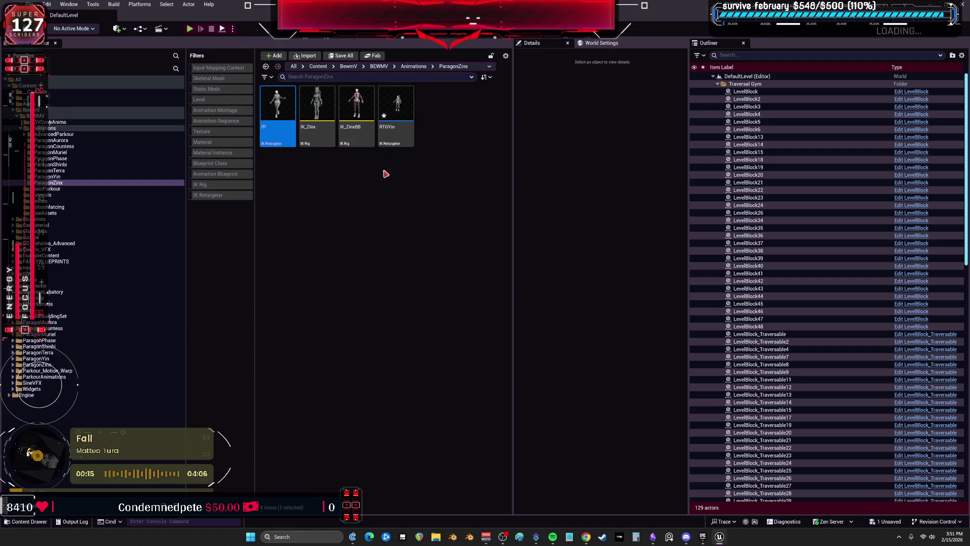
{"action": "left_click", "coordinate": [395, 134]}
{"action": "key", "text": "F2"}
{"action": "type", "text": "RTGZinx"}
{"action": "key", "text": "Return"}
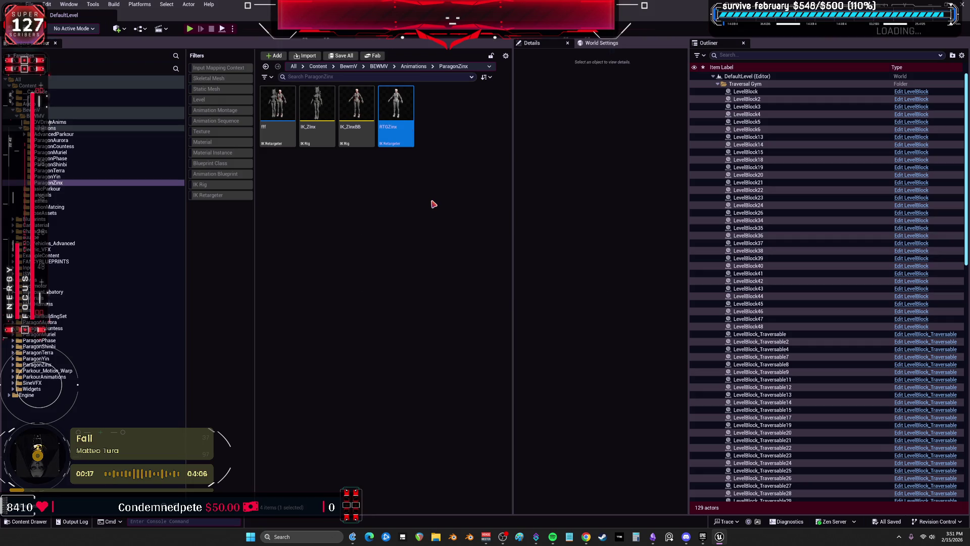
Delete the fff retargeter, then start deleting IK_ZinxBB.
{"action": "left_click", "coordinate": [287, 142]}
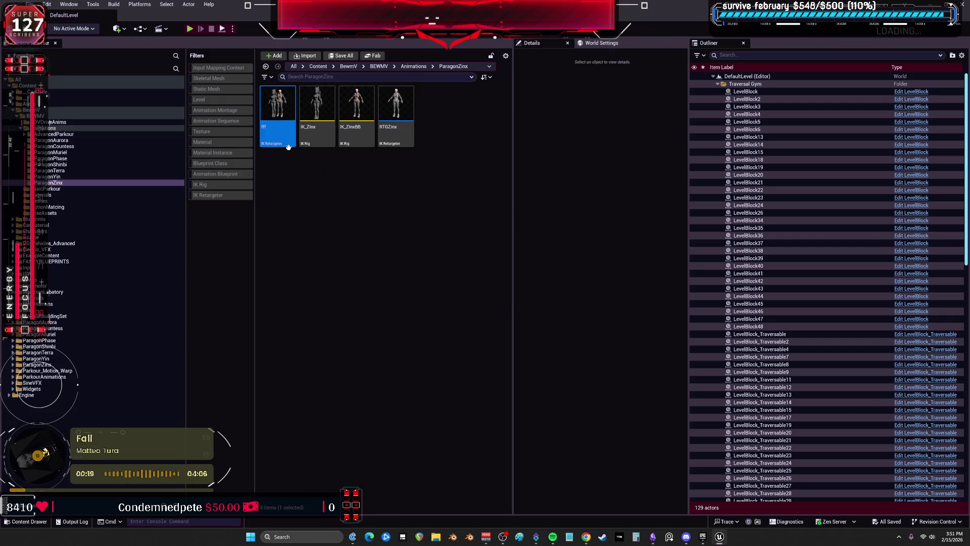
{"action": "key", "text": "Delete"}
{"action": "left_click", "coordinate": [456, 385]}
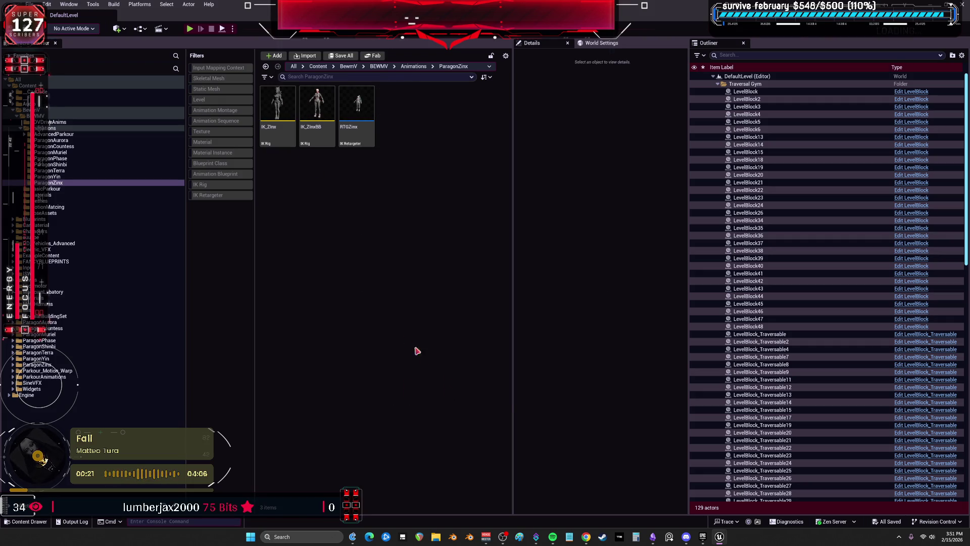
{"action": "left_click", "coordinate": [326, 143]}
{"action": "key", "text": "Delete"}
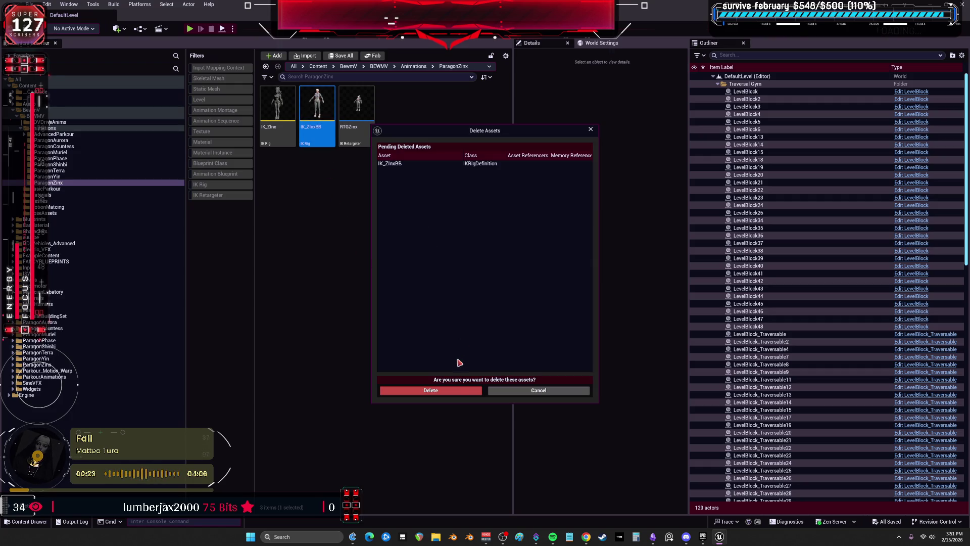
Confirm deleting IK_ZinxBB and set RTGZinx's source IK rig to IK_Zinx, applied to all ops.
{"action": "left_click", "coordinate": [458, 388]}
{"action": "double_click", "coordinate": [334, 140]}
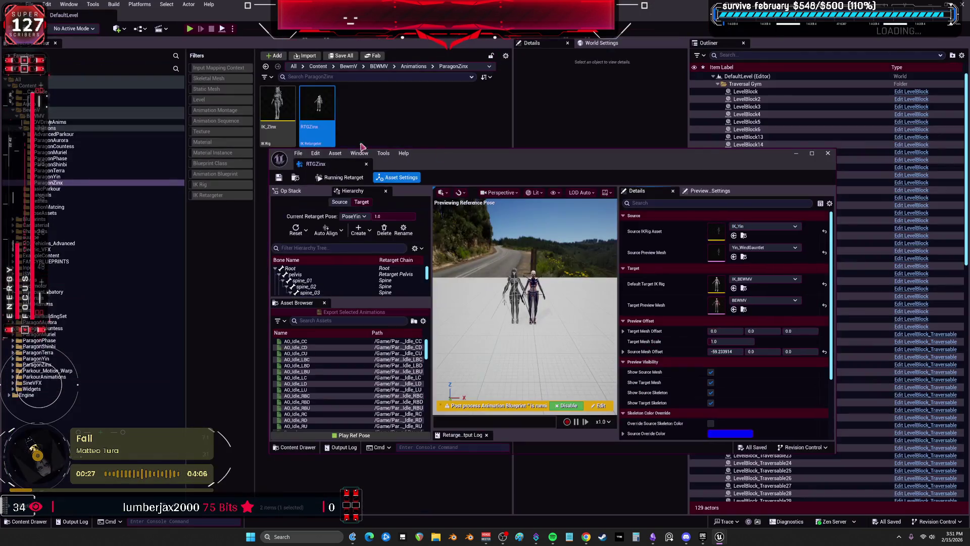
{"action": "left_click", "coordinate": [734, 236]}
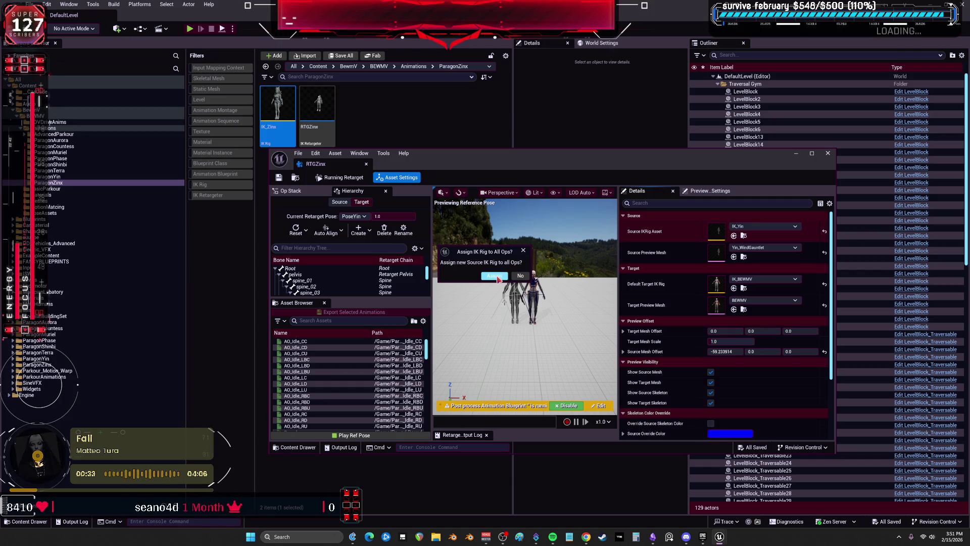
{"action": "left_click", "coordinate": [494, 276]}
Preview Ability_RMB_Left and Ability_Stun_Toggle on BEWMV, inspect the retarget pose, and save RTGZinx.
{"action": "double_click", "coordinate": [562, 157]}
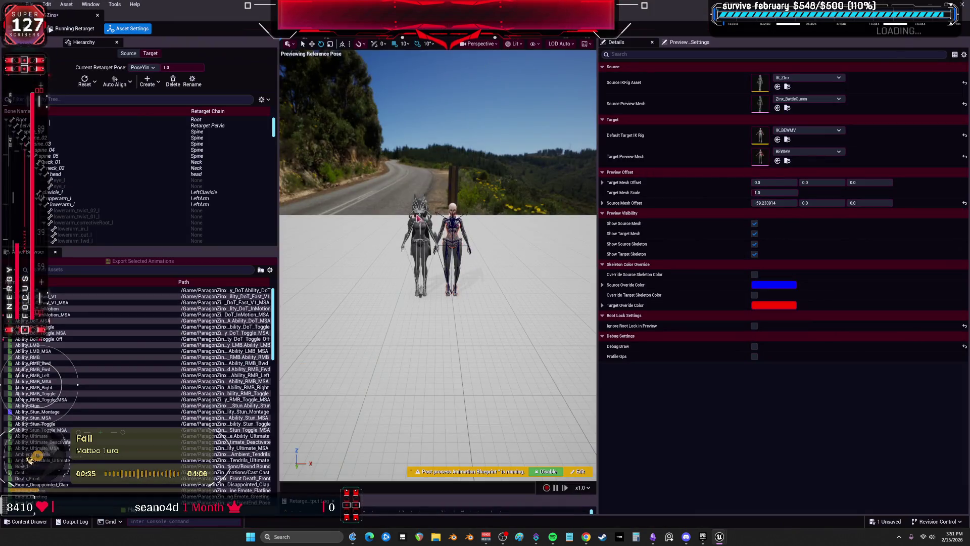
{"action": "scroll", "coordinate": [426, 221], "scroll_direction": "up", "scroll_amount": 6}
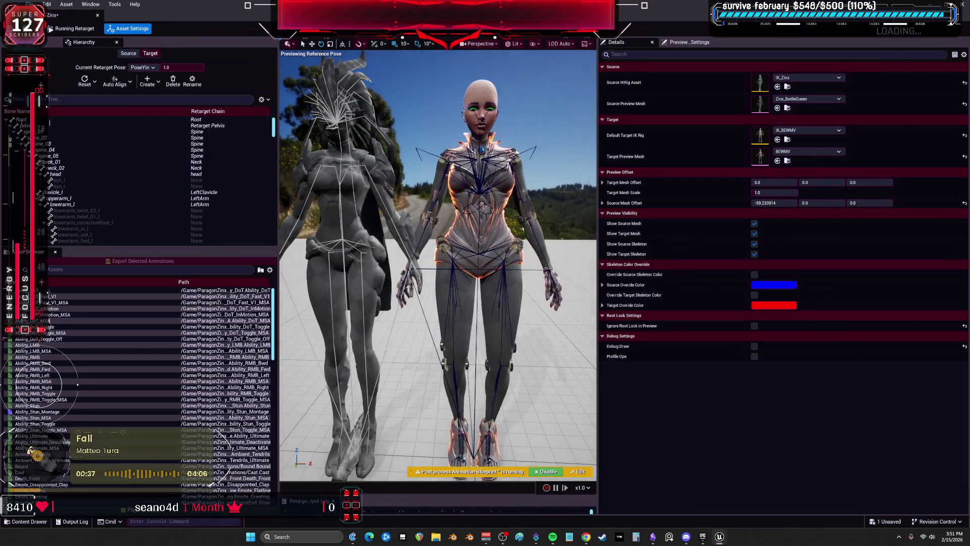
{"action": "left_click", "coordinate": [33, 375]}
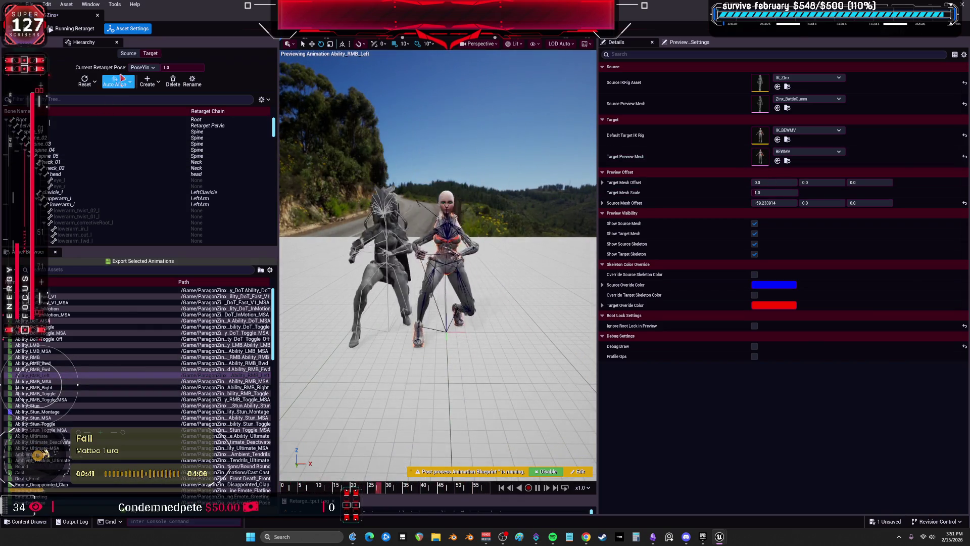
{"action": "left_click", "coordinate": [75, 29]}
{"action": "scroll", "coordinate": [501, 264], "scroll_direction": "up", "scroll_amount": 10}
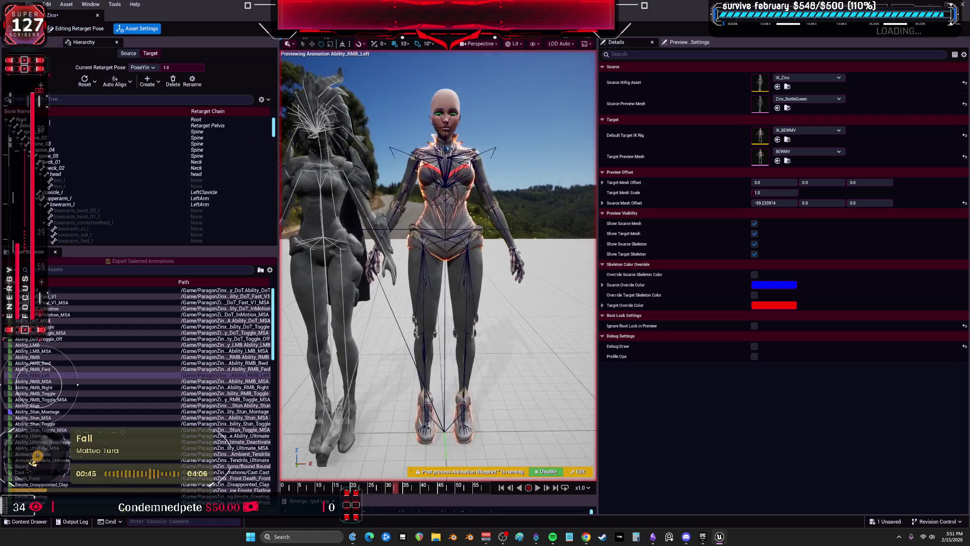
{"action": "mouse_move", "coordinate": [501, 264]}
{"action": "left_mouse_down"}
{"action": "mouse_move", "coordinate": [439, 259]}
{"action": "mouse_move", "coordinate": [481, 252]}
{"action": "left_mouse_up"}
{"action": "scroll", "coordinate": [101, 384], "scroll_direction": "down", "scroll_amount": 2}
{"action": "left_click", "coordinate": [36, 400]}
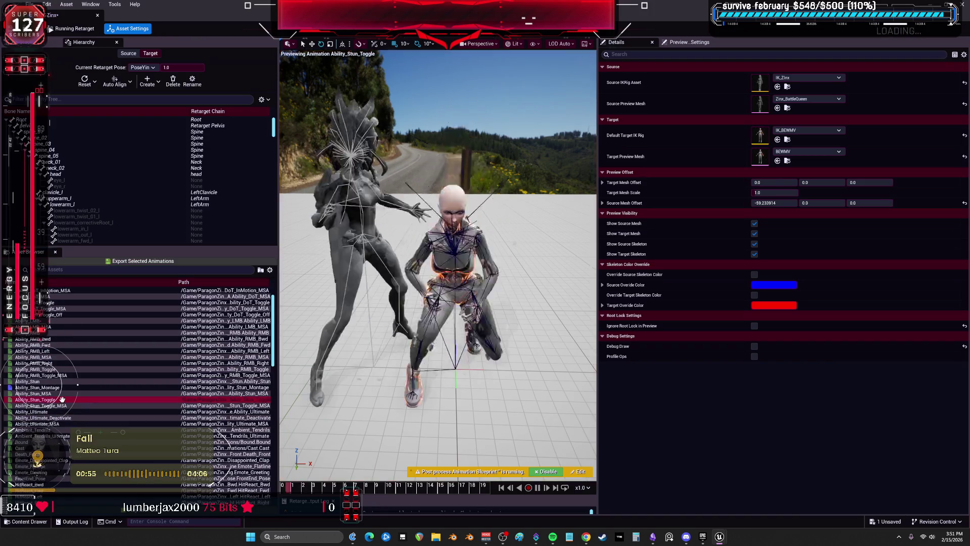
{"action": "key", "text": "ctrl+s"}
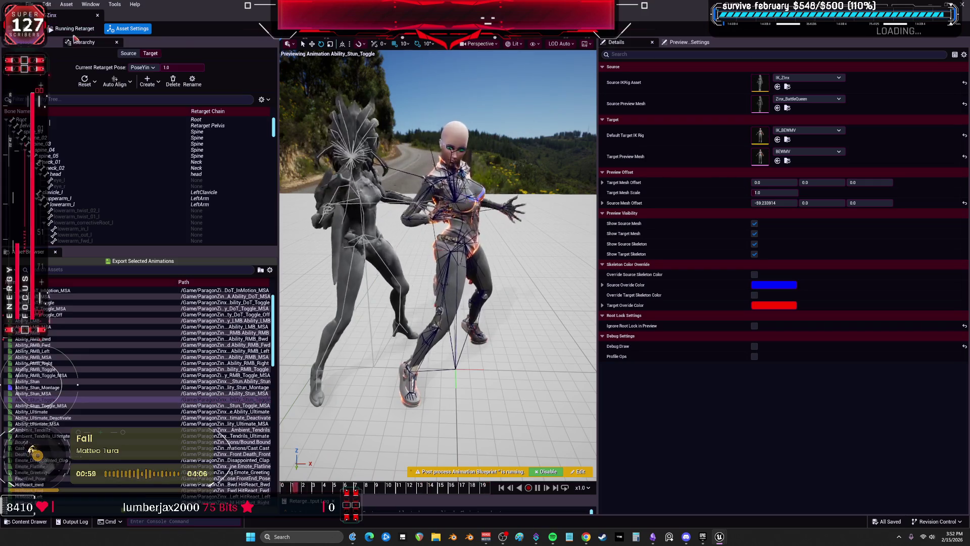
{"action": "key", "text": "alt+Tab"}
{"action": "left_click", "coordinate": [375, 300]}
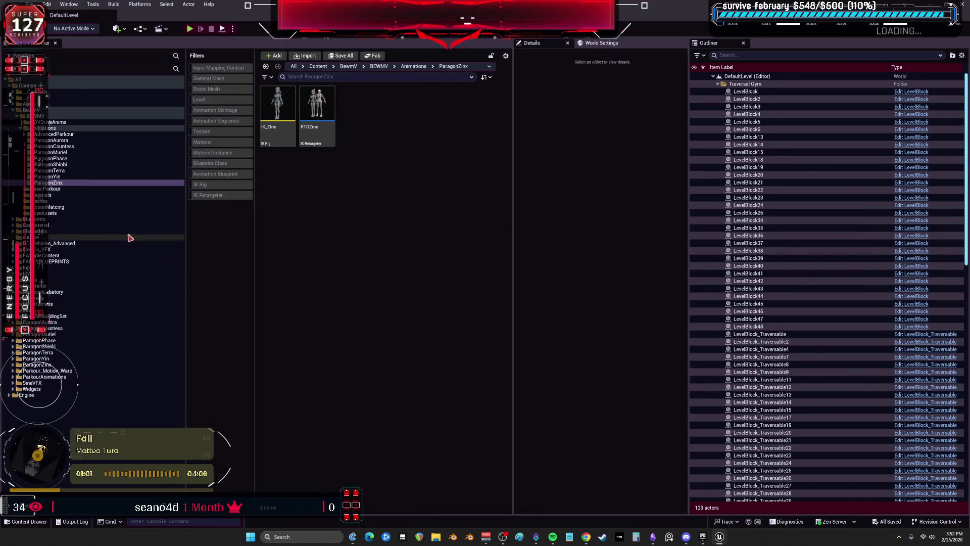
Filter ParagonZinx to animation blueprints and start Retarget Animations on Zinx_AnimBlueprint.
{"action": "left_click", "coordinate": [51, 366]}
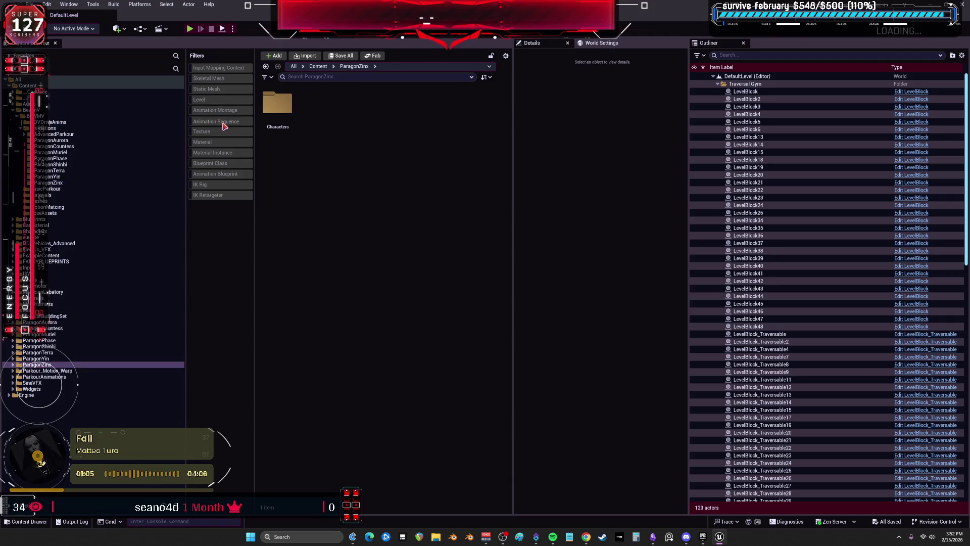
{"action": "left_click", "coordinate": [212, 173]}
{"action": "right_click", "coordinate": [279, 108]}
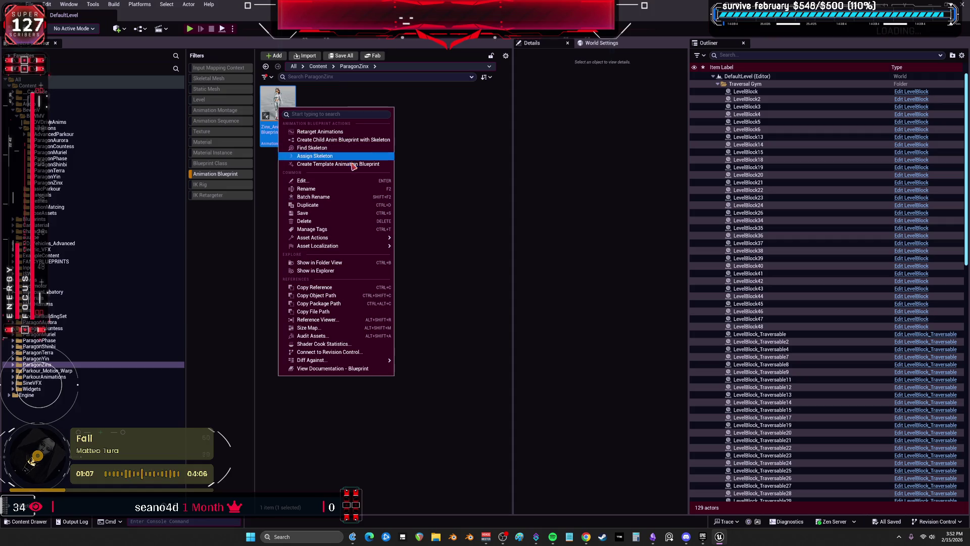
{"action": "left_click", "coordinate": [355, 132]}
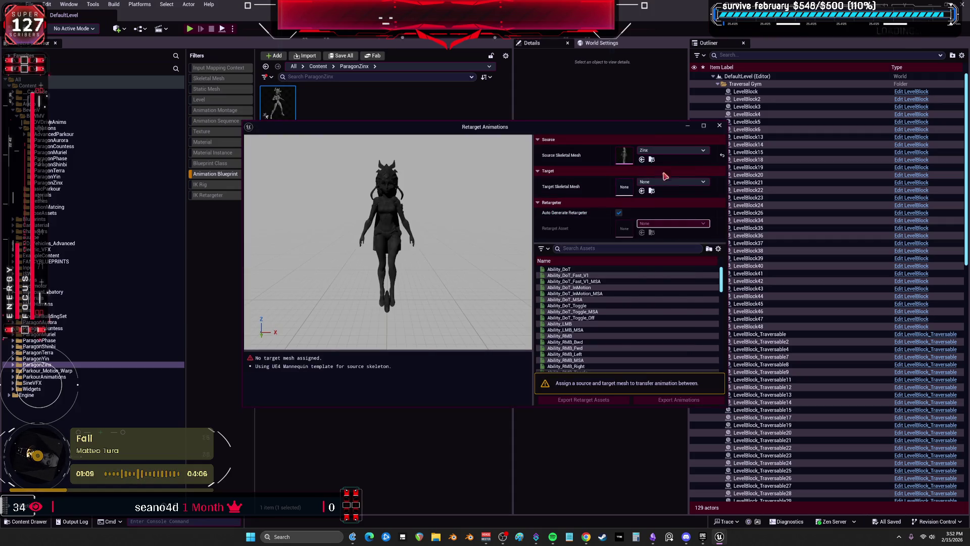
Set the target mesh to BEWMV, turn off auto-generation, and use RTGZinx as the retarget asset.
{"action": "left_click", "coordinate": [665, 183]}
{"action": "left_click", "coordinate": [677, 301]}
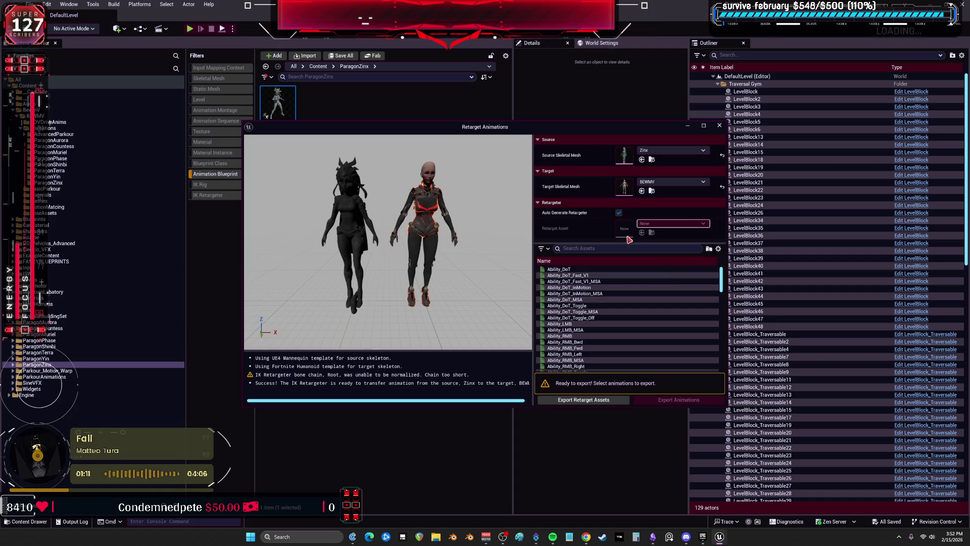
{"action": "left_click", "coordinate": [619, 213]}
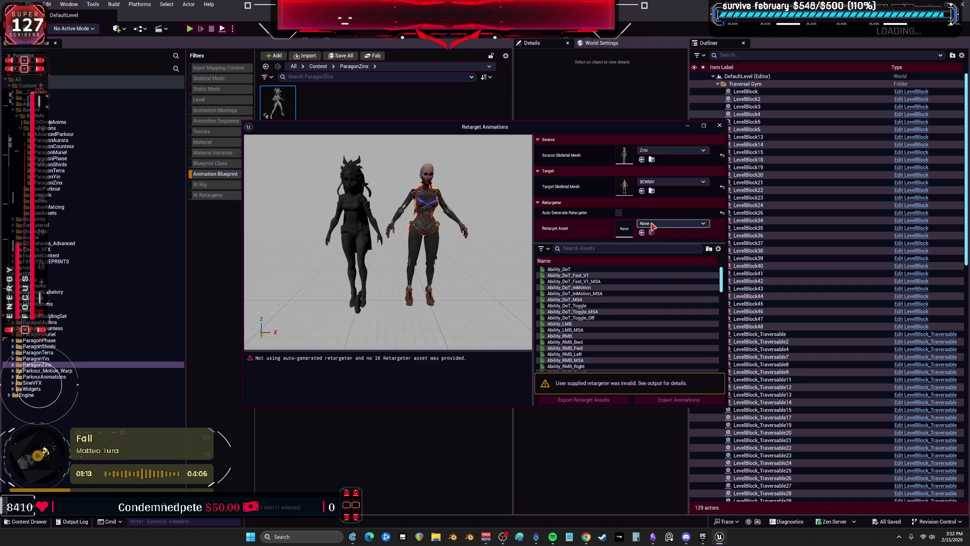
{"action": "left_click", "coordinate": [664, 224]}
{"action": "type", "text": "e"}
{"action": "type", "text": "zzz"}
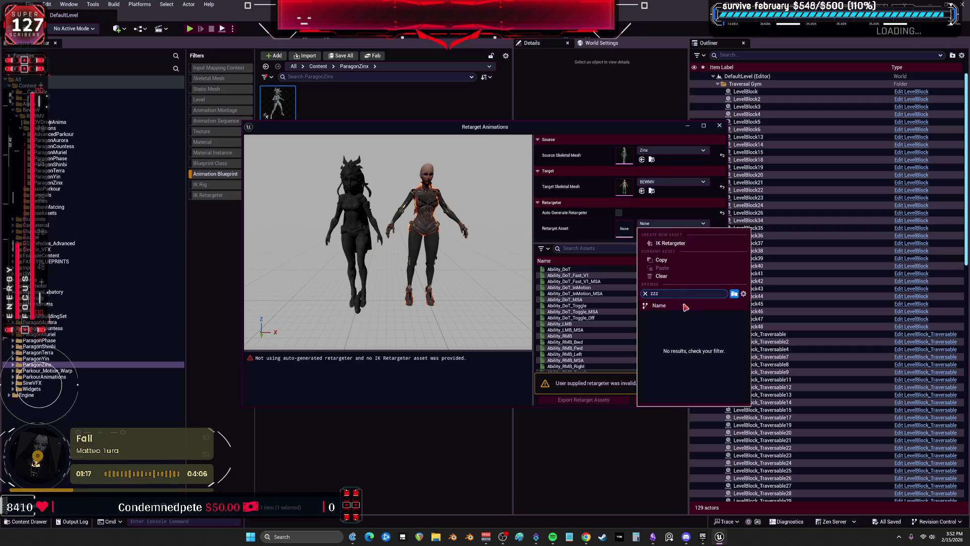
{"action": "left_click", "coordinate": [677, 316]}
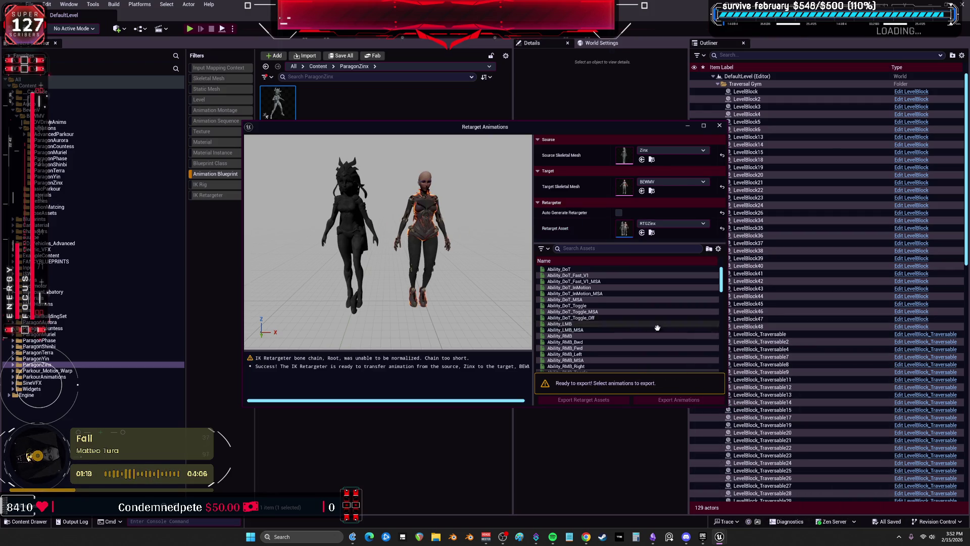
{"action": "left_click", "coordinate": [679, 400]}
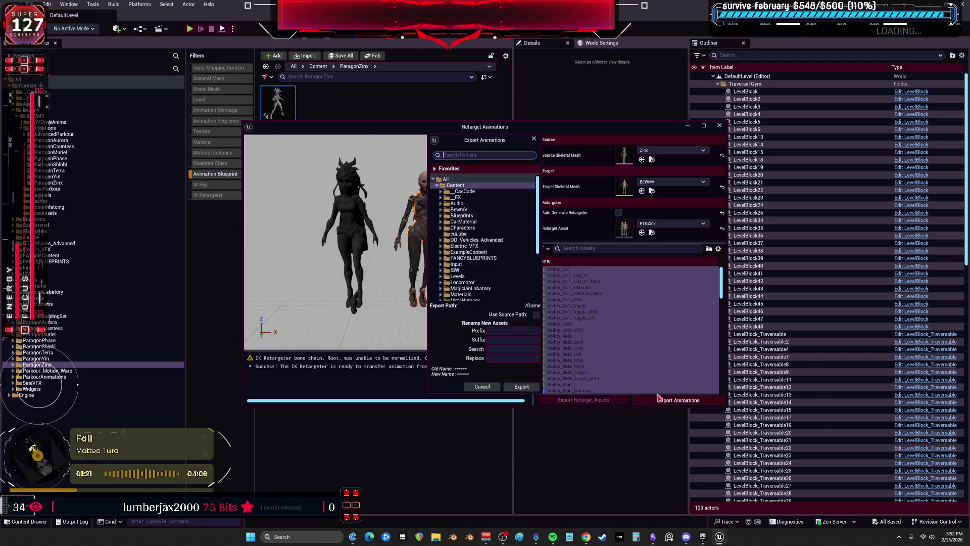
Batch-export the retargeted animations into BewmV/BEWMV/Animations/ParagonZinx.
{"action": "left_click", "coordinate": [441, 210]}
{"action": "left_click", "coordinate": [445, 216]}
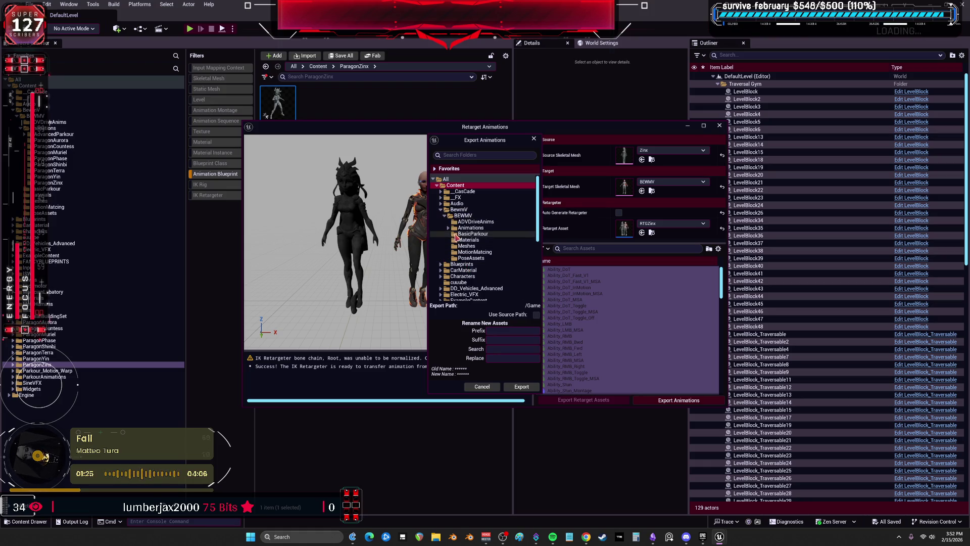
{"action": "left_click", "coordinate": [449, 228]}
{"action": "left_click", "coordinate": [476, 282]}
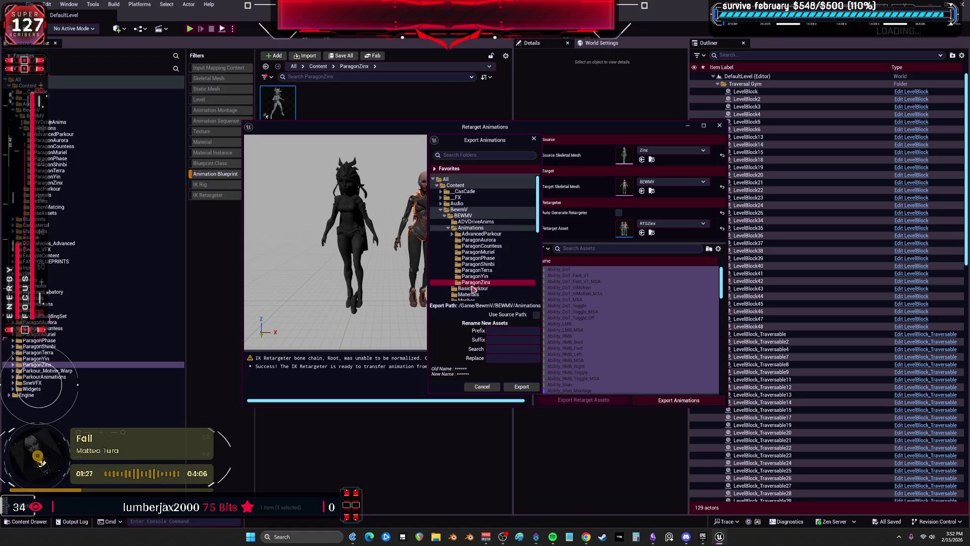
{"action": "left_click", "coordinate": [521, 387]}
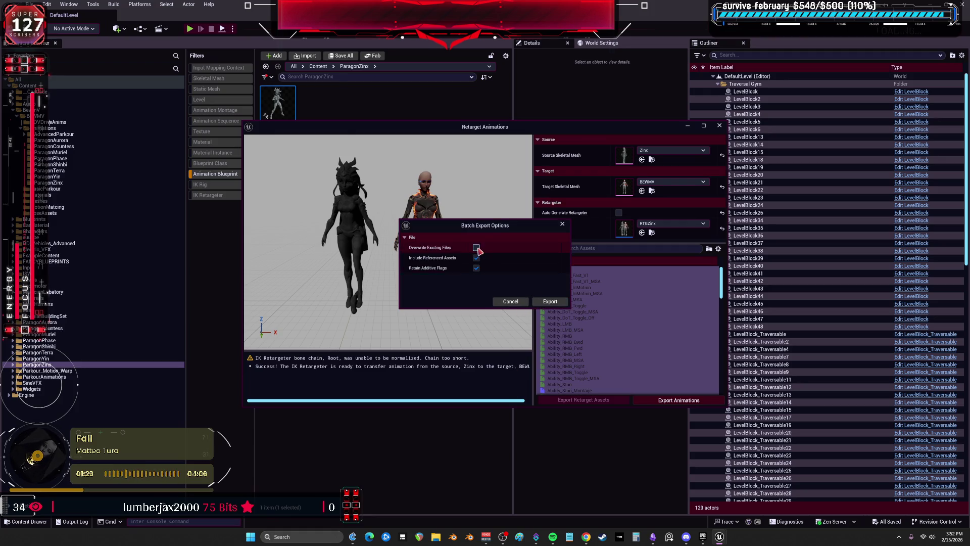
{"action": "left_click", "coordinate": [550, 301]}
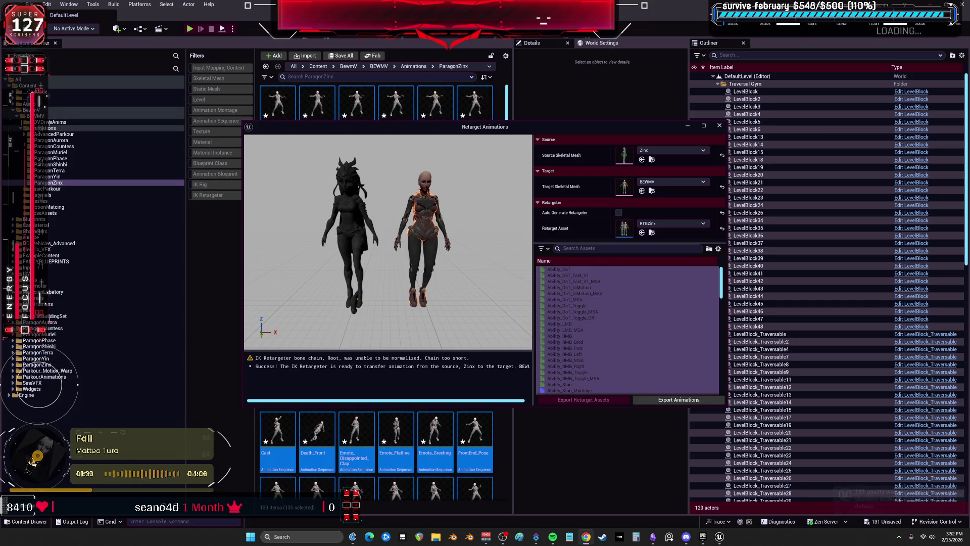
Close the retargeting window, save all the new ParagonZinx assets, and open the ParagonMuriel folder.
{"action": "left_click", "coordinate": [719, 125]}
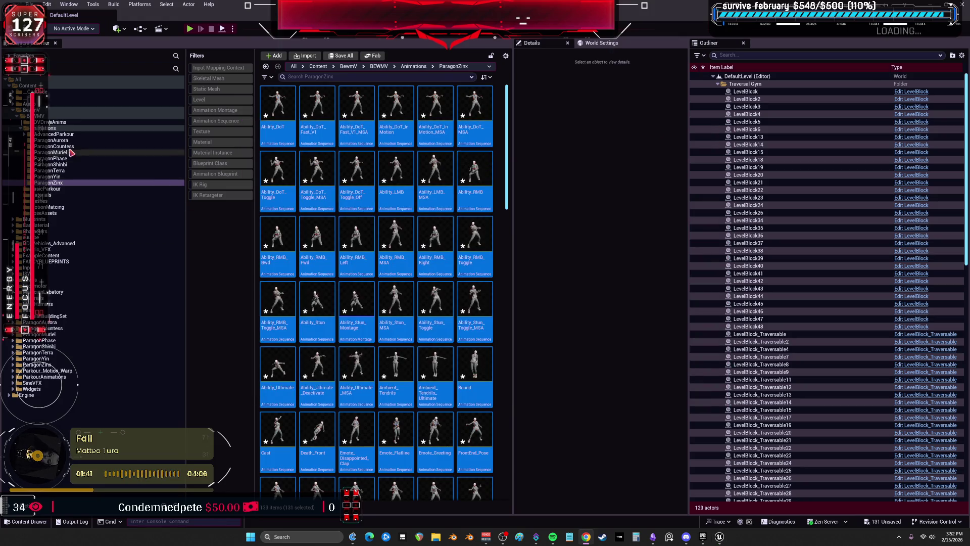
{"action": "right_click", "coordinate": [45, 183]}
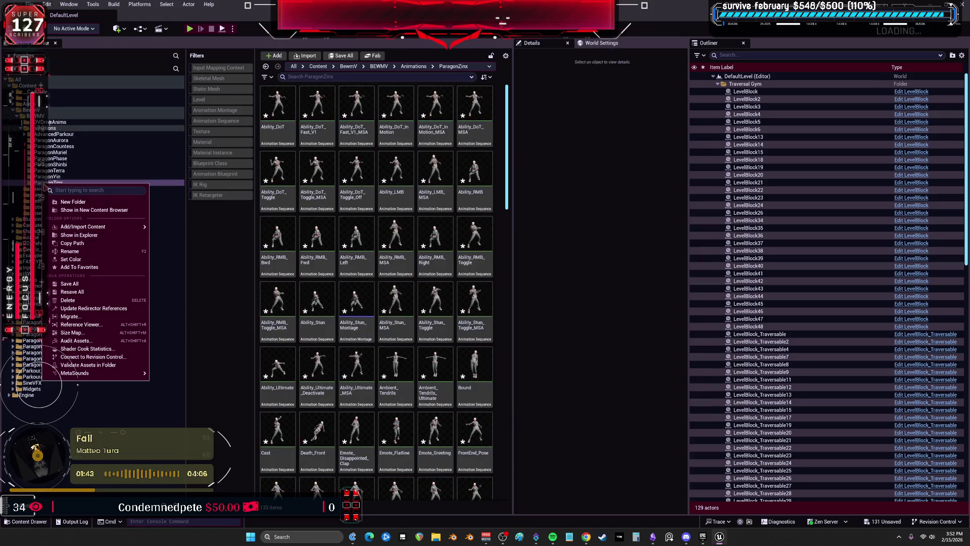
{"action": "mouse_move", "coordinate": [101, 227]}
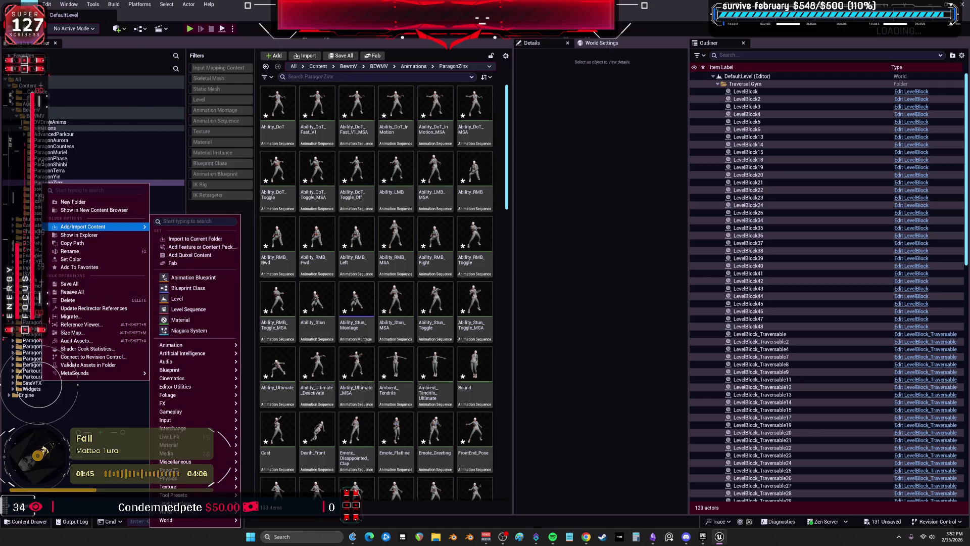
{"action": "left_click", "coordinate": [32, 4]}
{"action": "left_click", "coordinate": [76, 113]}
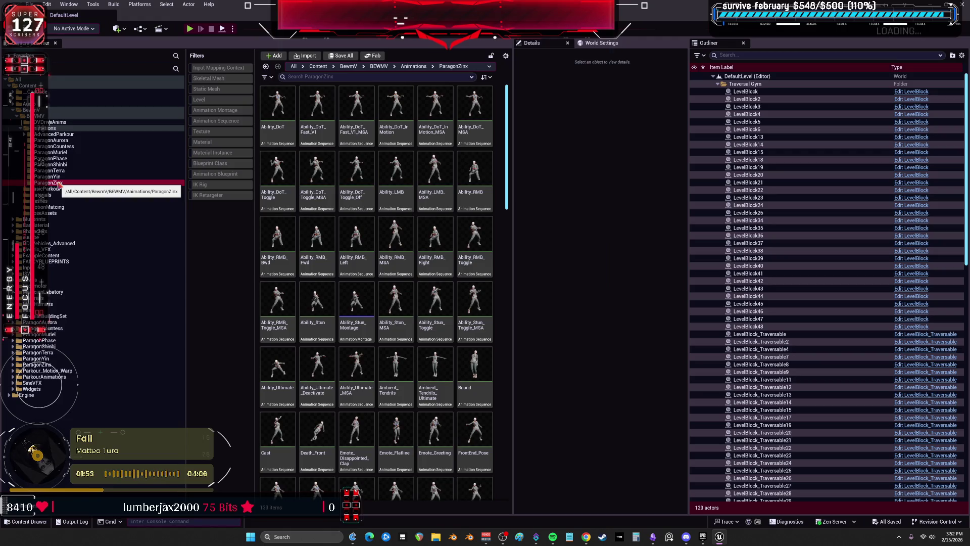
{"action": "right_click", "coordinate": [59, 184]}
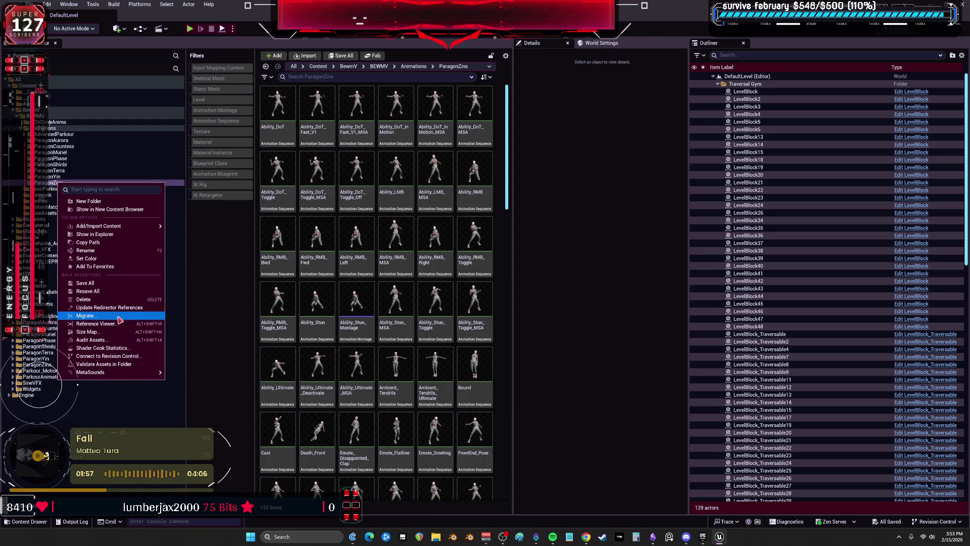
{"action": "left_click", "coordinate": [75, 153]}
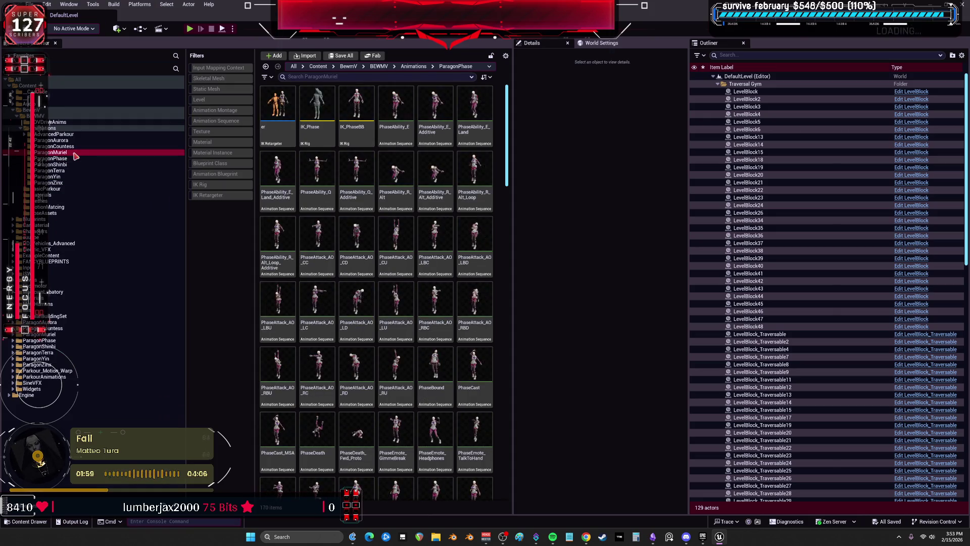
Select nearly all the Muriel animation sequences in ParagonMuriel and delete them.
{"action": "mouse_move", "coordinate": [507, 146]}
{"action": "left_mouse_down"}
{"action": "mouse_move", "coordinate": [507, 457]}
{"action": "mouse_move", "coordinate": [524, 197]}
{"action": "mouse_move", "coordinate": [403, 150]}
{"action": "left_mouse_up"}
{"action": "left_click", "coordinate": [324, 474]}
{"action": "key", "text": "shift+Home"}
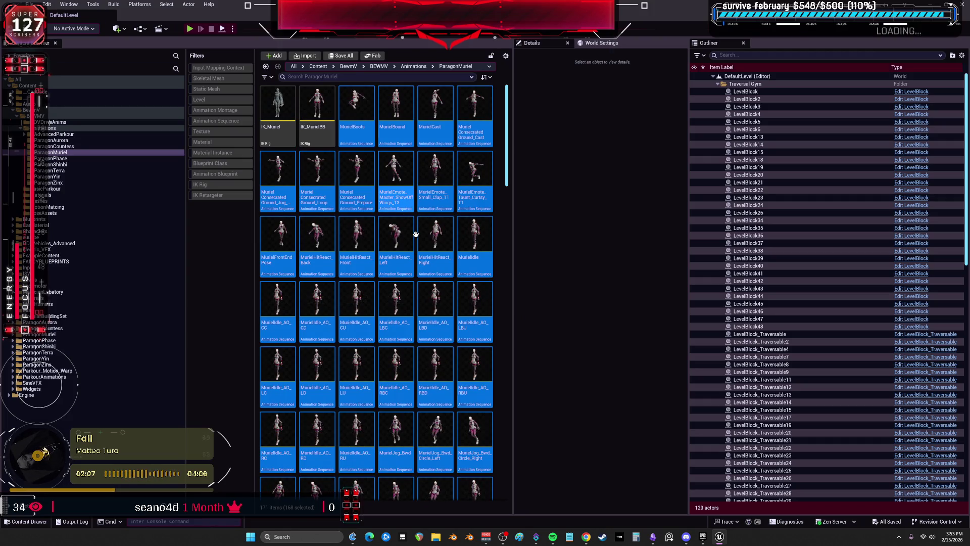
{"action": "key", "text": "Delete"}
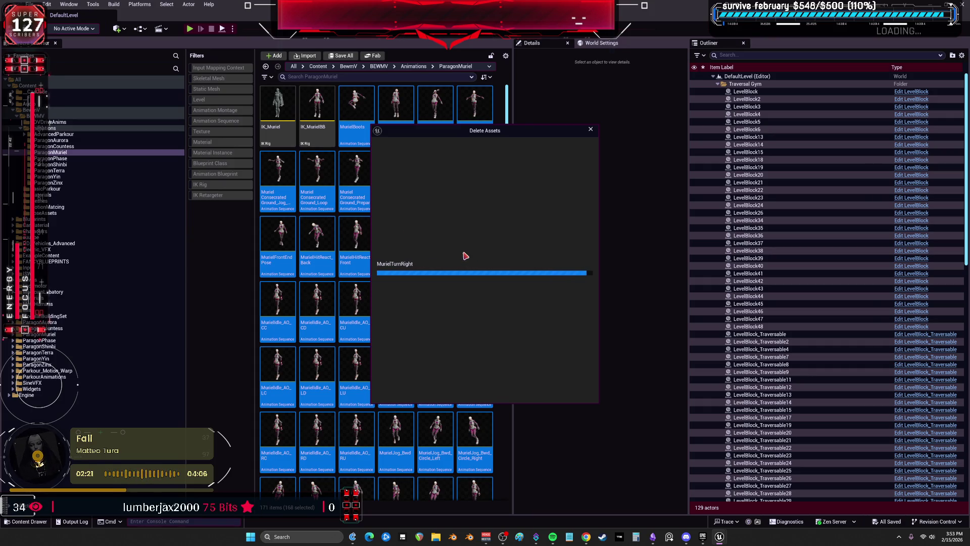
{"action": "left_click", "coordinate": [436, 393]}
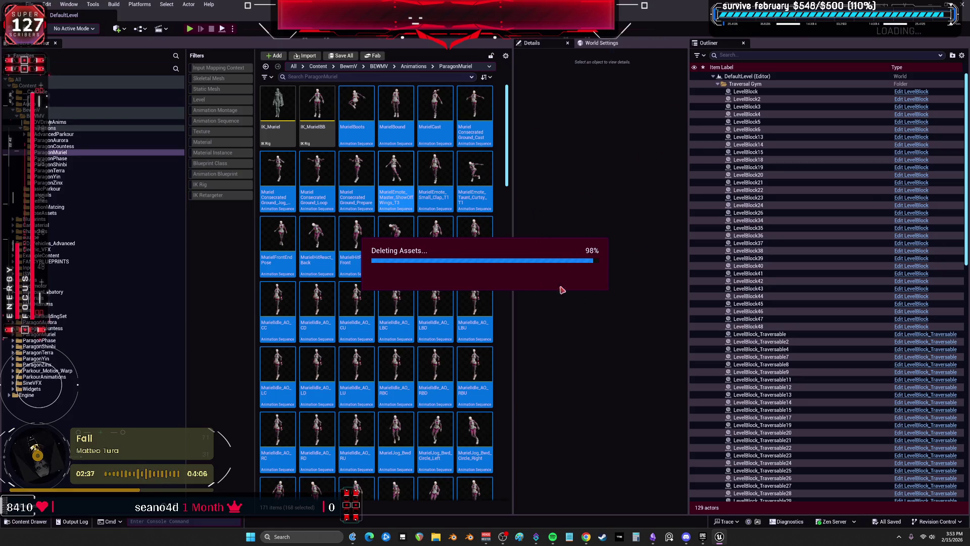
{"action": "left_click", "coordinate": [553, 537]}
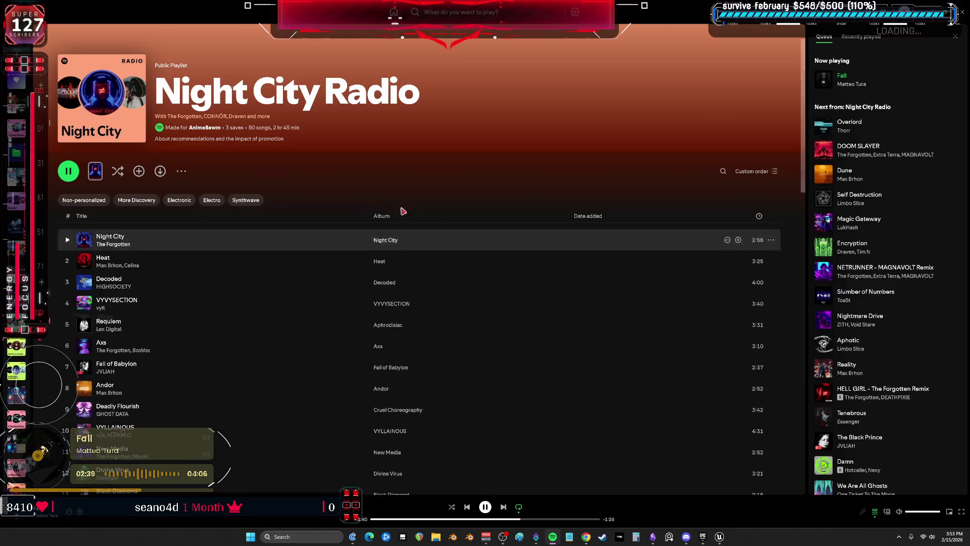
Play the サラマンダー playlist in Spotify, then return to Unreal Engine.
{"action": "scroll", "coordinate": [63, 226], "scroll_direction": "down", "scroll_amount": 4}
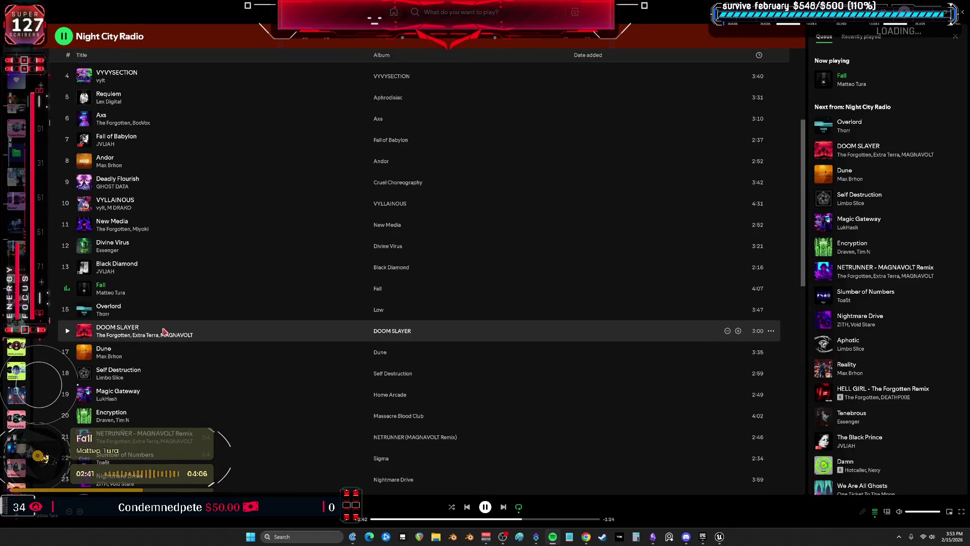
{"action": "left_click", "coordinate": [18, 110]}
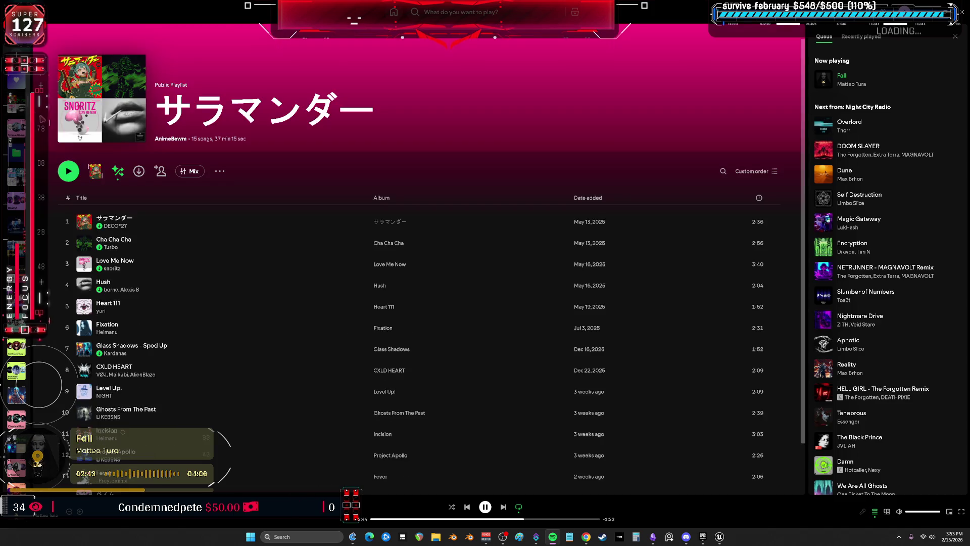
{"action": "left_click", "coordinate": [69, 172]}
{"action": "key", "text": "alt+Tab"}
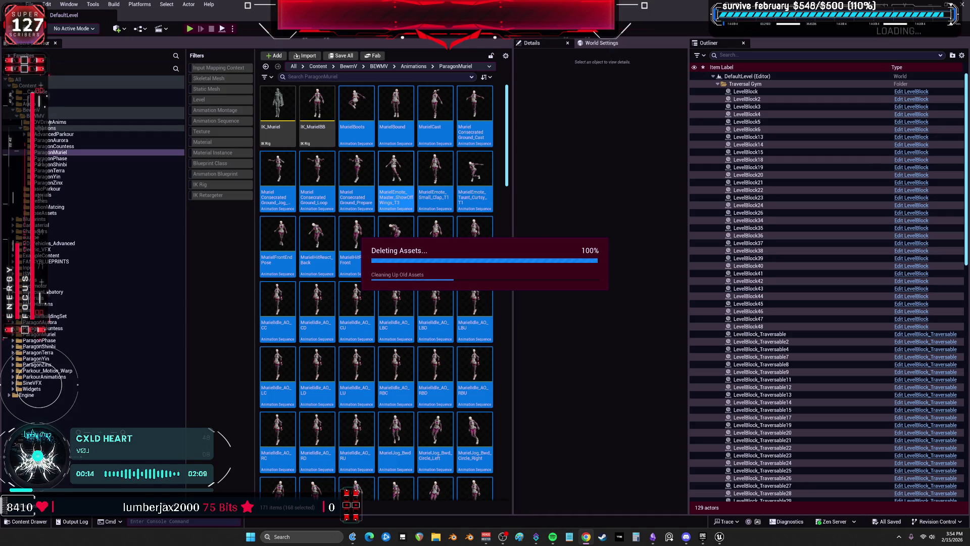
{"action": "left_click", "coordinate": [652, 537]}
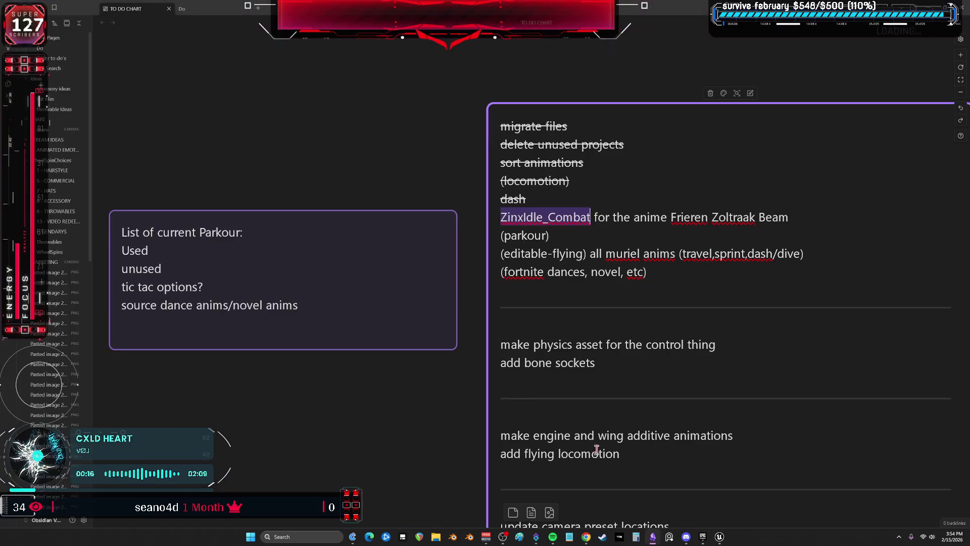
Add blank lines after 'Zoltraak Beam' in the TO DO CHART note, then remove one again.
{"action": "left_click", "coordinate": [601, 235]}
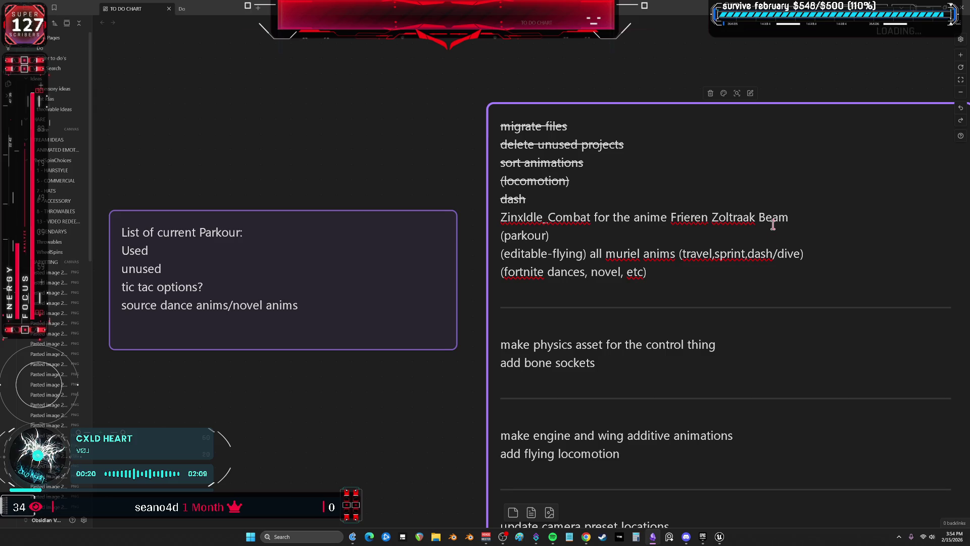
{"action": "key", "text": "Return"}
{"action": "key", "text": "Return"}
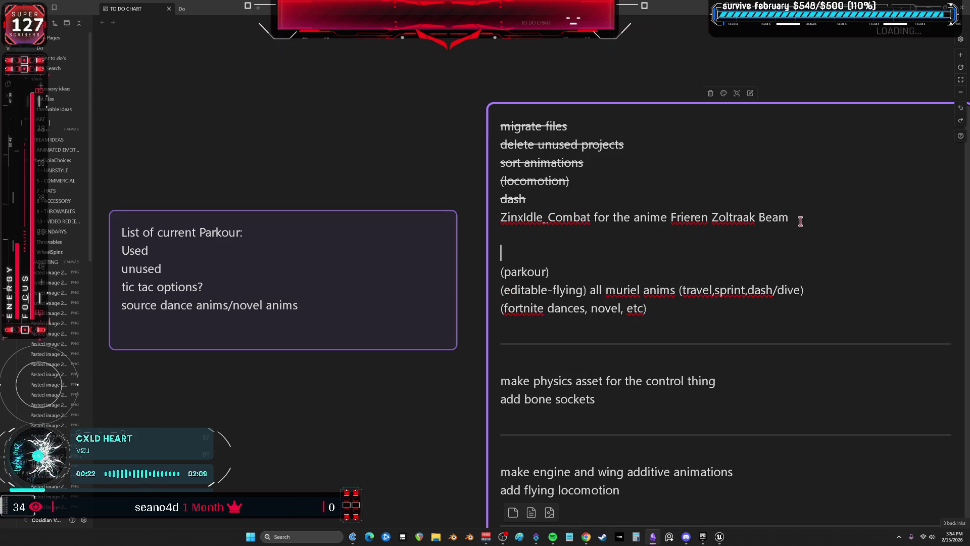
{"action": "key", "text": "BackSpace"}
{"action": "key", "text": "BackSpace"}
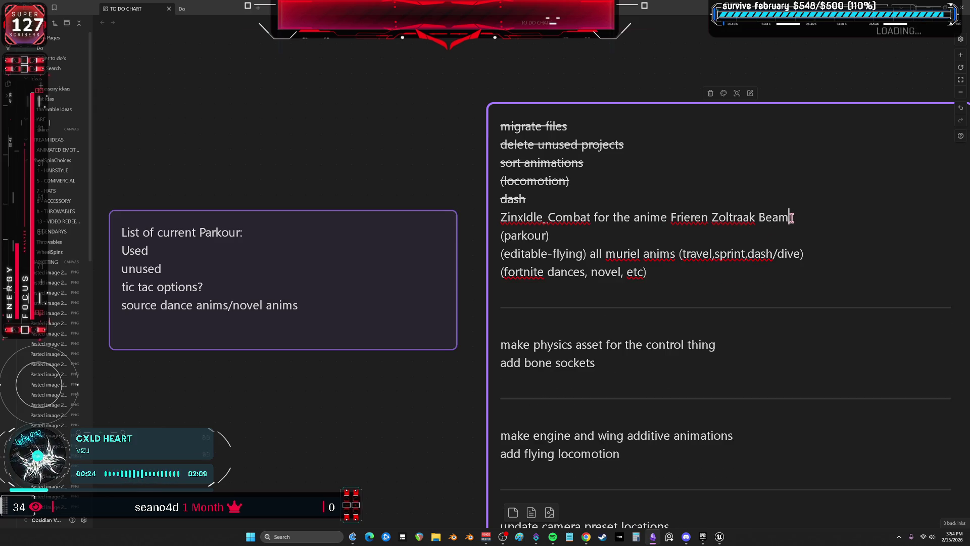